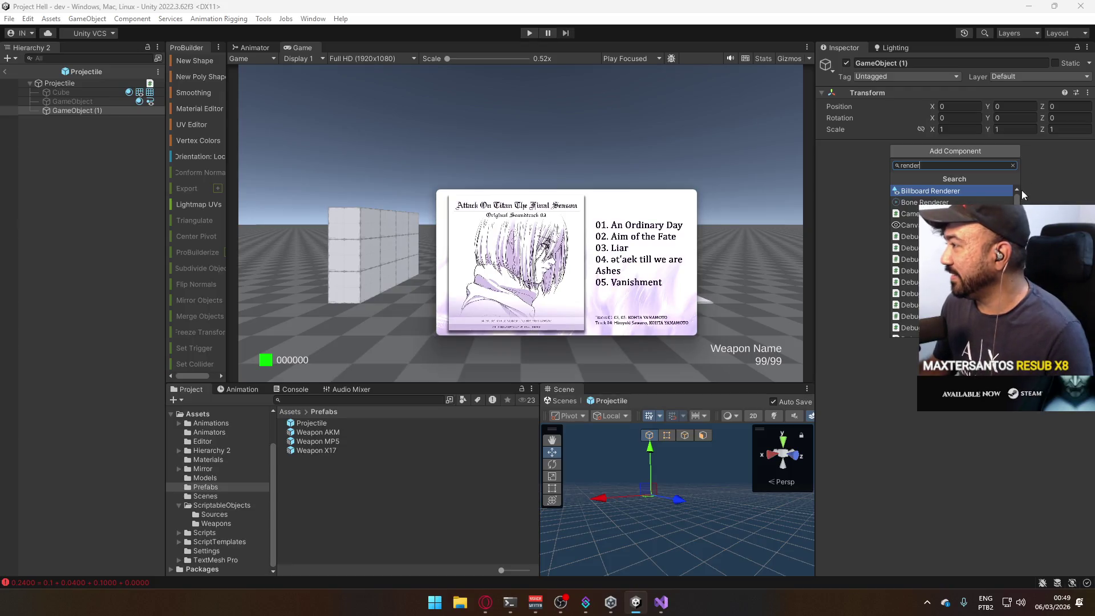
Add a Line Renderer component to GameObject (1) in the Projectile prefab.
{"action": "scroll", "coordinate": [955, 257], "scroll_direction": "down", "scroll_amount": 5}
{"action": "scroll", "coordinate": [955, 256], "scroll_direction": "up", "scroll_amount": 1}
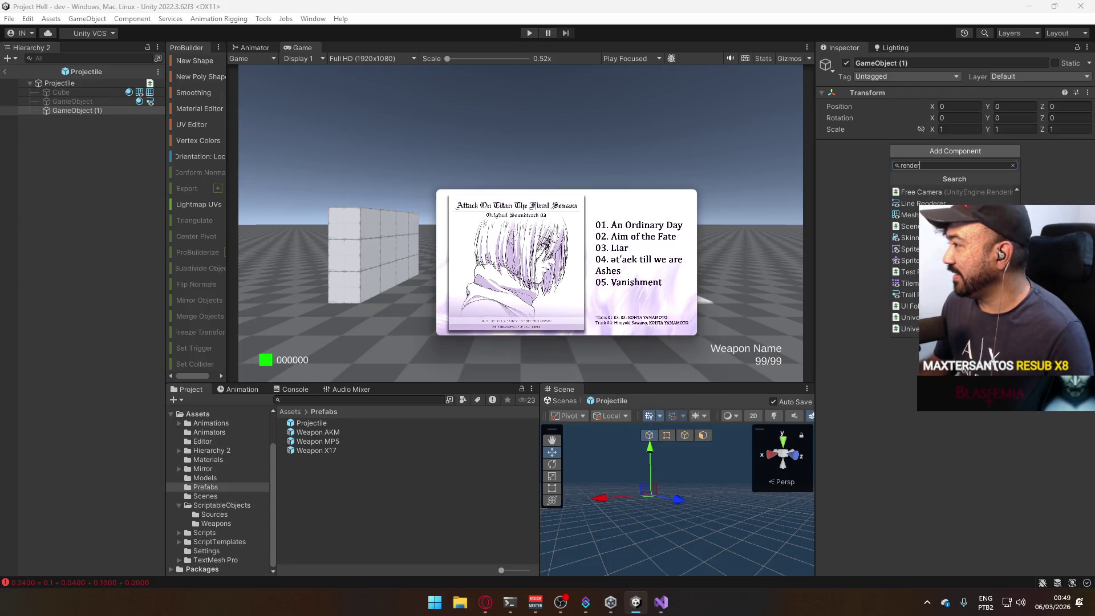
{"action": "left_click", "coordinate": [964, 203]}
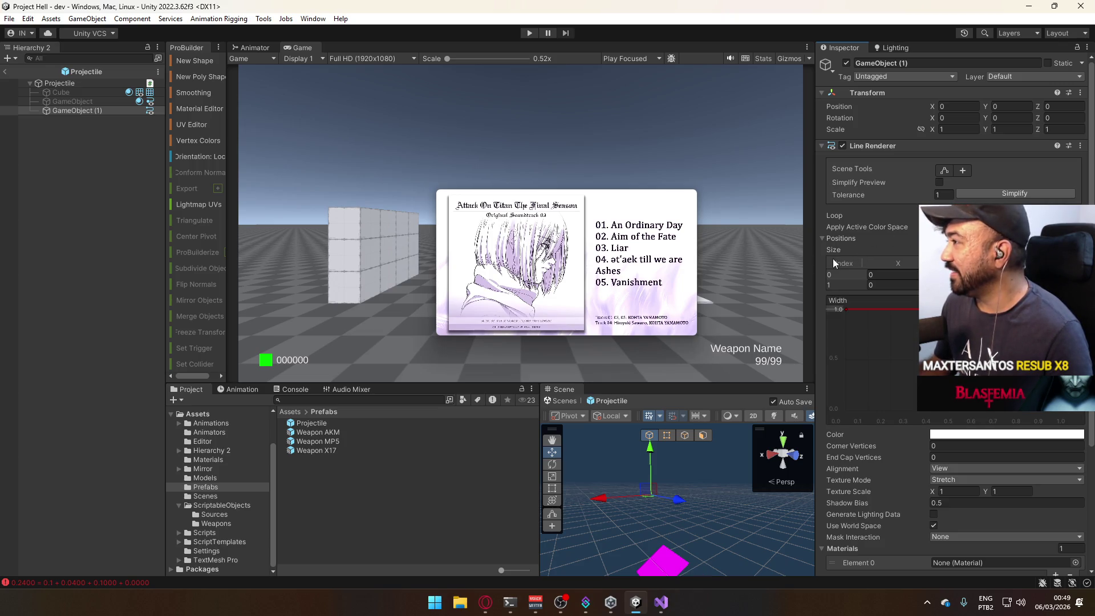
Set the line's end point (Positions[1]) Z to 5.
{"action": "left_click", "coordinate": [1042, 284]}
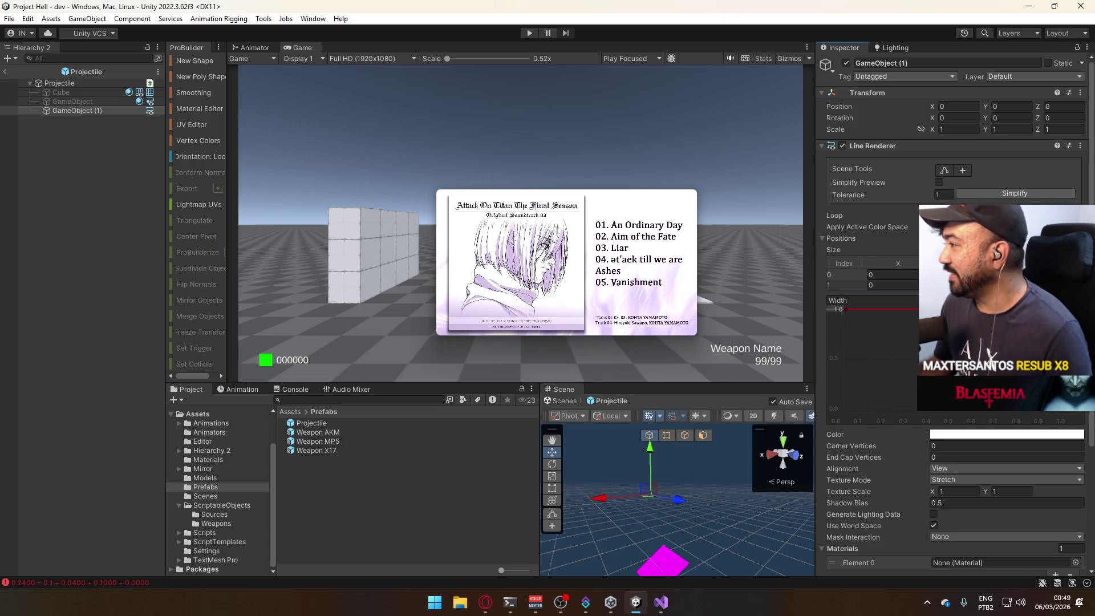
{"action": "type", "text": "2"}
{"action": "scroll", "coordinate": [1042, 285], "scroll_direction": "down", "scroll_amount": 3}
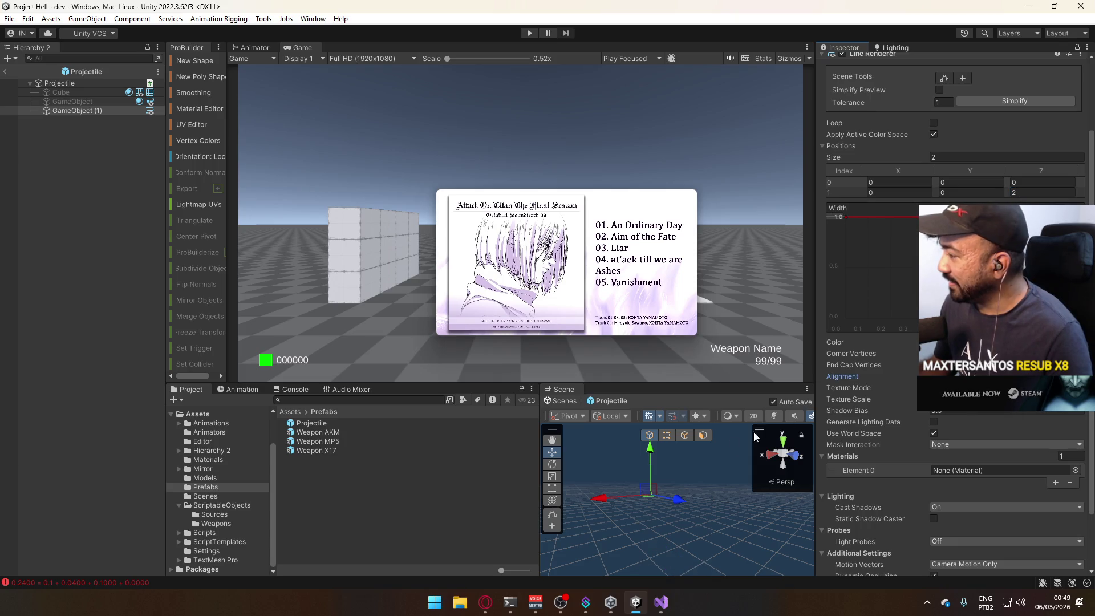
{"action": "mouse_move", "coordinate": [754, 432]}
{"action": "left_mouse_down"}
{"action": "mouse_move", "coordinate": [722, 452]}
{"action": "mouse_move", "coordinate": [722, 479]}
{"action": "mouse_move", "coordinate": [686, 485]}
{"action": "left_mouse_up"}
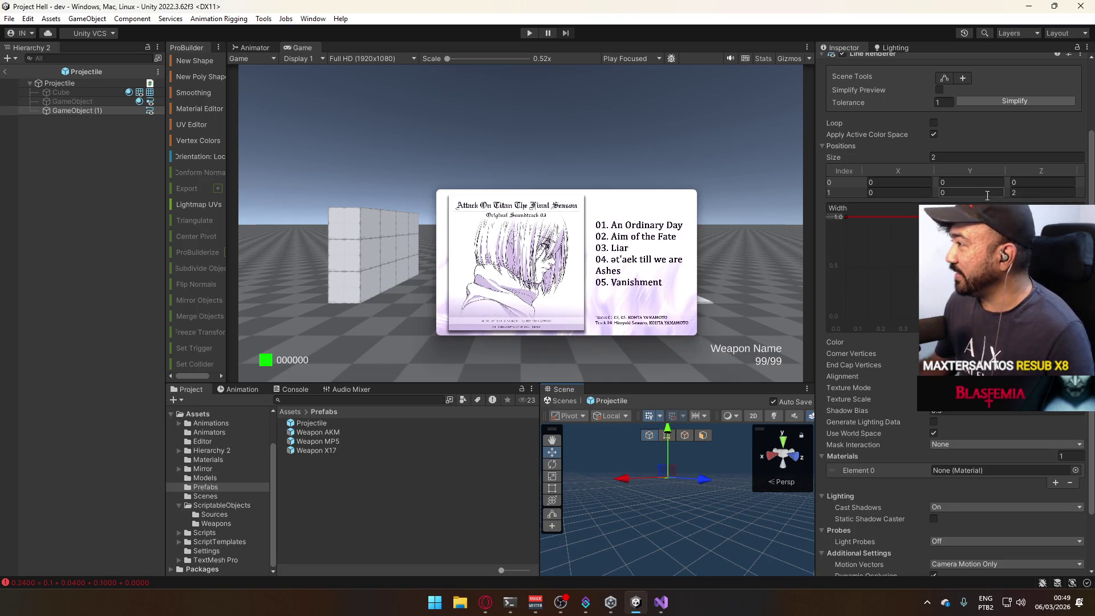
{"action": "left_click", "coordinate": [1024, 192]}
{"action": "type", "text": "5"}
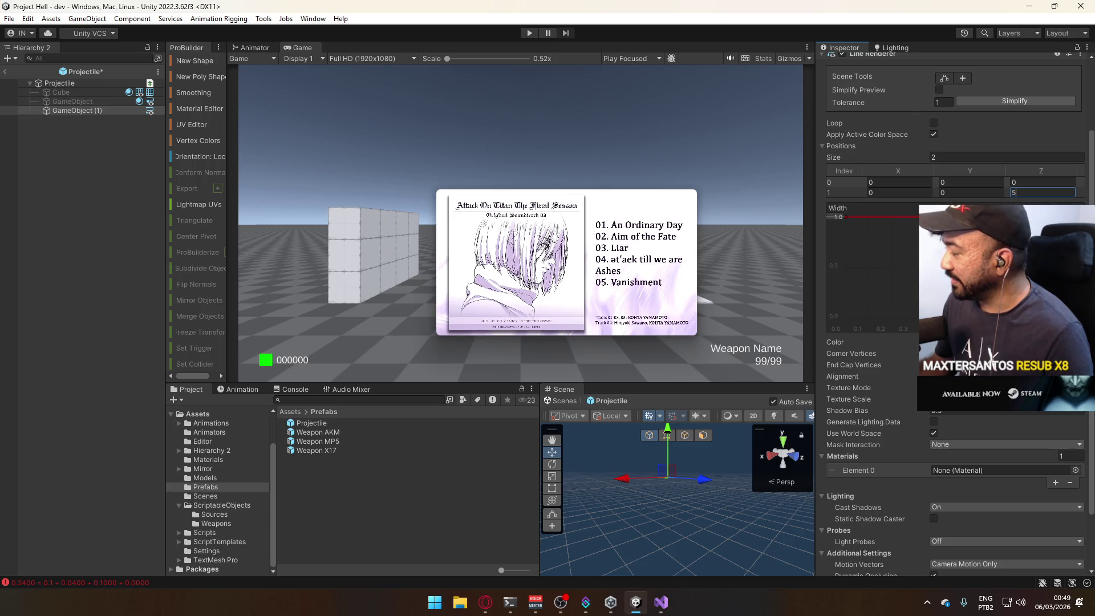
{"action": "key", "text": "Return"}
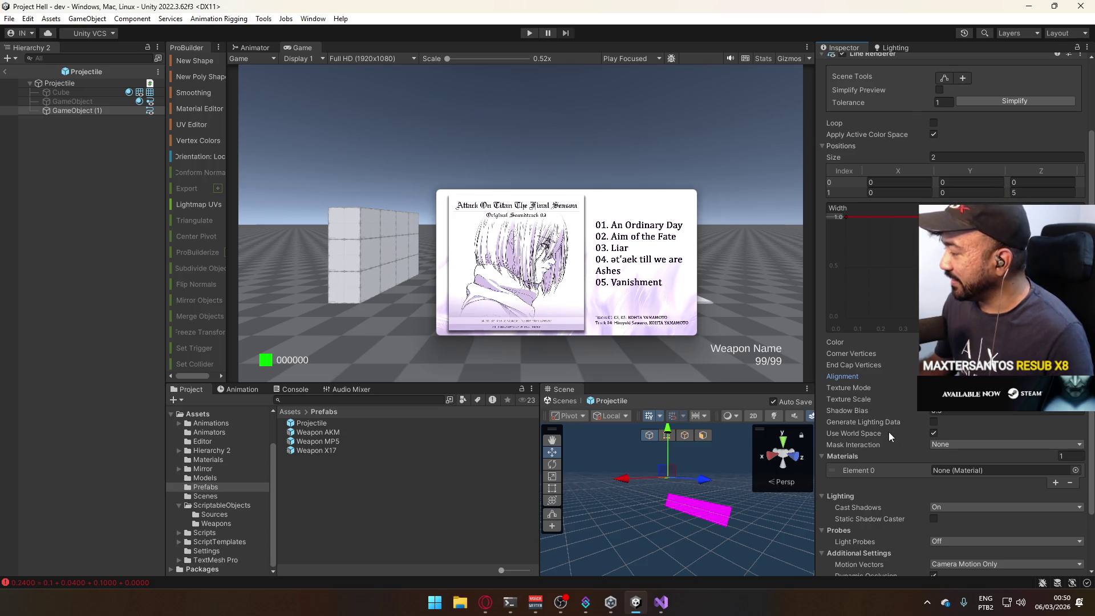
Turn off Use World Space and rotate the line object with the Rotate tool.
{"action": "left_click", "coordinate": [933, 434]}
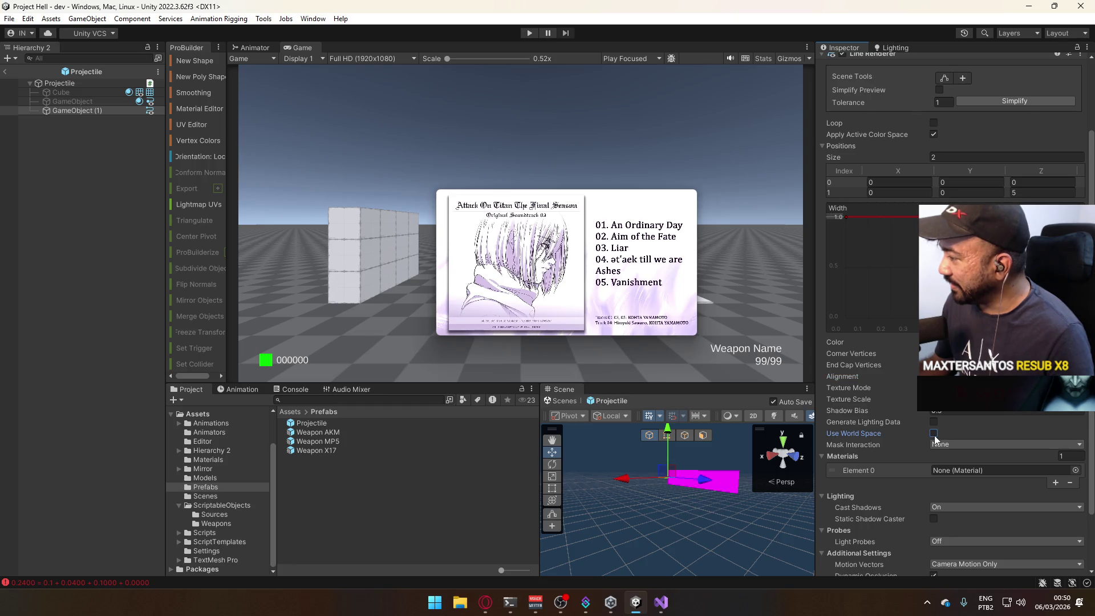
{"action": "key", "text": "e"}
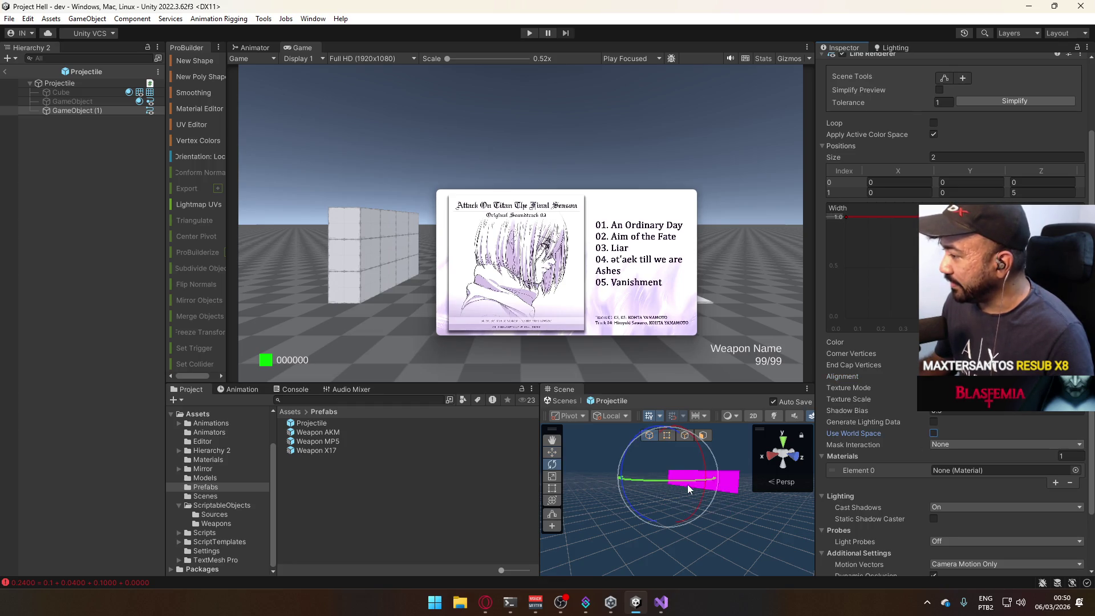
{"action": "left_click_drag", "start_coordinate": [702, 494], "coordinate": [717, 472]}
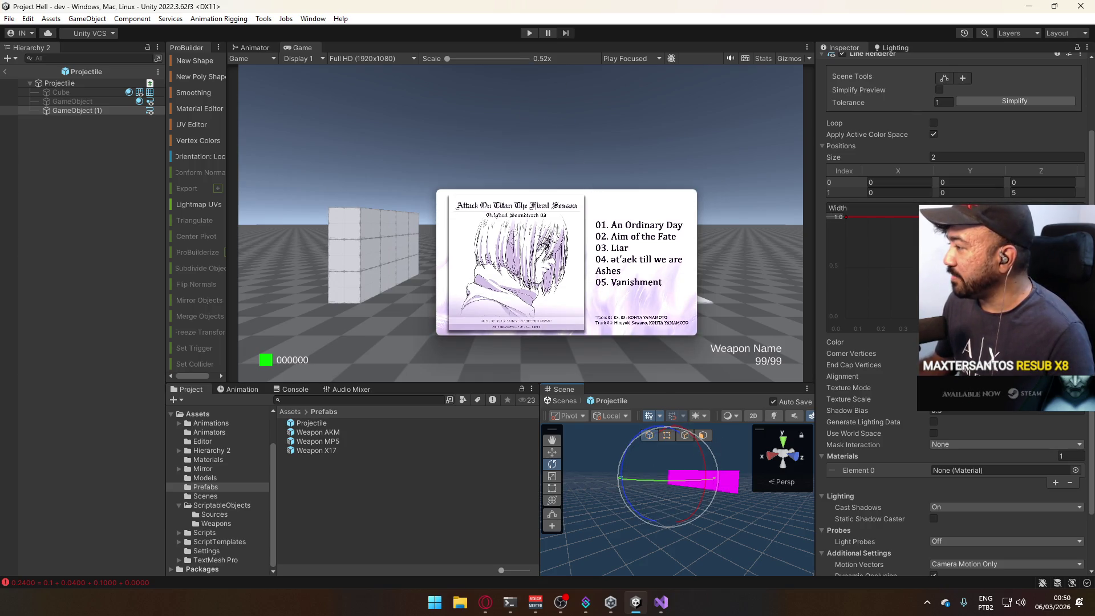
Assign the Default-Particle material to the line's Element 0 material slot.
{"action": "left_click", "coordinate": [1076, 470]}
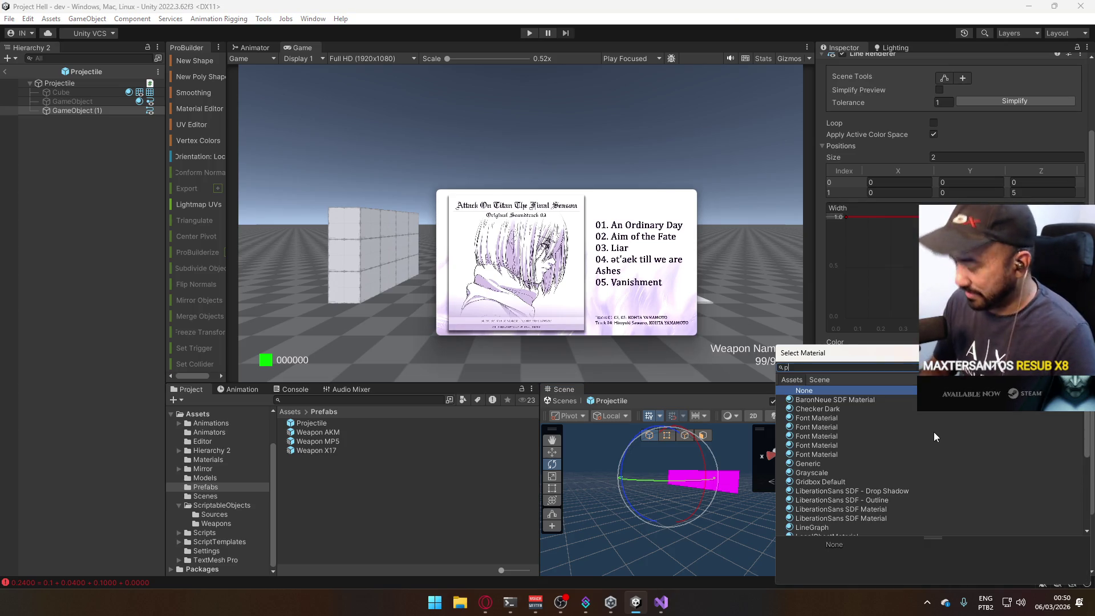
{"action": "type", "text": "particle"}
{"action": "double_click", "coordinate": [864, 418]}
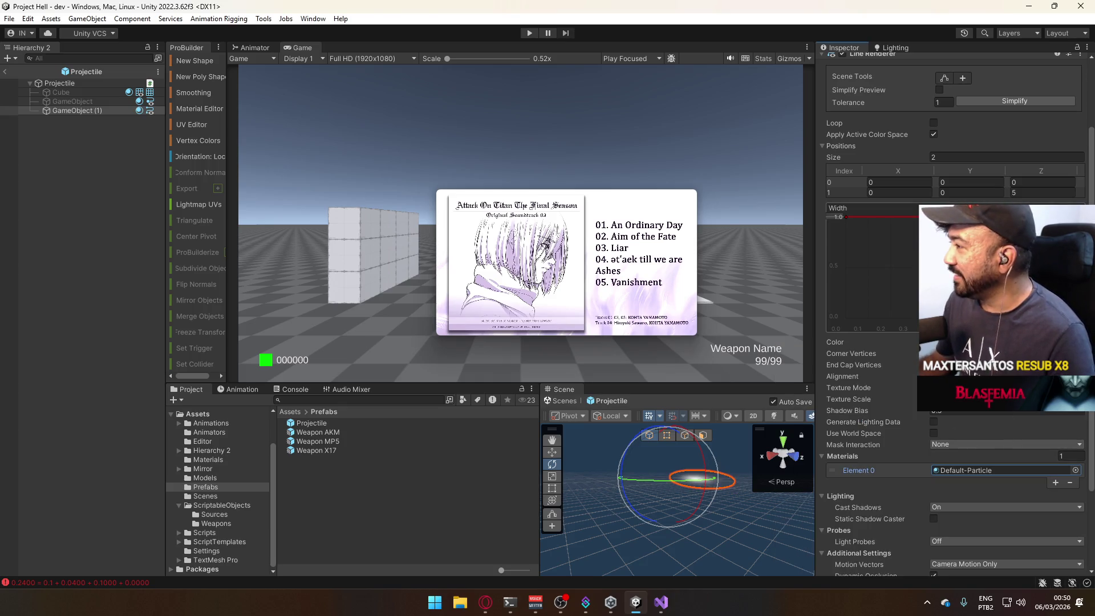
Change the line's end point Z to 20 and orbit the scene to view it.
{"action": "left_click", "coordinate": [1015, 193]}
{"action": "type", "text": "5.12"}
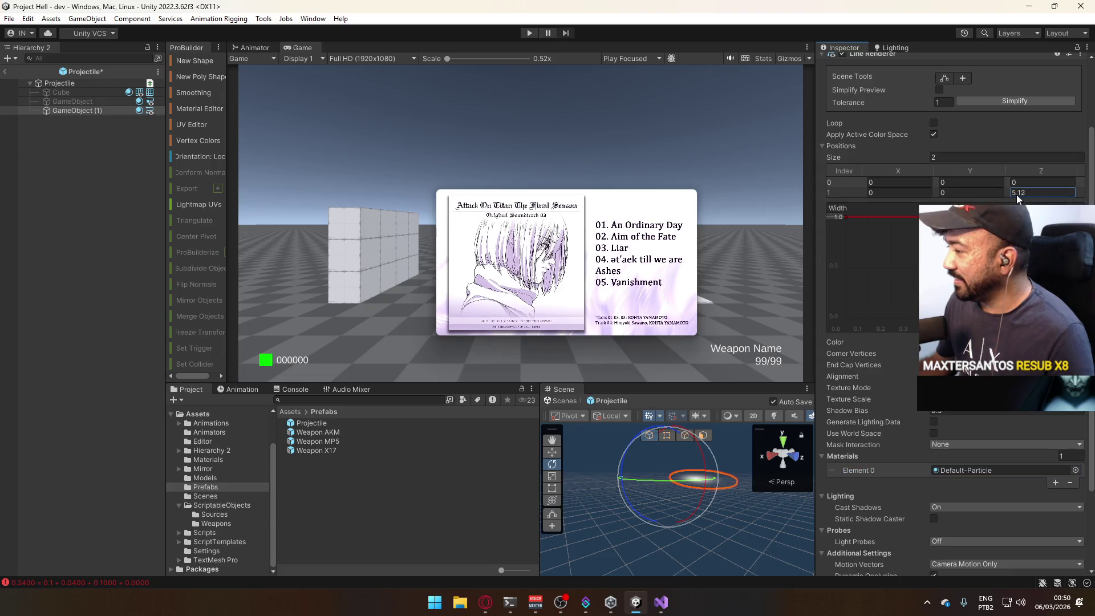
{"action": "type", "text": "15.21"}
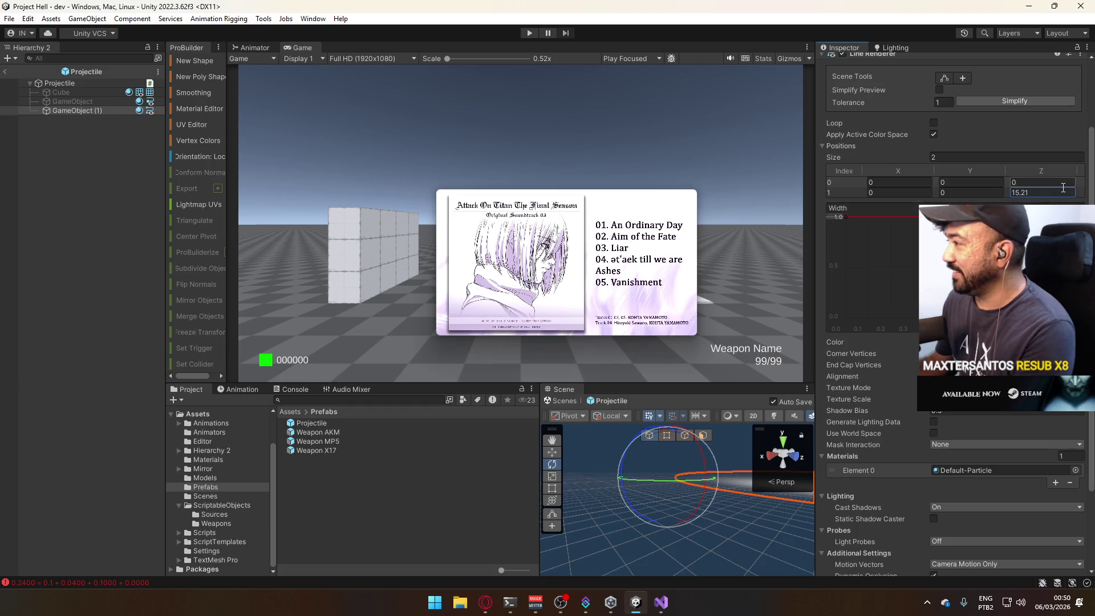
{"action": "key", "text": "BackSpace"}
{"action": "key", "text": "BackSpace"}
{"action": "key", "text": "BackSpace"}
{"action": "type", "text": "20"}
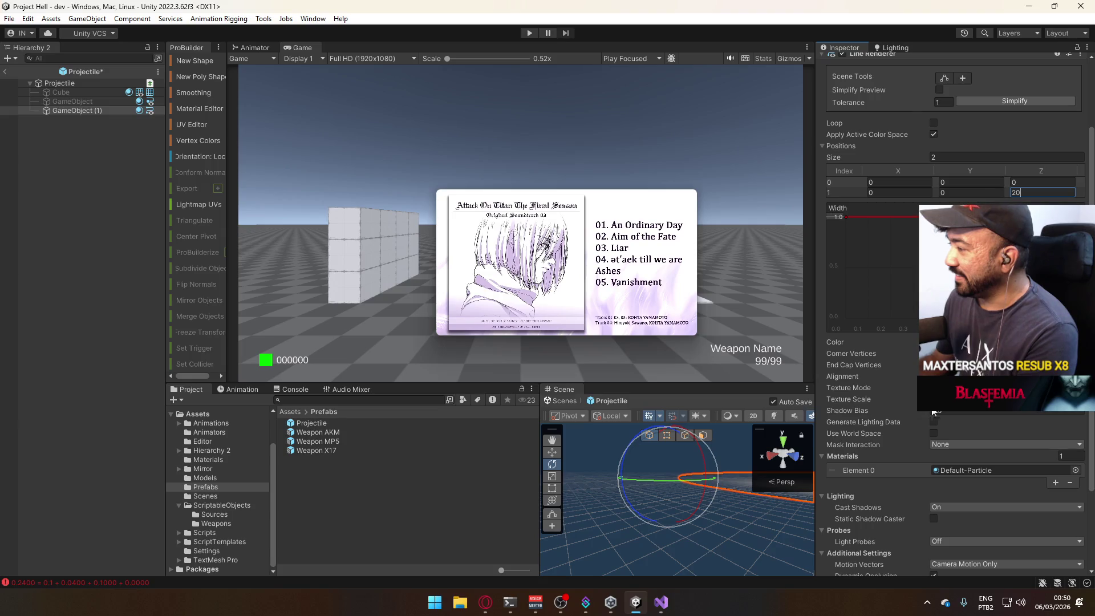
{"action": "mouse_move", "coordinate": [698, 474]}
{"action": "left_mouse_down"}
{"action": "mouse_move", "coordinate": [831, 500]}
{"action": "mouse_move", "coordinate": [841, 476]}
{"action": "left_mouse_up"}
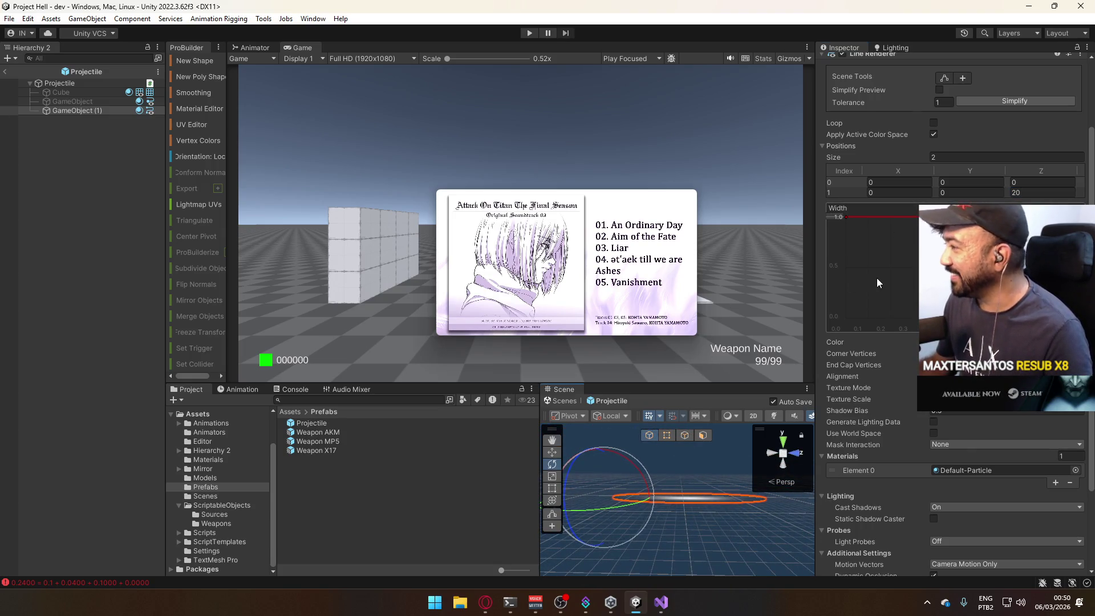
{"action": "scroll", "coordinate": [938, 171], "scroll_direction": "up", "scroll_amount": 3}
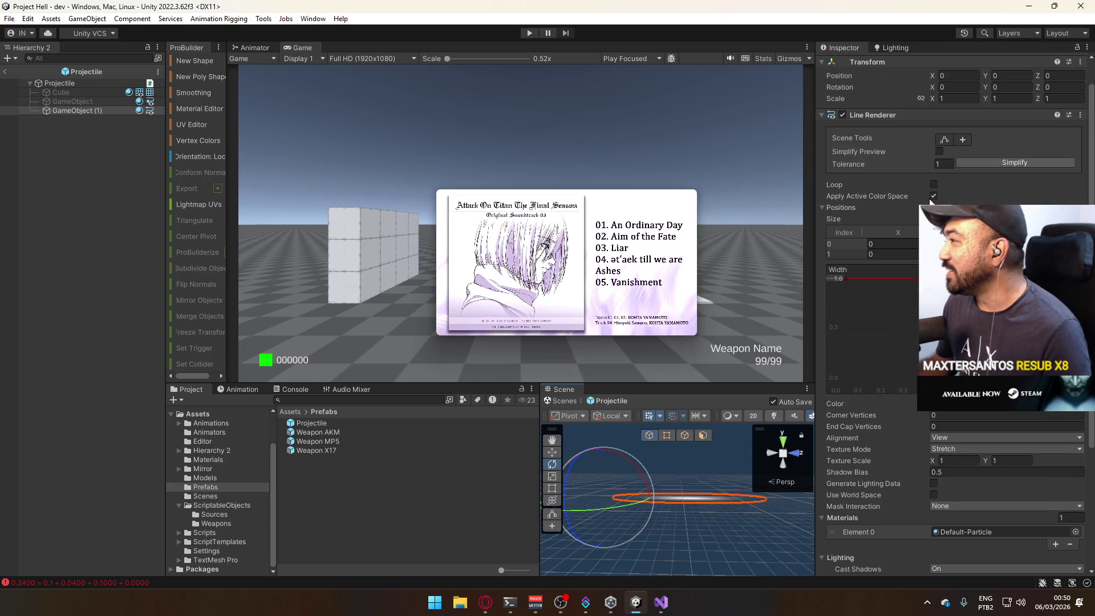
Set the Line Renderer width to 0.1.
{"action": "left_click", "coordinate": [835, 280]}
{"action": "type", "text": "0.1"}
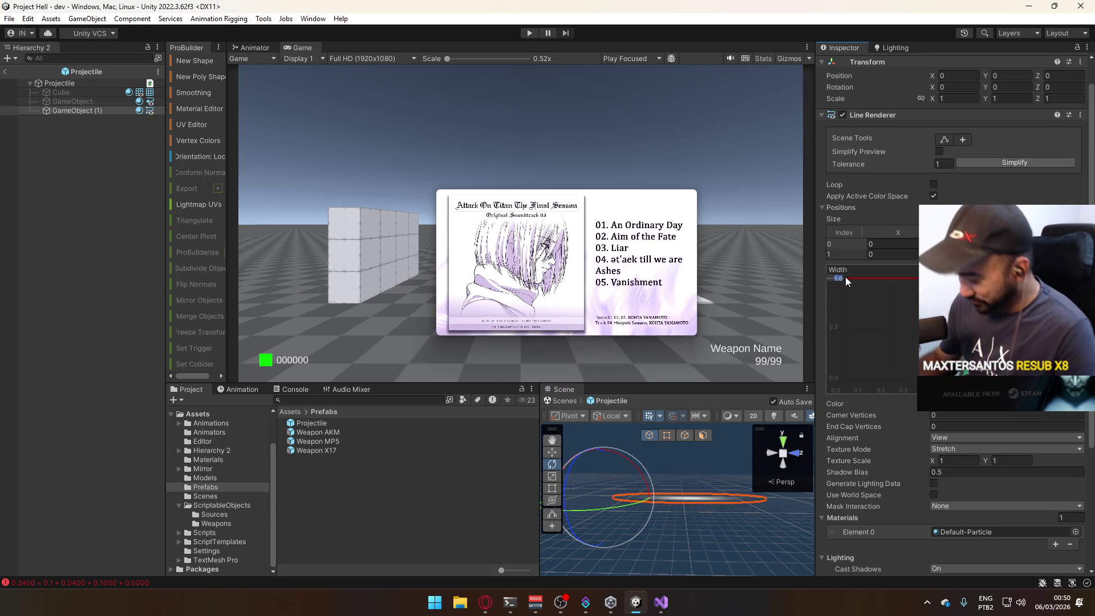
{"action": "key", "text": "Return"}
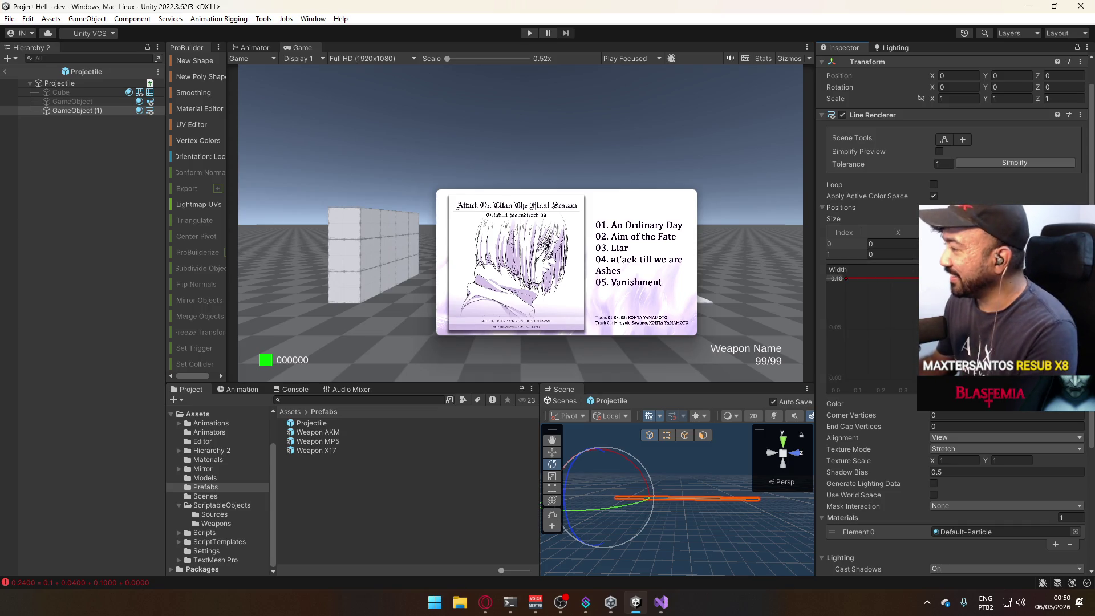
{"action": "key", "text": "Return"}
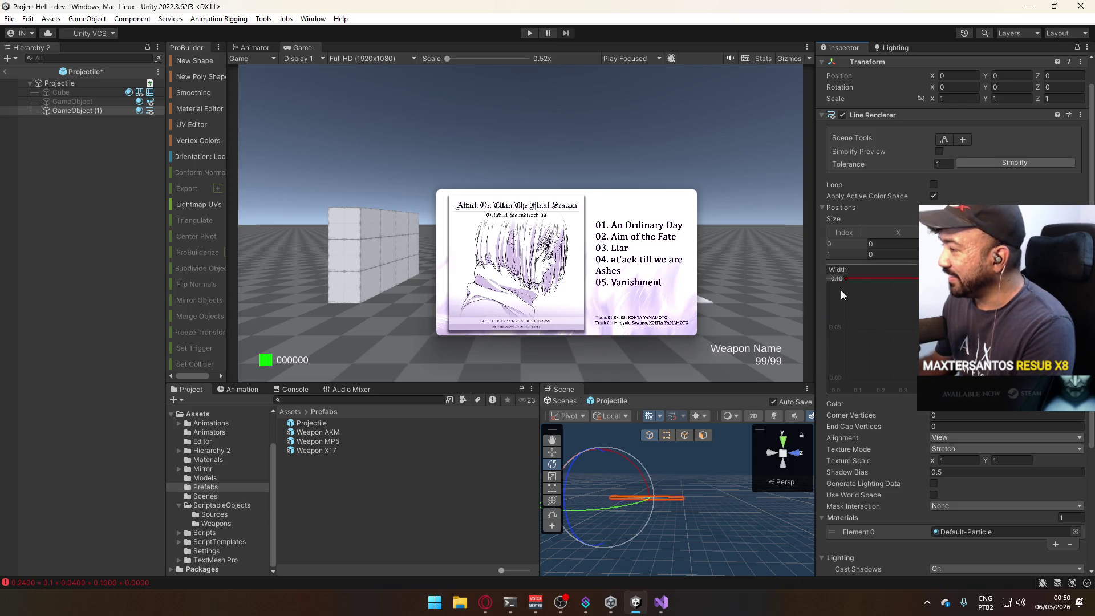
Nudge the width curve key slightly higher, then start Play mode with Ctrl+P.
{"action": "mouse_move", "coordinate": [679, 478]}
{"action": "left_mouse_down"}
{"action": "mouse_move", "coordinate": [598, 483]}
{"action": "mouse_move", "coordinate": [667, 462]}
{"action": "left_mouse_up"}
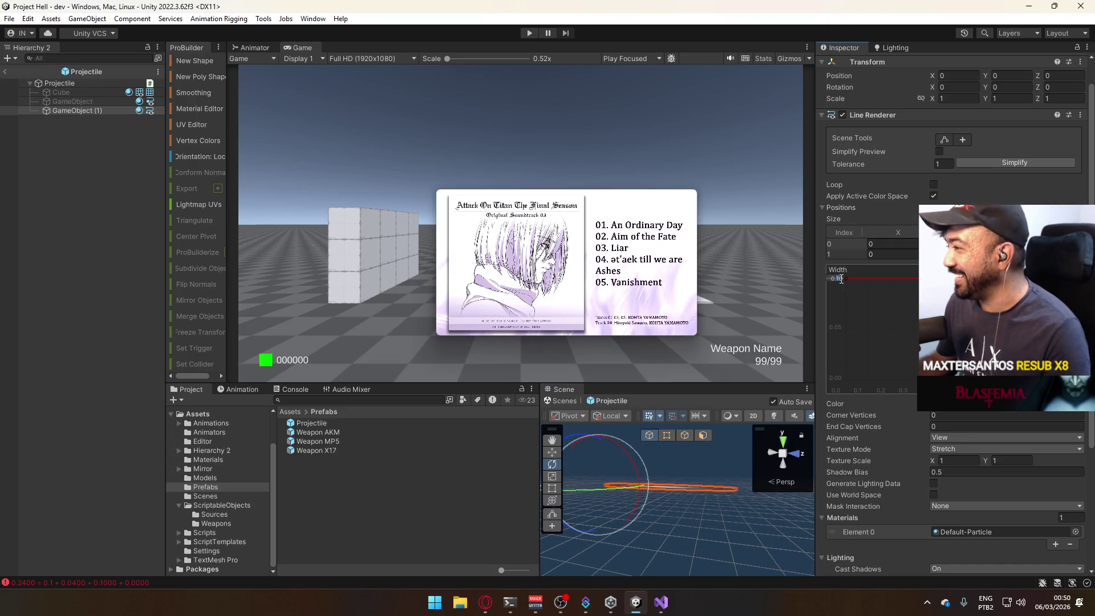
{"action": "left_click_drag", "start_coordinate": [839, 279], "coordinate": [842, 272]}
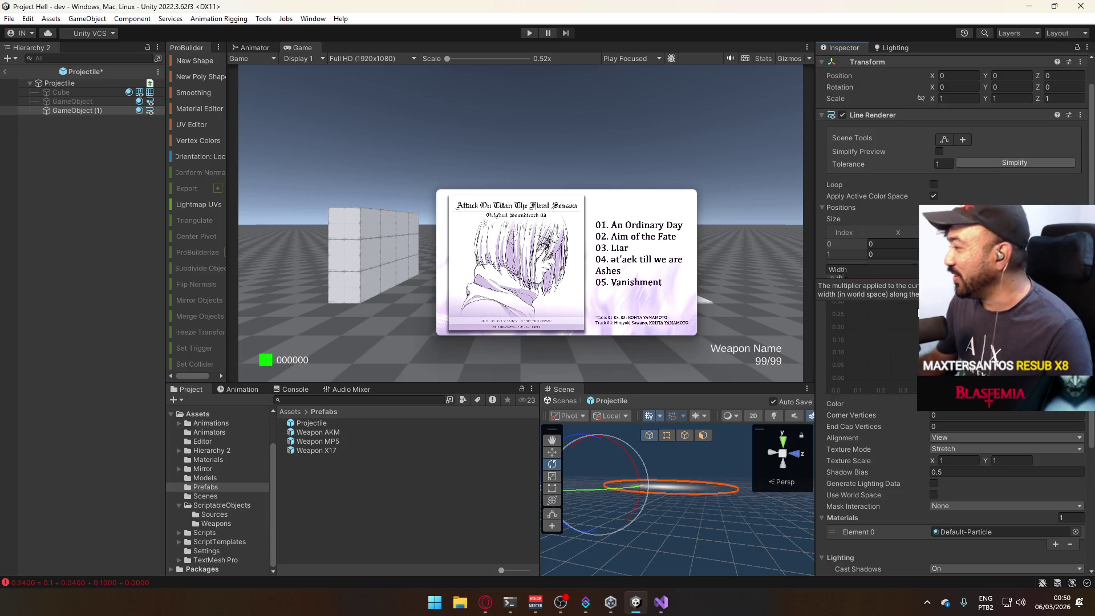
{"action": "key", "text": "ctrl+p"}
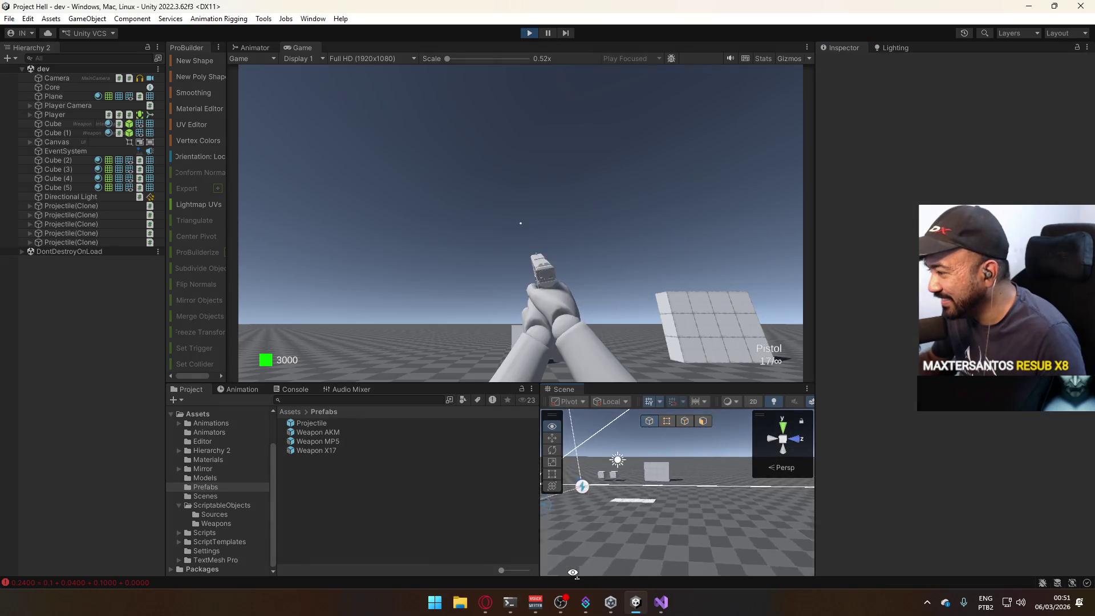
Fire a burst of pistol shots at the wall to check the projectile tracers.
{"action": "left_click", "coordinate": [607, 252]}
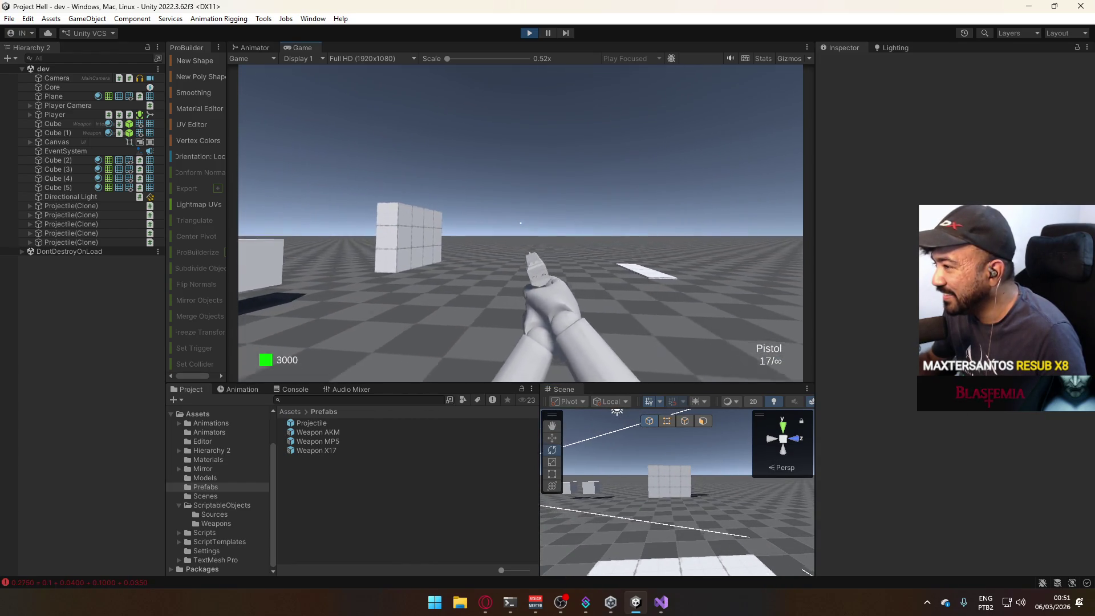
{"action": "key", "text": "super"}
{"action": "left_click", "coordinate": [655, 166]}
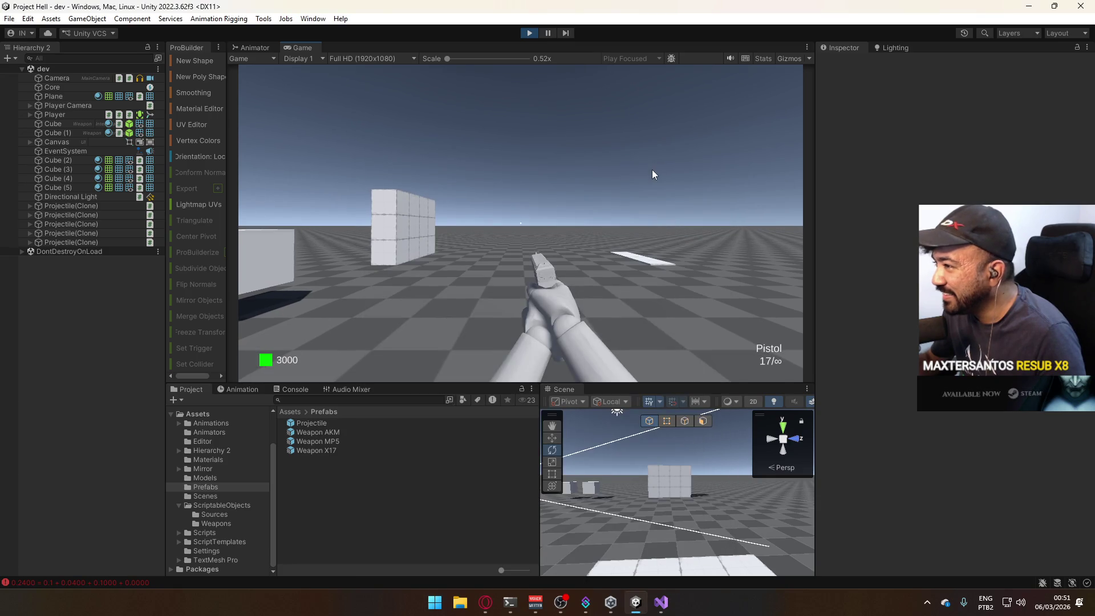
{"action": "left_click", "coordinate": [652, 169]}
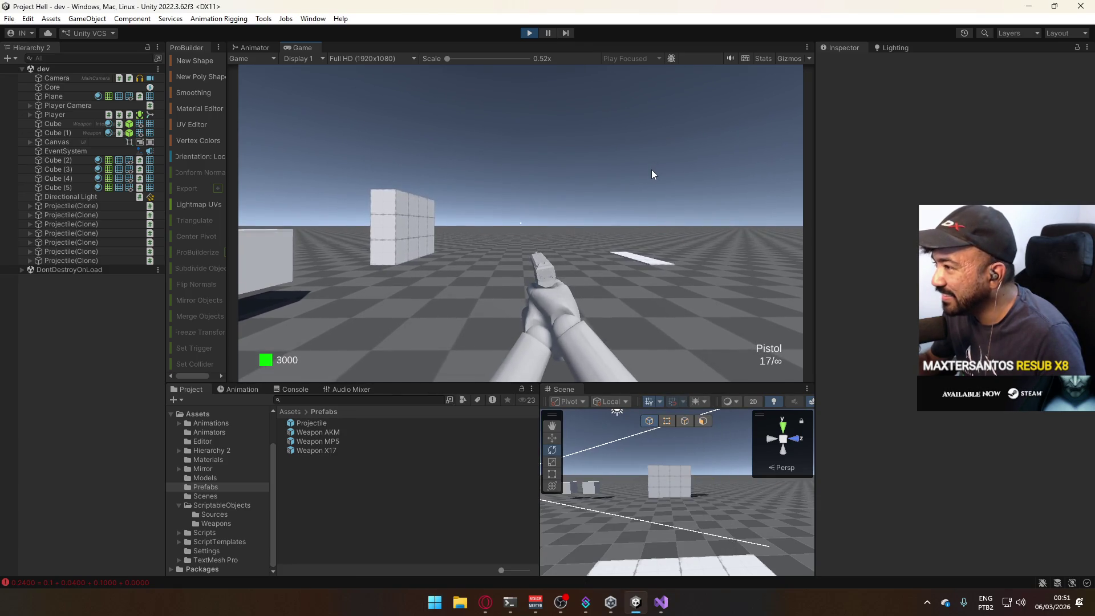
{"action": "left_click", "coordinate": [652, 170]}
{"action": "left_click", "coordinate": [653, 173]}
{"action": "left_click", "coordinate": [652, 173]}
{"action": "left_click", "coordinate": [653, 173]}
{"action": "left_click", "coordinate": [652, 174]}
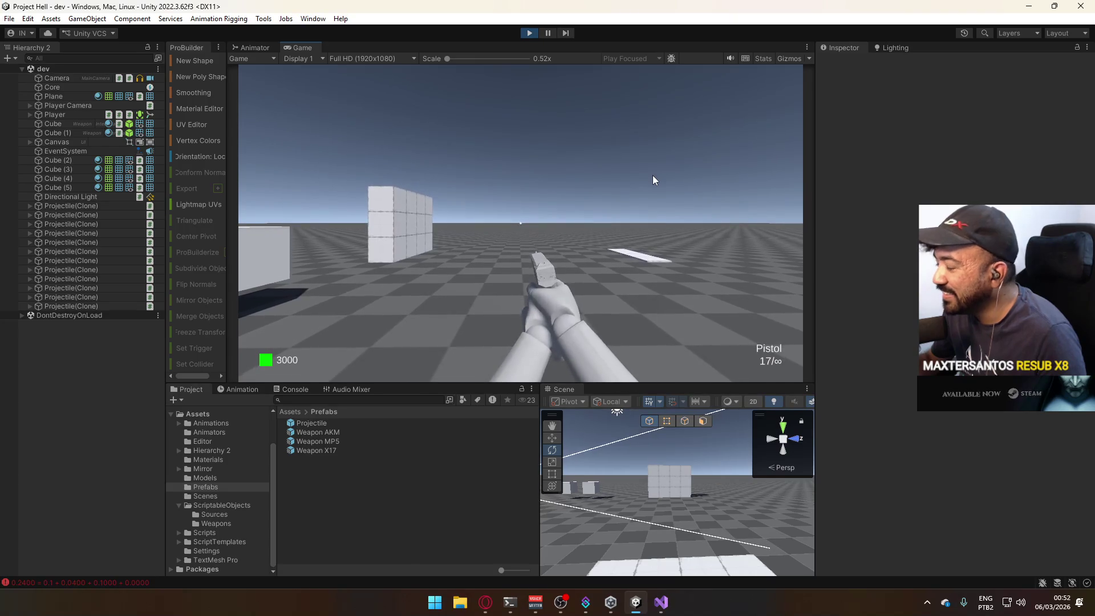
{"action": "left_click", "coordinate": [653, 176]}
{"action": "left_click", "coordinate": [653, 176]}
{"action": "left_click", "coordinate": [652, 176]}
{"action": "left_click", "coordinate": [650, 174]}
{"action": "left_click", "coordinate": [643, 171]}
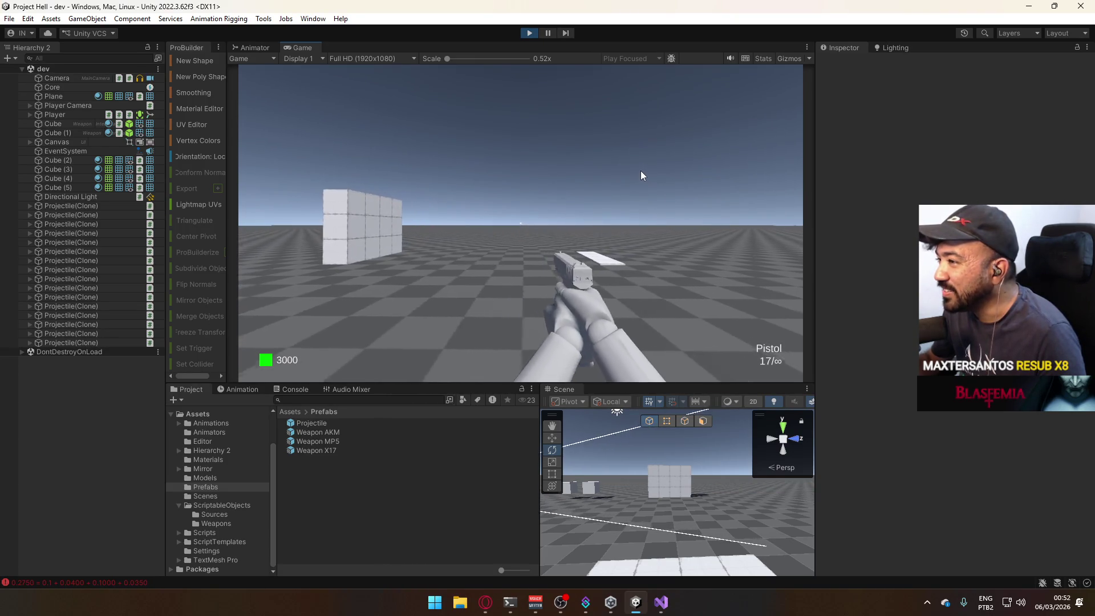
{"action": "left_click", "coordinate": [638, 169]}
{"action": "left_click", "coordinate": [632, 171]}
{"action": "left_click", "coordinate": [628, 175]}
{"action": "left_click", "coordinate": [628, 174]}
{"action": "left_click", "coordinate": [629, 174]}
Open the Projectile prefab in Prefab Mode from the Project window.
{"action": "key", "text": "super"}
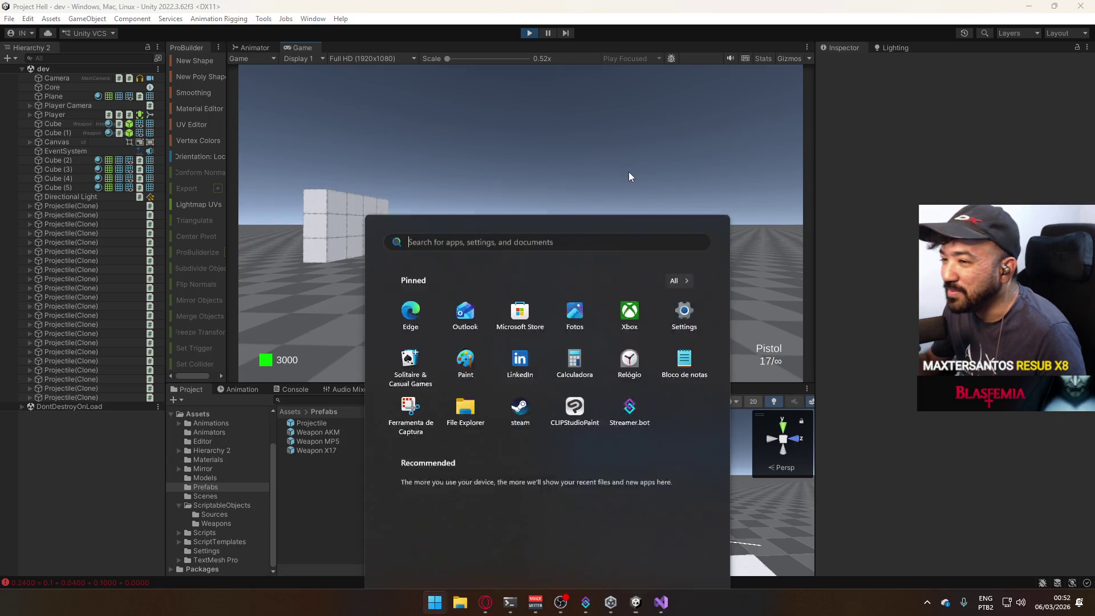
{"action": "key", "text": "super"}
{"action": "key", "text": "super"}
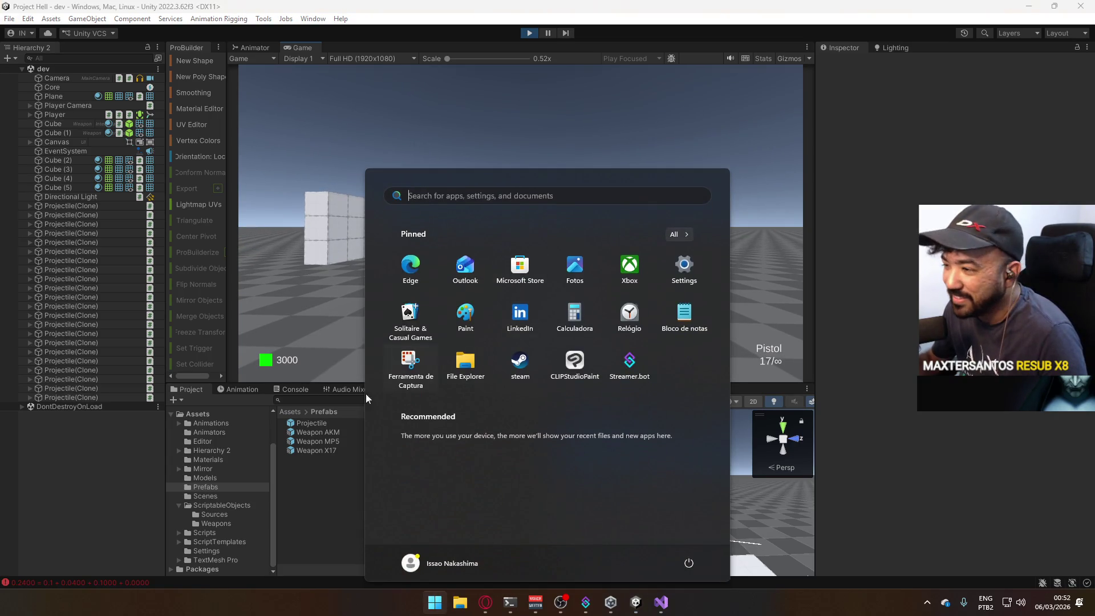
{"action": "key", "text": "super"}
{"action": "key", "text": "super"}
{"action": "key", "text": "super"}
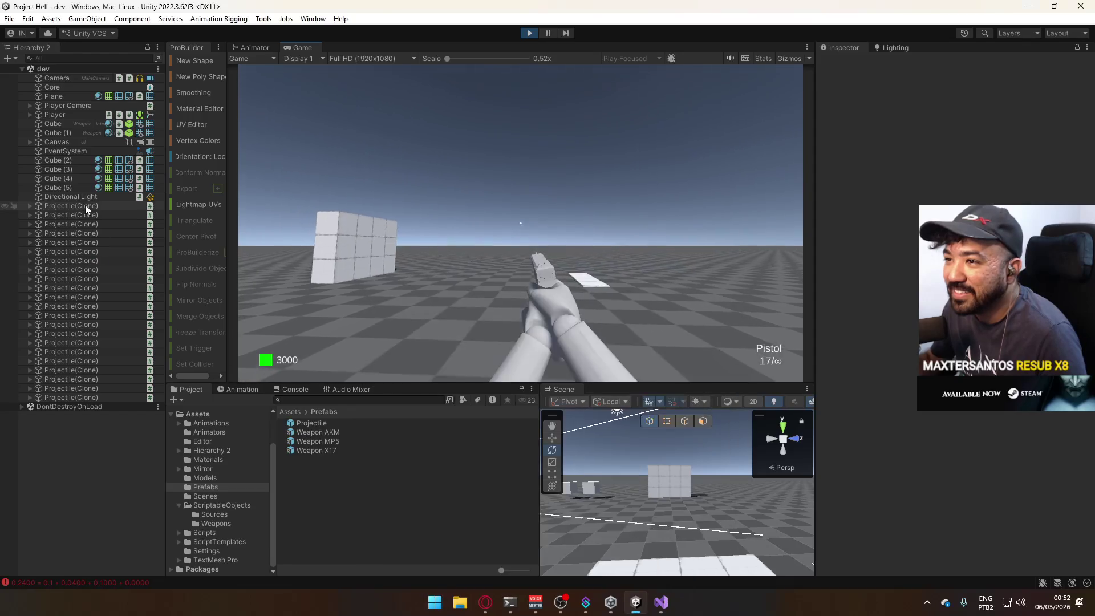
{"action": "left_click", "coordinate": [327, 422]}
{"action": "double_click", "coordinate": [328, 423]}
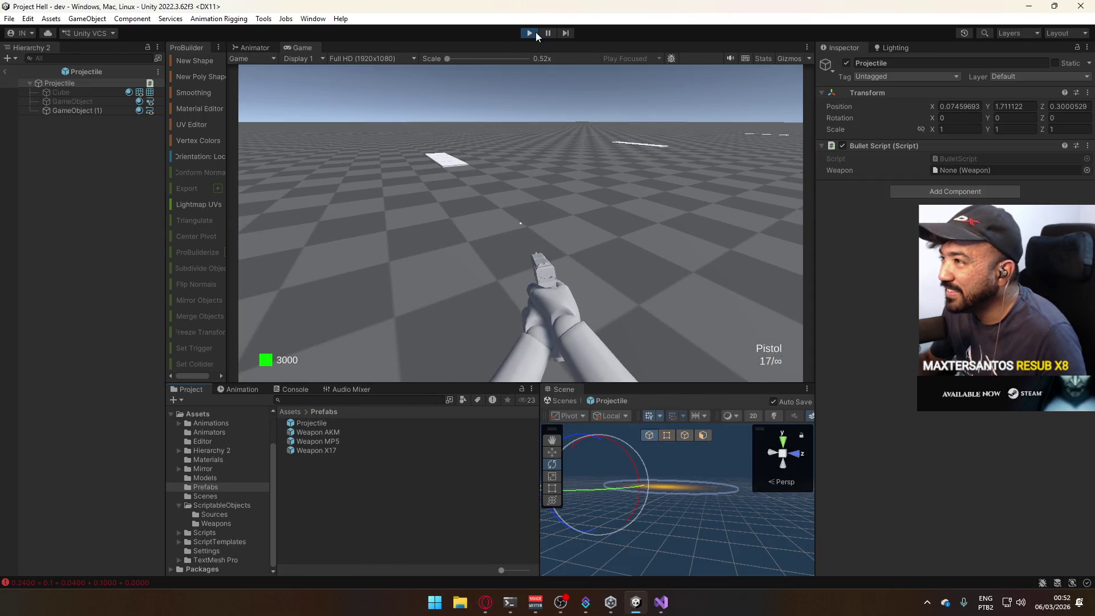
Stop play mode, select GameObject (1), and add a width curve key lowered to about 0.33.
{"action": "left_click", "coordinate": [529, 33]}
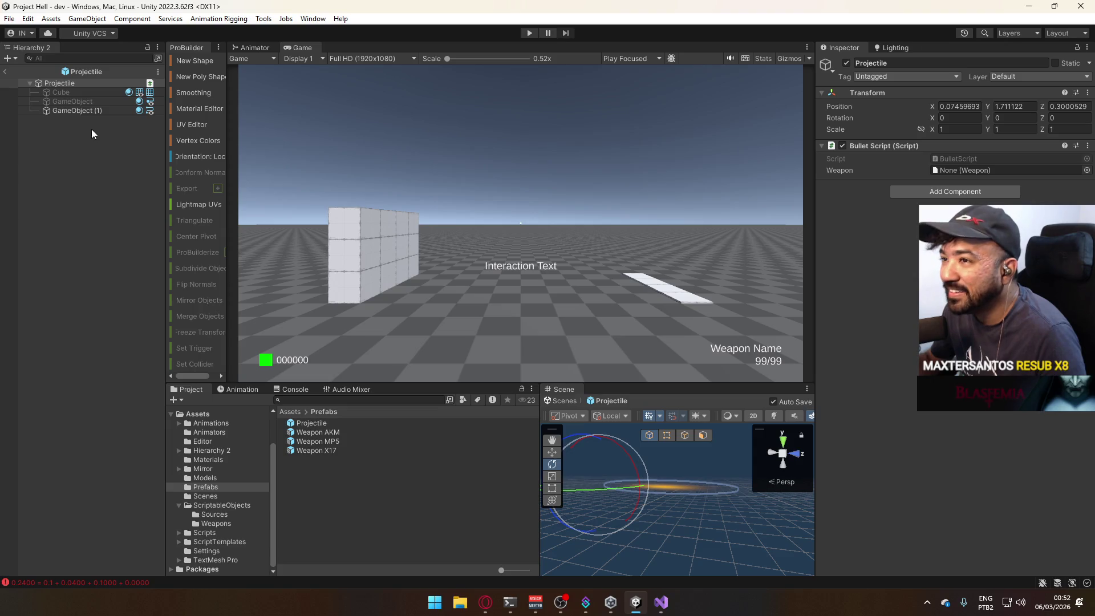
{"action": "left_click", "coordinate": [94, 111]}
{"action": "scroll", "coordinate": [835, 200], "scroll_direction": "down", "scroll_amount": 6}
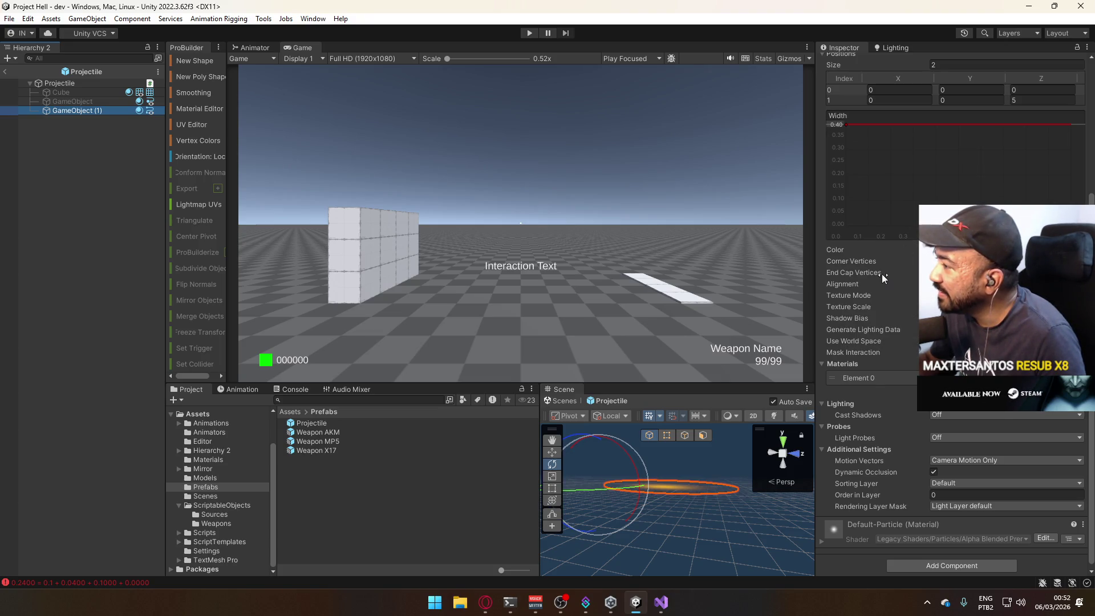
{"action": "left_click_drag", "start_coordinate": [877, 273], "coordinate": [910, 272]}
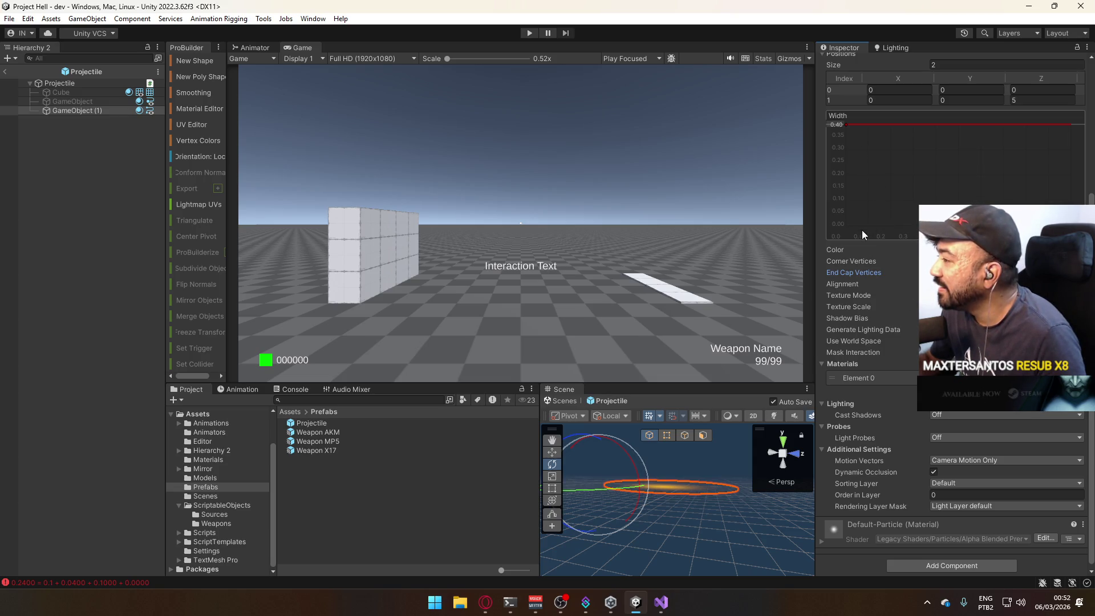
{"action": "scroll", "coordinate": [857, 236], "scroll_direction": "up", "scroll_amount": 3}
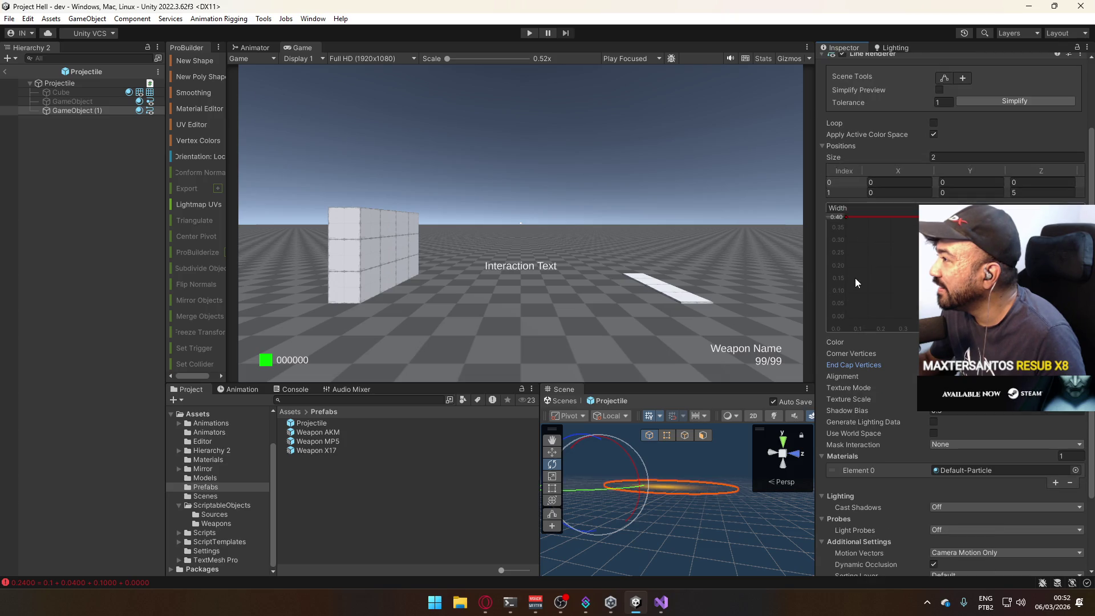
{"action": "double_click", "coordinate": [894, 217]}
{"action": "mouse_move", "coordinate": [894, 218]}
{"action": "left_mouse_down"}
{"action": "mouse_move", "coordinate": [908, 310]}
{"action": "mouse_move", "coordinate": [916, 267]}
{"action": "left_mouse_up"}
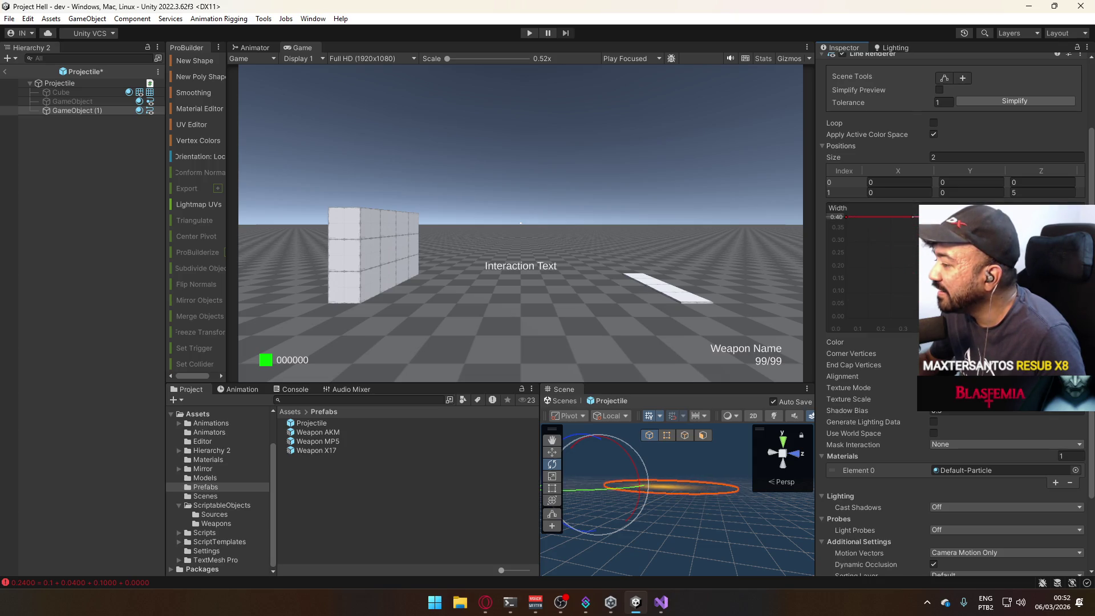
{"action": "left_click_drag", "start_coordinate": [913, 216], "coordinate": [902, 232]}
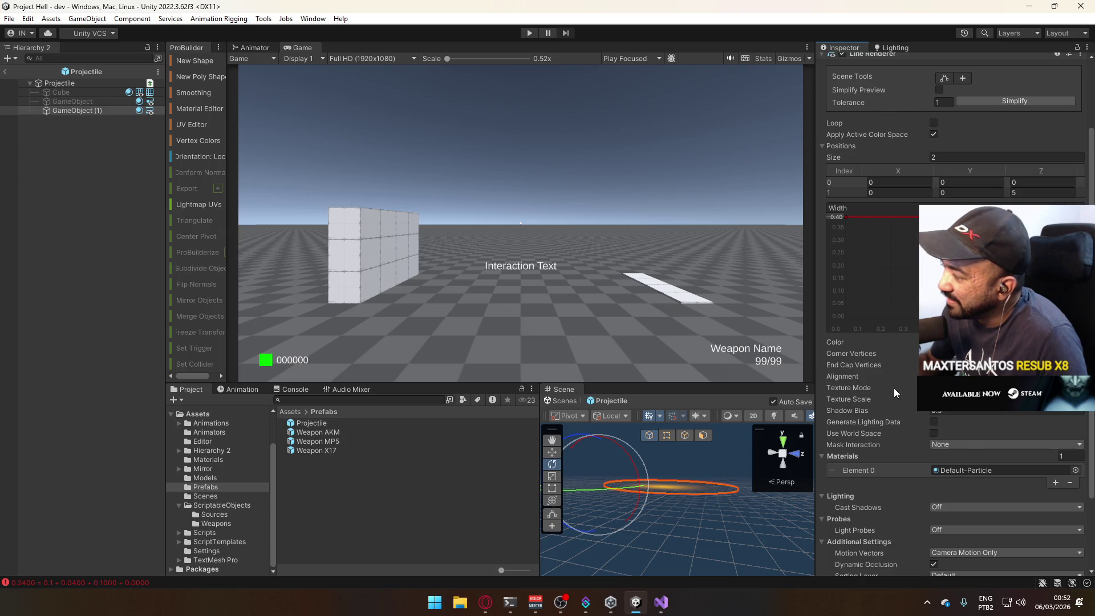
{"action": "scroll", "coordinate": [894, 388], "scroll_direction": "down", "scroll_amount": 2}
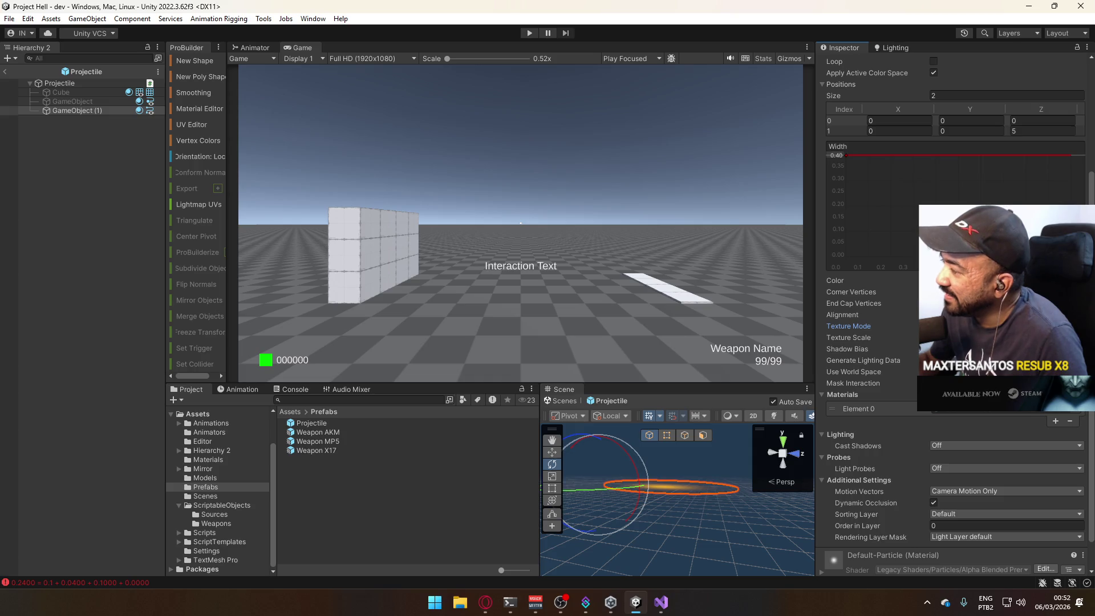
{"action": "scroll", "coordinate": [871, 337], "scroll_direction": "up", "scroll_amount": 3}
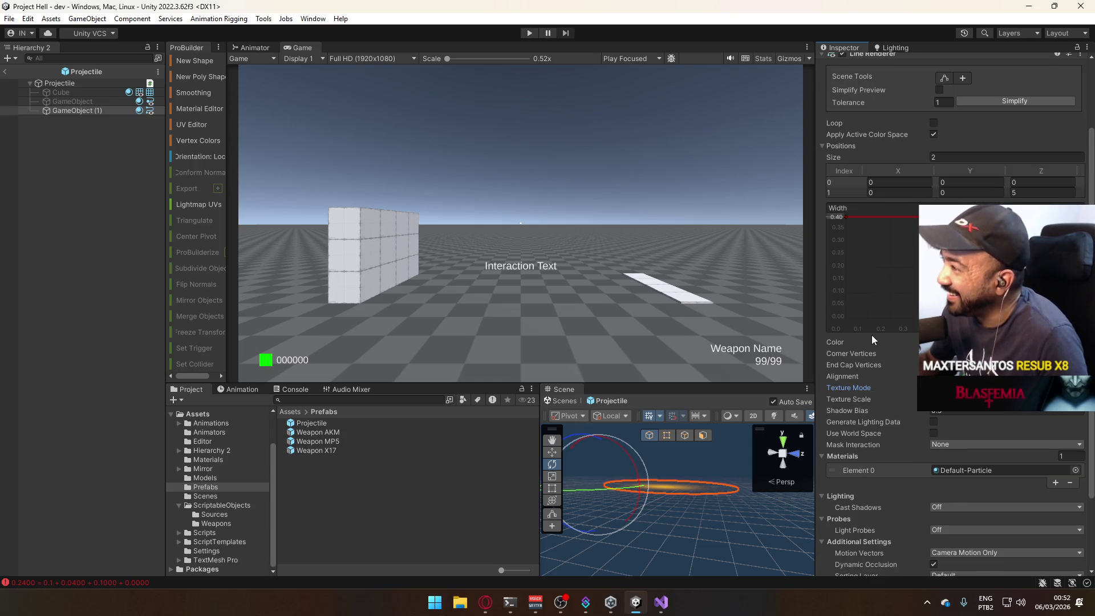
{"action": "scroll", "coordinate": [871, 337], "scroll_direction": "down", "scroll_amount": 2}
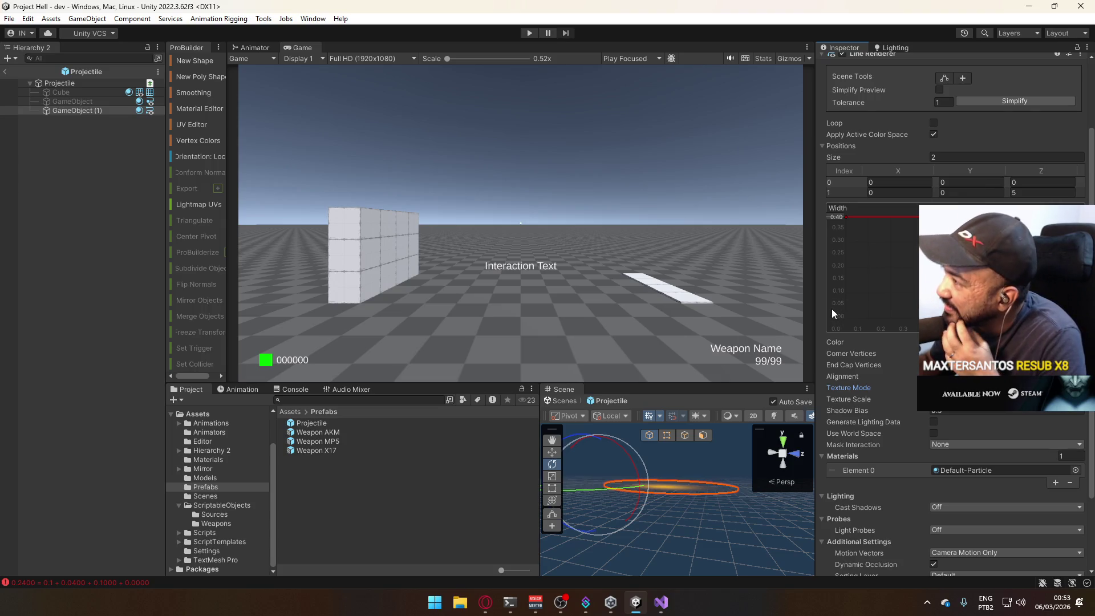
{"action": "scroll", "coordinate": [831, 314], "scroll_direction": "up", "scroll_amount": 1}
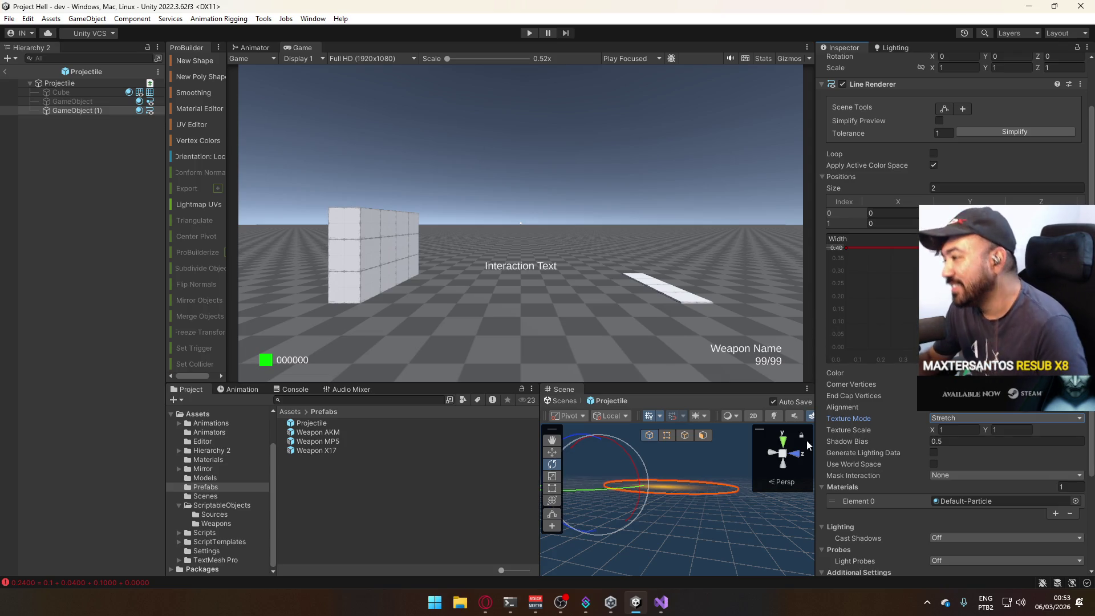
Create a new material named Test in Assets/Materials.
{"action": "left_click", "coordinate": [202, 461]}
{"action": "right_click", "coordinate": [331, 482]}
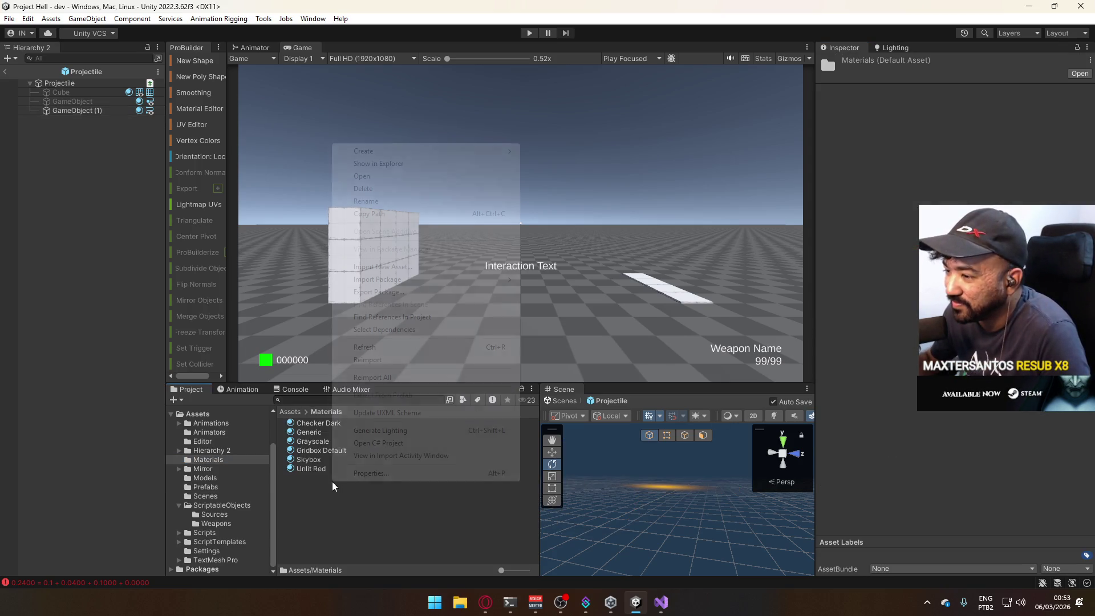
{"action": "mouse_move", "coordinate": [399, 151]}
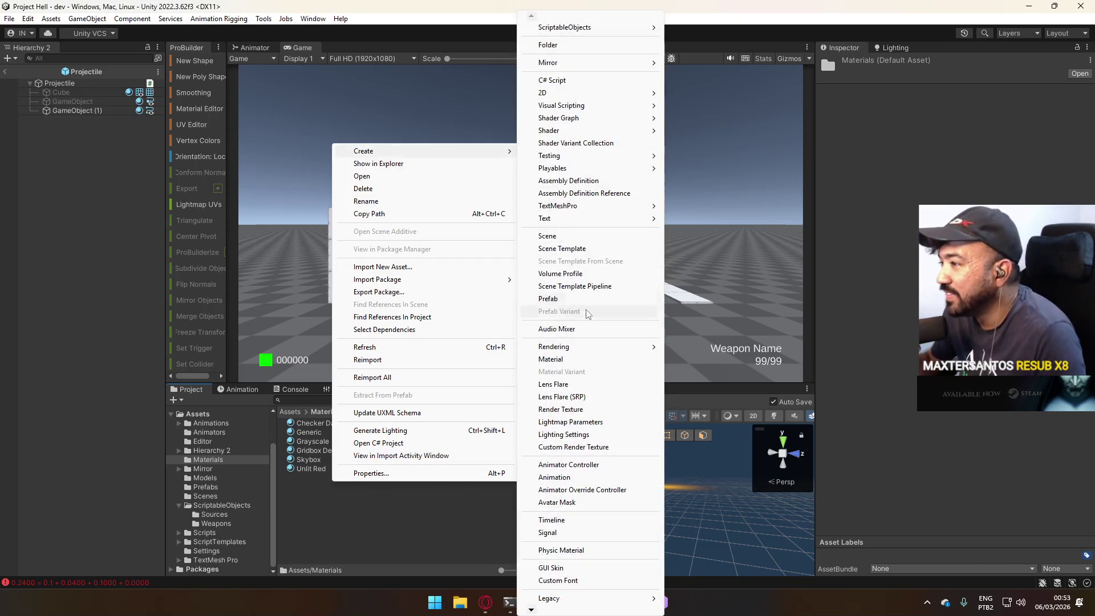
{"action": "left_click", "coordinate": [550, 359]}
{"action": "type", "text": "Test"}
{"action": "key", "text": "Return"}
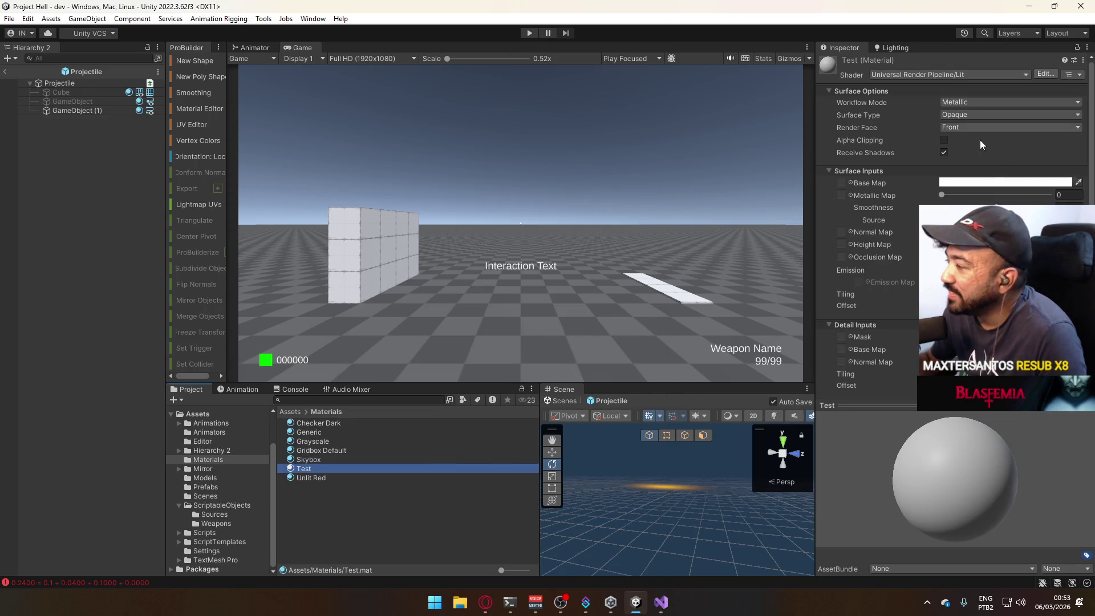
Switch Test to the Particles/Standard Unlit shader and enable Emission.
{"action": "left_click", "coordinate": [890, 72]}
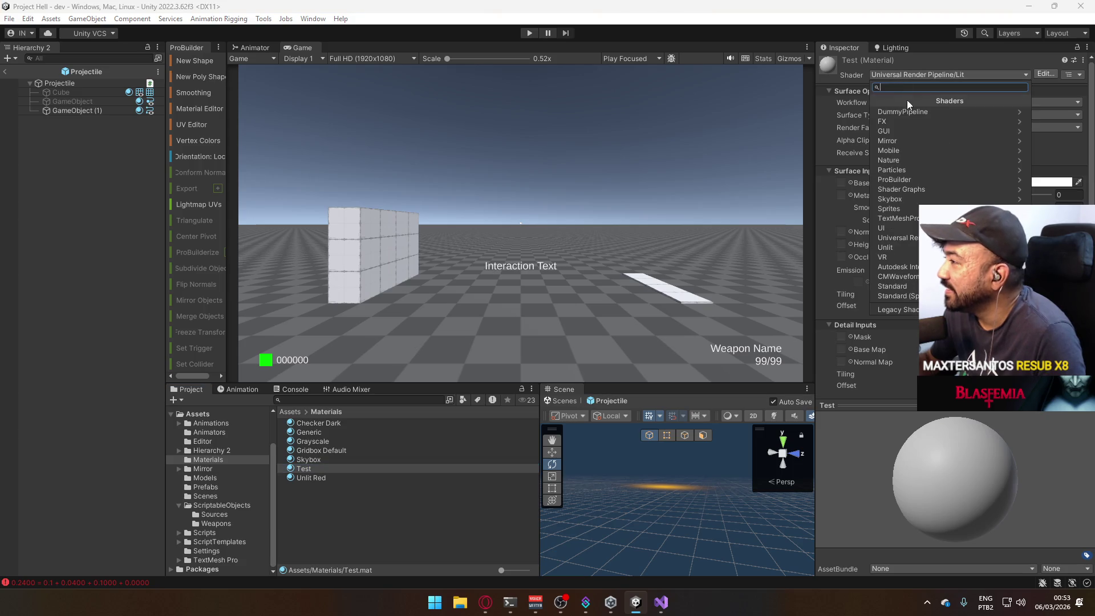
{"action": "left_click", "coordinate": [906, 170]}
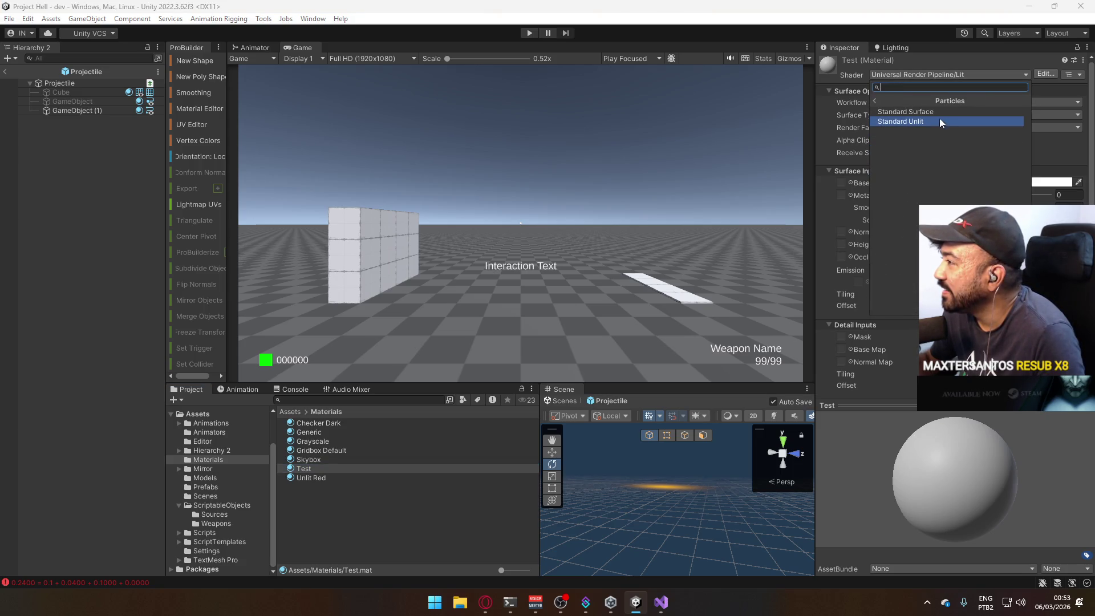
{"action": "left_click", "coordinate": [938, 121]}
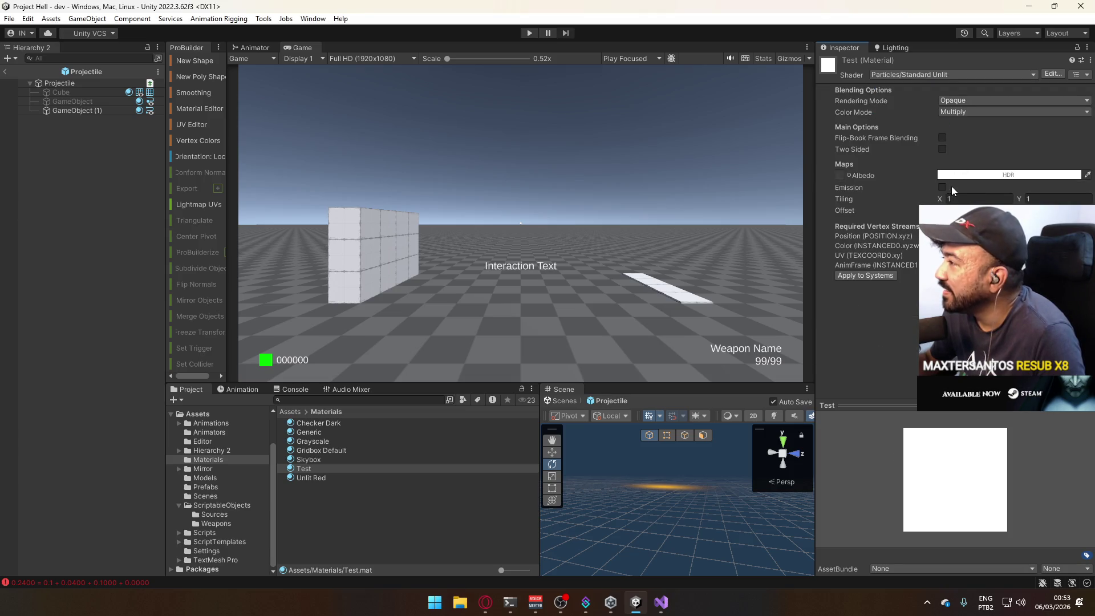
{"action": "left_click", "coordinate": [944, 187]}
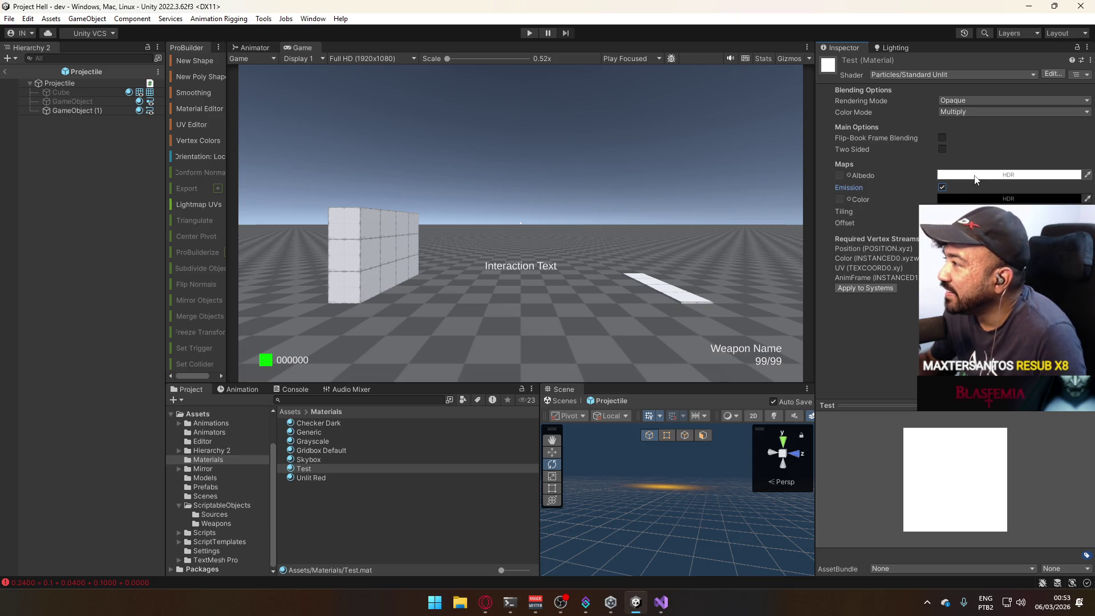
Set the Albedo map texture to Default-Particle.
{"action": "left_click", "coordinate": [850, 175]}
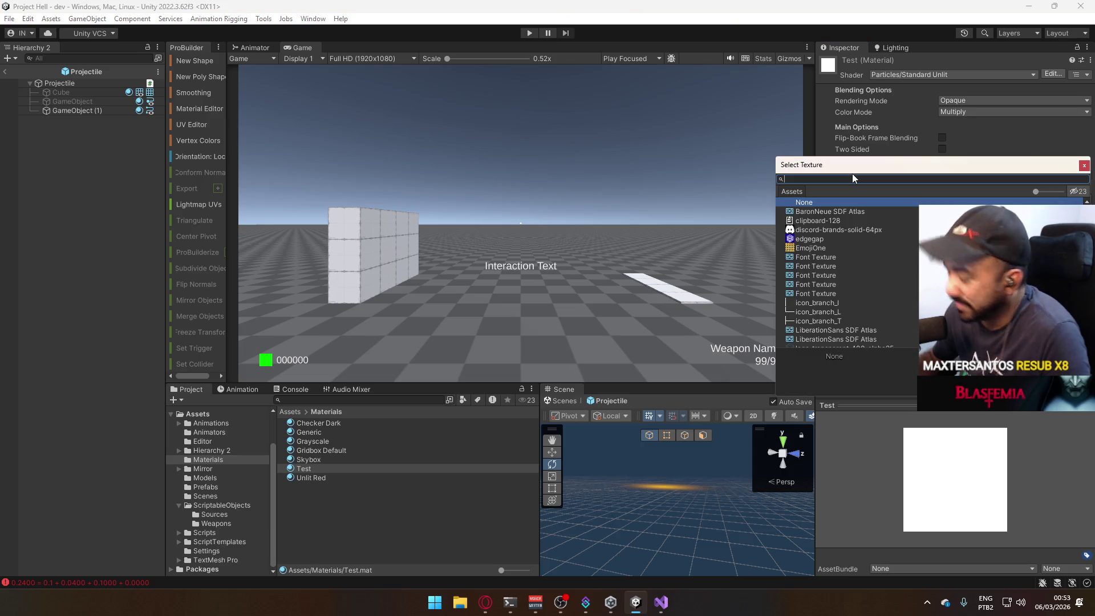
{"action": "type", "text": "part"}
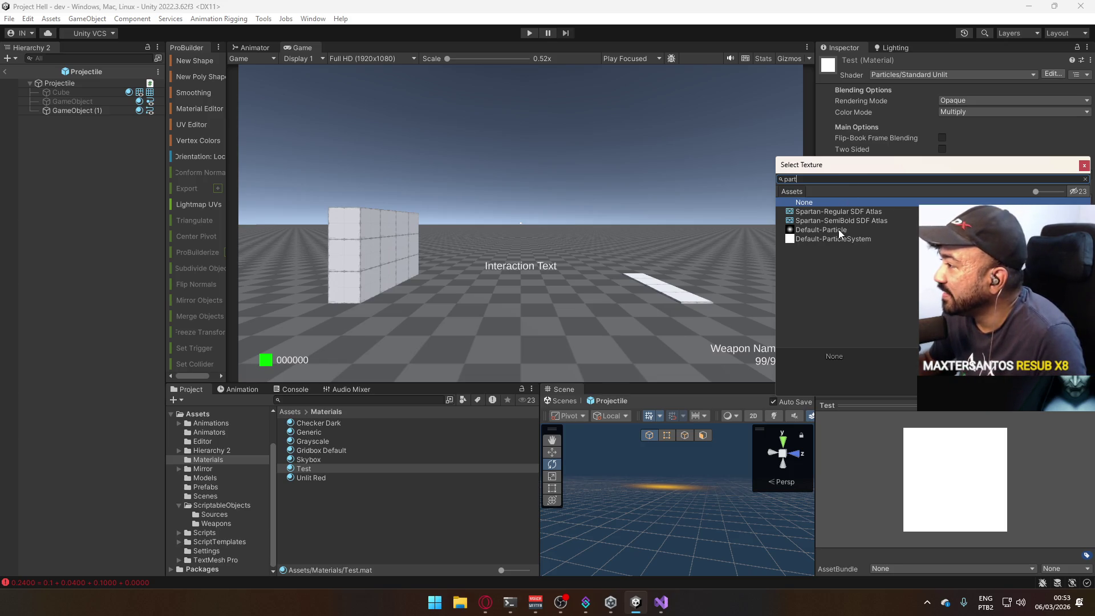
{"action": "left_click", "coordinate": [838, 231]}
{"action": "double_click", "coordinate": [838, 230]}
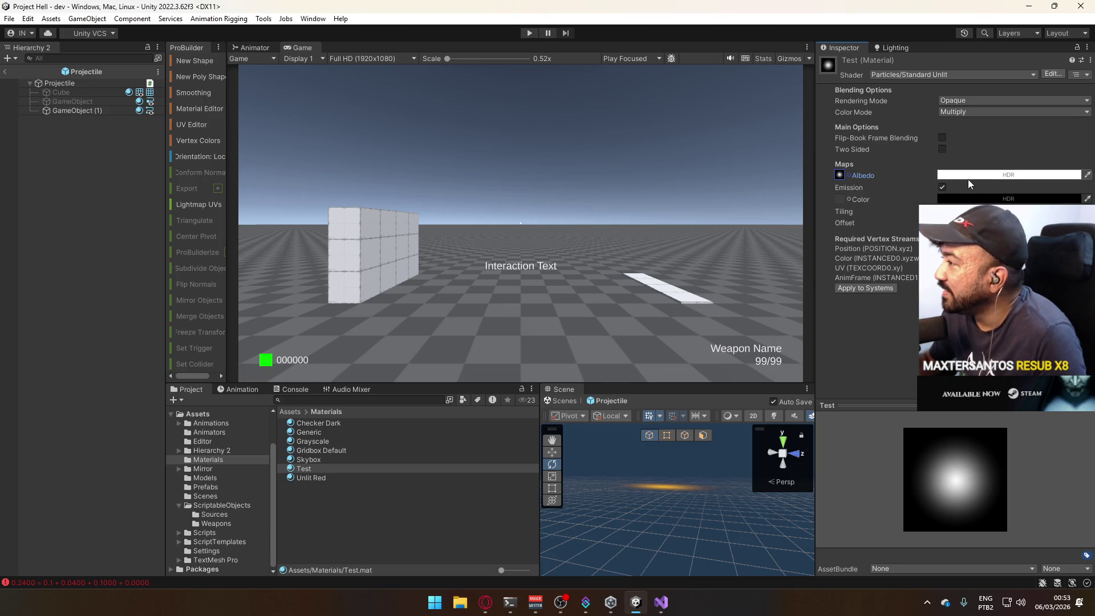
Set Rendering Mode to Transparent and leave the colour mode on Multiply.
{"action": "left_click", "coordinate": [965, 101]}
{"action": "left_click", "coordinate": [995, 151]}
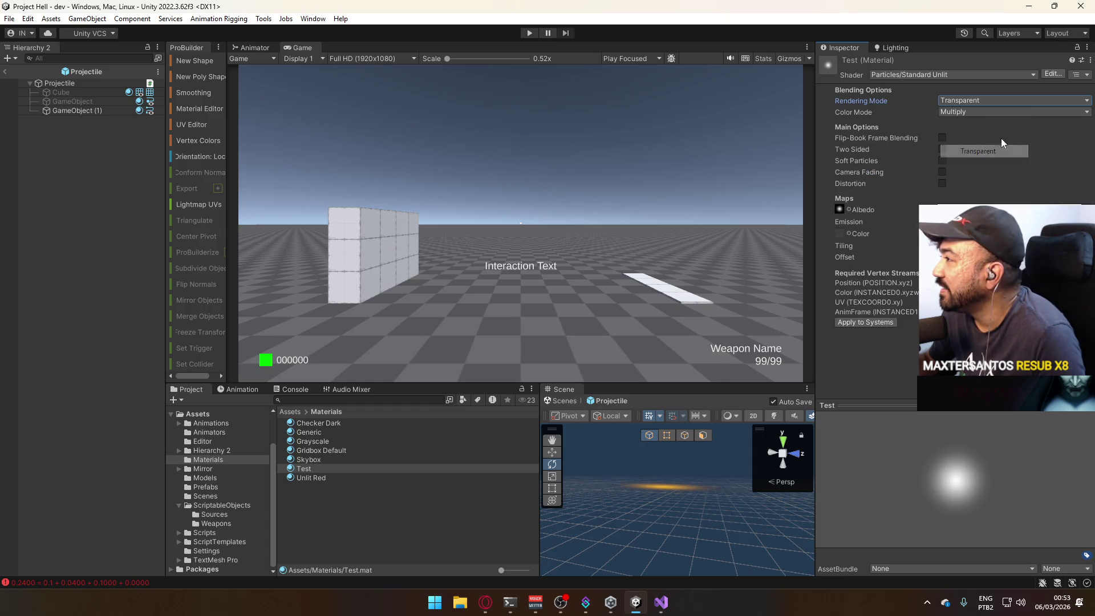
{"action": "left_click", "coordinate": [974, 113]}
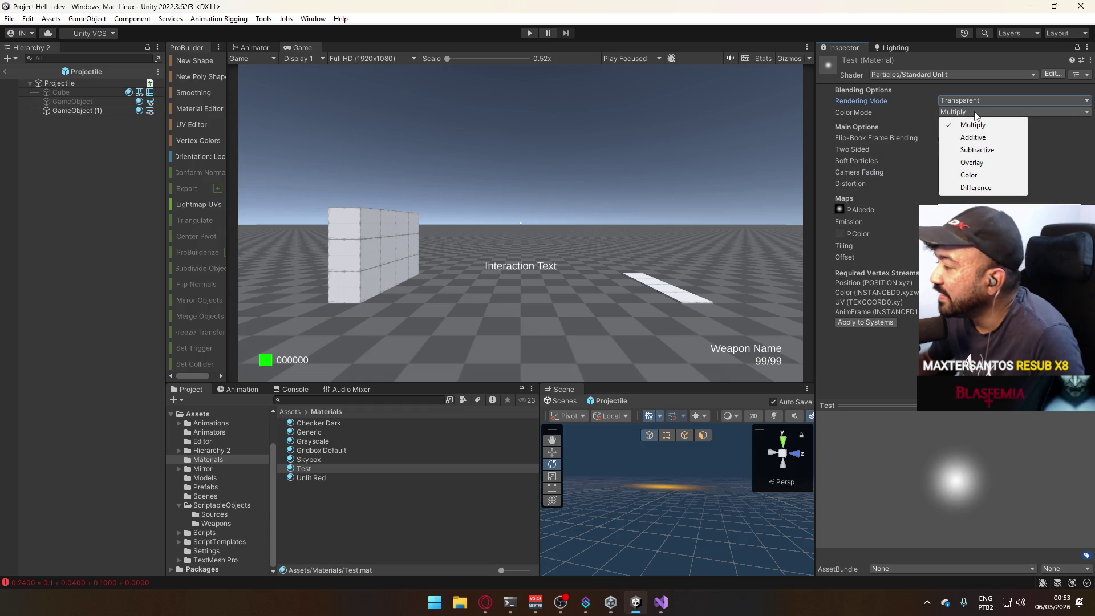
{"action": "left_click", "coordinate": [1001, 139]}
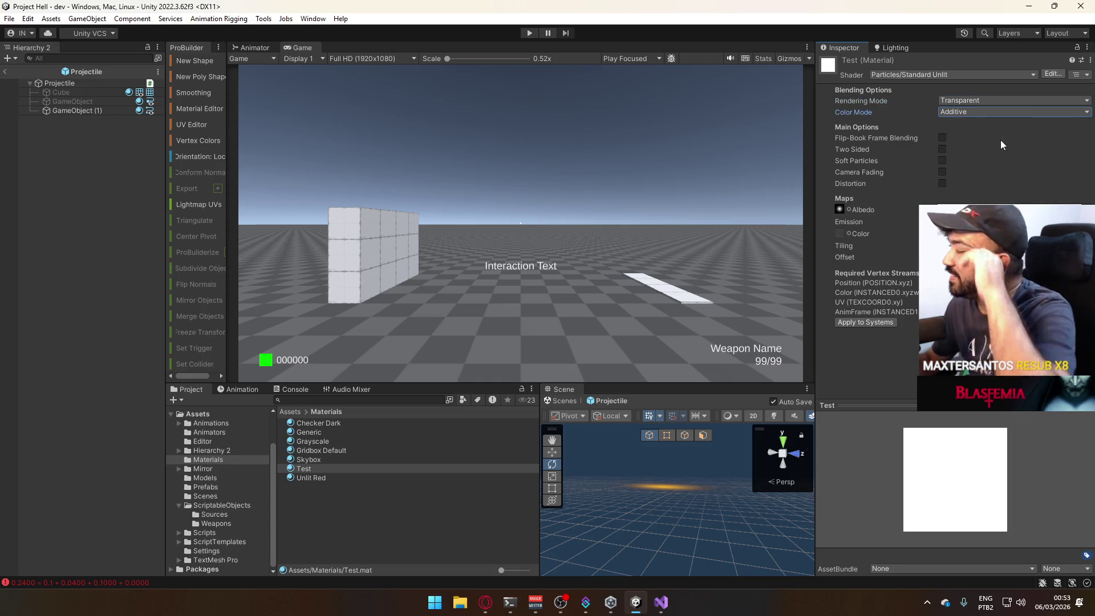
{"action": "left_click", "coordinate": [958, 112]}
{"action": "left_click", "coordinate": [969, 123]}
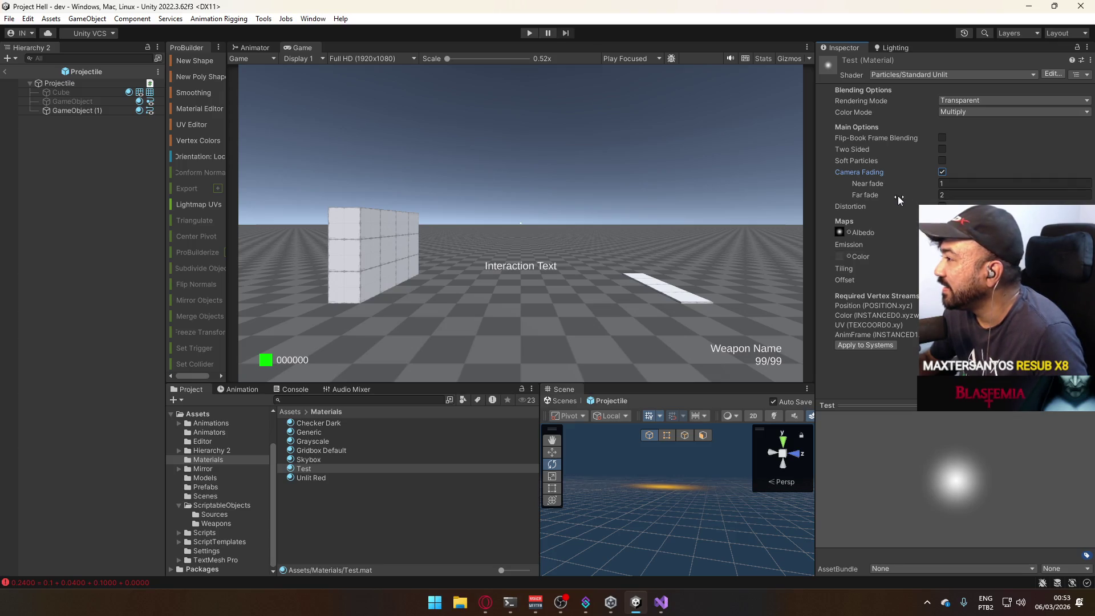
Turn off Camera Fading and set the albedo tint to red.
{"action": "left_click", "coordinate": [952, 194]}
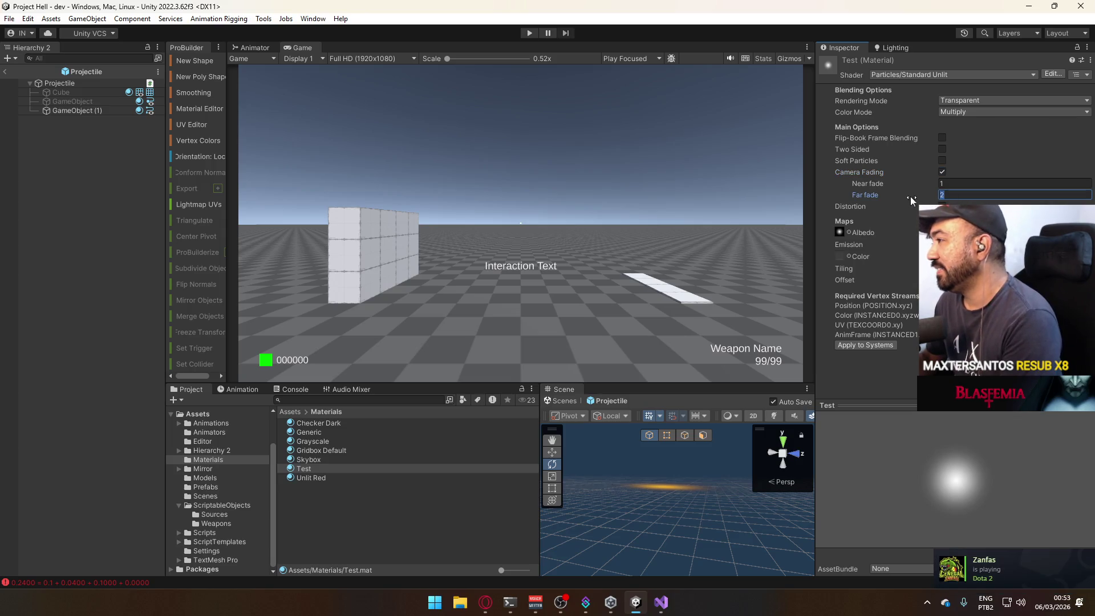
{"action": "left_click", "coordinate": [943, 171]}
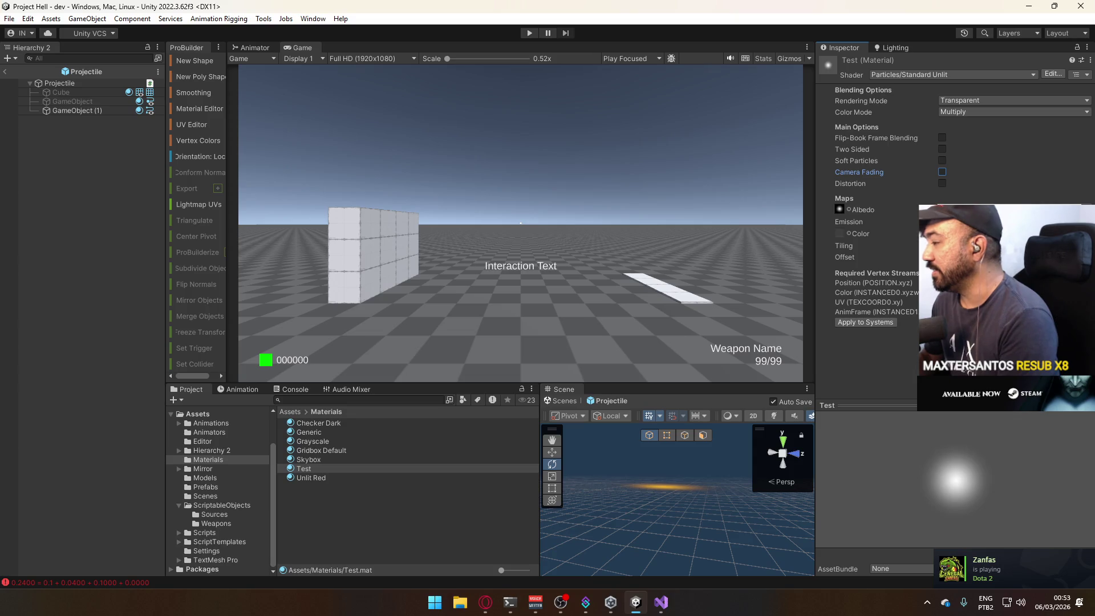
{"action": "left_click", "coordinate": [981, 209]}
{"action": "left_click", "coordinate": [1055, 242]}
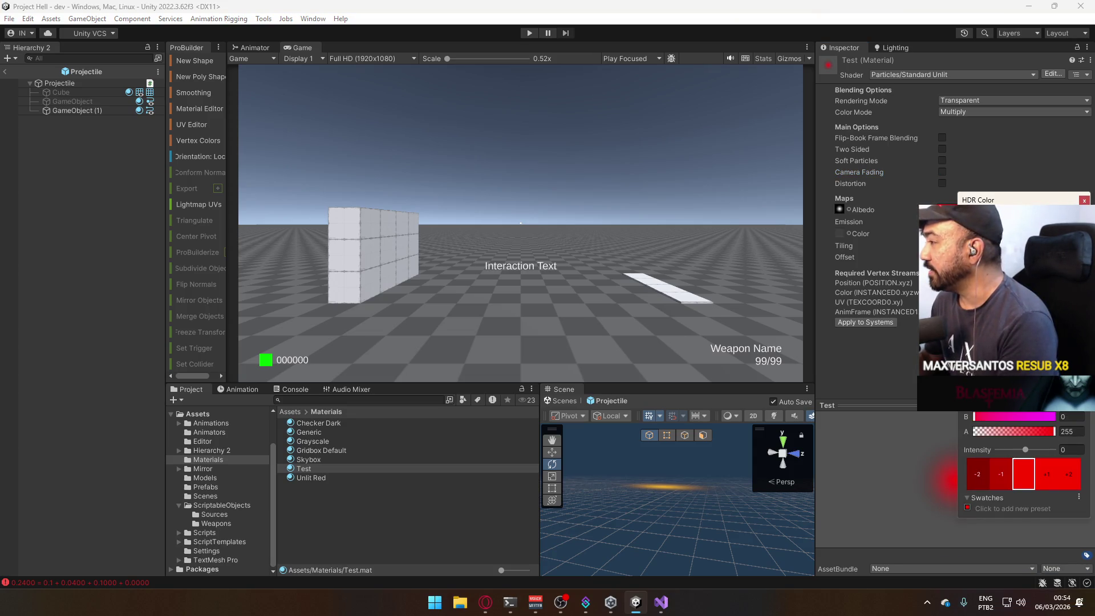
Shift the Test tint towards yellow and set its HDR intensity to 2.
{"action": "left_click", "coordinate": [1078, 297]}
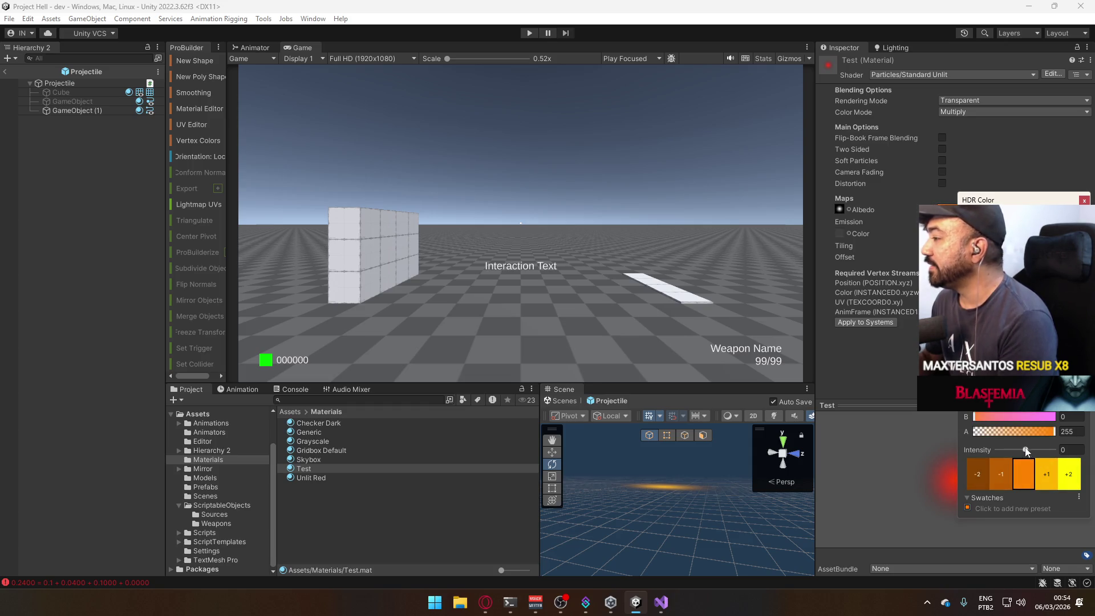
{"action": "left_click_drag", "start_coordinate": [1026, 450], "coordinate": [1029, 448]}
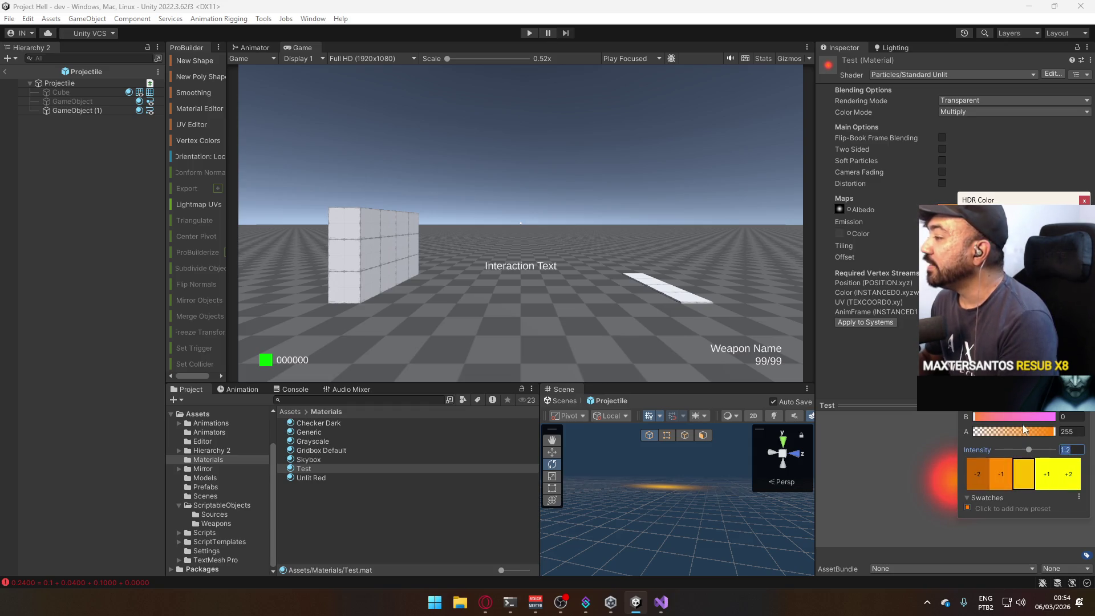
{"action": "type", "text": "2"}
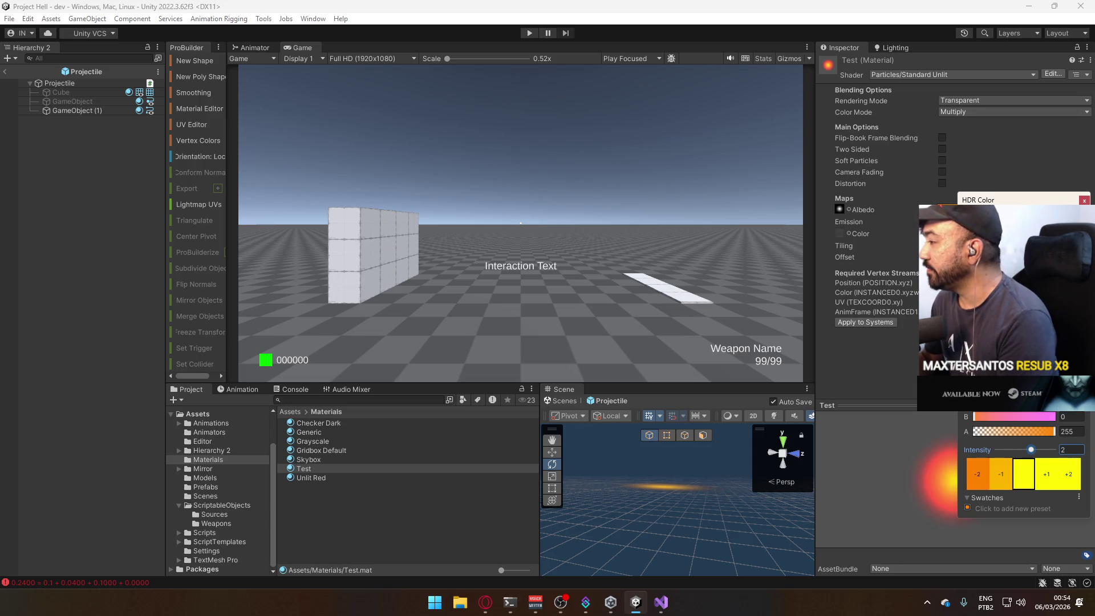
{"action": "left_click", "coordinate": [1085, 199]}
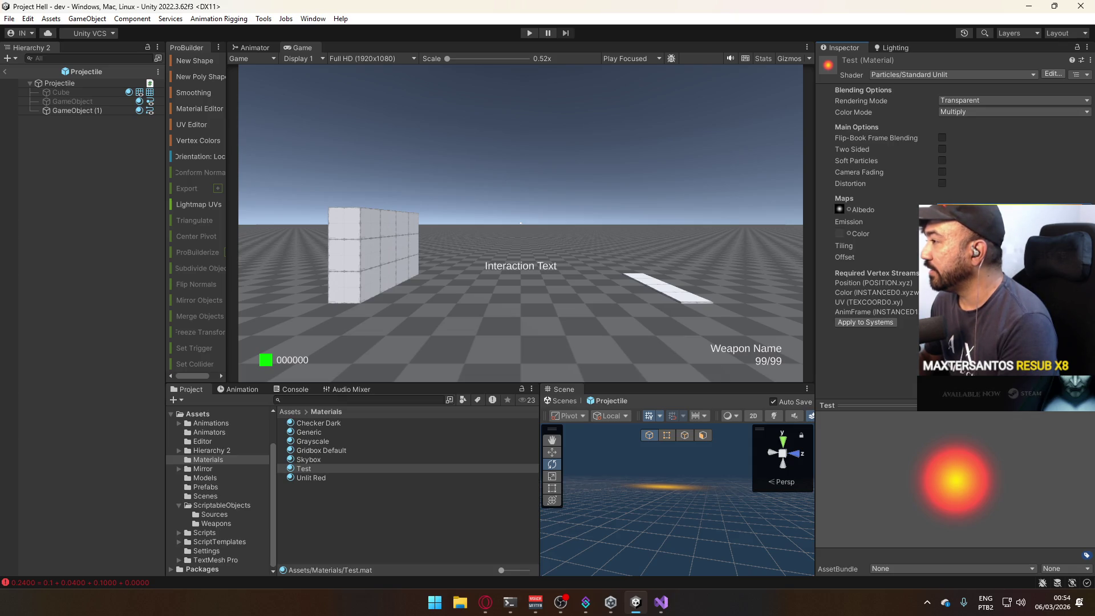
Fine-tune the glow intensity to about 2, close the picker, and enter Play mode.
{"action": "left_click", "coordinate": [1016, 233]}
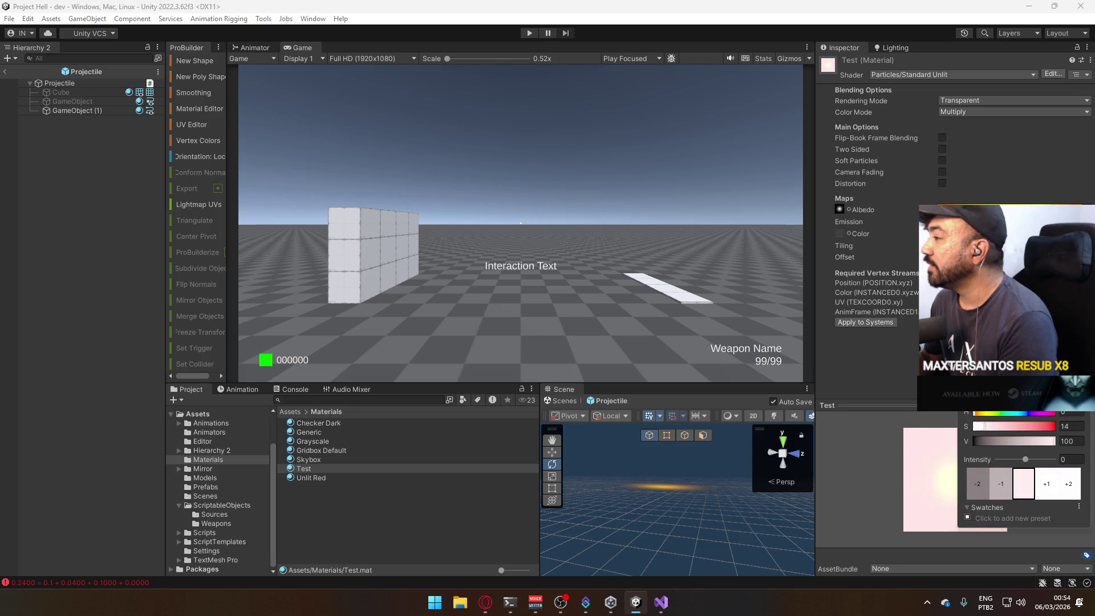
{"action": "left_click_drag", "start_coordinate": [1026, 459], "coordinate": [1033, 462]}
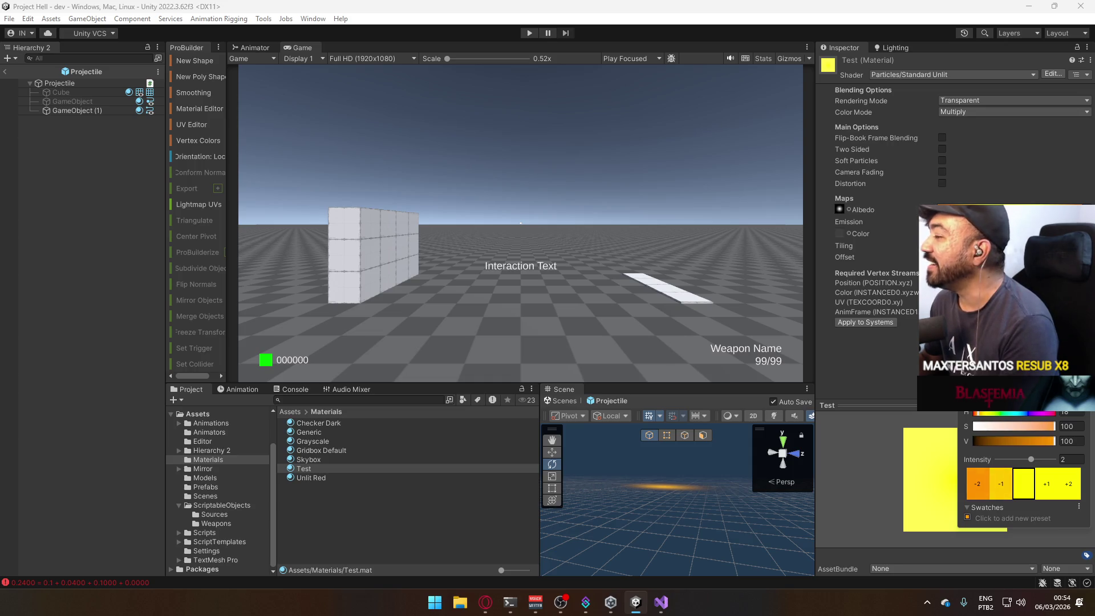
{"action": "key", "text": "Return"}
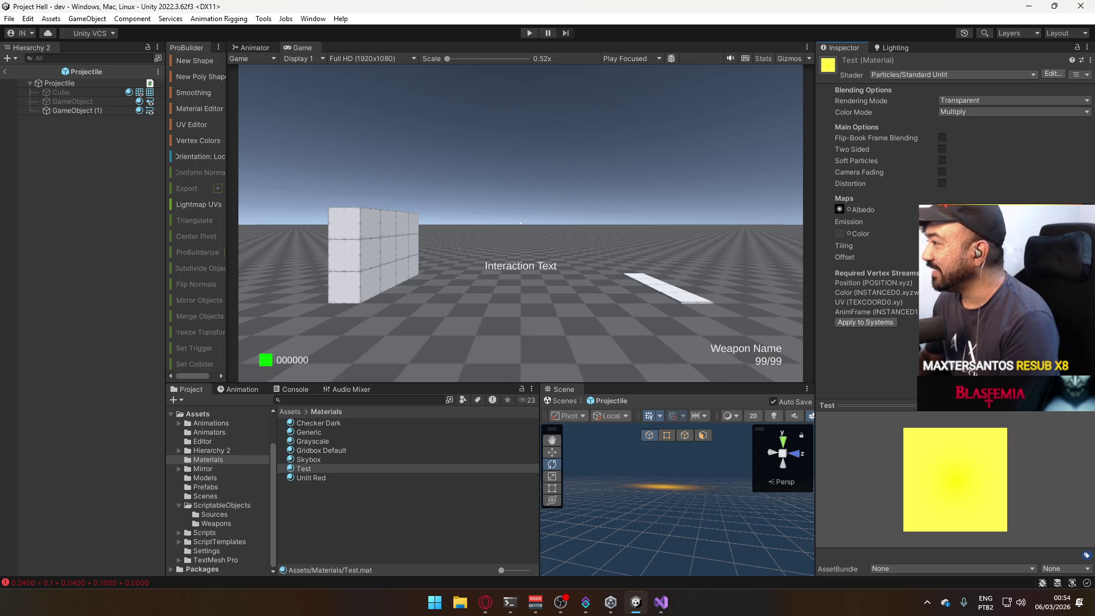
{"action": "left_click", "coordinate": [529, 33]}
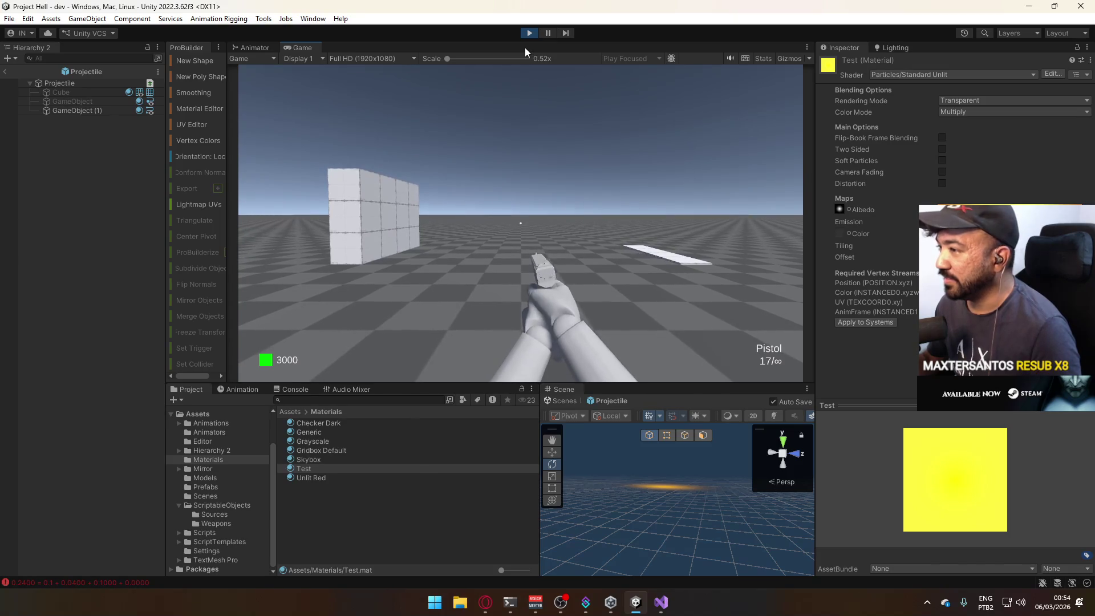
Set GameObject (1)'s Line Renderer material Element 0 to Test.
{"action": "key", "text": "super"}
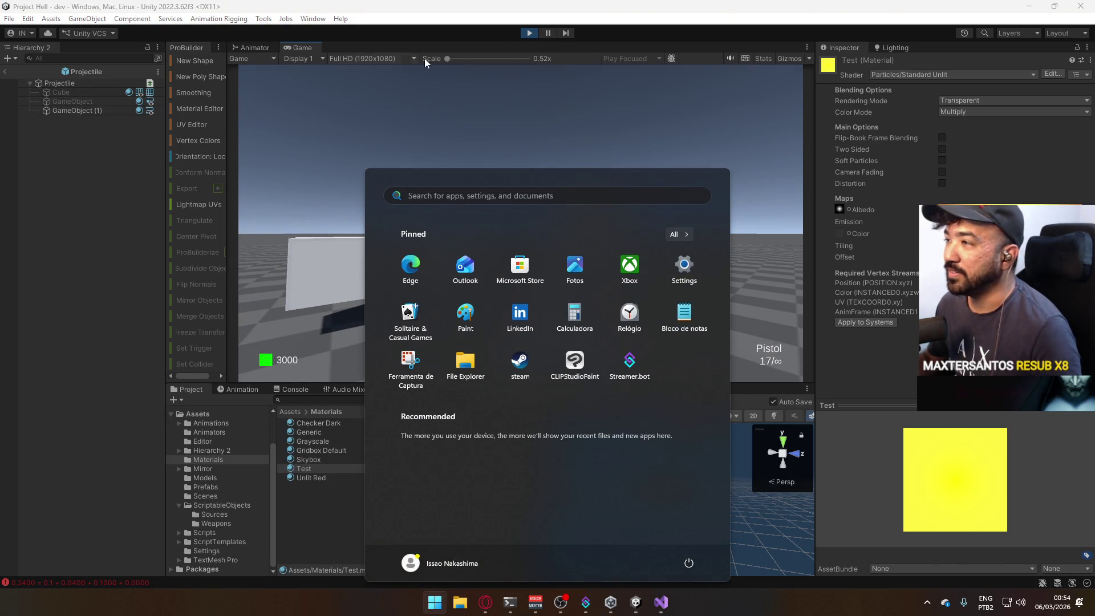
{"action": "left_click", "coordinate": [81, 111]}
{"action": "scroll", "coordinate": [952, 314], "scroll_direction": "down", "scroll_amount": 5}
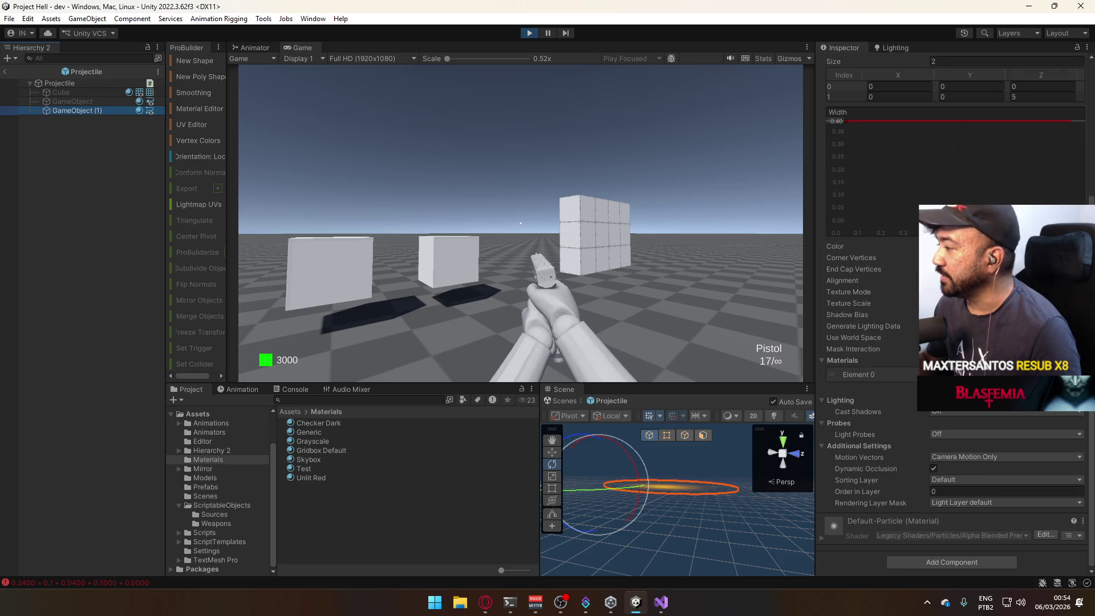
{"action": "left_click", "coordinate": [1080, 374]}
{"action": "type", "text": "test"}
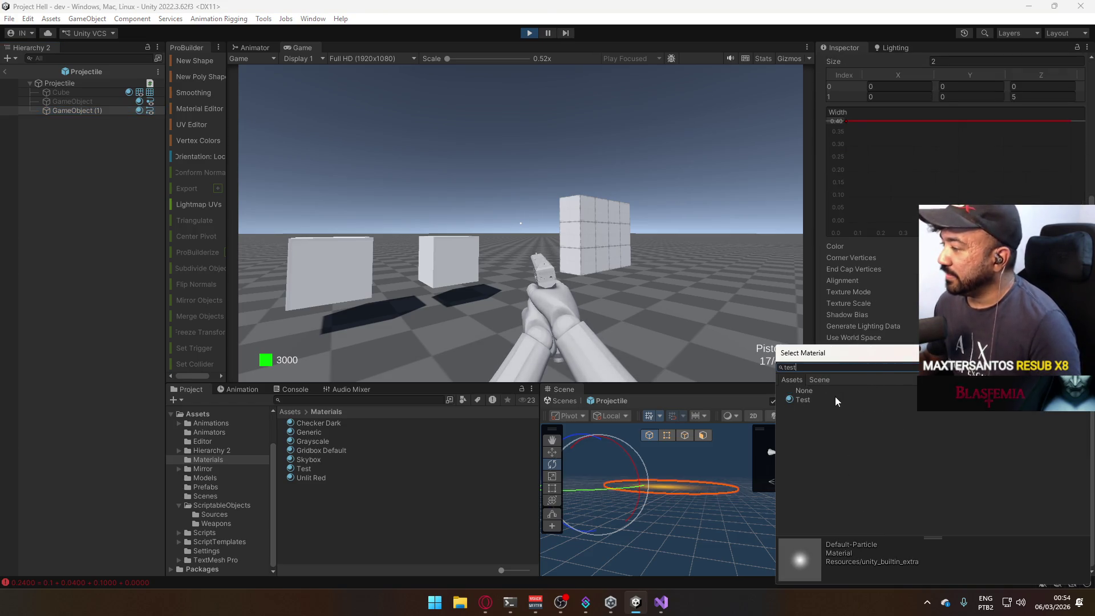
{"action": "left_click", "coordinate": [833, 399]}
{"action": "left_click", "coordinate": [833, 399]}
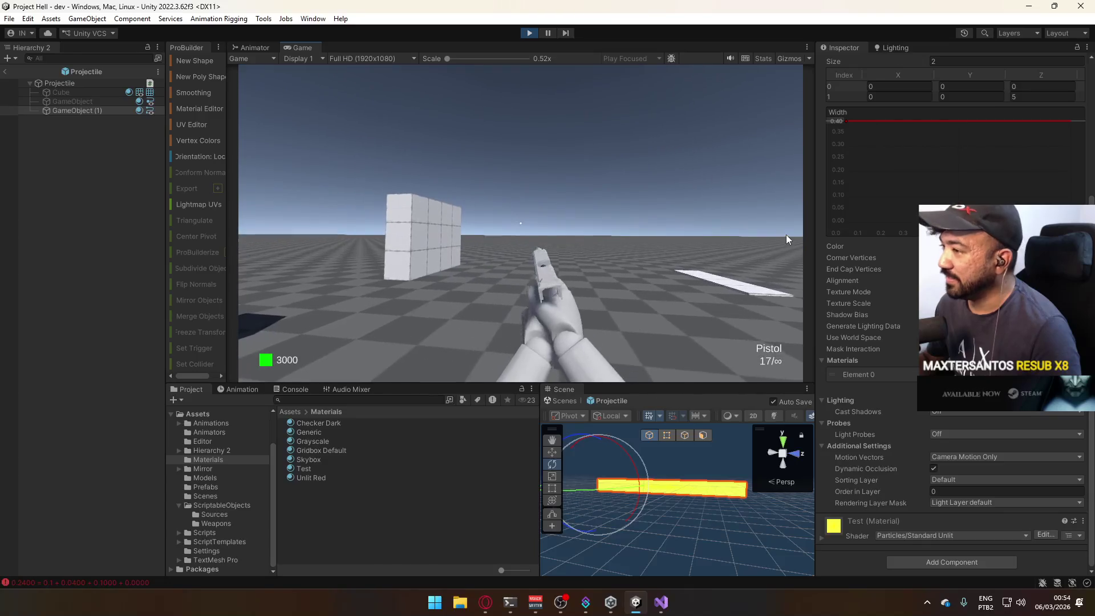
Fire a series of pistol shots in the running game to test the yellow tracers.
{"action": "key", "text": "super"}
{"action": "left_click", "coordinate": [546, 209]}
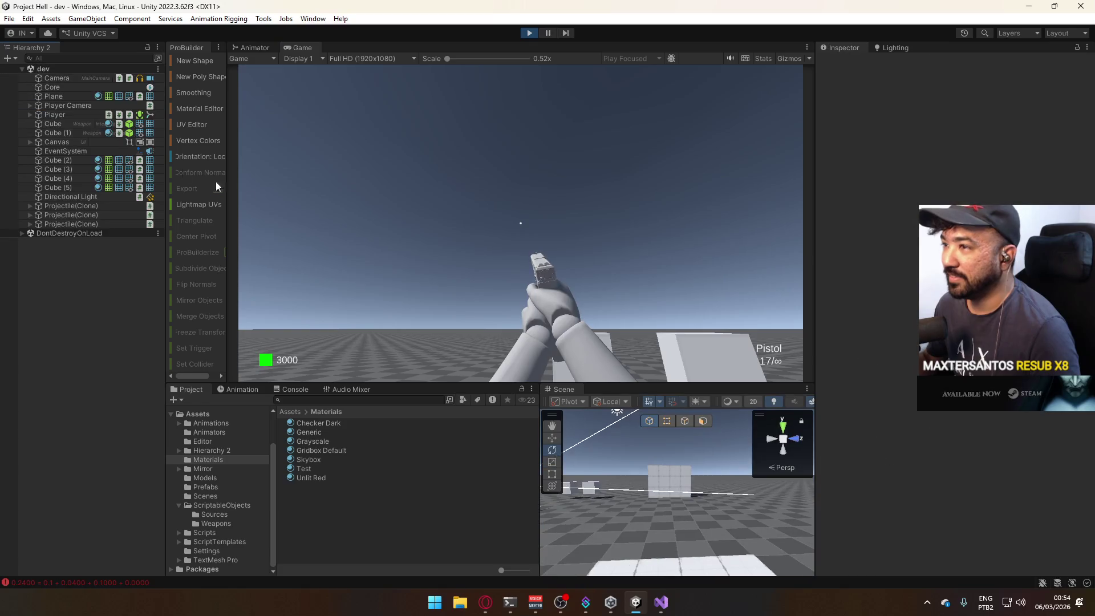
{"action": "left_click", "coordinate": [473, 181]}
{"action": "key", "text": "super"}
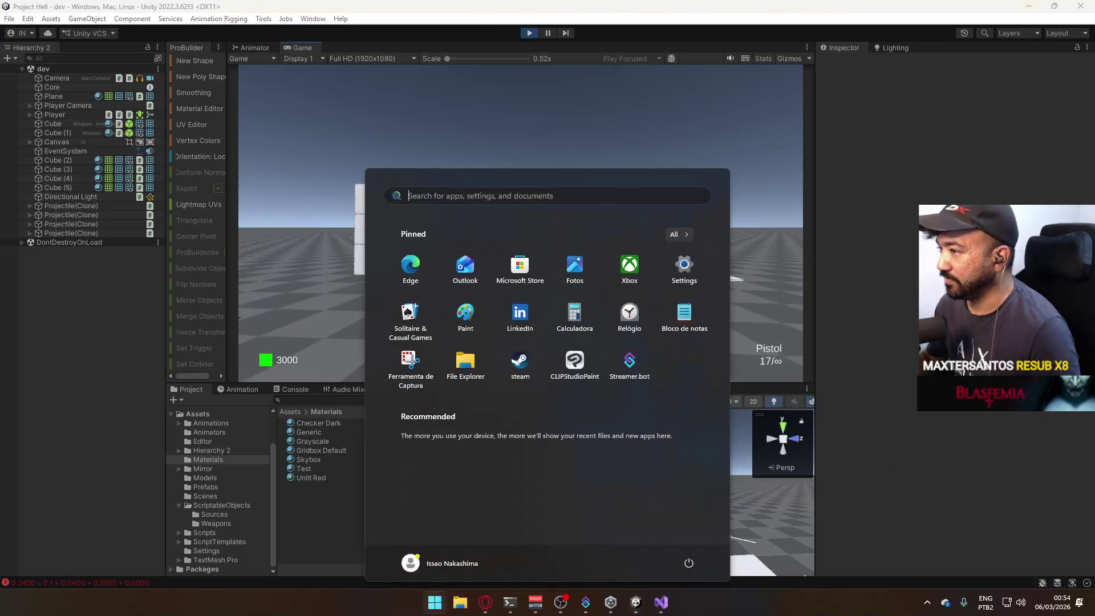
{"action": "left_click", "coordinate": [500, 160]}
{"action": "left_click", "coordinate": [500, 160]}
{"action": "left_click", "coordinate": [496, 159]}
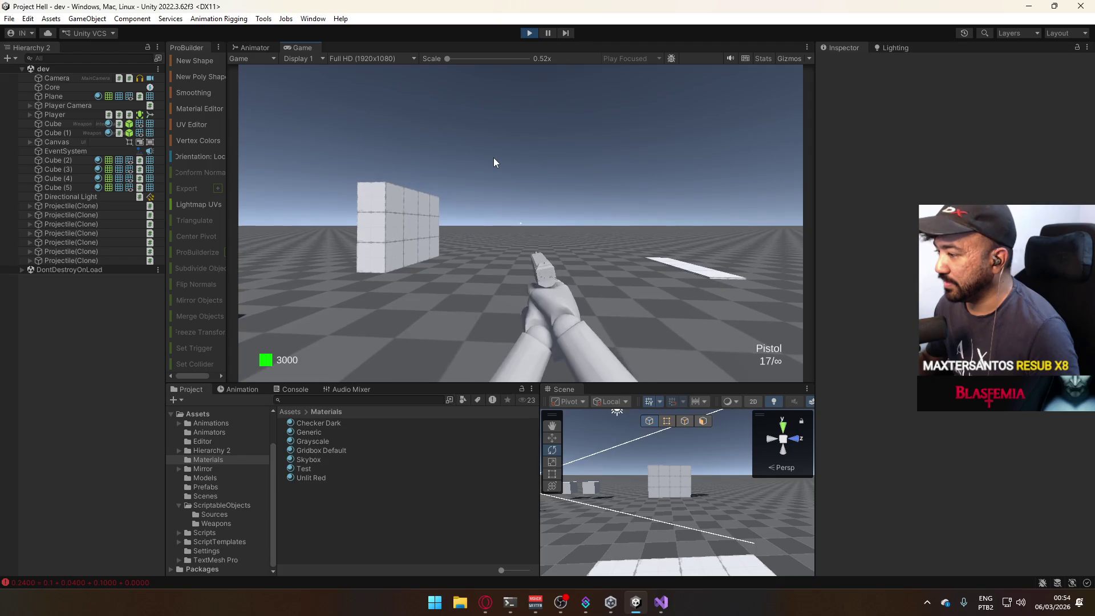
{"action": "left_click", "coordinate": [494, 157]}
{"action": "left_click", "coordinate": [494, 157]}
{"action": "left_click", "coordinate": [494, 157]}
{"action": "left_click", "coordinate": [493, 156]}
{"action": "left_click", "coordinate": [491, 150]}
{"action": "left_click", "coordinate": [490, 151]}
{"action": "left_click", "coordinate": [491, 150]}
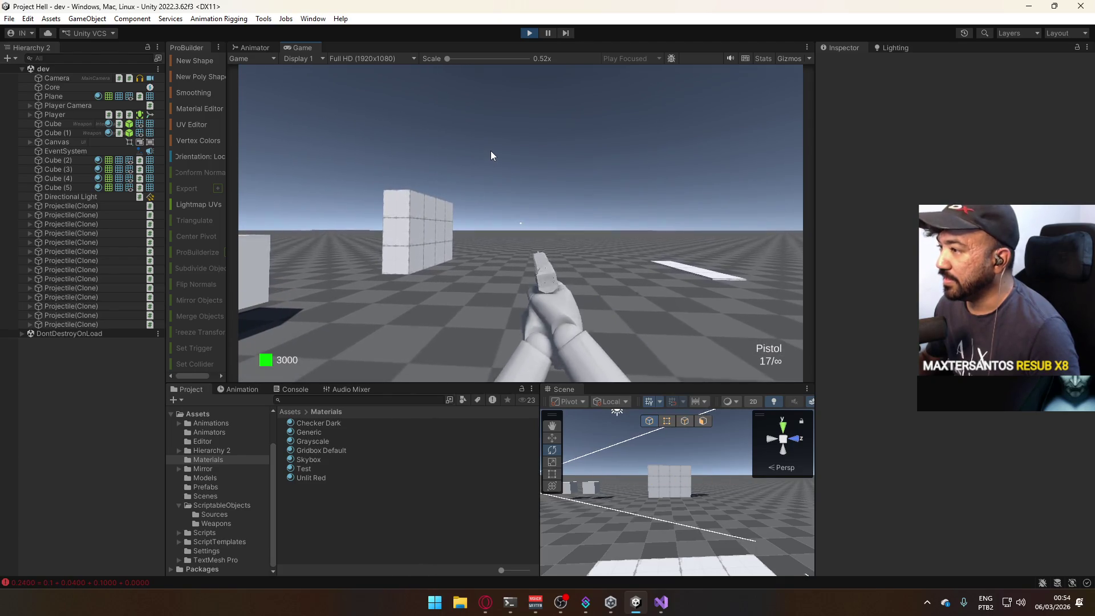
Select the Test material in the Project window for further editing.
{"action": "key", "text": "super"}
{"action": "key", "text": "super"}
{"action": "key", "text": "super"}
{"action": "key", "text": "super"}
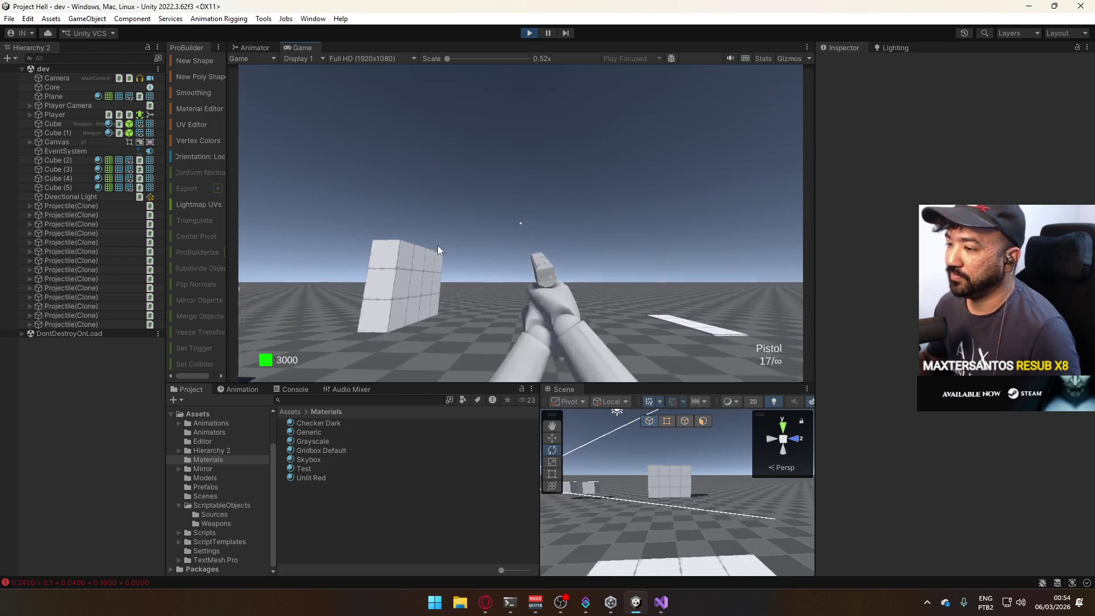
{"action": "key", "text": "super"}
{"action": "left_click", "coordinate": [323, 467]}
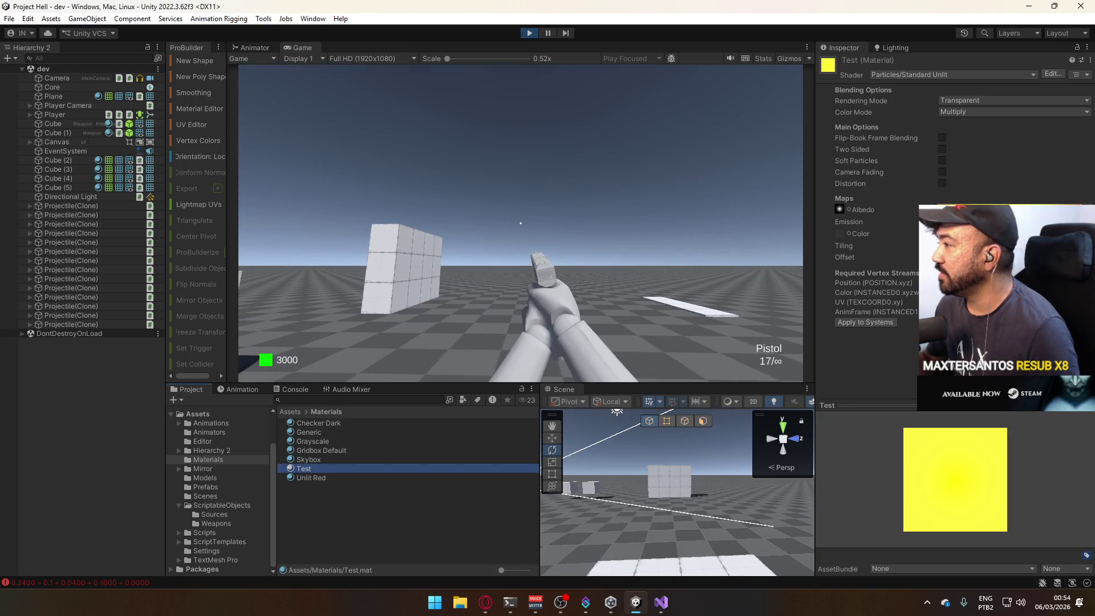
Fire a volley of eight test shots from the pistol in the Game view.
{"action": "left_click", "coordinate": [554, 230]}
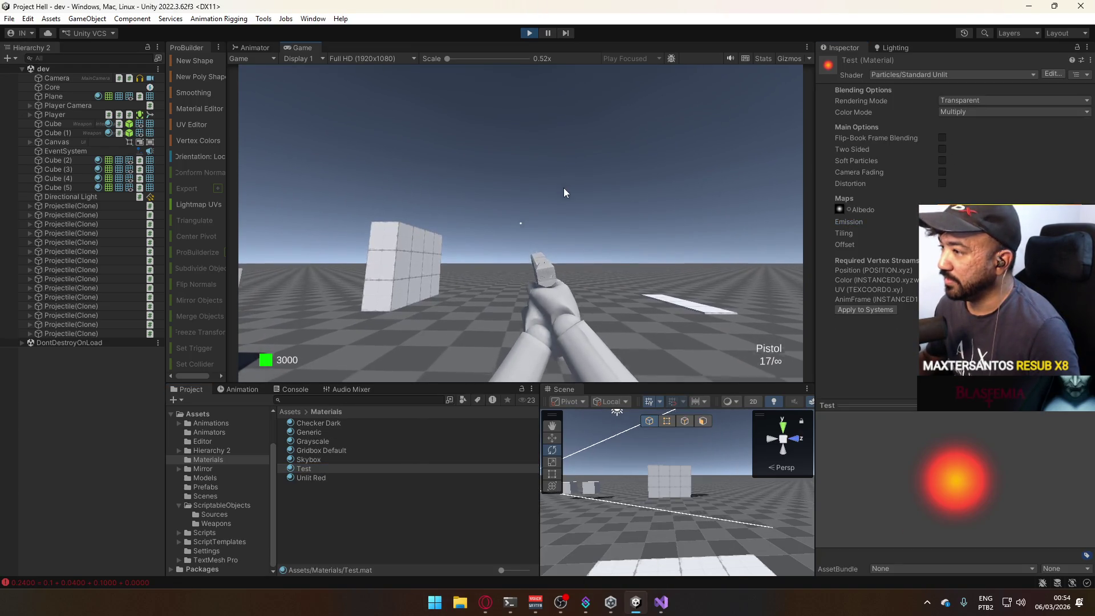
{"action": "left_click", "coordinate": [556, 232]}
{"action": "left_click", "coordinate": [552, 244]}
{"action": "left_click", "coordinate": [552, 244]}
{"action": "left_click", "coordinate": [561, 254]}
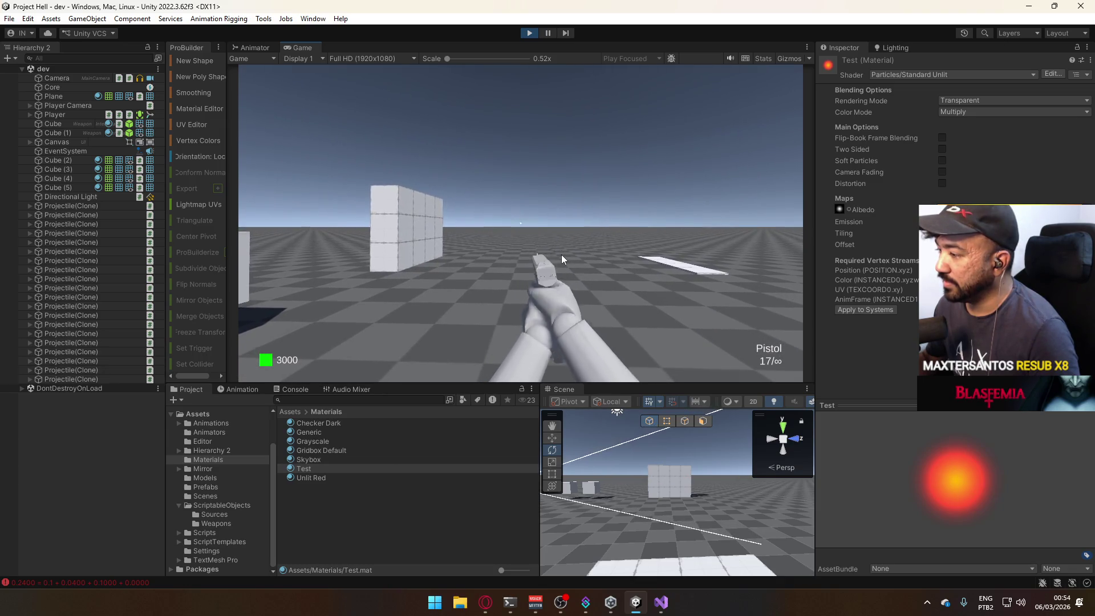
{"action": "left_click", "coordinate": [561, 254]}
{"action": "left_click", "coordinate": [561, 254]}
{"action": "left_click", "coordinate": [561, 255]}
Brighten the Test material's HDR glow colour to a stronger yellow at intensity 2.4169.
{"action": "key", "text": "super"}
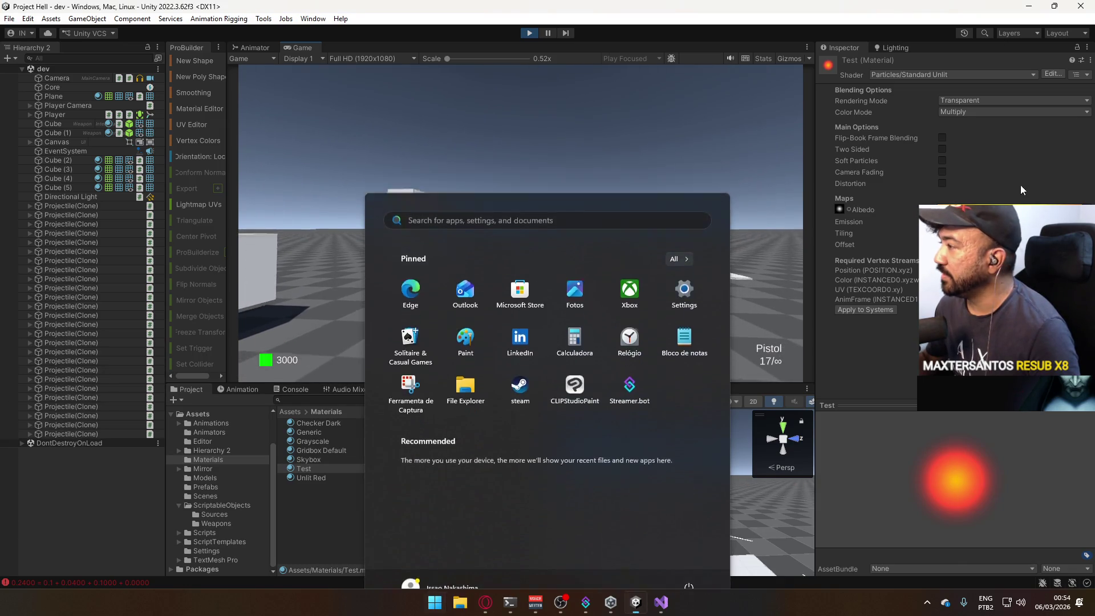
{"action": "key", "text": "super"}
{"action": "left_click", "coordinate": [1015, 209]}
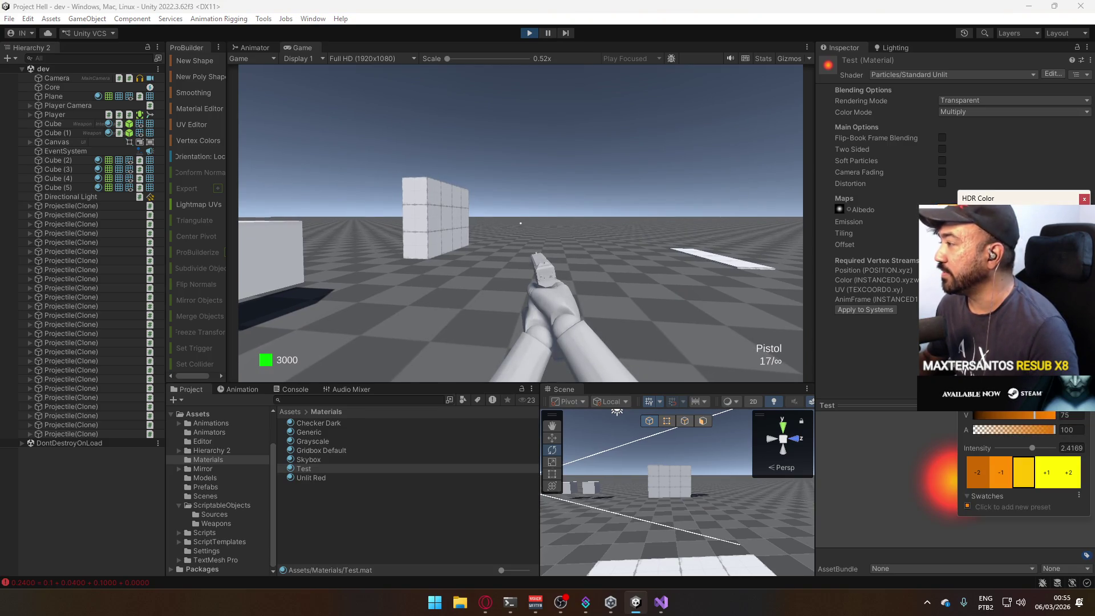
{"action": "left_click_drag", "start_coordinate": [1026, 385], "coordinate": [1033, 385]}
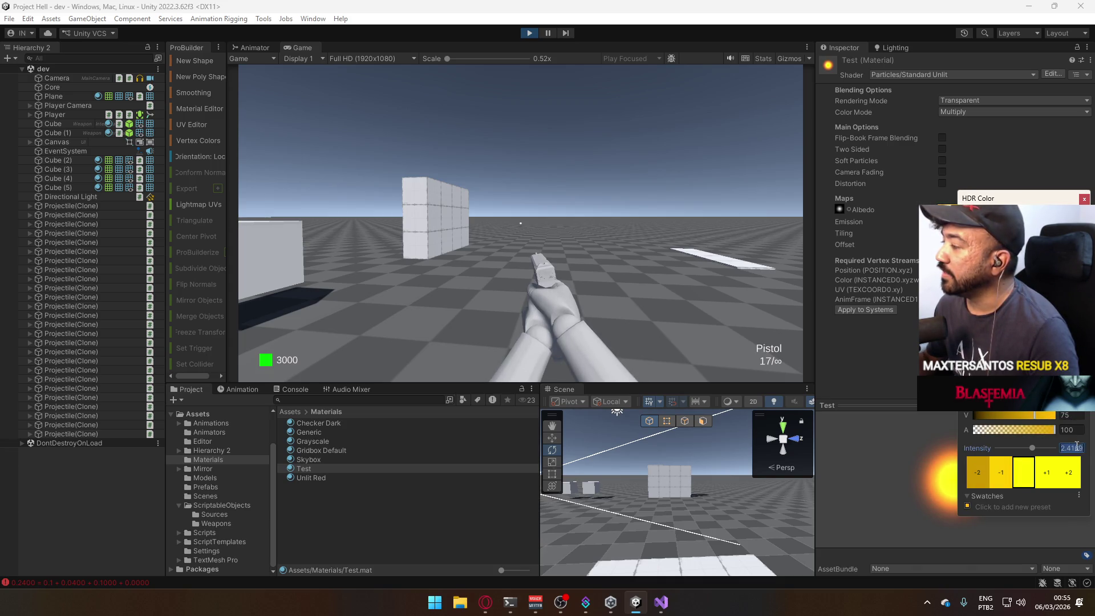
{"action": "left_click", "coordinate": [1084, 199]}
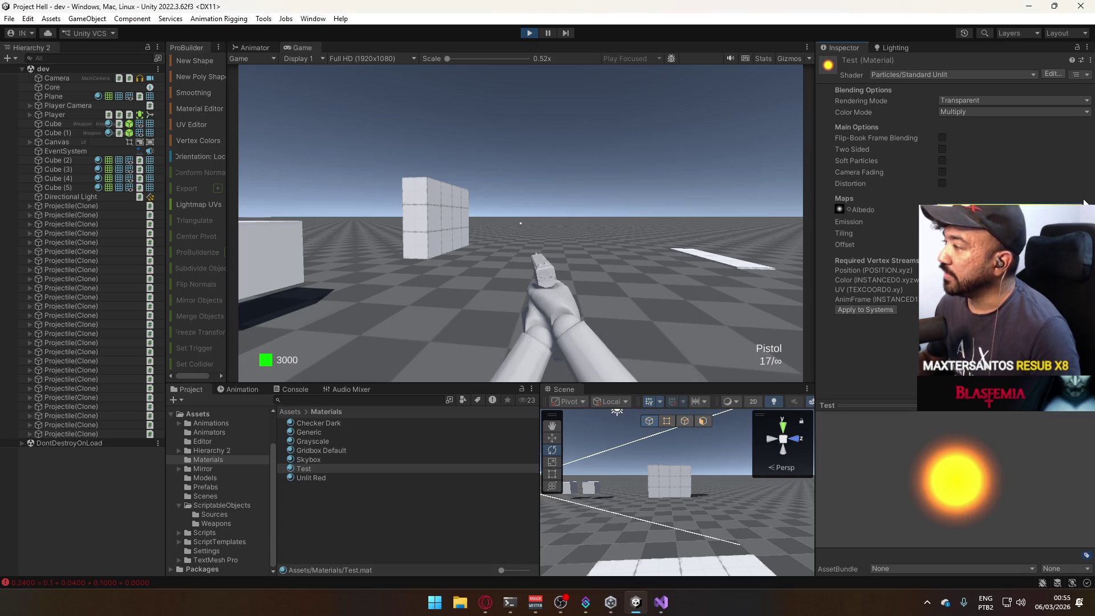
Fire another long burst of test shots, filling the hierarchy with Projectile(Clone) objects, then free the mouse.
{"action": "left_click", "coordinate": [656, 237]}
{"action": "left_click", "coordinate": [645, 173]}
{"action": "left_click", "coordinate": [645, 172]}
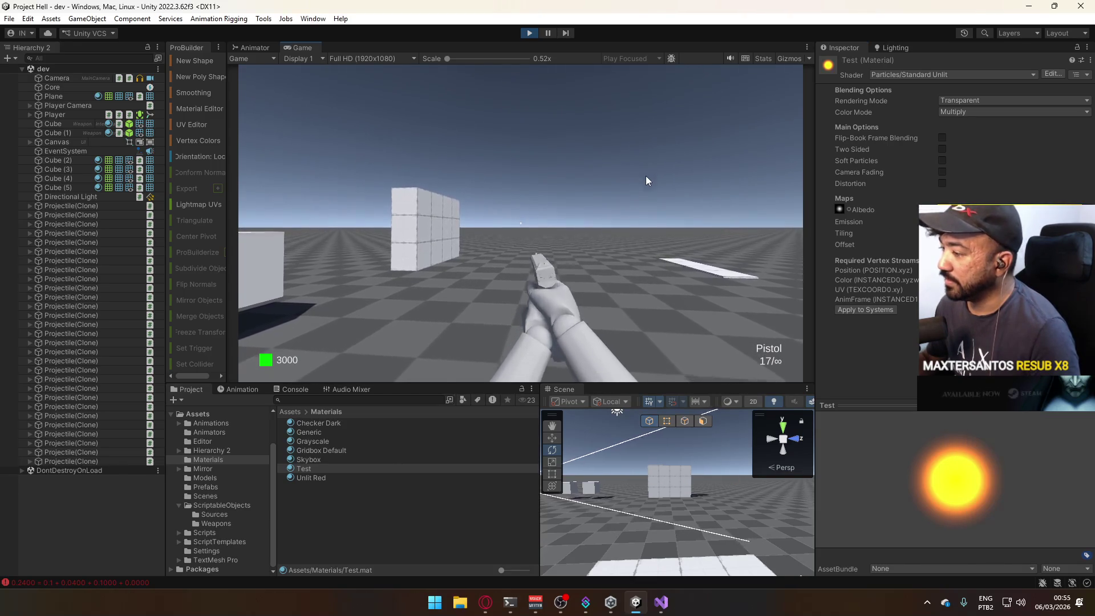
{"action": "left_click", "coordinate": [647, 177]}
{"action": "left_click", "coordinate": [649, 179]}
{"action": "left_click", "coordinate": [649, 179]}
{"action": "left_click", "coordinate": [649, 179]}
{"action": "left_click", "coordinate": [640, 177]}
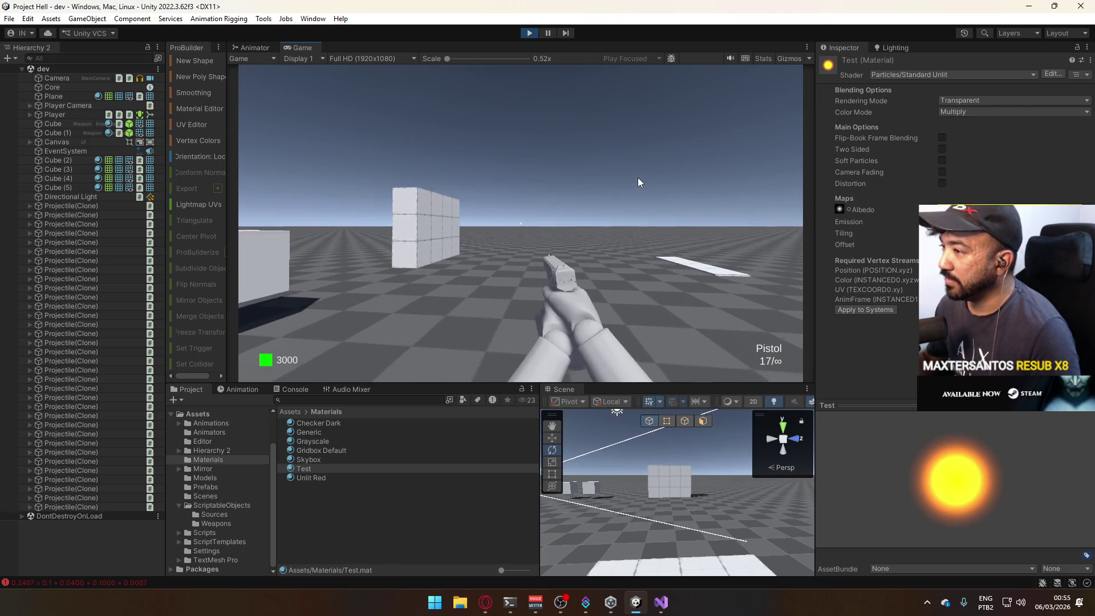
{"action": "left_click", "coordinate": [638, 178]}
{"action": "left_click", "coordinate": [605, 174]}
{"action": "left_click", "coordinate": [601, 173]}
{"action": "left_click", "coordinate": [601, 174]}
{"action": "left_click", "coordinate": [601, 174]}
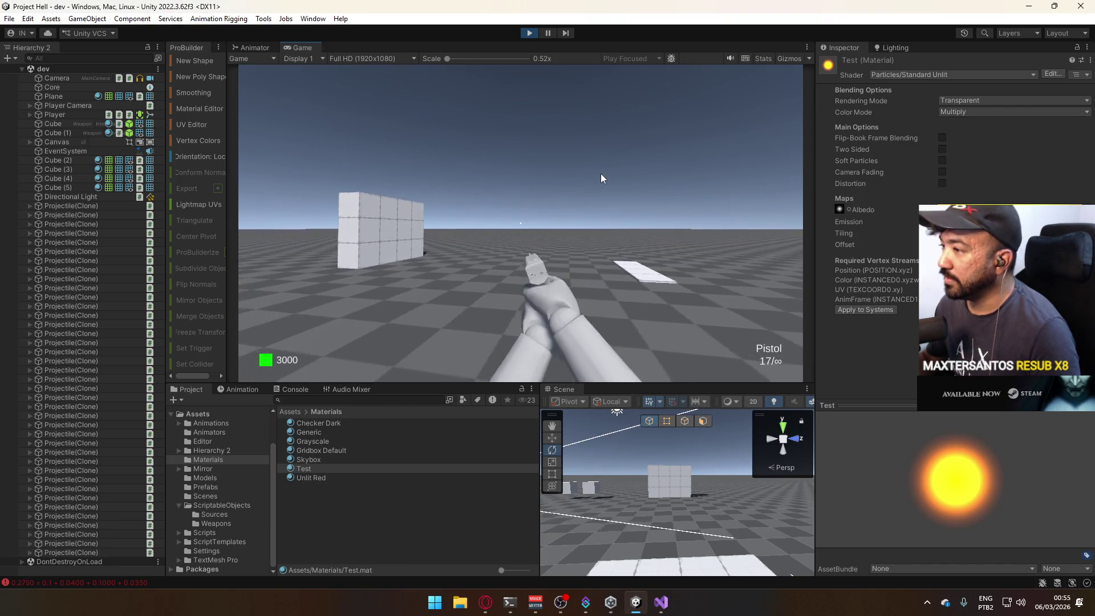
{"action": "left_click", "coordinate": [601, 174]}
{"action": "left_click", "coordinate": [602, 174]}
{"action": "left_click", "coordinate": [601, 174]}
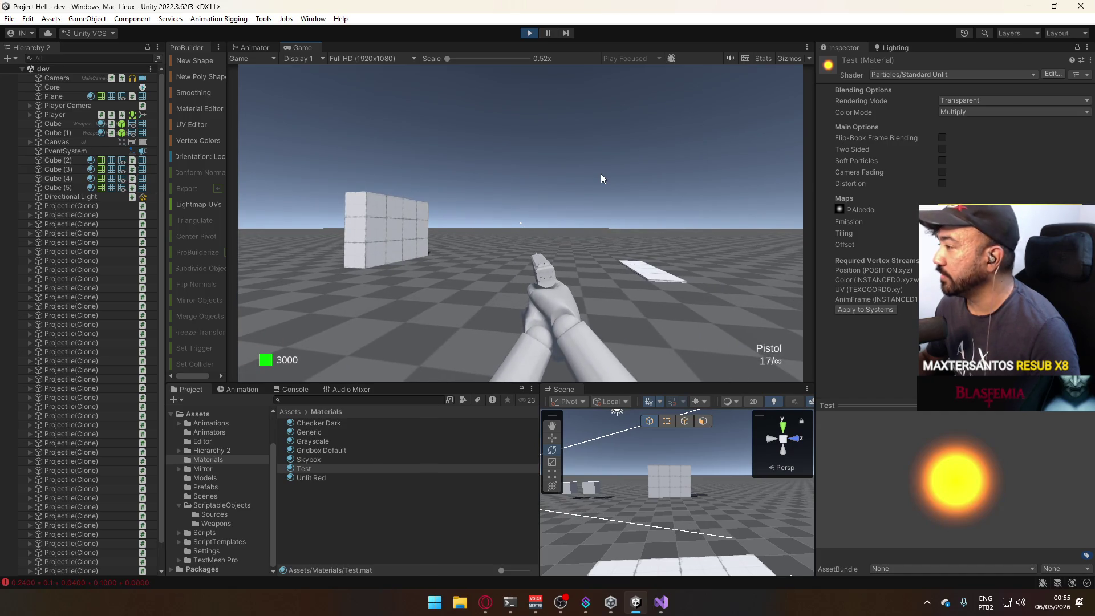
{"action": "key", "text": "super"}
{"action": "key", "text": "super"}
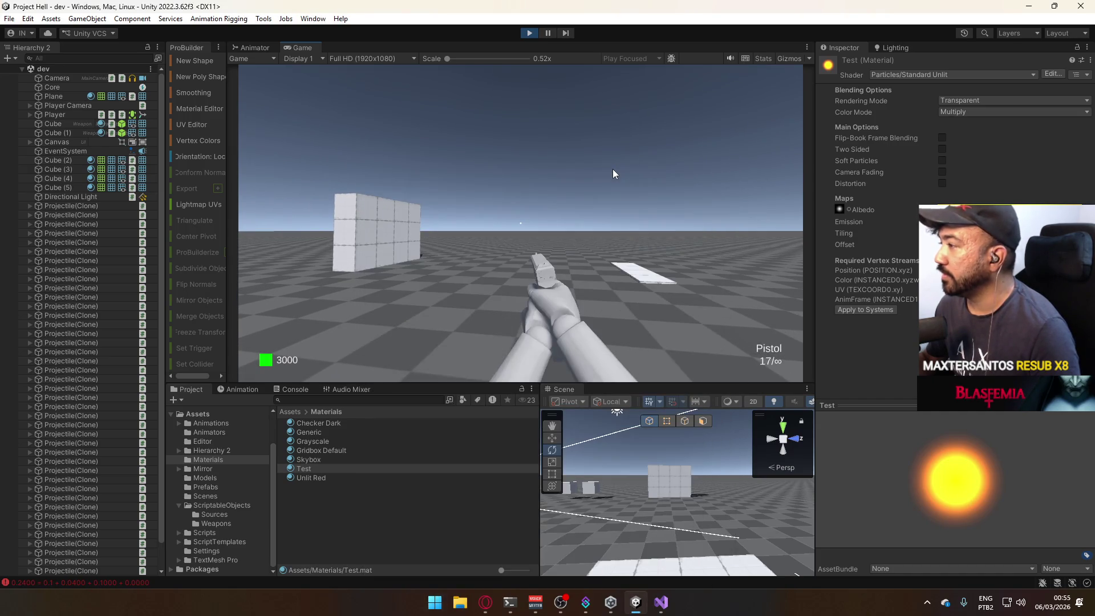
{"action": "mouse_move", "coordinate": [701, 223]}
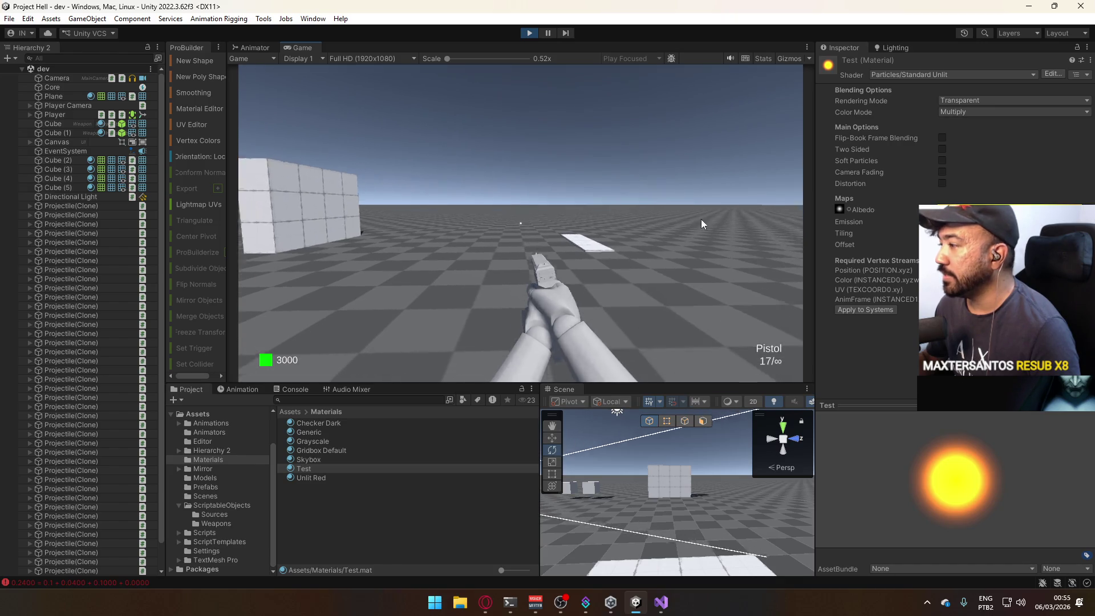
{"action": "key", "text": "super"}
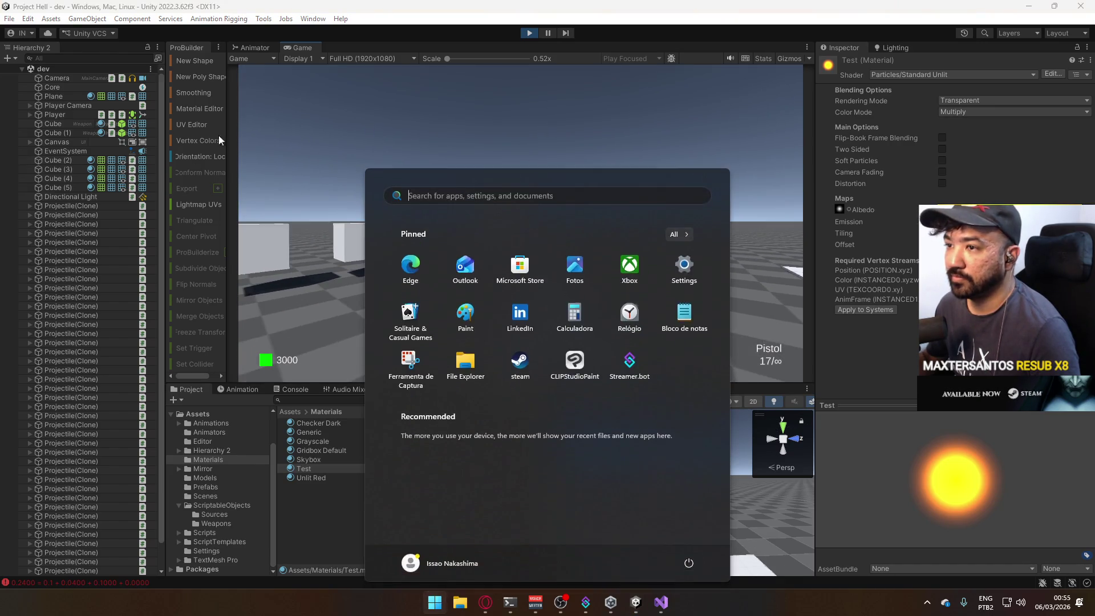
Exit Play mode, select Projectile in Assets > Prefabs, and add Auto Destroy by searching 'auto'.
{"action": "left_click", "coordinate": [525, 33]}
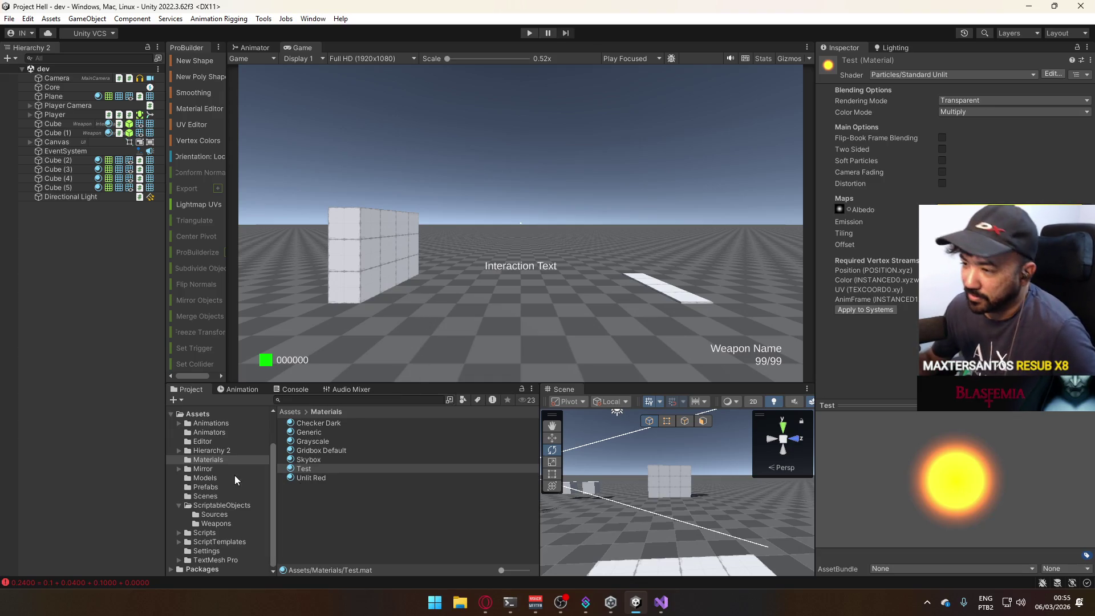
{"action": "left_click", "coordinate": [232, 488]}
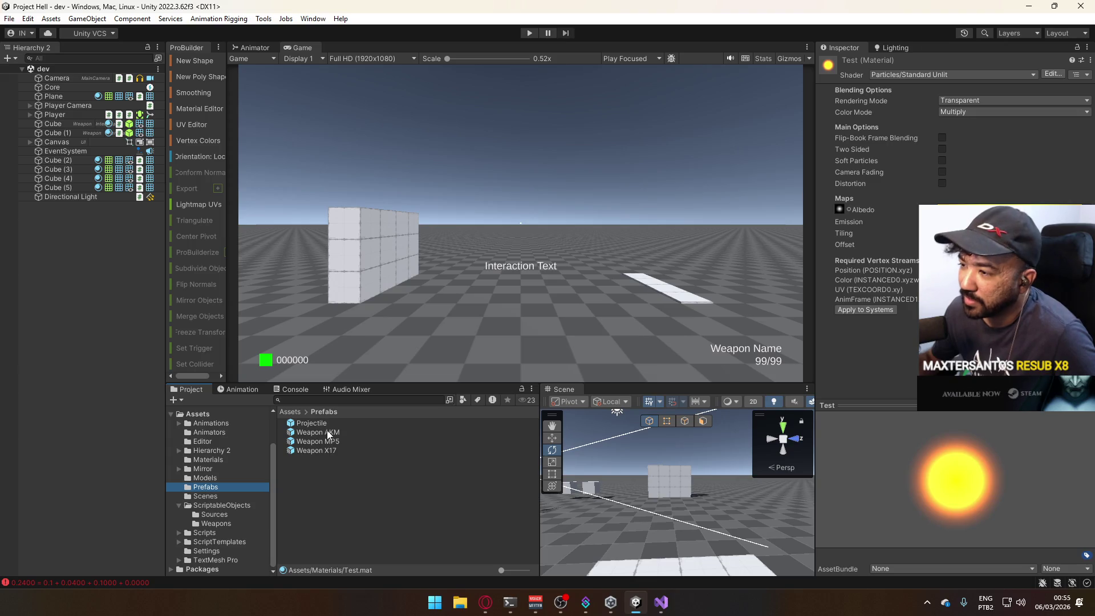
{"action": "left_click", "coordinate": [311, 423]}
{"action": "left_click", "coordinate": [956, 251]}
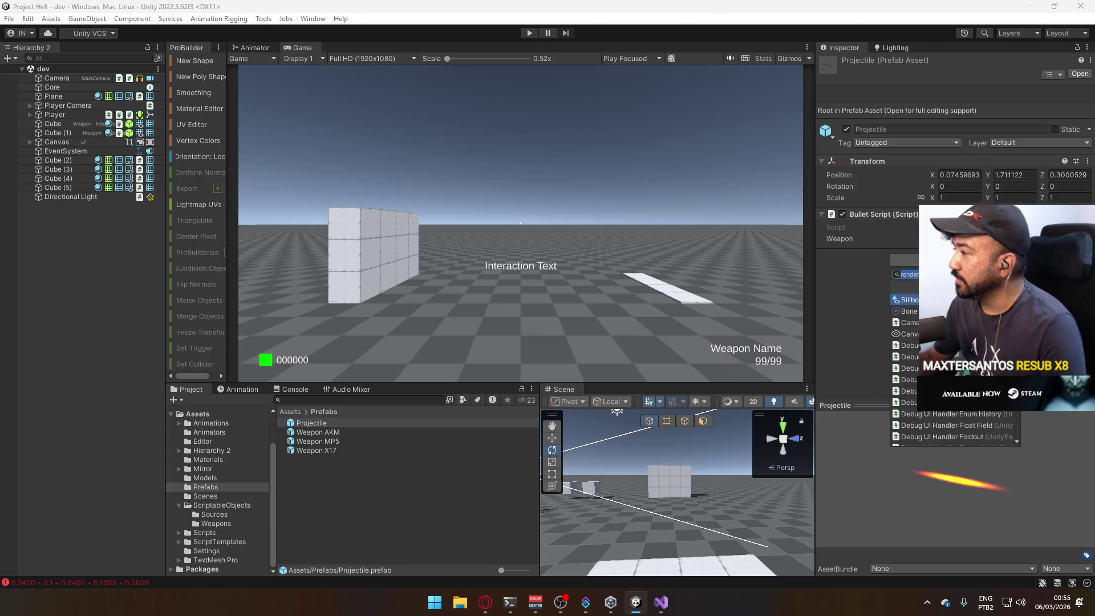
{"action": "type", "text": "auto"}
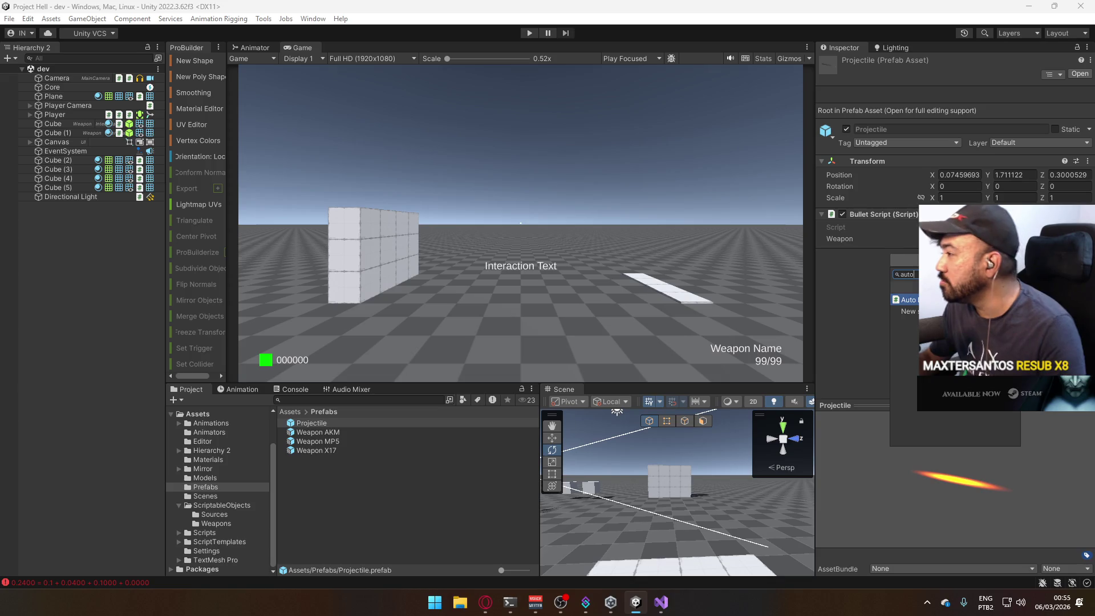
{"action": "key", "text": "Return"}
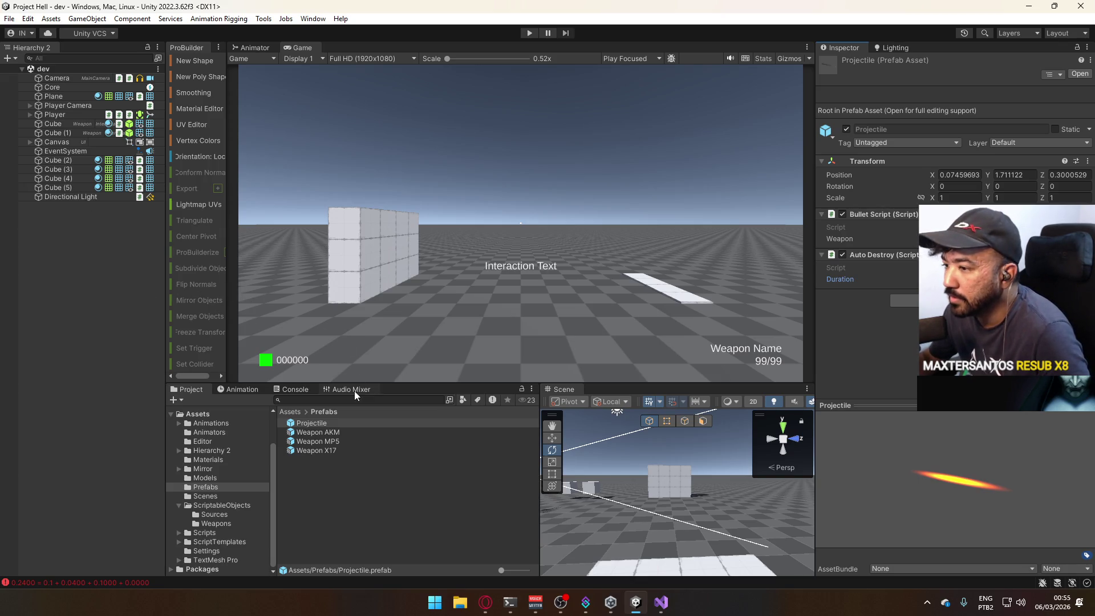
Open the Projectile prefab in Prefab Mode and add an Animator component to its root.
{"action": "double_click", "coordinate": [305, 424]}
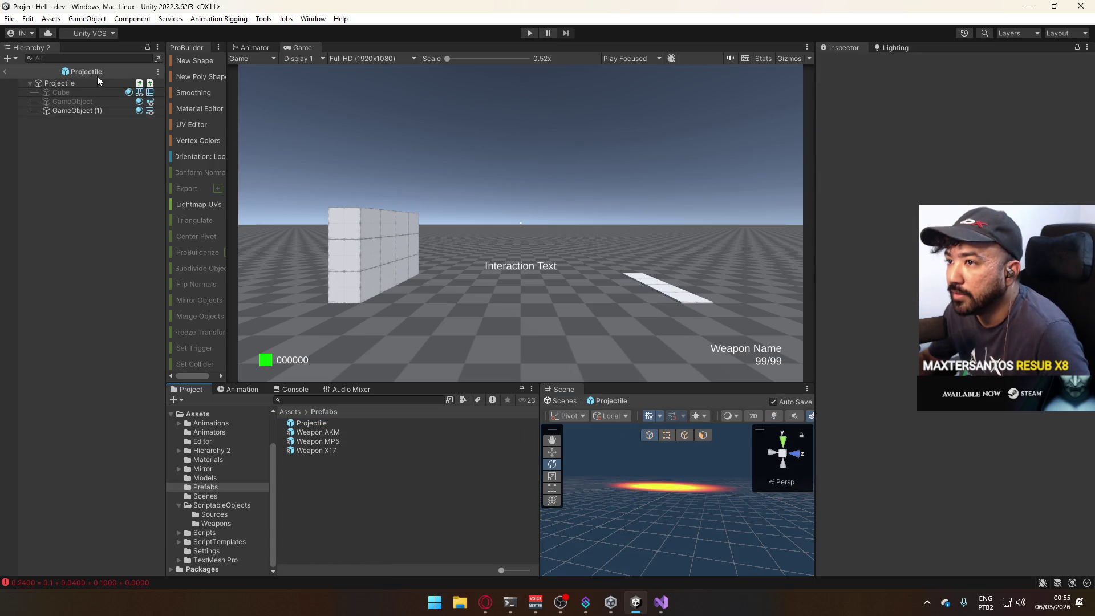
{"action": "left_click", "coordinate": [85, 82]}
{"action": "left_click", "coordinate": [956, 225]}
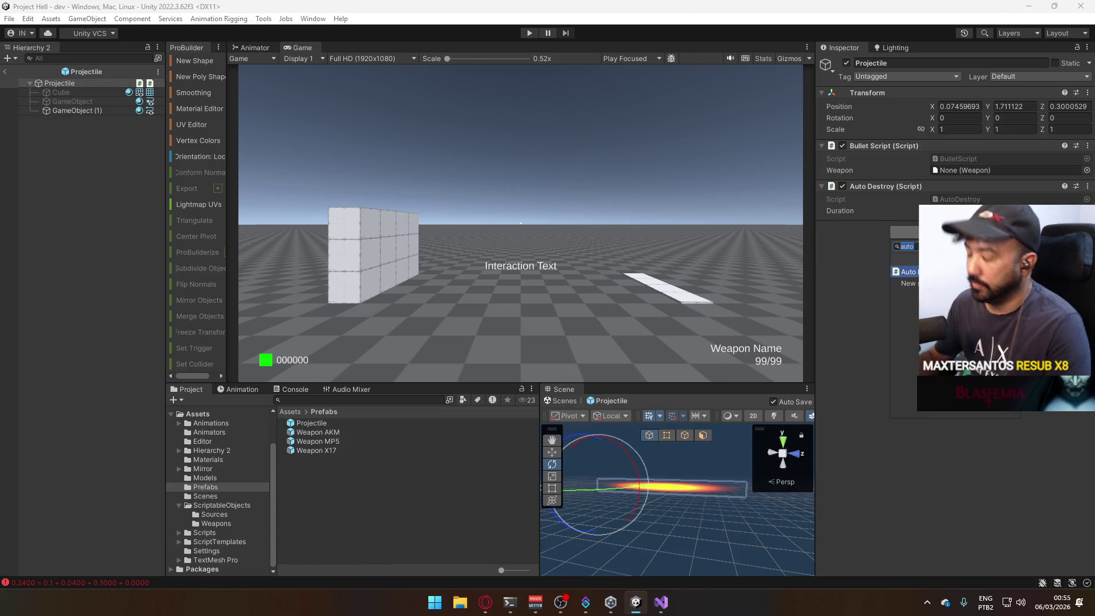
{"action": "type", "text": "ani"}
{"action": "type", "text": "tor"}
{"action": "key", "text": "Return"}
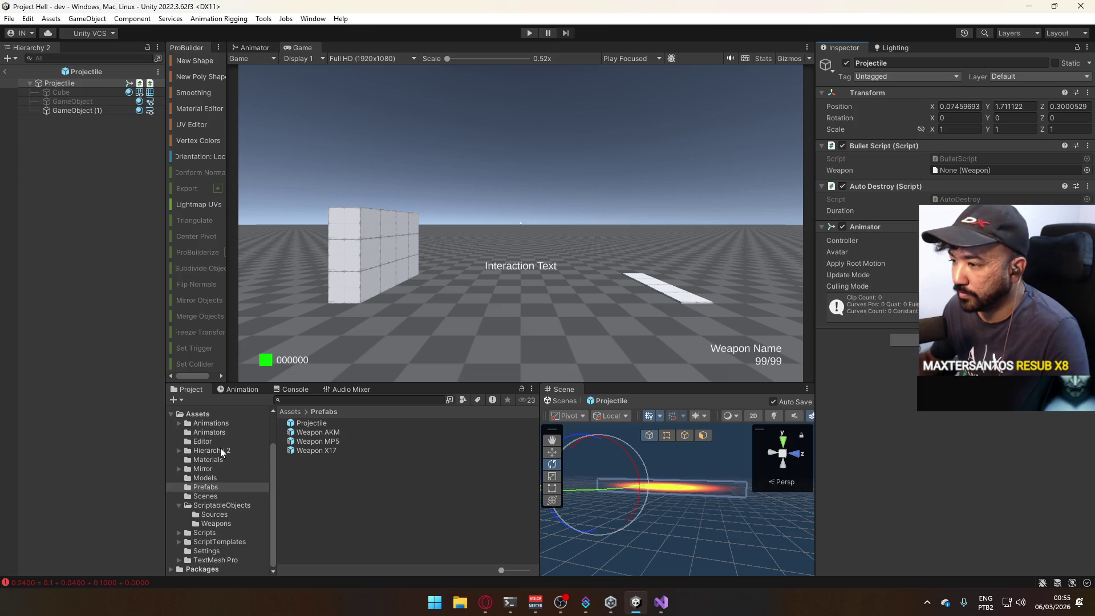
Create an Animator Controller named Bullet in the Animators folder.
{"action": "left_click", "coordinate": [213, 432]}
{"action": "right_click", "coordinate": [463, 474]}
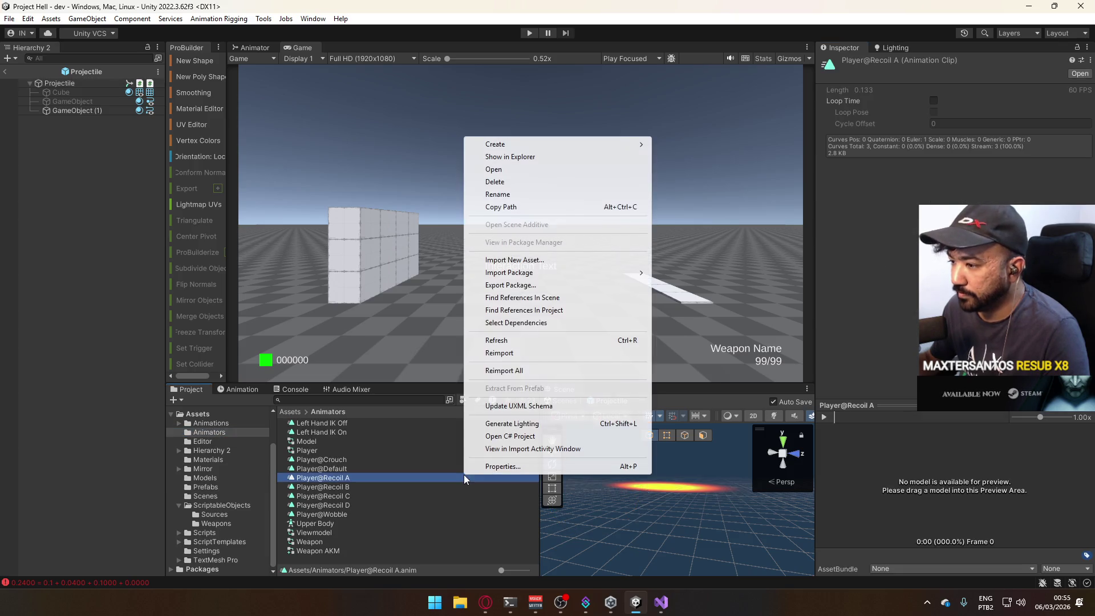
{"action": "mouse_move", "coordinate": [513, 145]}
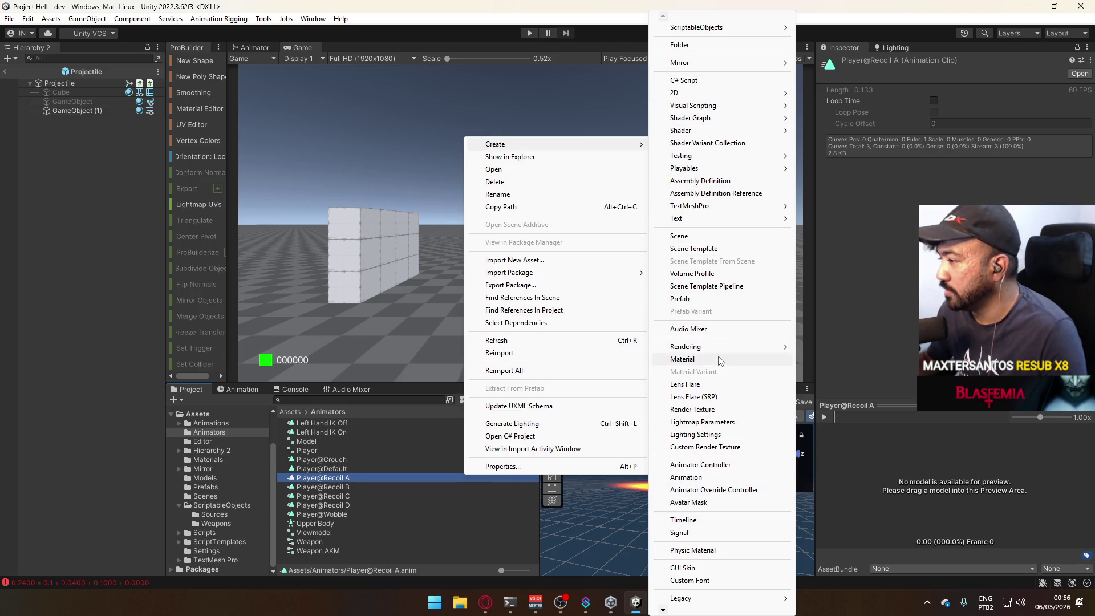
{"action": "left_click", "coordinate": [717, 464]}
{"action": "type", "text": "Bullet"}
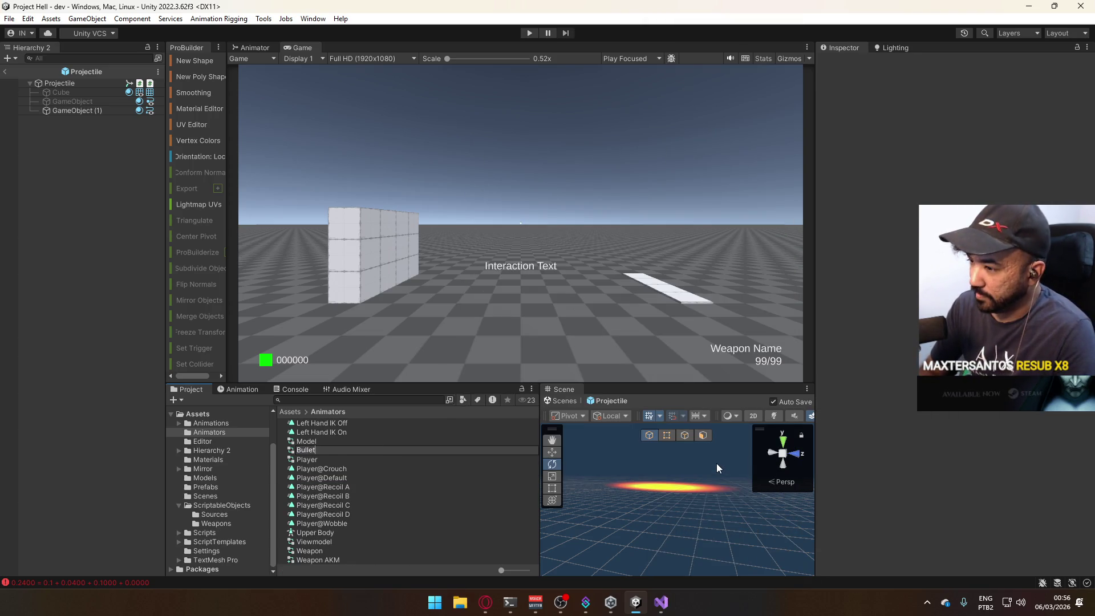
{"action": "key", "text": "Return"}
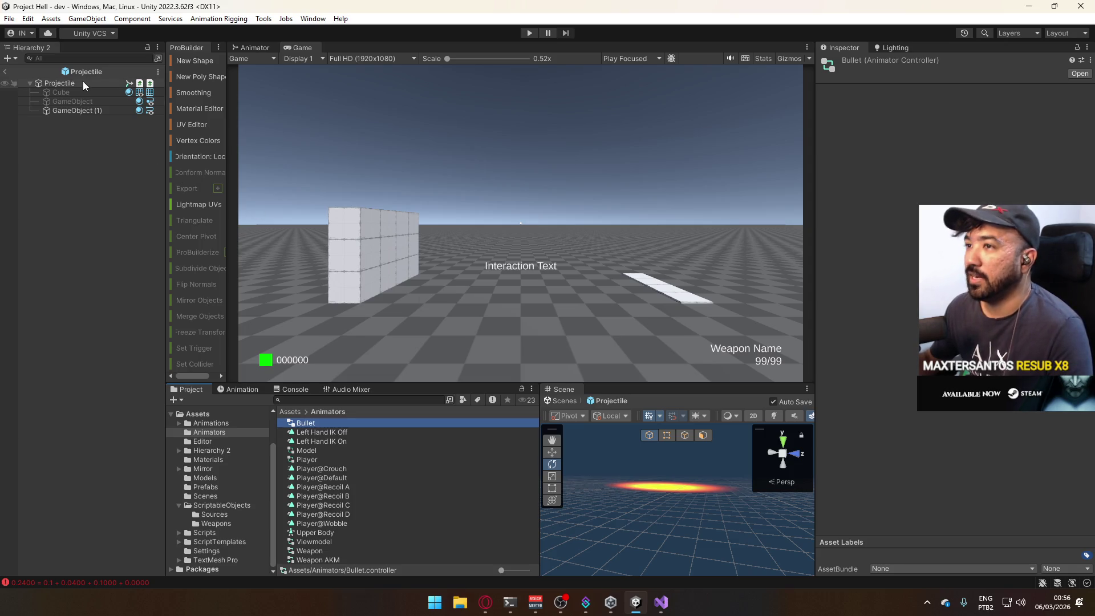
Assign the Bullet controller to the Projectile's Animator Controller field.
{"action": "left_click", "coordinate": [83, 82]}
{"action": "left_click_drag", "start_coordinate": [321, 423], "coordinate": [970, 240]}
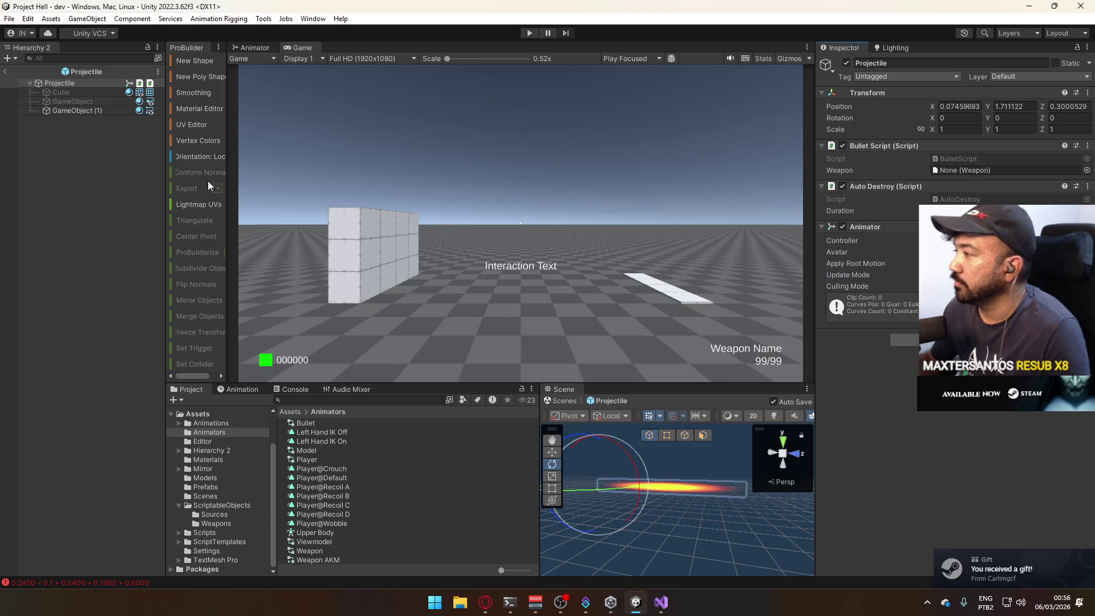
{"action": "left_click", "coordinate": [79, 84]}
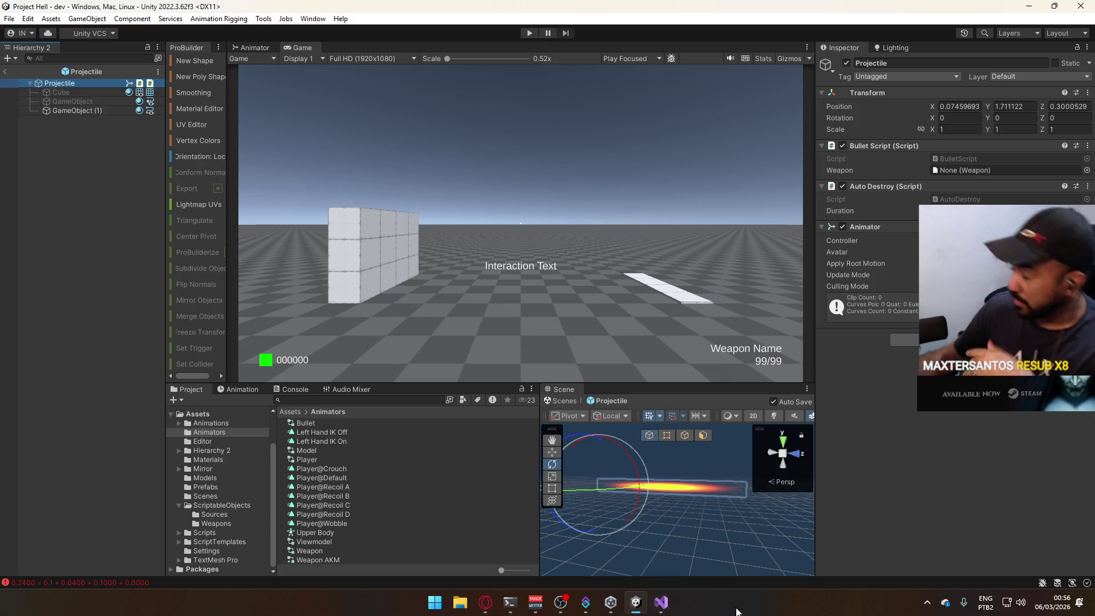
{"action": "left_click", "coordinate": [926, 602]}
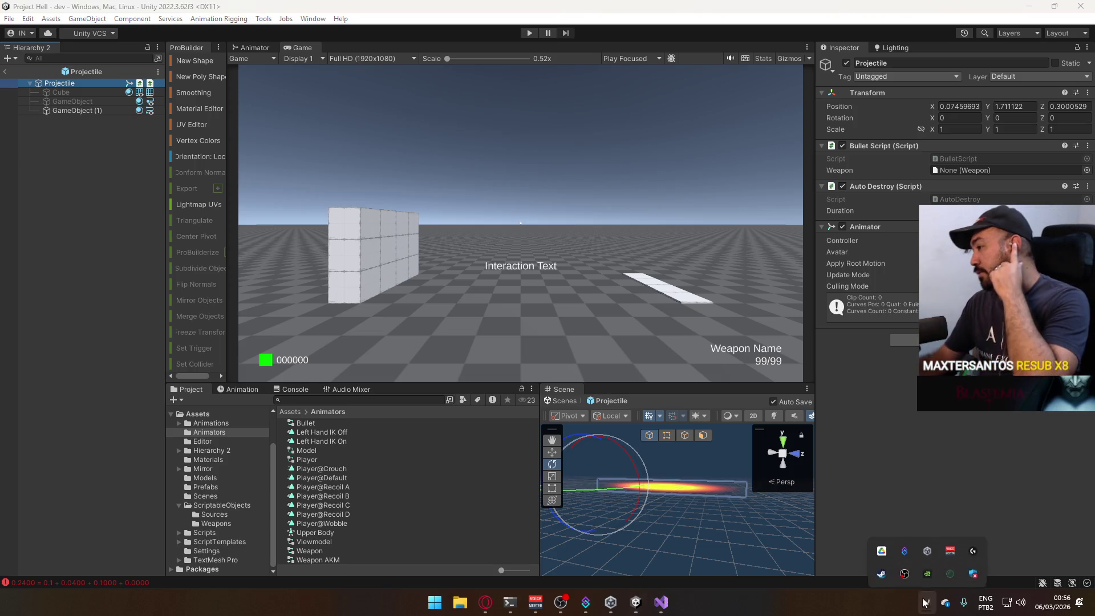
Open Steam, accept the gifted FATAL FRAME II: Crimson Butterfly REMAKE, then minimize Steam.
{"action": "left_click", "coordinate": [882, 568]}
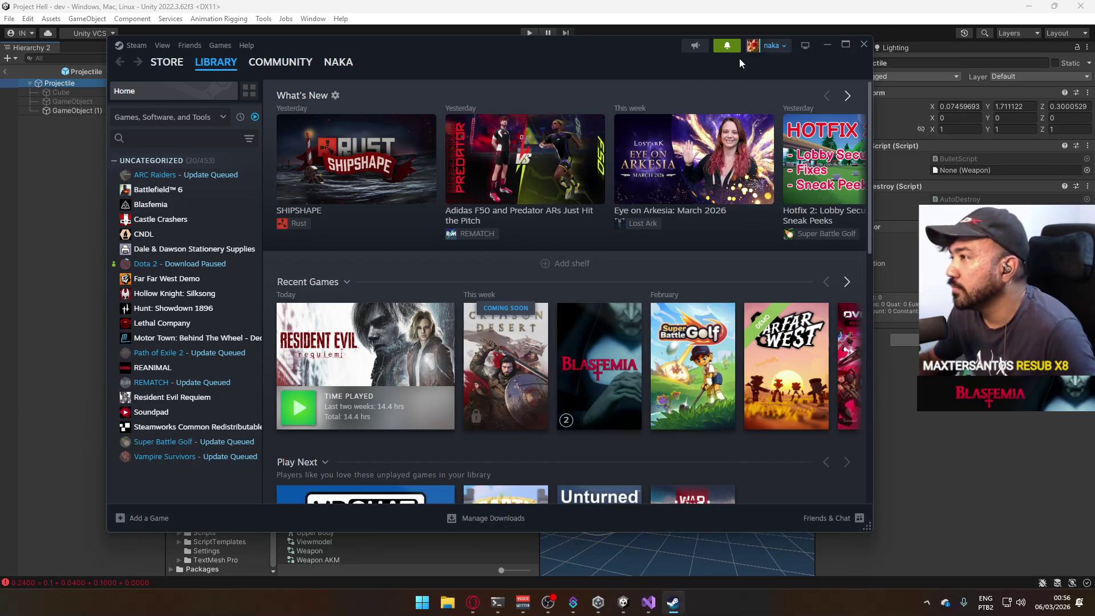
{"action": "left_click", "coordinate": [728, 46]}
{"action": "left_click", "coordinate": [684, 166]}
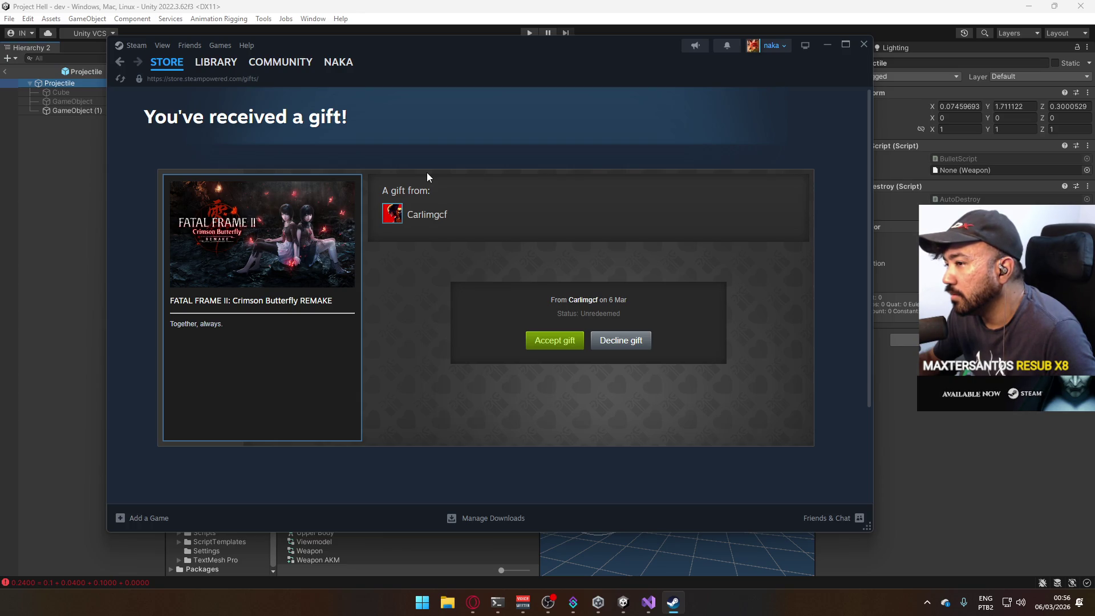
{"action": "left_click", "coordinate": [554, 340]}
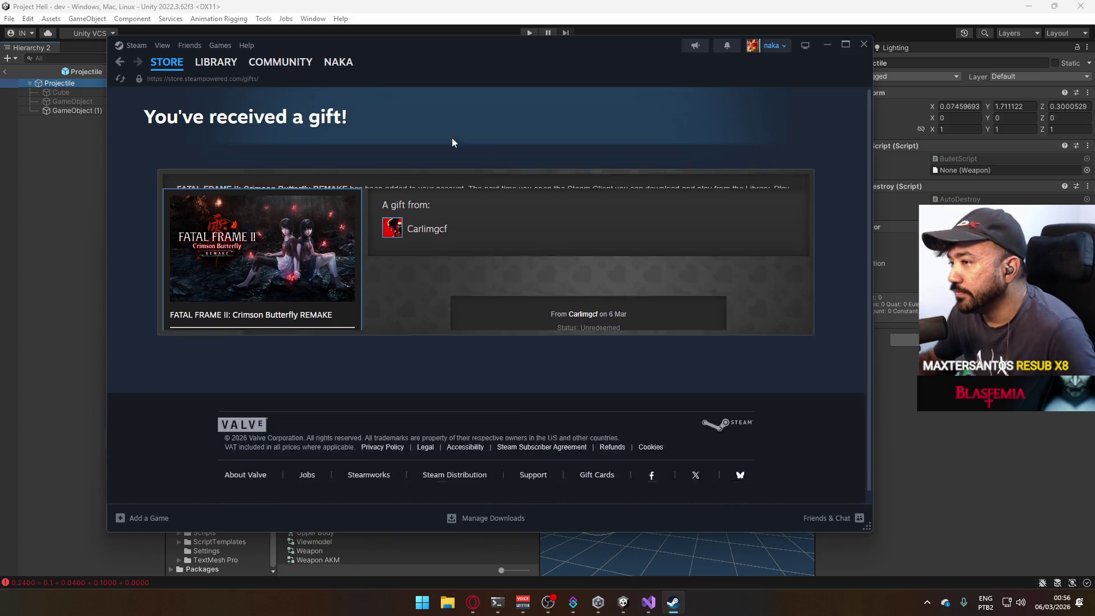
{"action": "left_click", "coordinate": [215, 62]}
{"action": "left_click", "coordinate": [827, 44]}
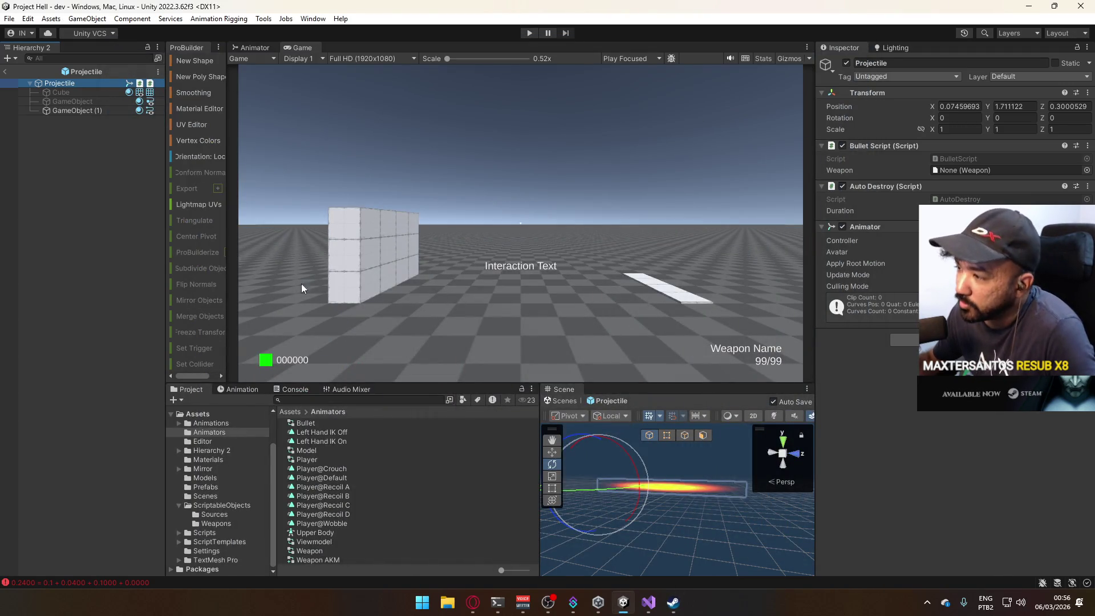
Lower the GameObject (1) Line Renderer width from 0.4 to about 0.25.
{"action": "left_click", "coordinate": [87, 114]}
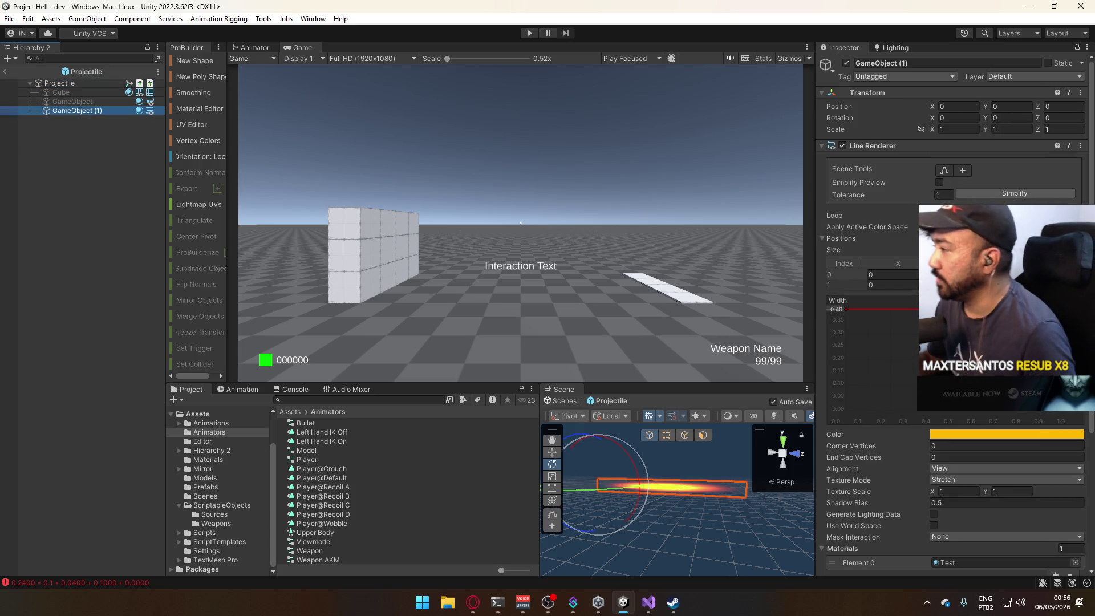
{"action": "left_click", "coordinate": [894, 339]}
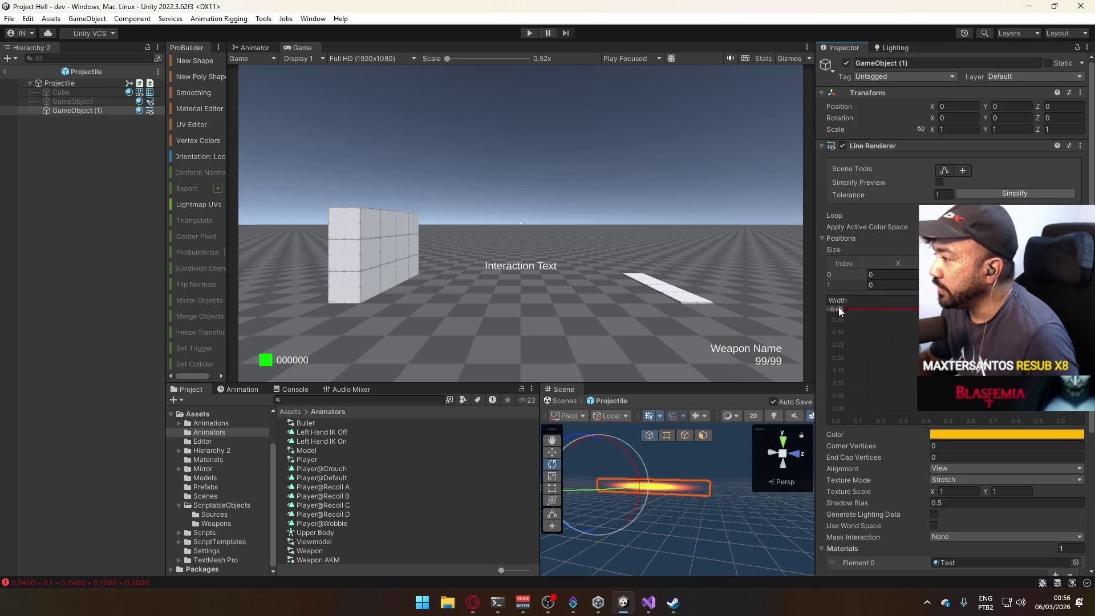
{"action": "left_click_drag", "start_coordinate": [836, 308], "coordinate": [876, 314]}
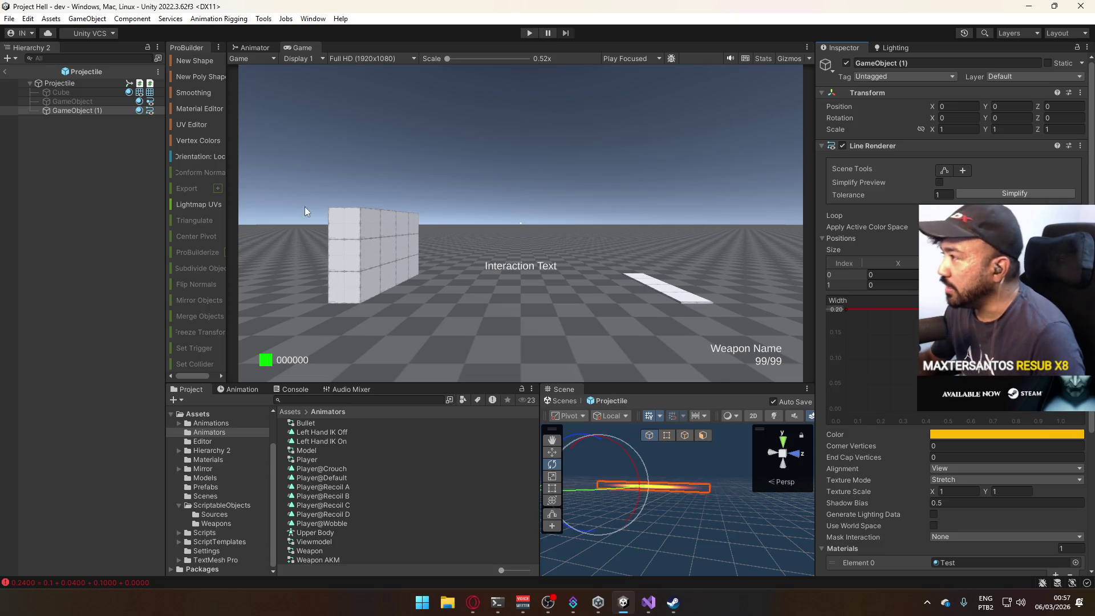
Rename GameObject (1) to Particle and delete the Cube and GameObject children.
{"action": "left_click", "coordinate": [69, 101]}
{"action": "left_click", "coordinate": [76, 110]}
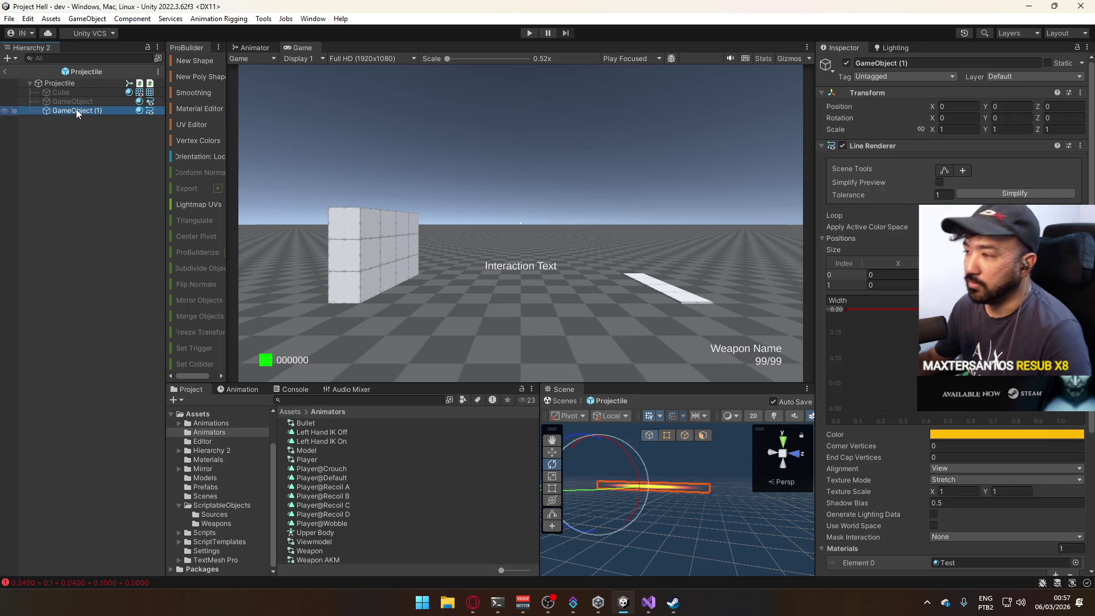
{"action": "left_click", "coordinate": [83, 109]}
{"action": "type", "text": "Particle"}
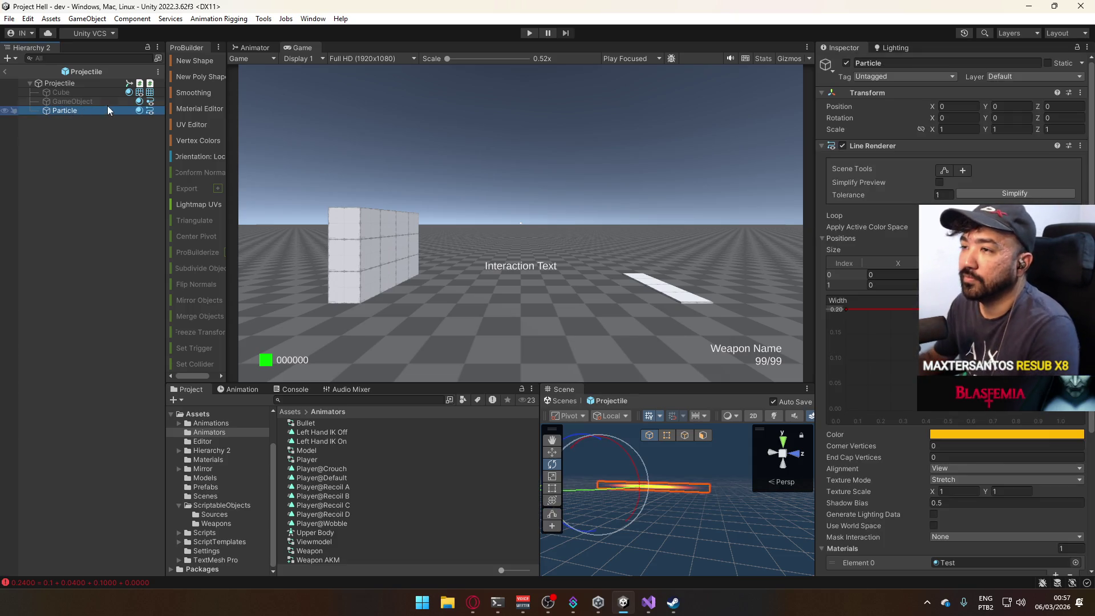
{"action": "left_click", "coordinate": [77, 101]}
{"action": "left_click", "coordinate": [79, 92], "text": "ctrl"}
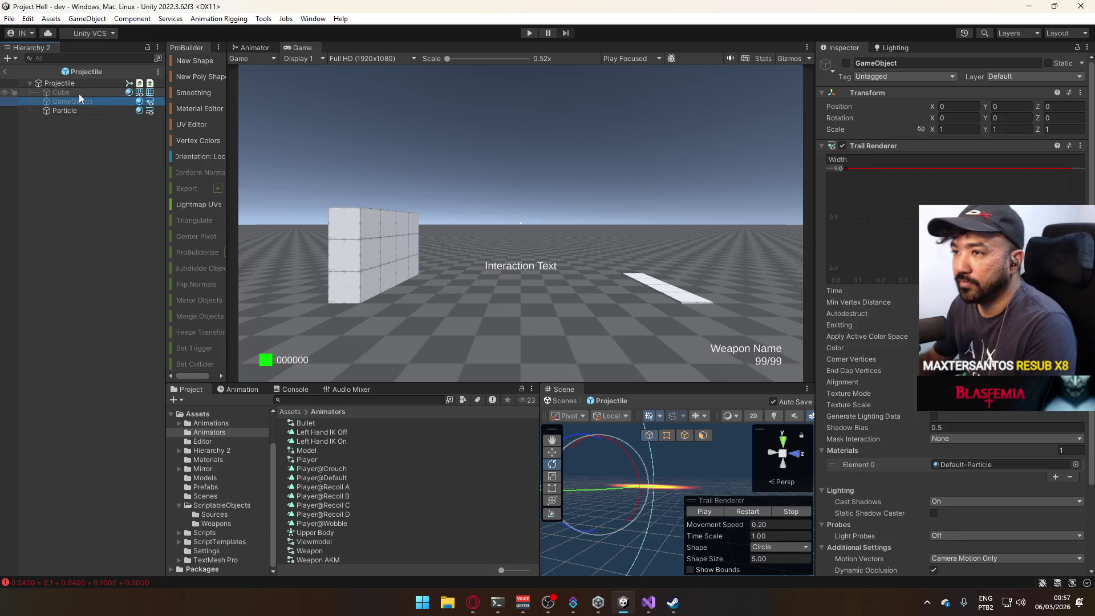
{"action": "key", "text": "Delete"}
{"action": "left_click", "coordinate": [68, 85]}
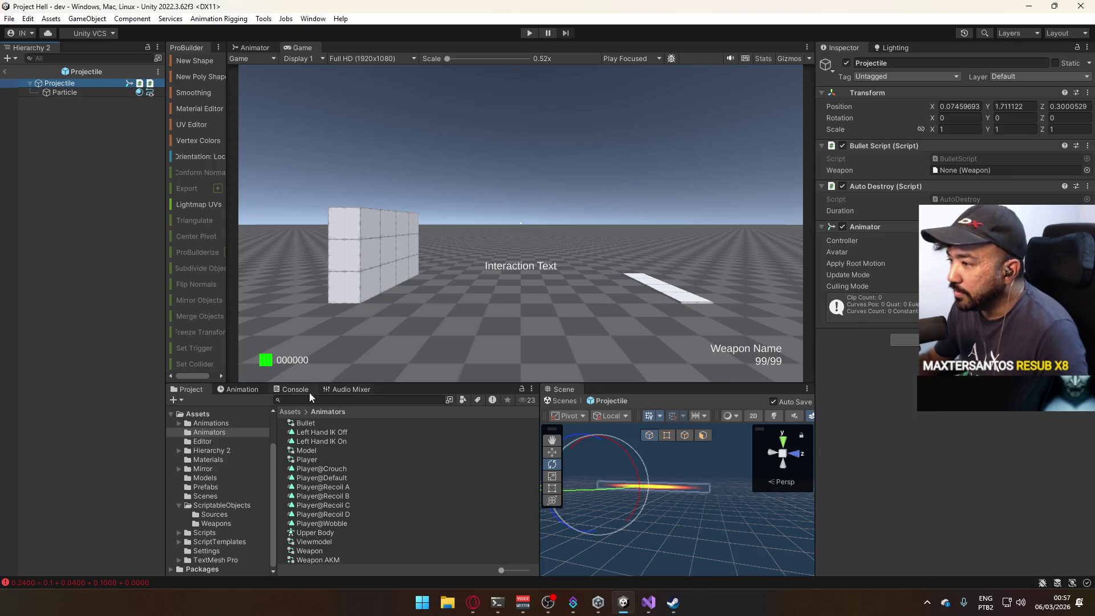
{"action": "left_click", "coordinate": [248, 389]}
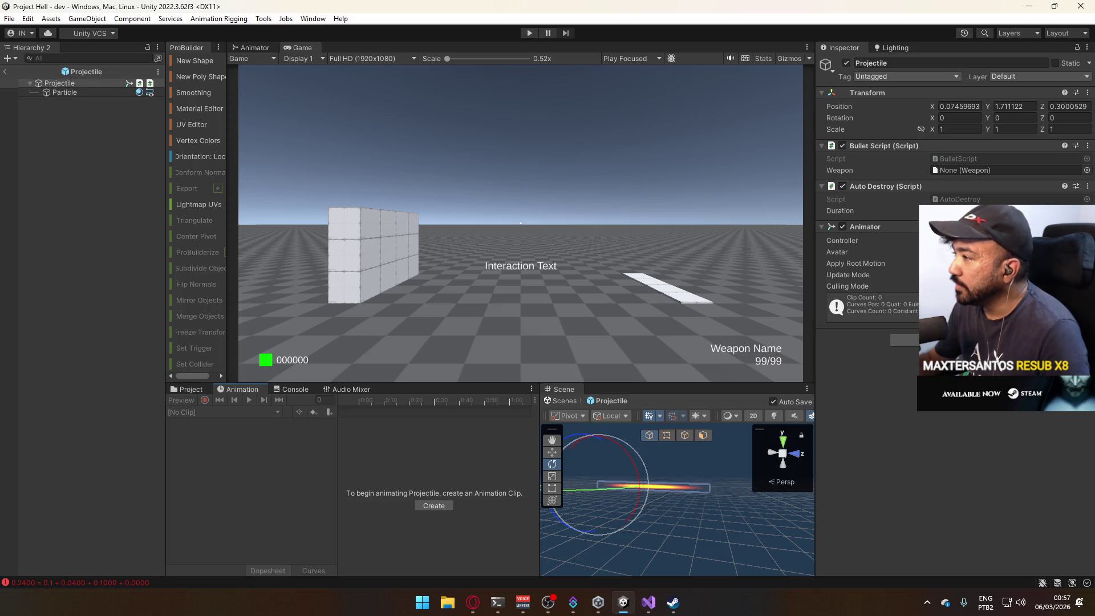
Add an empty state to the Bullet controller graph and name it Start.
{"action": "double_click", "coordinate": [969, 240]}
{"action": "right_click", "coordinate": [562, 248]}
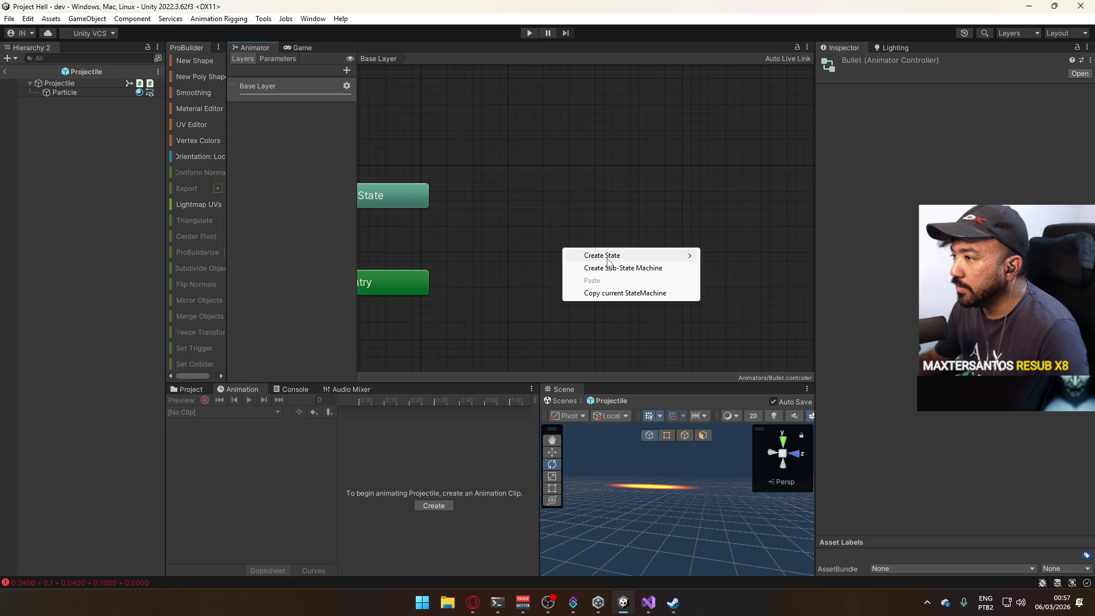
{"action": "mouse_move", "coordinate": [605, 253]}
{"action": "left_click", "coordinate": [714, 252]}
{"action": "left_click_drag", "start_coordinate": [559, 288], "coordinate": [561, 287]}
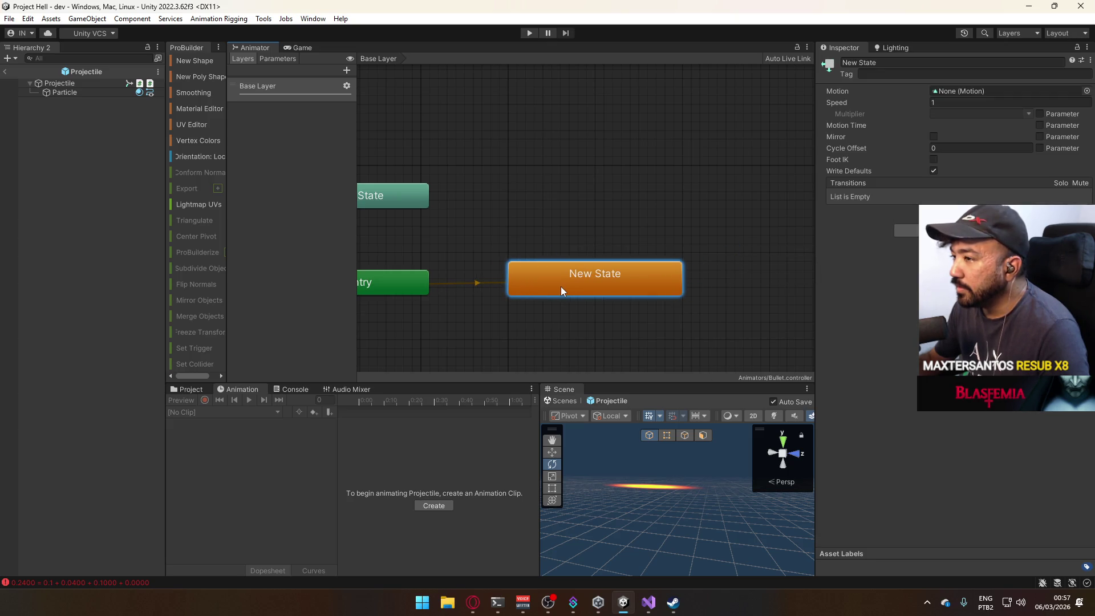
{"action": "left_click", "coordinate": [870, 64]}
{"action": "type", "text": "Start"}
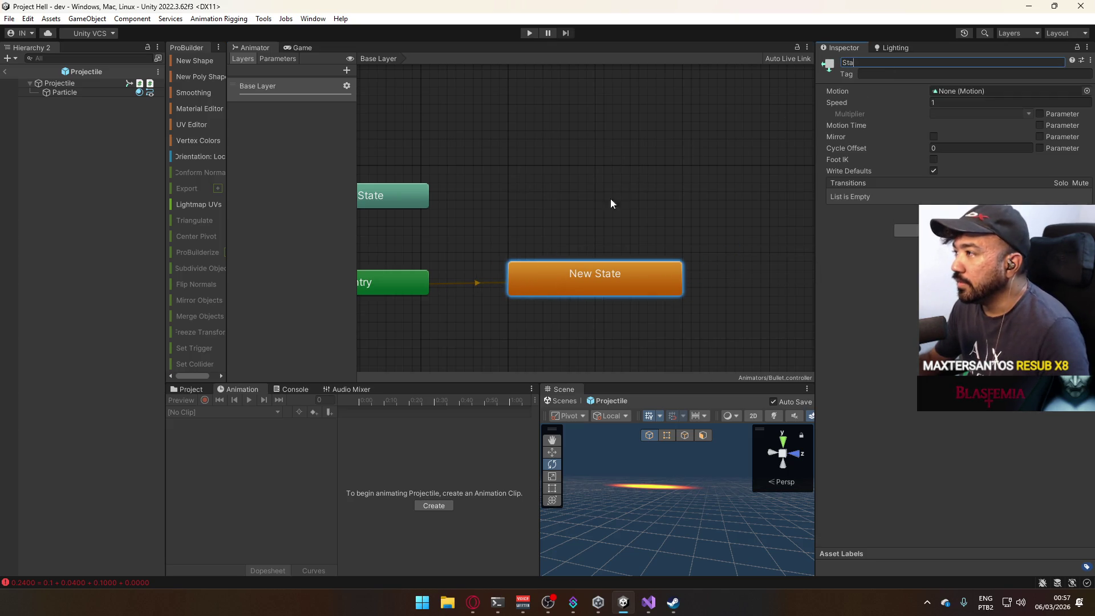
{"action": "left_click", "coordinate": [559, 239]}
{"action": "left_click", "coordinate": [535, 284]}
Create a new animation clip named Bullet@Start in the Animators folder.
{"action": "left_click", "coordinate": [191, 389]}
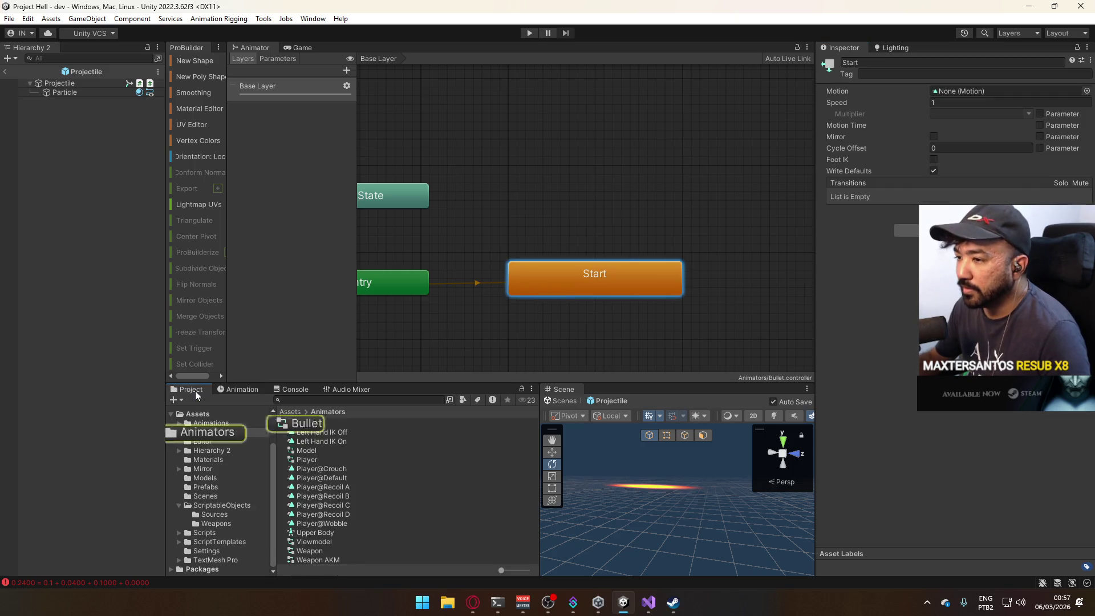
{"action": "right_click", "coordinate": [379, 467]}
{"action": "mouse_move", "coordinate": [444, 133]}
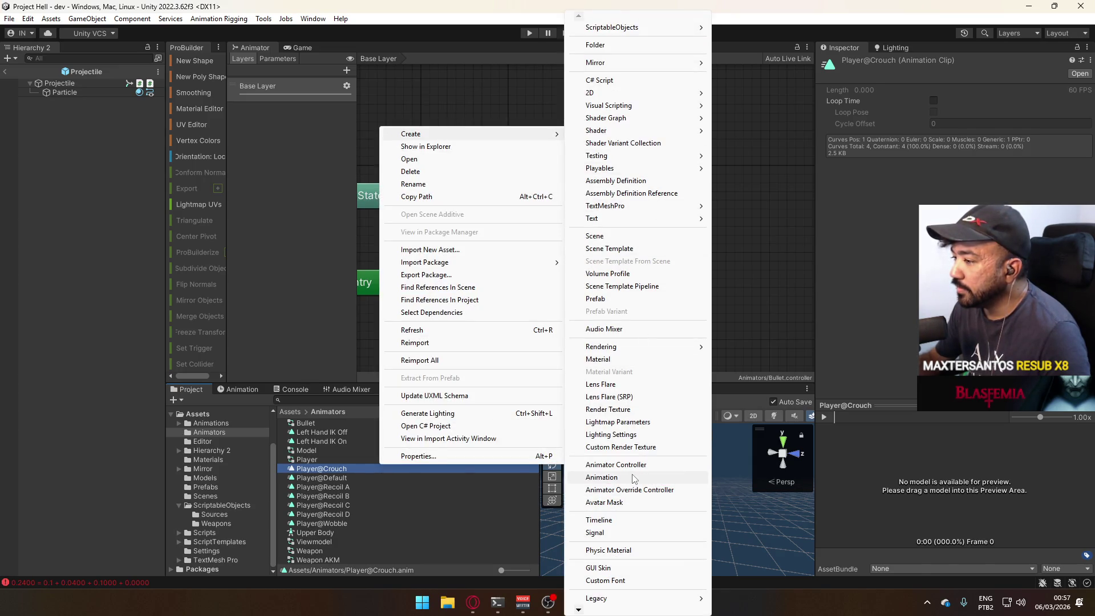
{"action": "left_click", "coordinate": [602, 477]}
{"action": "type", "text": "Bulle"}
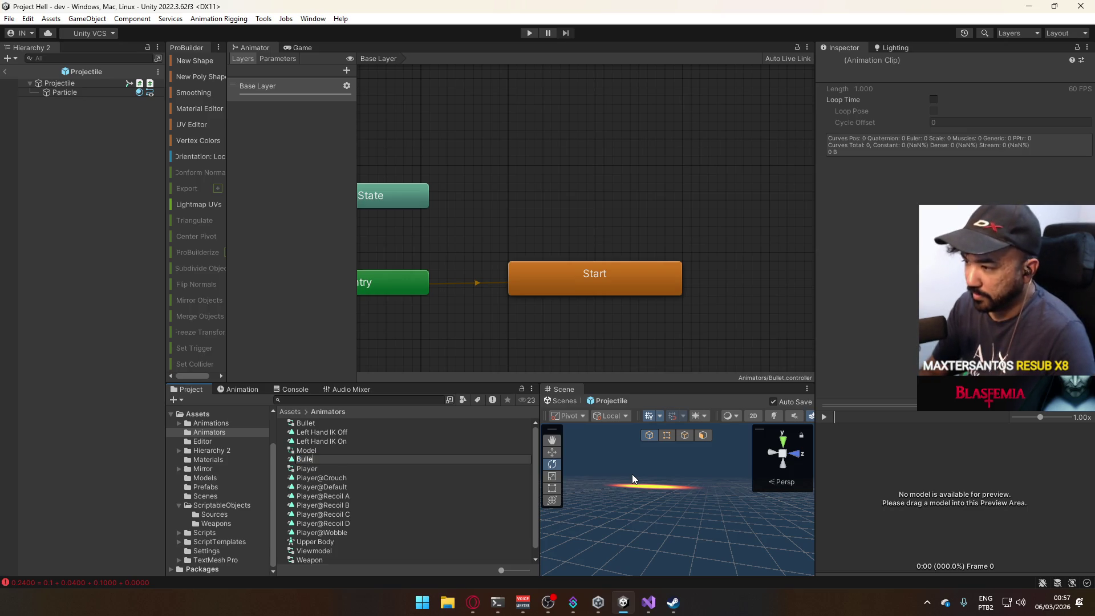
{"action": "type", "text": "t@Start"}
{"action": "key", "text": "Return"}
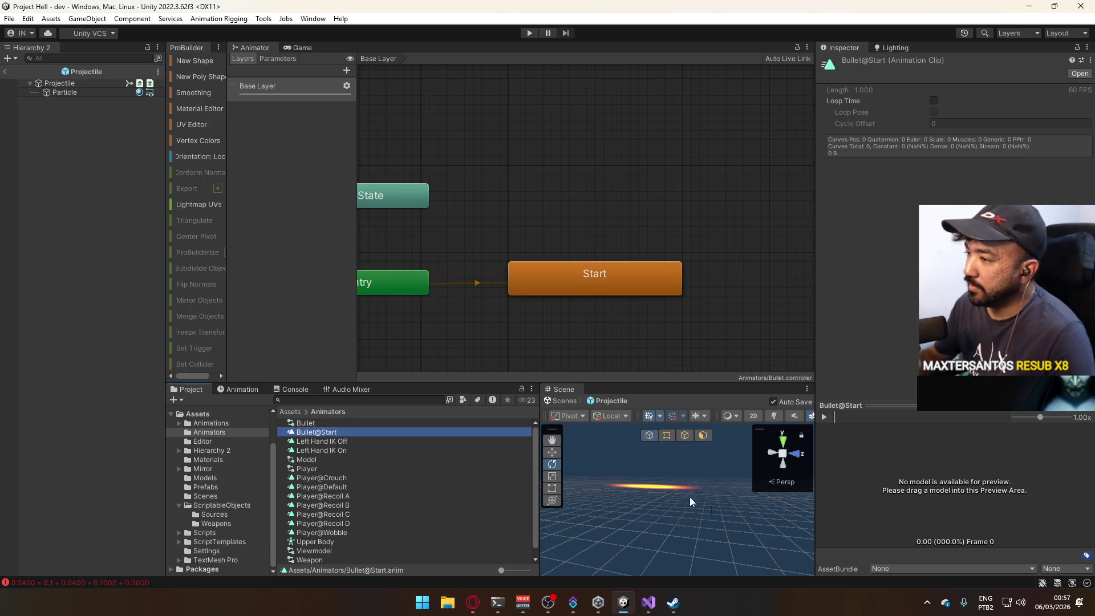
Set Bullet@Start as the Start state's Motion, then exit Prefab Mode to the dev scene.
{"action": "left_click", "coordinate": [568, 294]}
{"action": "mouse_move", "coordinate": [322, 442]}
{"action": "left_mouse_down"}
{"action": "mouse_move", "coordinate": [399, 440]}
{"action": "mouse_move", "coordinate": [970, 103]}
{"action": "mouse_move", "coordinate": [970, 92]}
{"action": "left_mouse_up"}
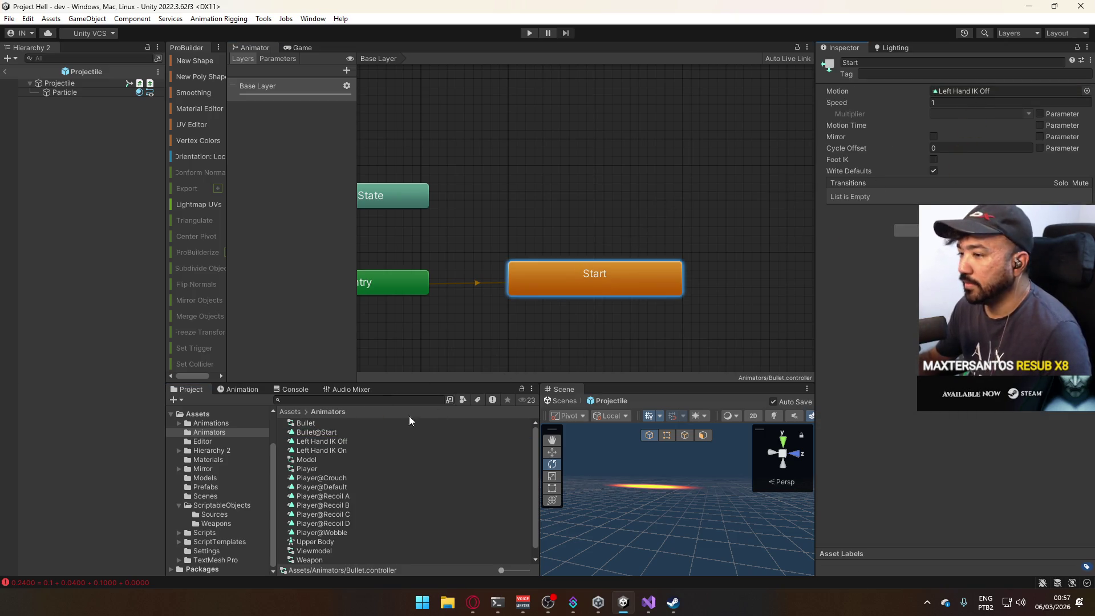
{"action": "left_click_drag", "start_coordinate": [319, 432], "coordinate": [969, 93]}
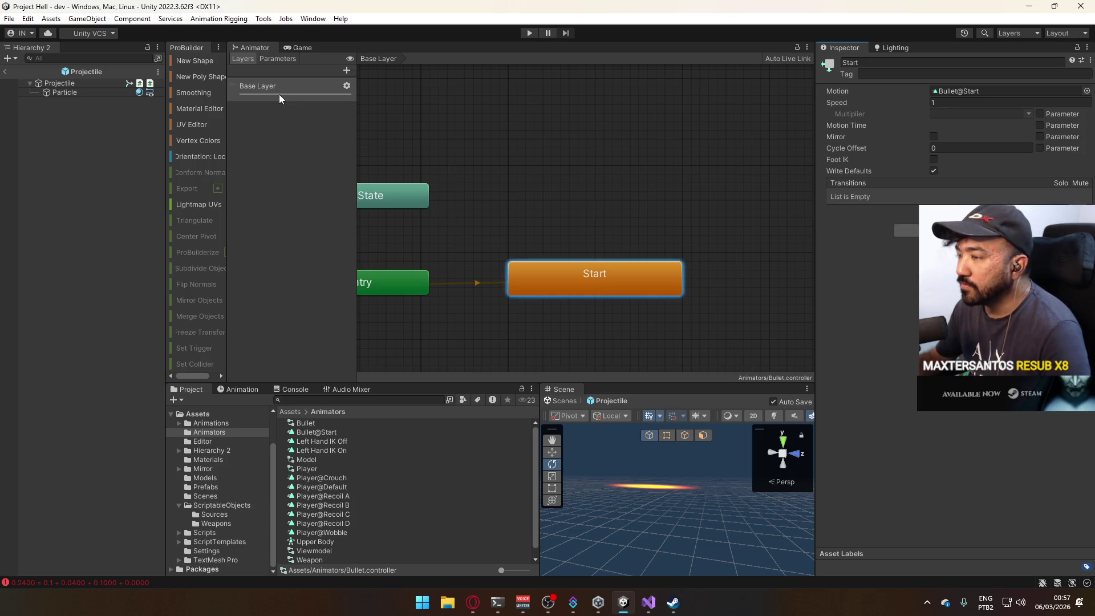
{"action": "mouse_move", "coordinate": [479, 246]}
{"action": "left_mouse_down"}
{"action": "mouse_move", "coordinate": [501, 268]}
{"action": "mouse_move", "coordinate": [542, 278]}
{"action": "mouse_move", "coordinate": [511, 253]}
{"action": "left_mouse_up"}
{"action": "key", "text": "a"}
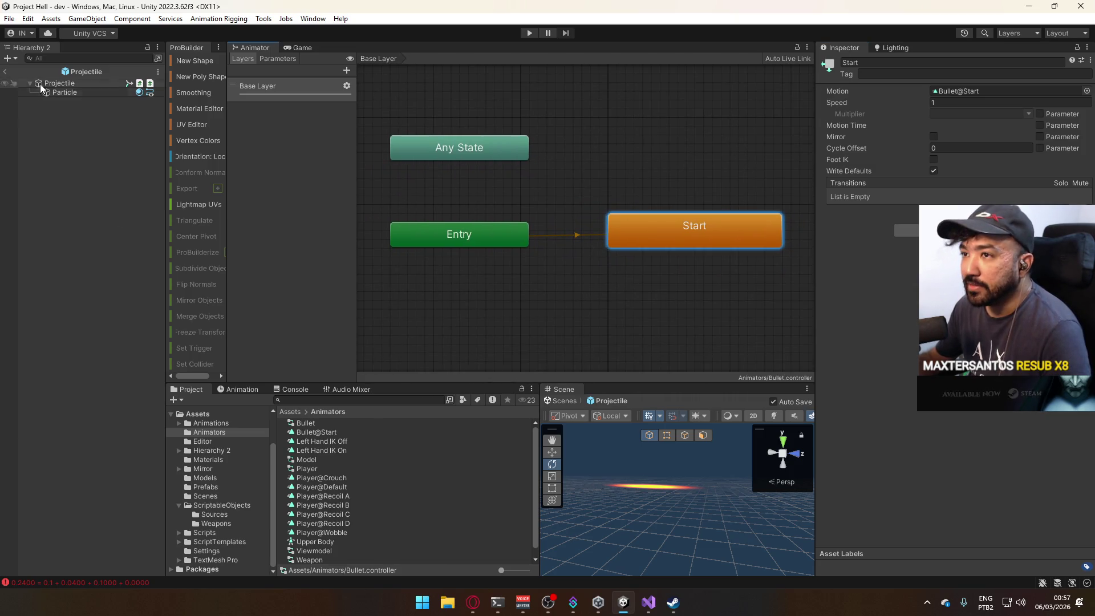
{"action": "left_click", "coordinate": [6, 71]}
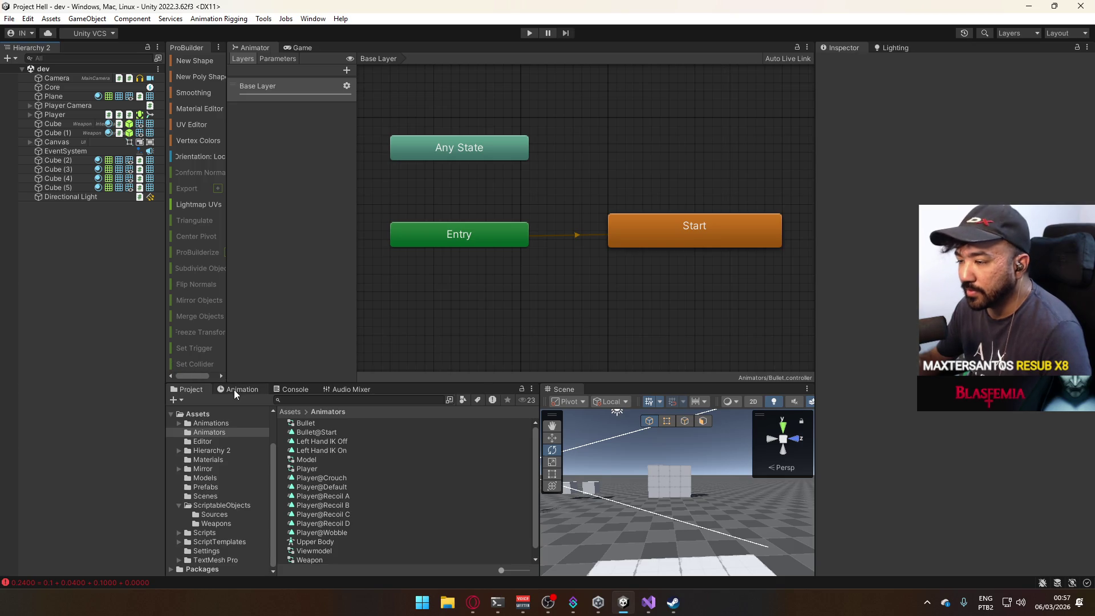
Reopen Projectile from Assets/Prefabs in Prefab Mode with the Bullet@Start clip in the Animation window.
{"action": "left_click", "coordinate": [234, 389]}
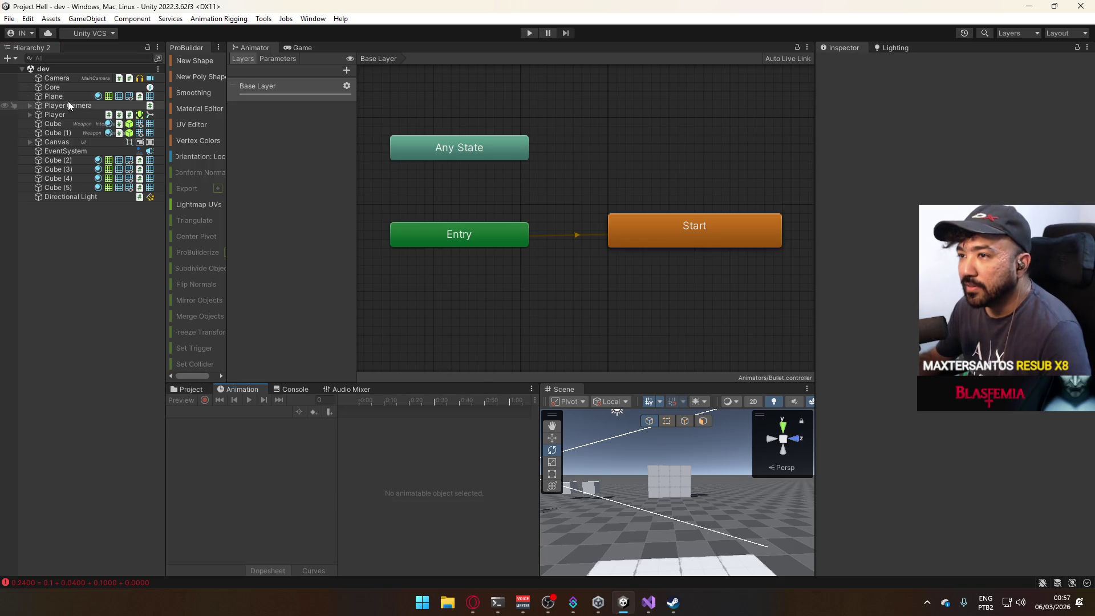
{"action": "left_click", "coordinate": [66, 79]}
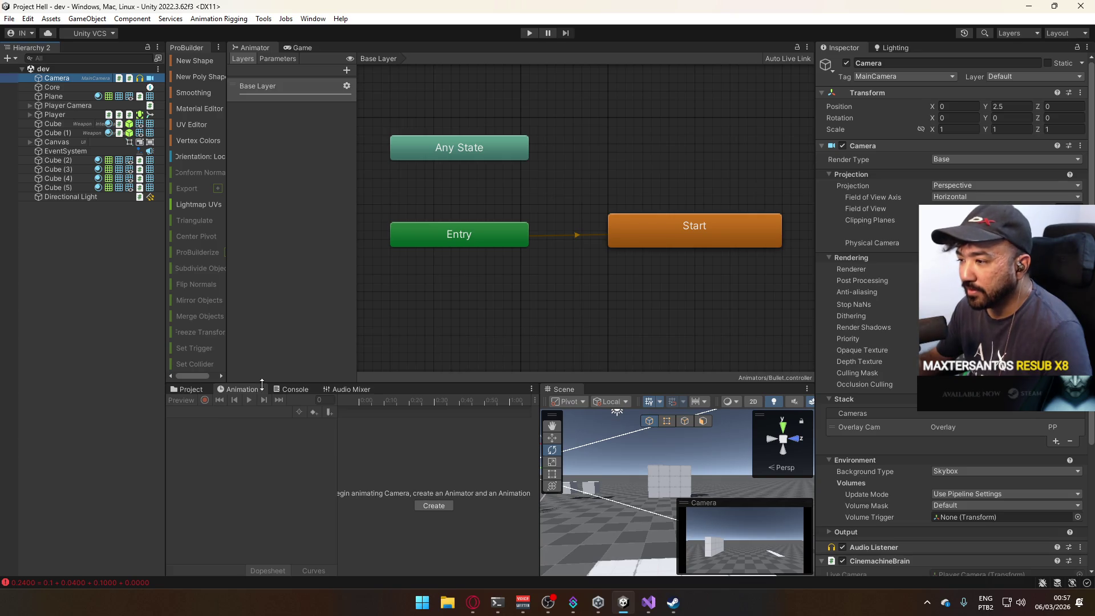
{"action": "left_click", "coordinate": [186, 390]}
{"action": "left_click", "coordinate": [205, 488]}
{"action": "left_click", "coordinate": [312, 423]}
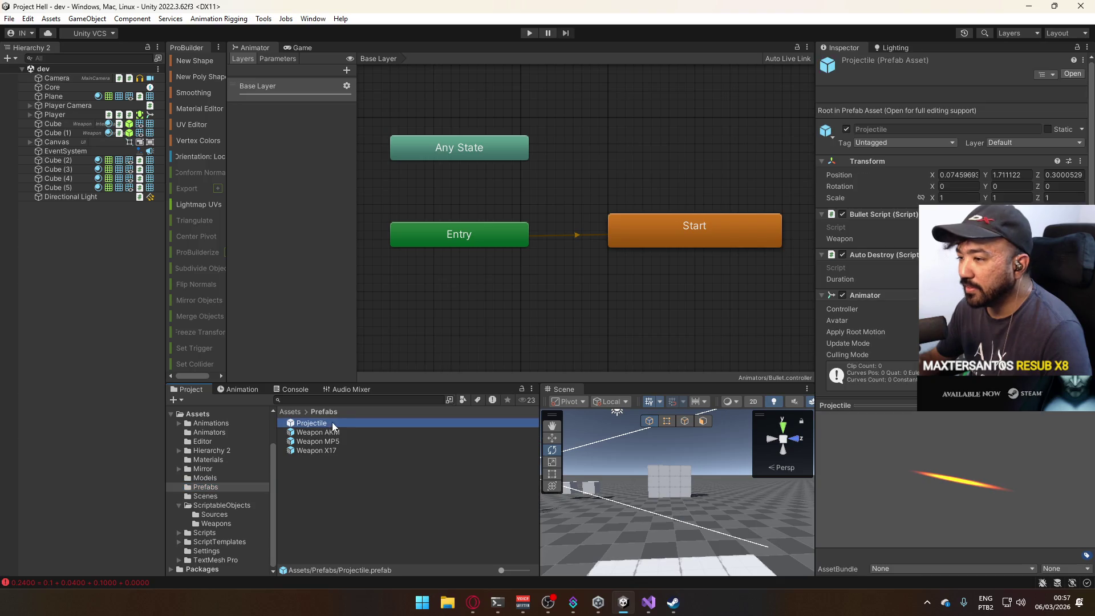
{"action": "left_click", "coordinate": [239, 390]}
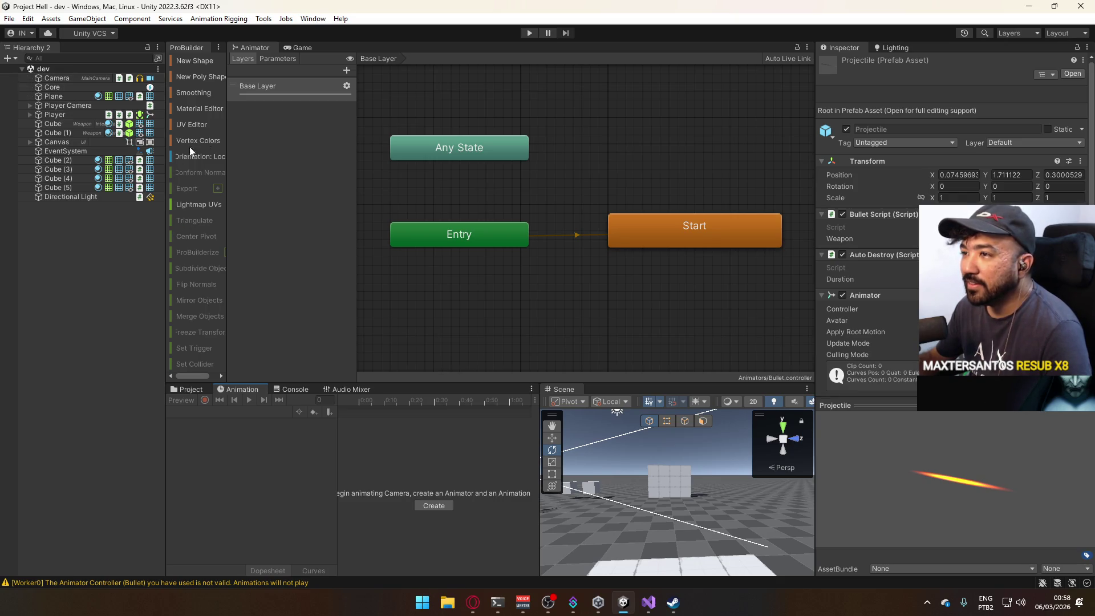
{"action": "left_click", "coordinate": [192, 389]}
{"action": "double_click", "coordinate": [309, 423]}
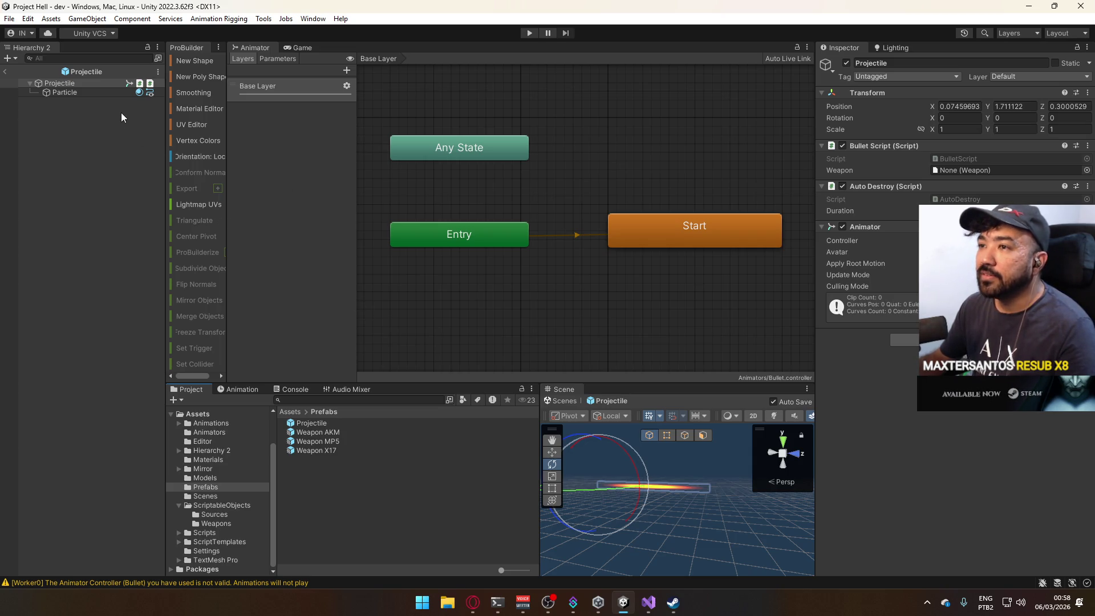
{"action": "left_click", "coordinate": [101, 94]}
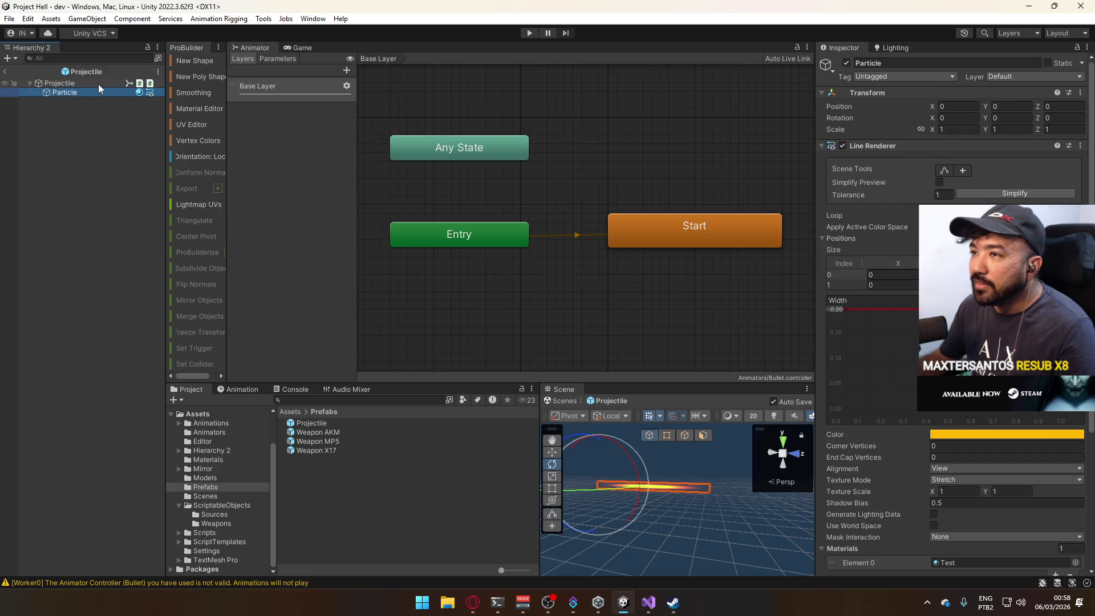
{"action": "left_click", "coordinate": [98, 84]}
{"action": "left_click", "coordinate": [240, 389]}
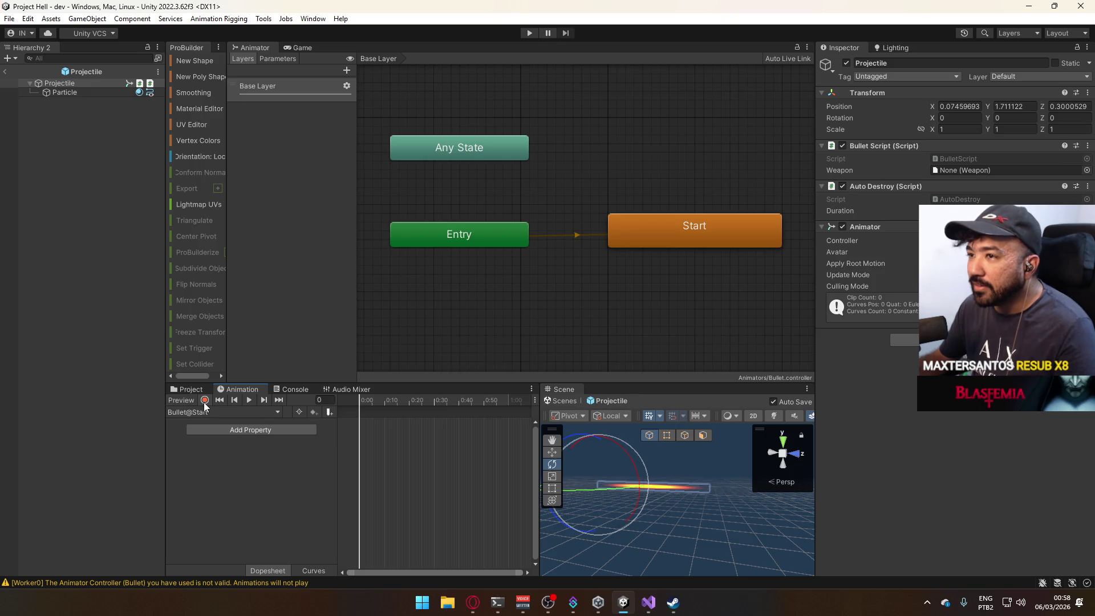
Start animation recording and set the Particle line gradient's colour key to white.
{"action": "left_click", "coordinate": [204, 402]}
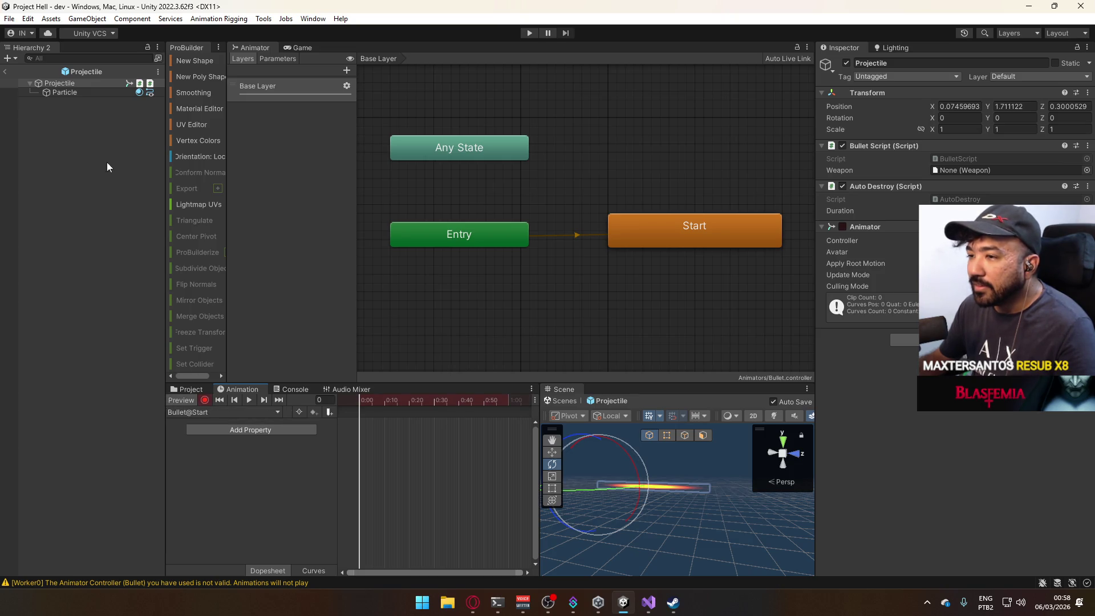
{"action": "left_click", "coordinate": [77, 90]}
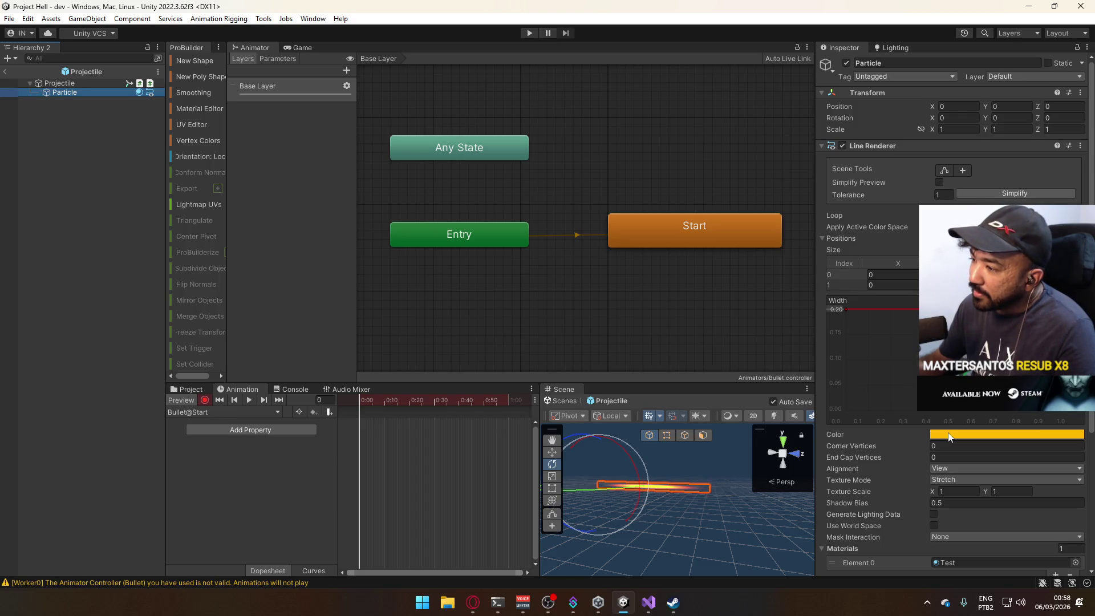
{"action": "left_click", "coordinate": [949, 436]}
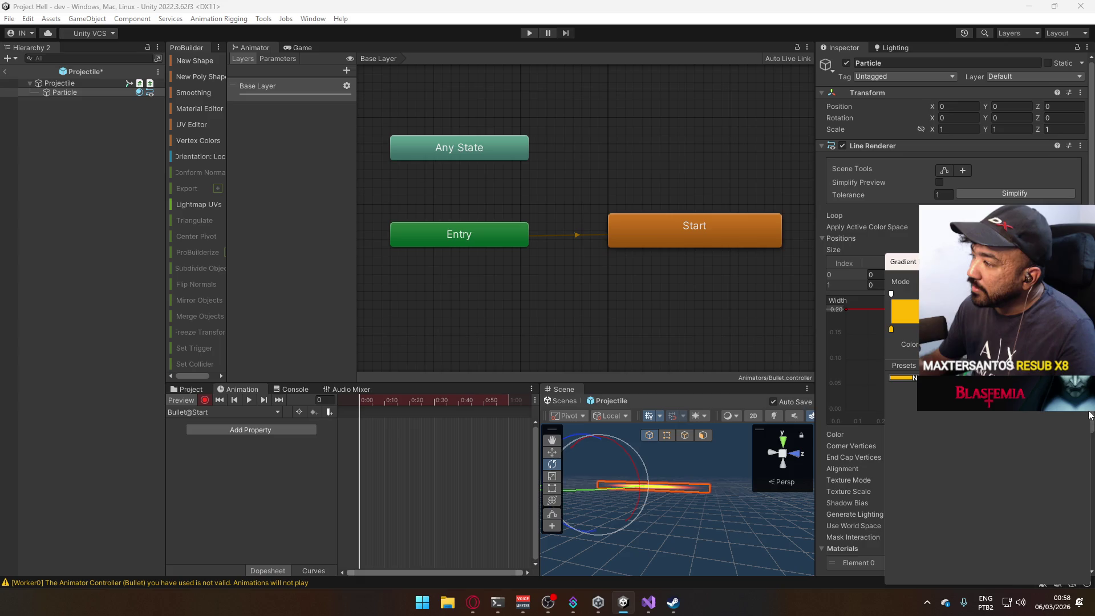
{"action": "left_click", "coordinate": [892, 329]}
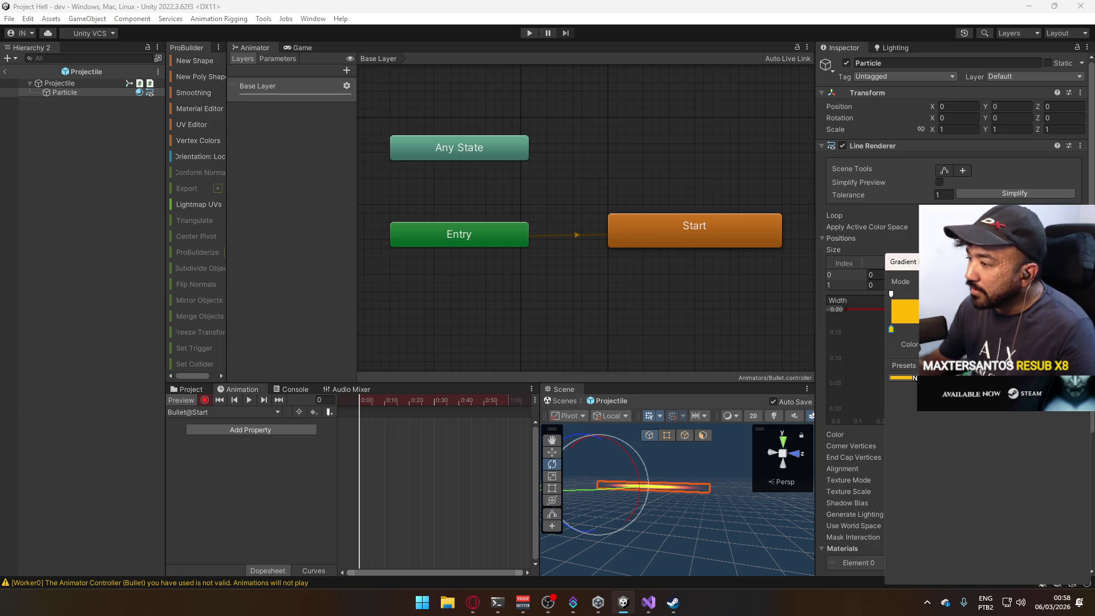
{"action": "left_click", "coordinate": [929, 344]}
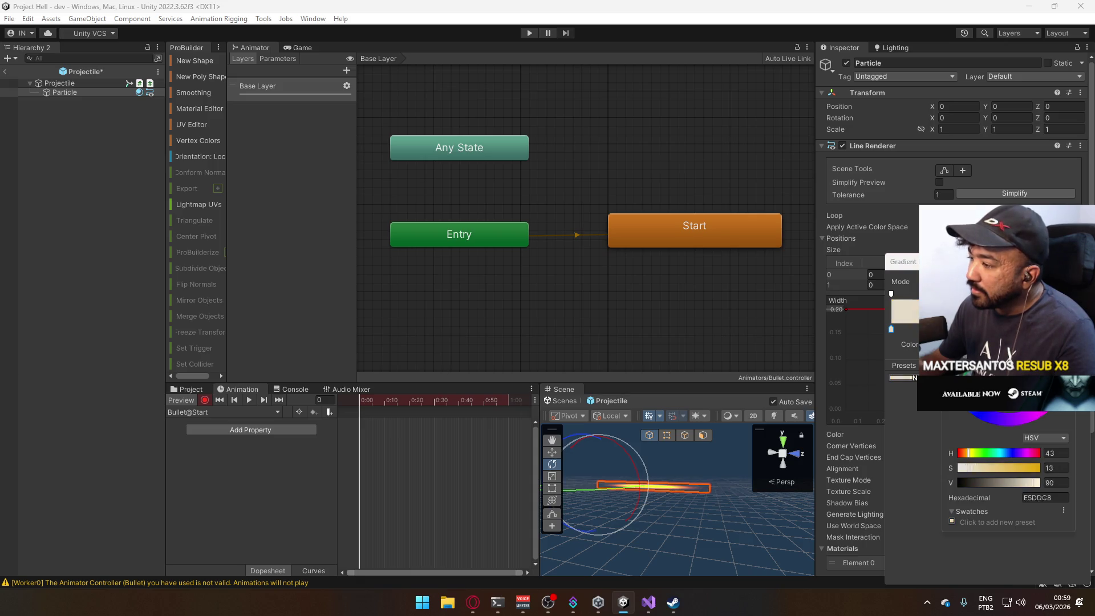
{"action": "left_click", "coordinate": [1009, 379]}
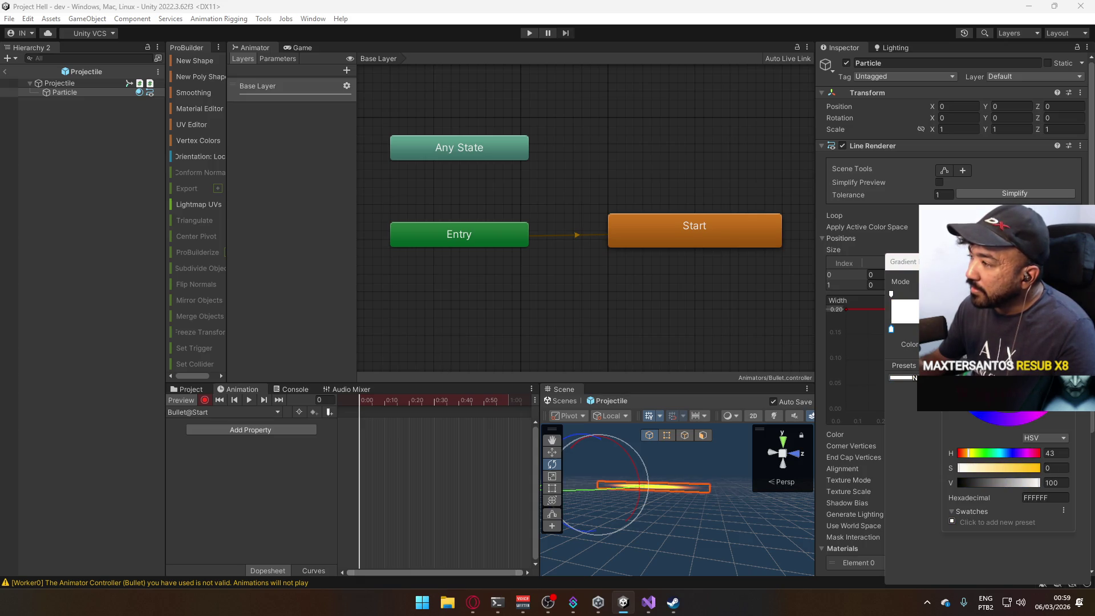
{"action": "key", "text": "Return"}
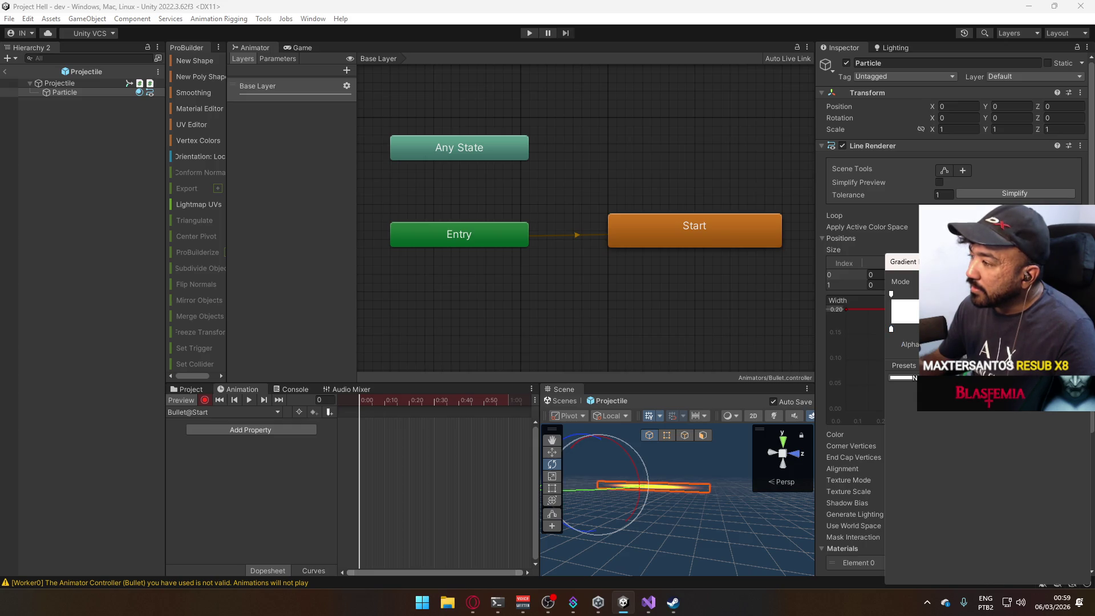
Drag the gradient's alpha key down to 0 so the line fades to transparent.
{"action": "left_click", "coordinate": [904, 304]}
{"action": "left_click", "coordinate": [891, 293]}
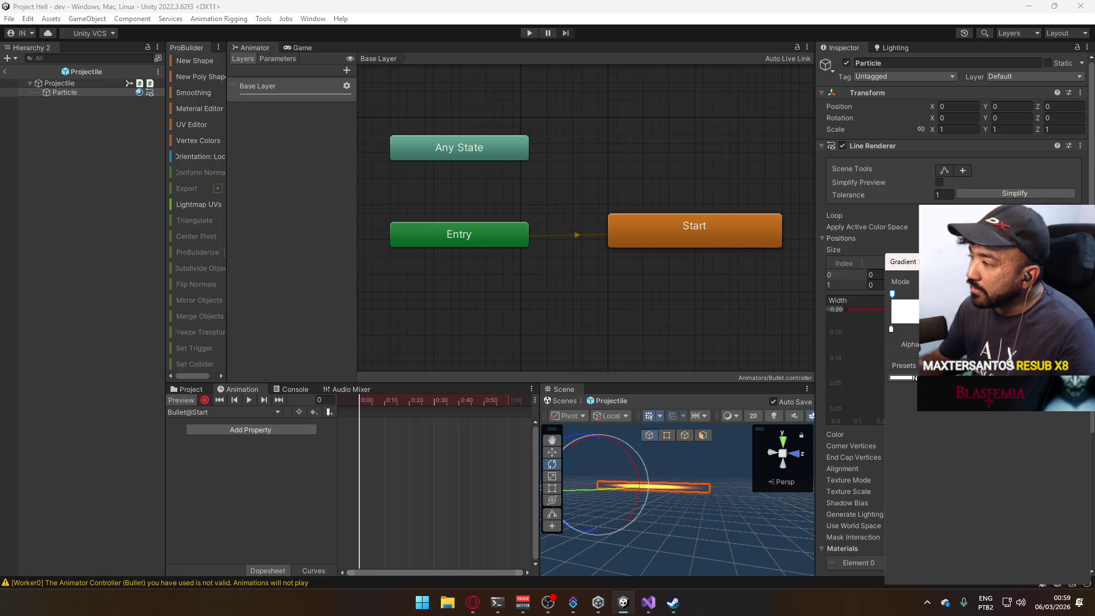
{"action": "left_click_drag", "start_coordinate": [913, 346], "coordinate": [941, 345]}
{"action": "key", "text": "Escape"}
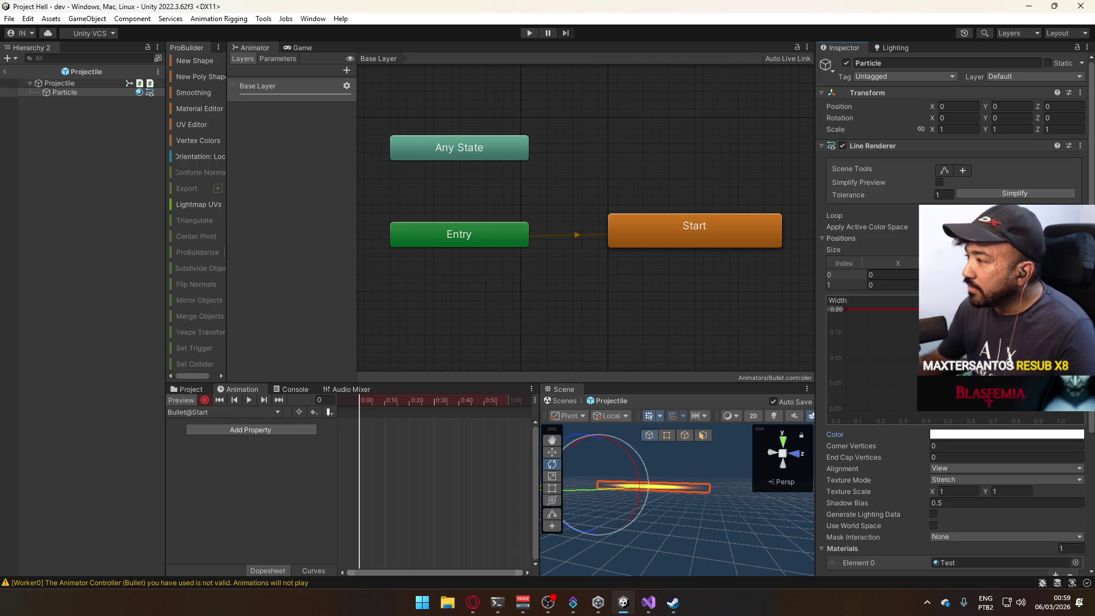
{"action": "scroll", "coordinate": [954, 502], "scroll_direction": "down", "scroll_amount": 3}
Key the Test material's Albedo alpha at 0 on frame 0.
{"action": "left_click", "coordinate": [948, 470]}
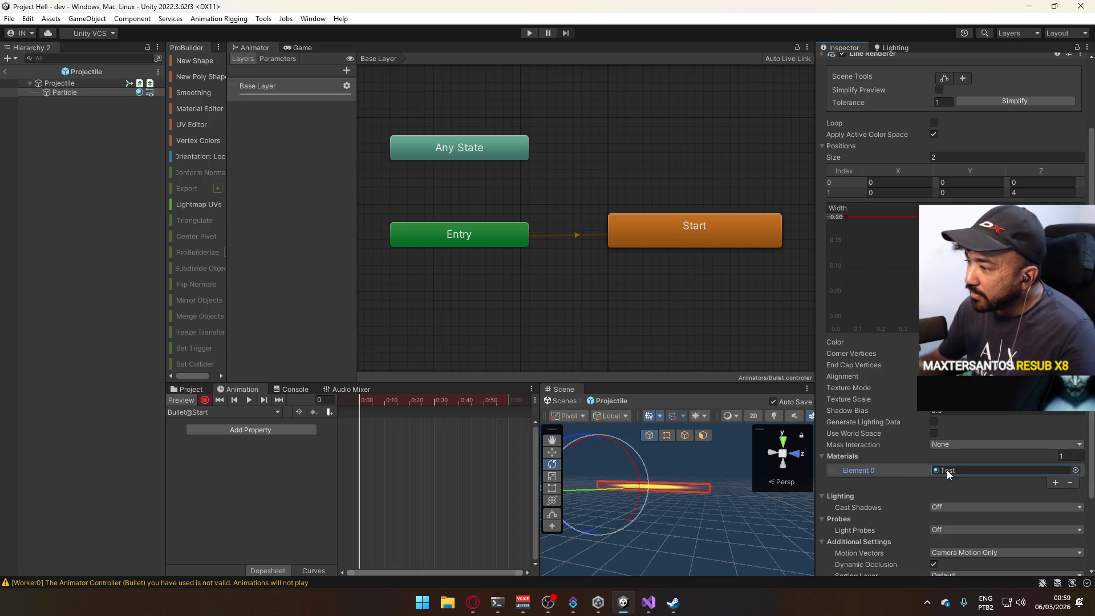
{"action": "scroll", "coordinate": [940, 469], "scroll_direction": "down", "scroll_amount": 3}
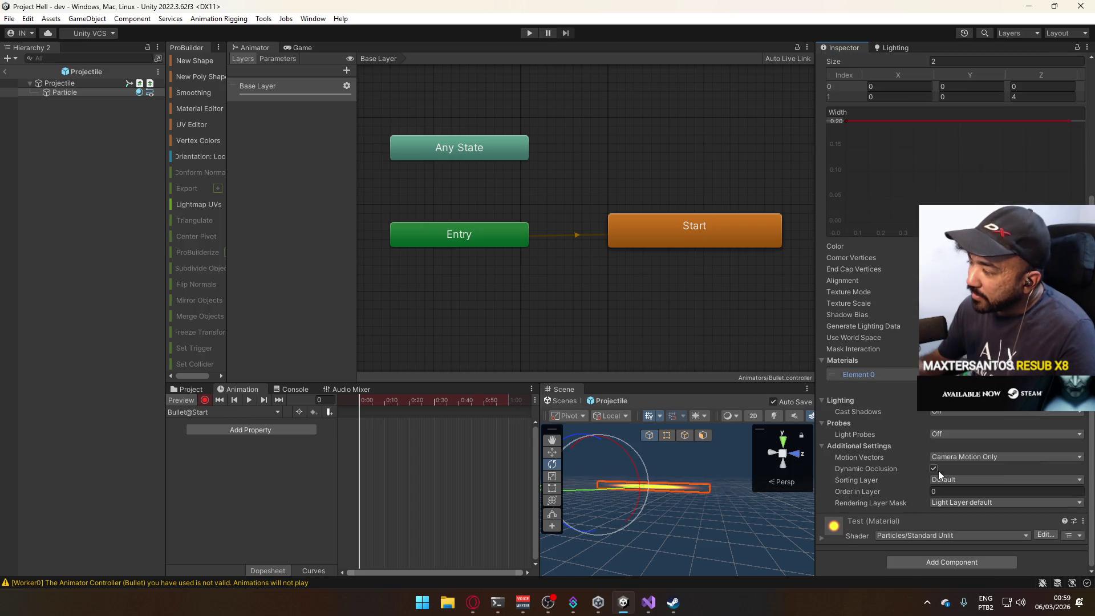
{"action": "left_click", "coordinate": [830, 537]}
{"action": "scroll", "coordinate": [855, 508], "scroll_direction": "down", "scroll_amount": 8}
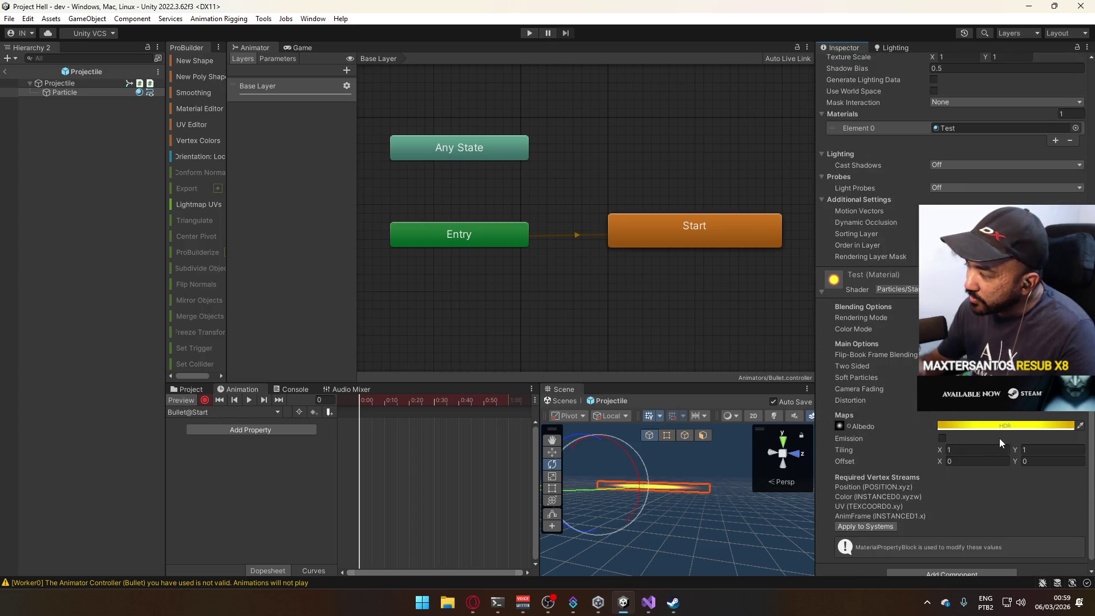
{"action": "left_click", "coordinate": [998, 429]}
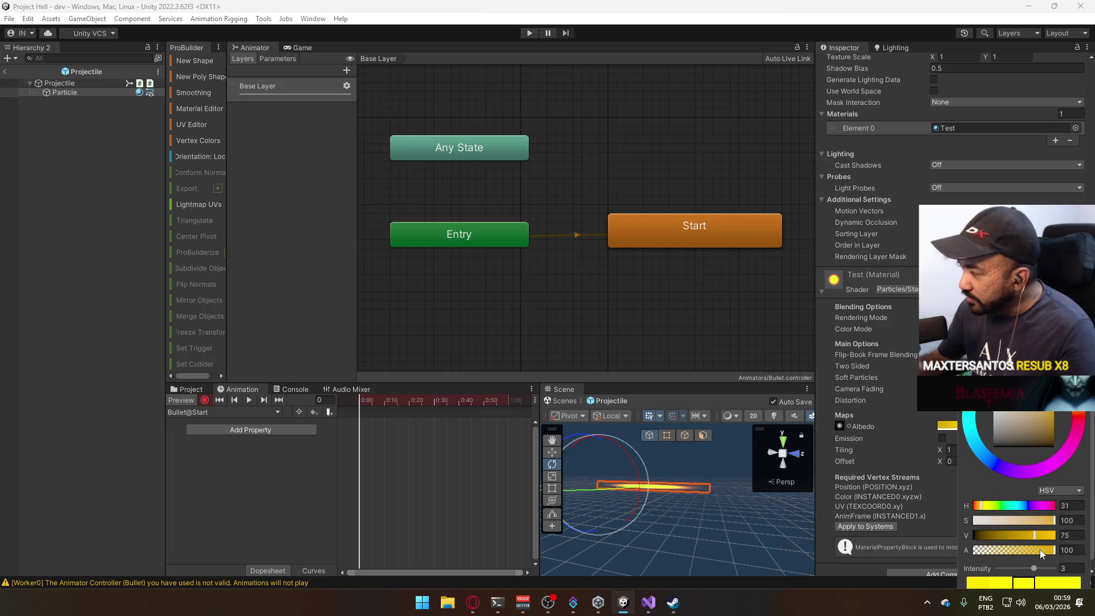
{"action": "left_click_drag", "start_coordinate": [1039, 549], "coordinate": [974, 550]}
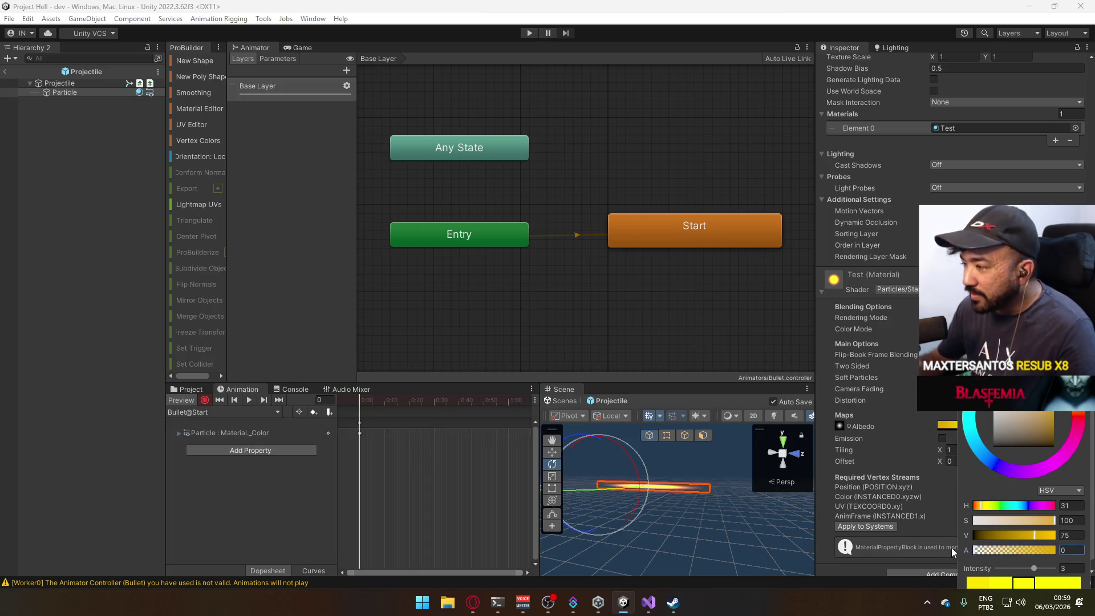
At frame 30, raise the Albedo alpha from 0 to 100 to key full opacity.
{"action": "left_click", "coordinate": [366, 401]}
{"action": "left_click_drag", "start_coordinate": [368, 401], "coordinate": [434, 409]}
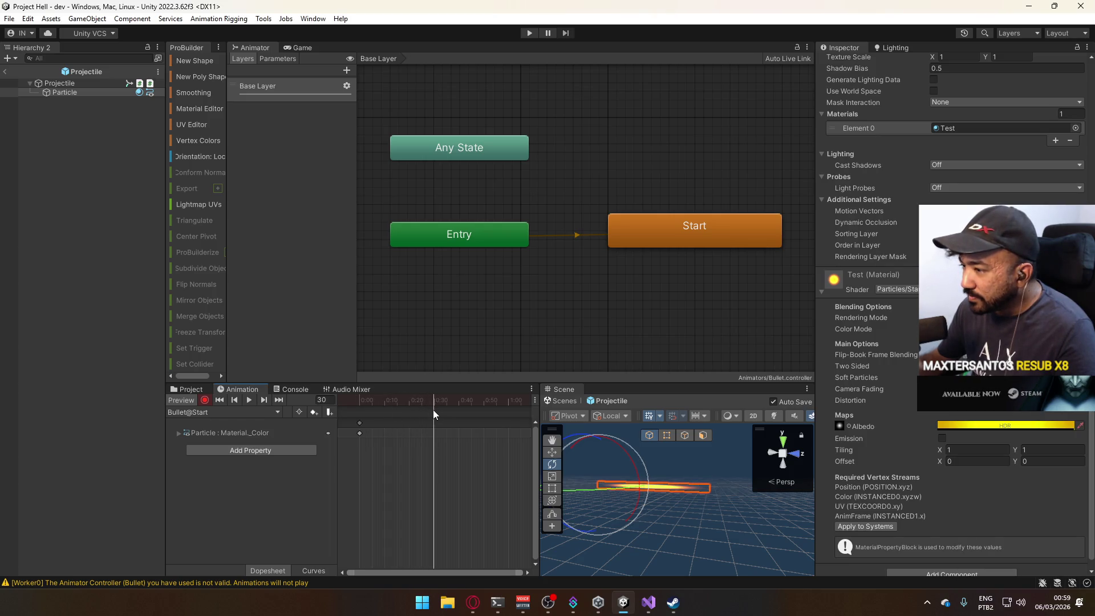
{"action": "left_click", "coordinate": [956, 426]}
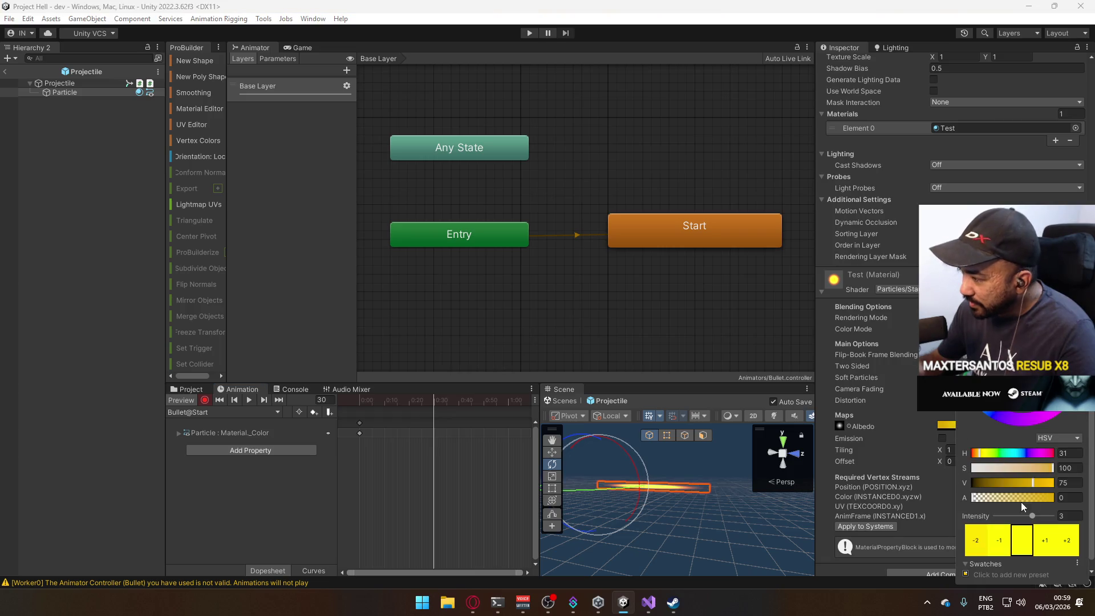
{"action": "left_click", "coordinate": [999, 501]}
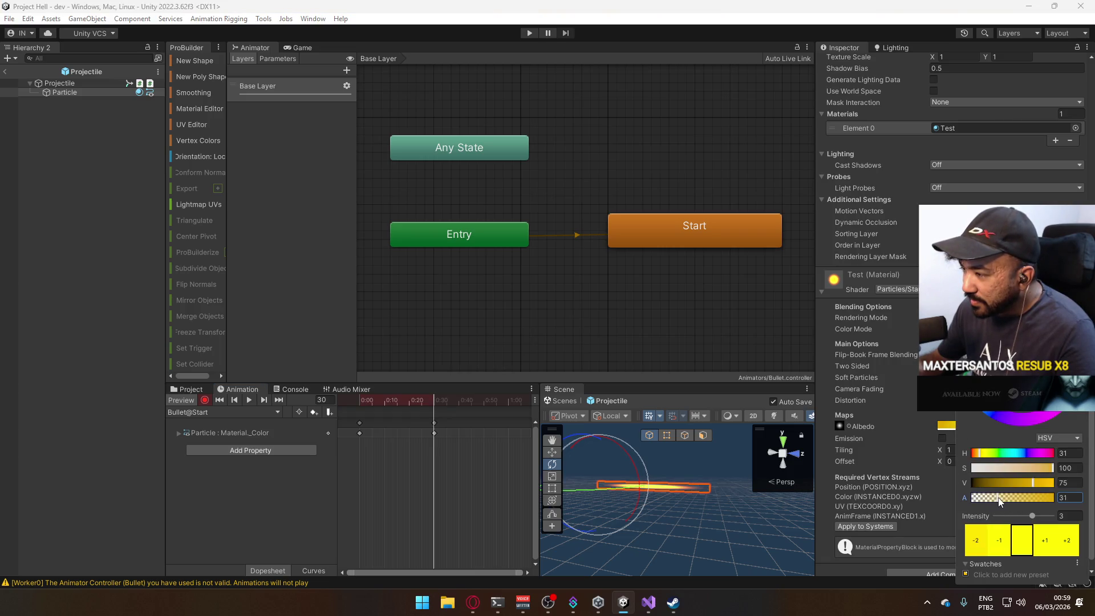
{"action": "left_click_drag", "start_coordinate": [999, 502], "coordinate": [1053, 502]}
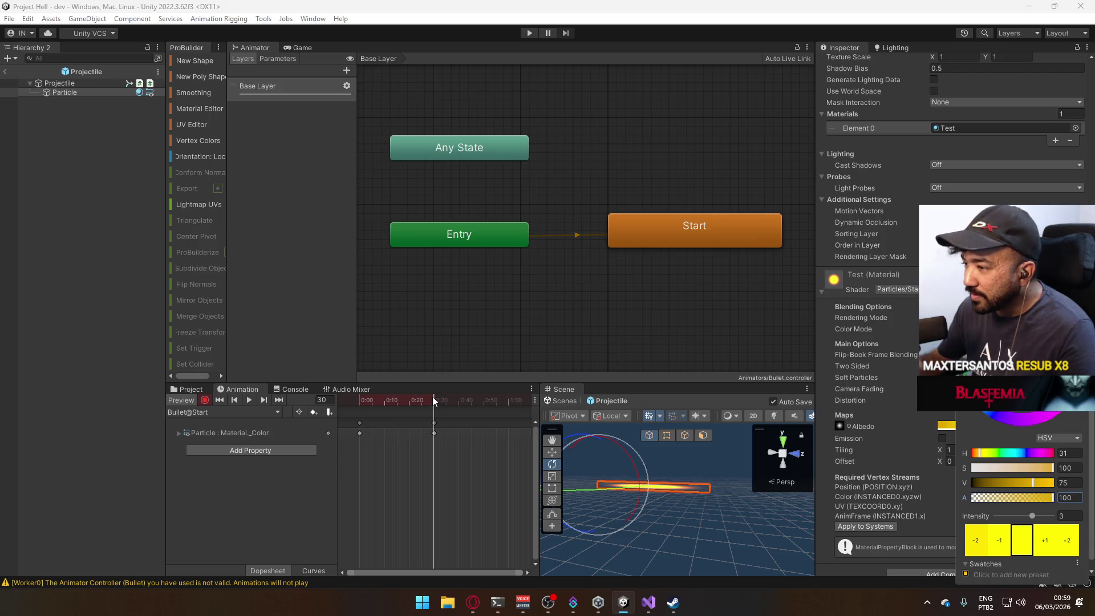
{"action": "mouse_move", "coordinate": [432, 396]}
{"action": "left_mouse_down"}
{"action": "mouse_move", "coordinate": [354, 394]}
{"action": "mouse_move", "coordinate": [443, 397]}
{"action": "mouse_move", "coordinate": [433, 398]}
{"action": "left_mouse_up"}
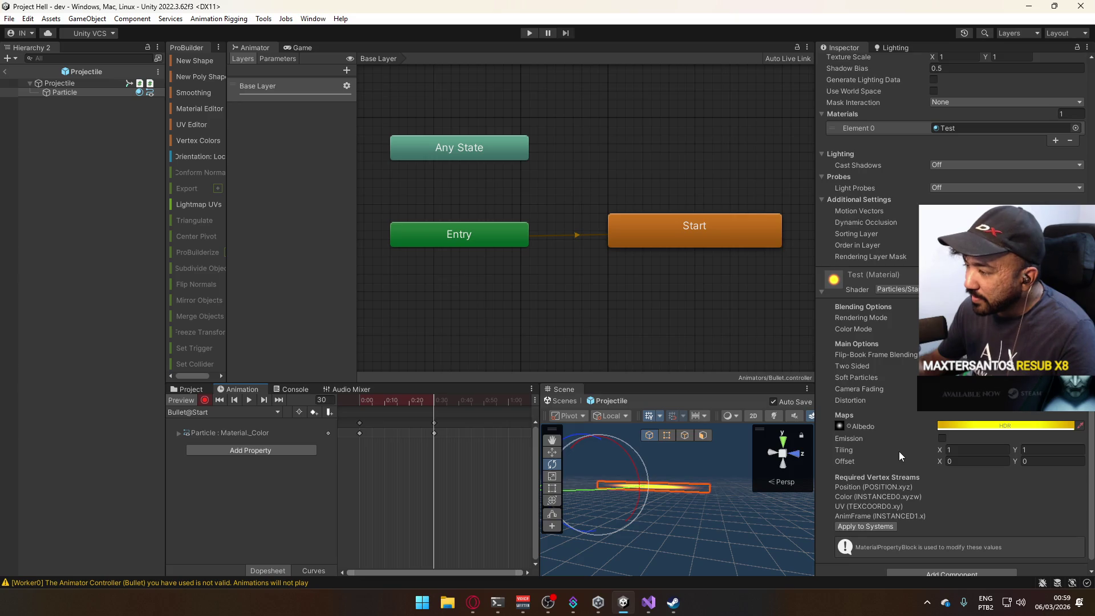
{"action": "scroll", "coordinate": [887, 460], "scroll_direction": "down", "scroll_amount": 1}
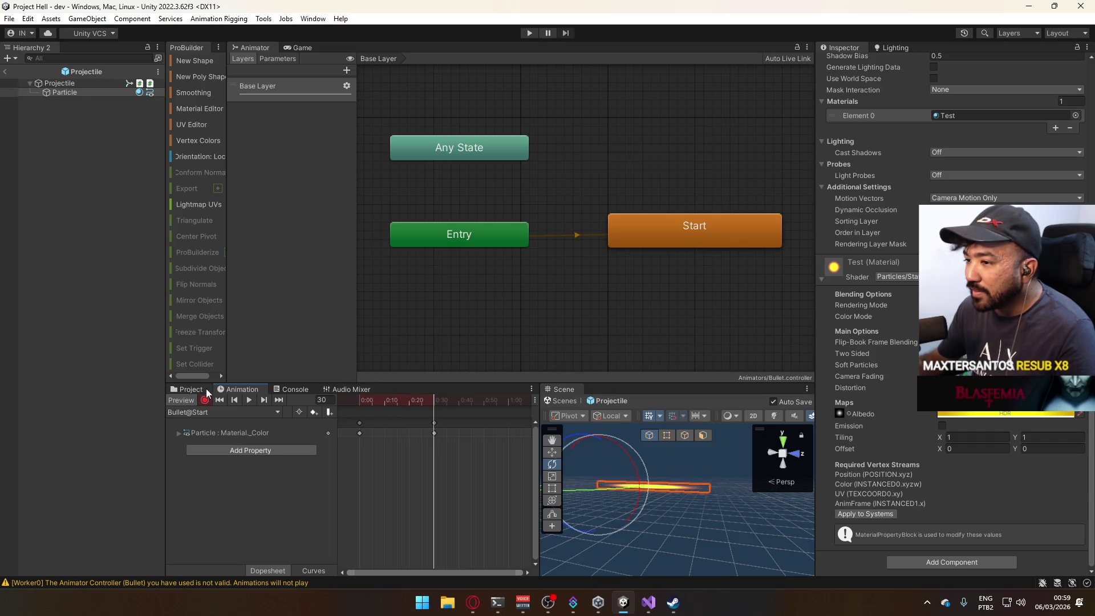
Stop recording, scrub the fade between frames 0 and 30, then show Assets > Materials.
{"action": "left_click", "coordinate": [186, 398]}
{"action": "left_click", "coordinate": [434, 398]}
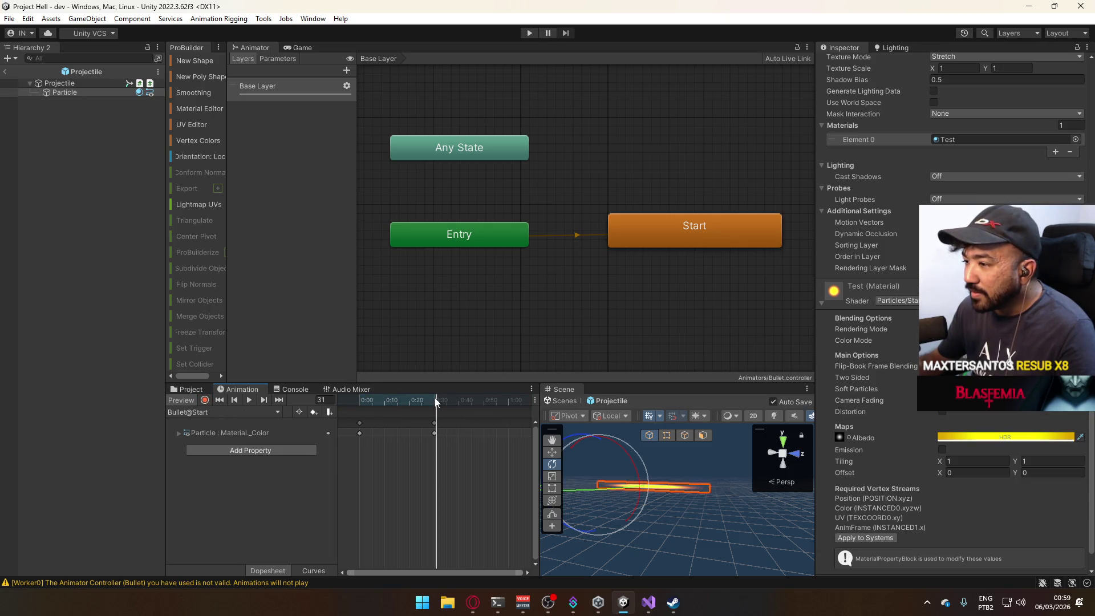
{"action": "mouse_move", "coordinate": [434, 398]}
{"action": "left_mouse_down"}
{"action": "mouse_move", "coordinate": [346, 396]}
{"action": "mouse_move", "coordinate": [464, 405]}
{"action": "mouse_move", "coordinate": [430, 415]}
{"action": "left_mouse_up"}
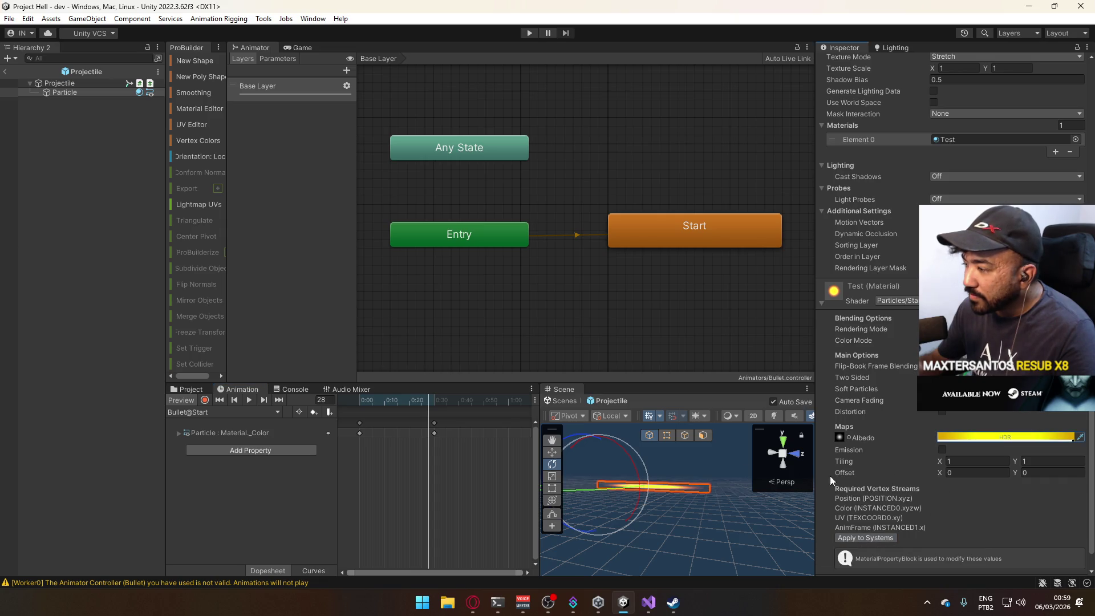
{"action": "left_click", "coordinate": [433, 398]}
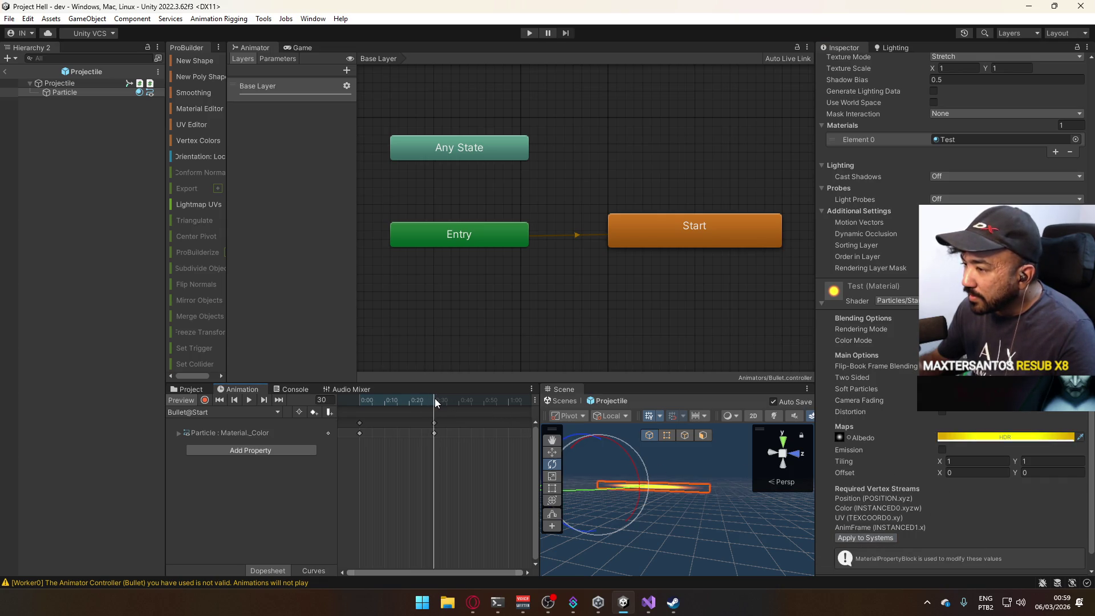
{"action": "mouse_move", "coordinate": [434, 398]}
{"action": "left_mouse_down"}
{"action": "mouse_move", "coordinate": [358, 398]}
{"action": "mouse_move", "coordinate": [437, 399]}
{"action": "mouse_move", "coordinate": [470, 423]}
{"action": "left_mouse_up"}
{"action": "scroll", "coordinate": [499, 433], "scroll_direction": "down", "scroll_amount": 3}
{"action": "left_click", "coordinate": [393, 423]}
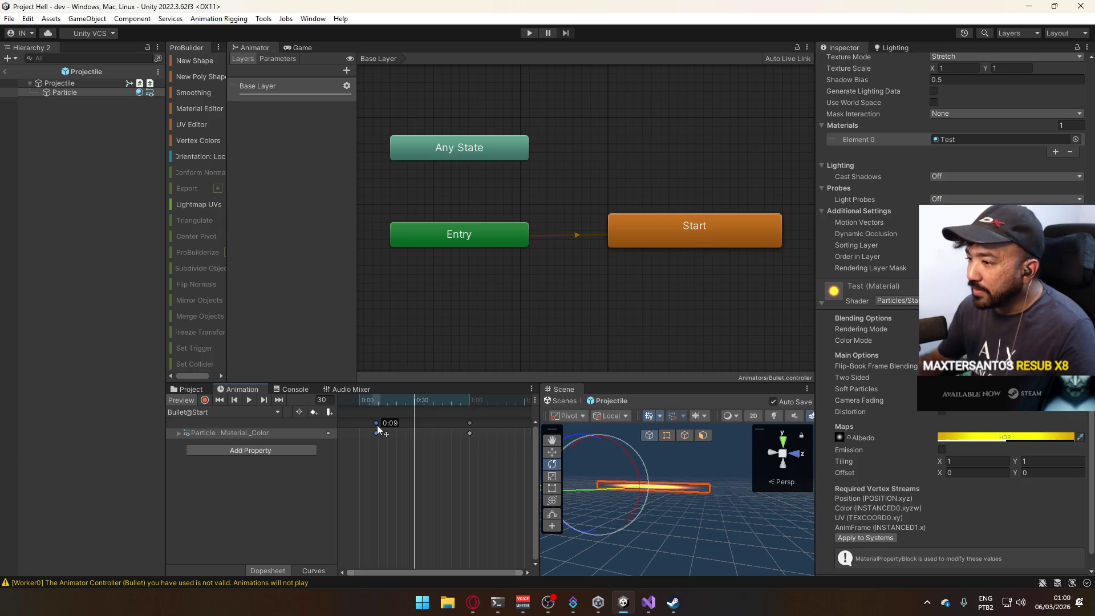
{"action": "left_click", "coordinate": [186, 390]}
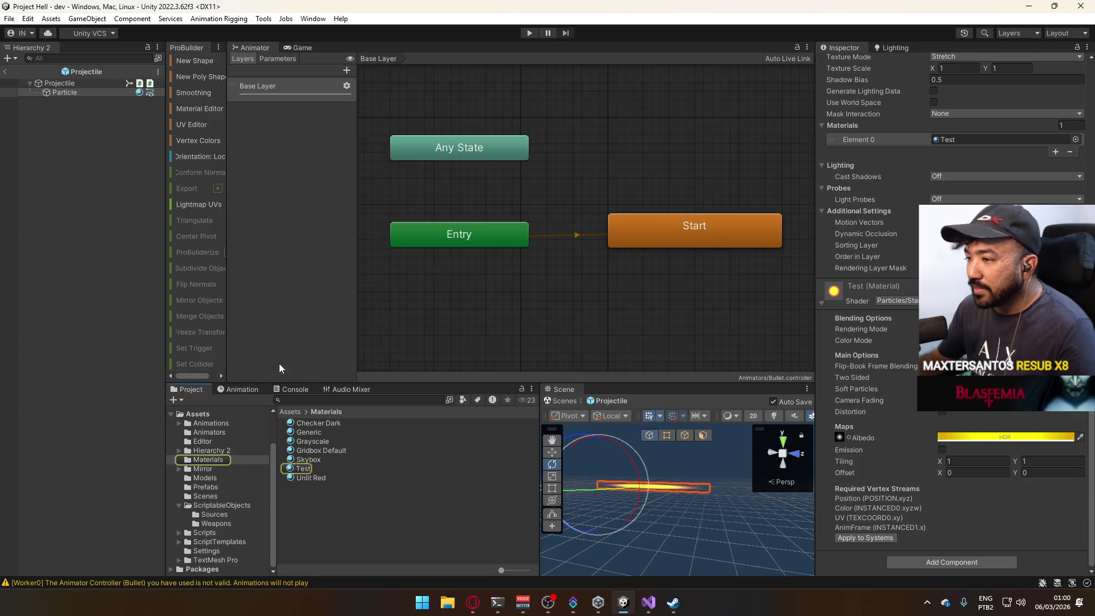
Leave the Projectile prefab for the dev scene and enter play mode.
{"action": "left_click", "coordinate": [5, 71]}
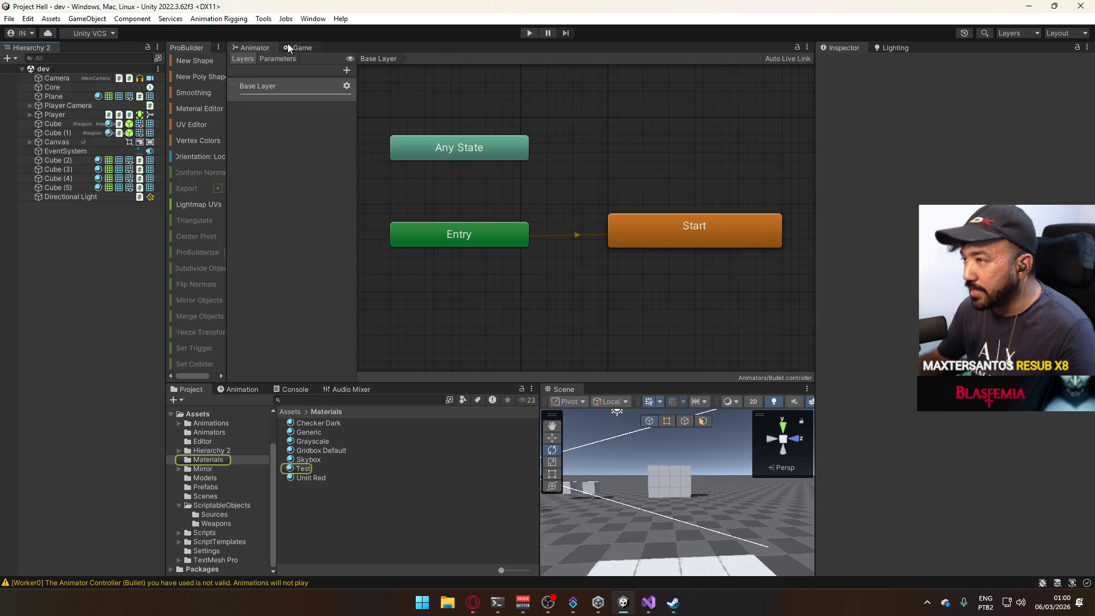
{"action": "left_click", "coordinate": [287, 45]}
{"action": "left_click", "coordinate": [529, 33]}
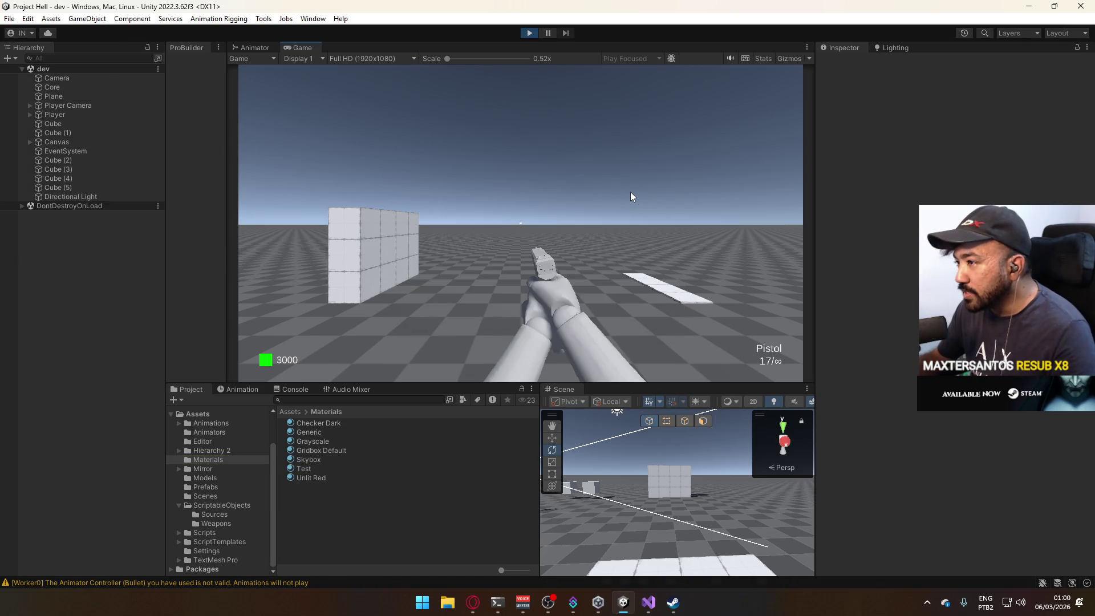
Fire seven pistol shots in the Game view to spawn projectile clones.
{"action": "left_click", "coordinate": [631, 191]}
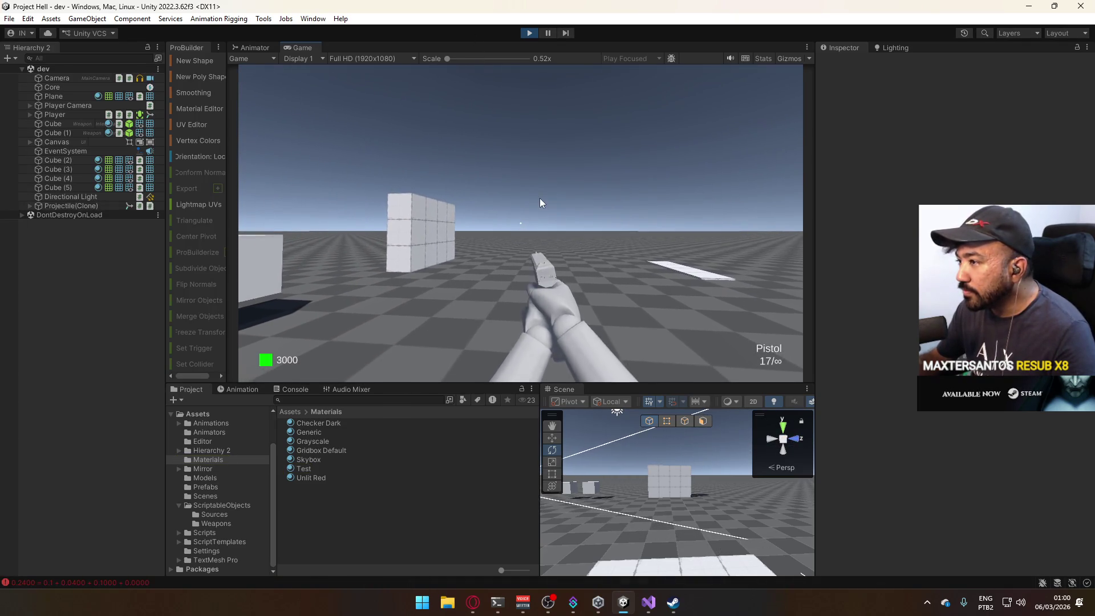
{"action": "left_click", "coordinate": [540, 193]}
{"action": "left_click", "coordinate": [540, 190]}
{"action": "left_click", "coordinate": [540, 189]}
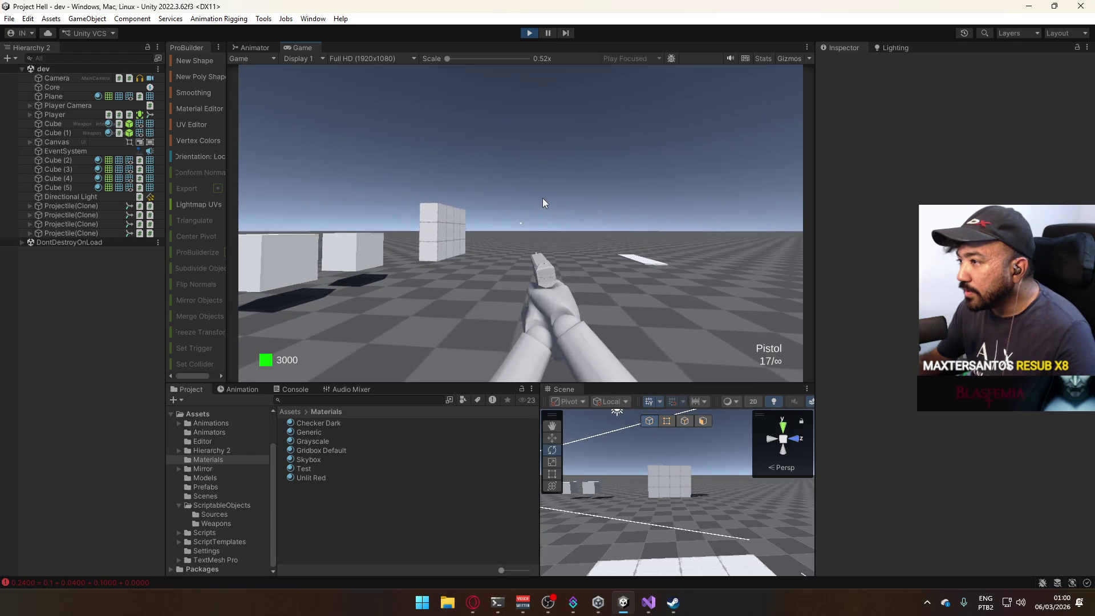
{"action": "left_click", "coordinate": [543, 197]}
{"action": "left_click", "coordinate": [543, 197]}
{"action": "left_click", "coordinate": [542, 197]}
{"action": "left_click", "coordinate": [581, 215]}
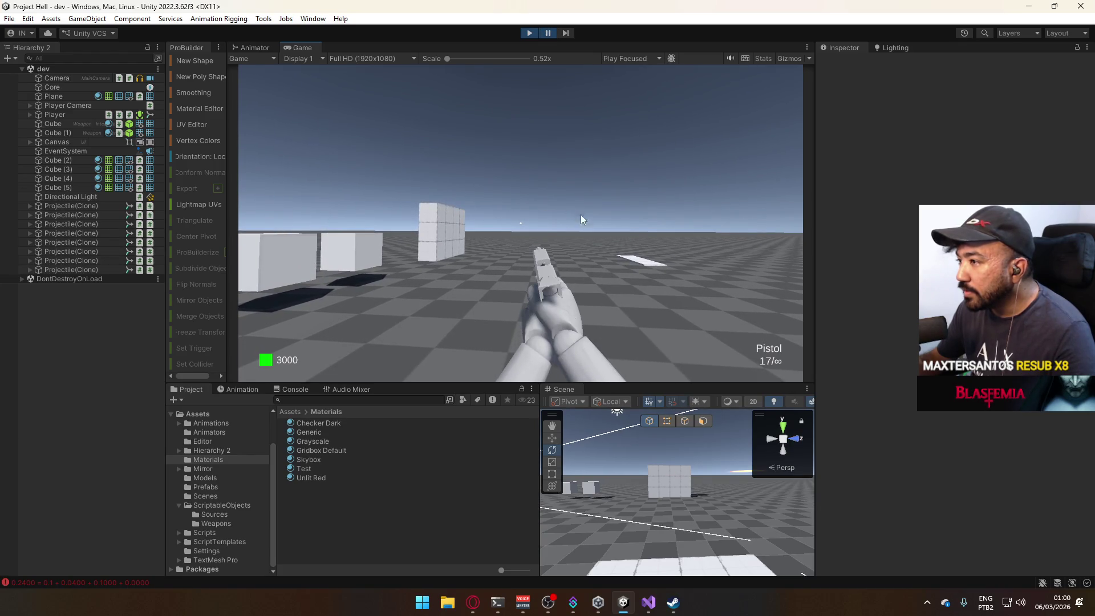
Frame the Scene view behind the player, pause the game, and select a Projectile(Clone).
{"action": "left_click_drag", "start_coordinate": [619, 488], "coordinate": [617, 463]}
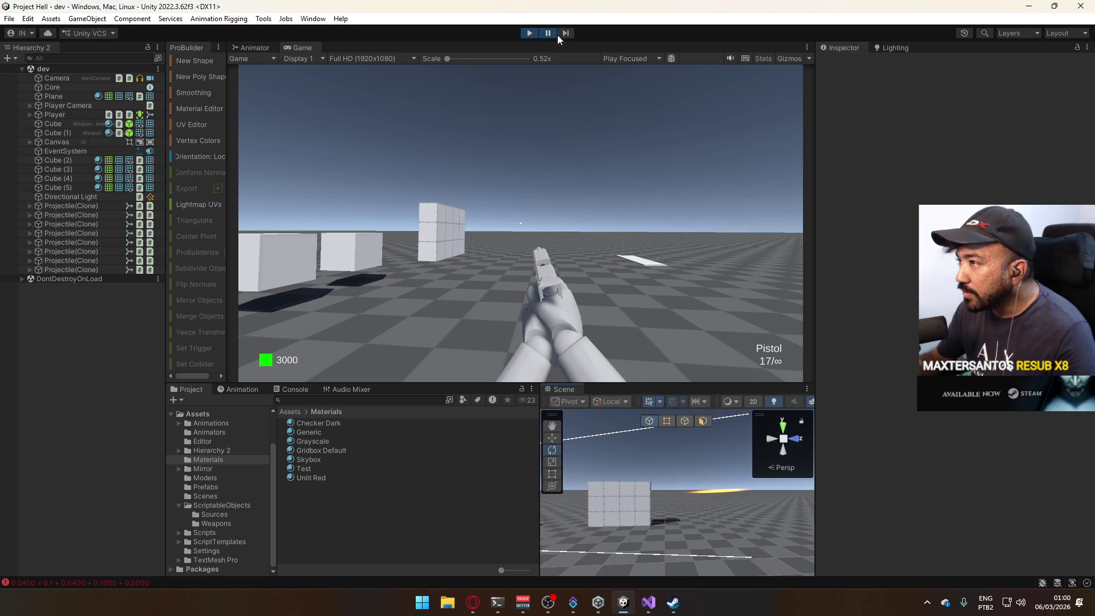
{"action": "left_click", "coordinate": [540, 34]}
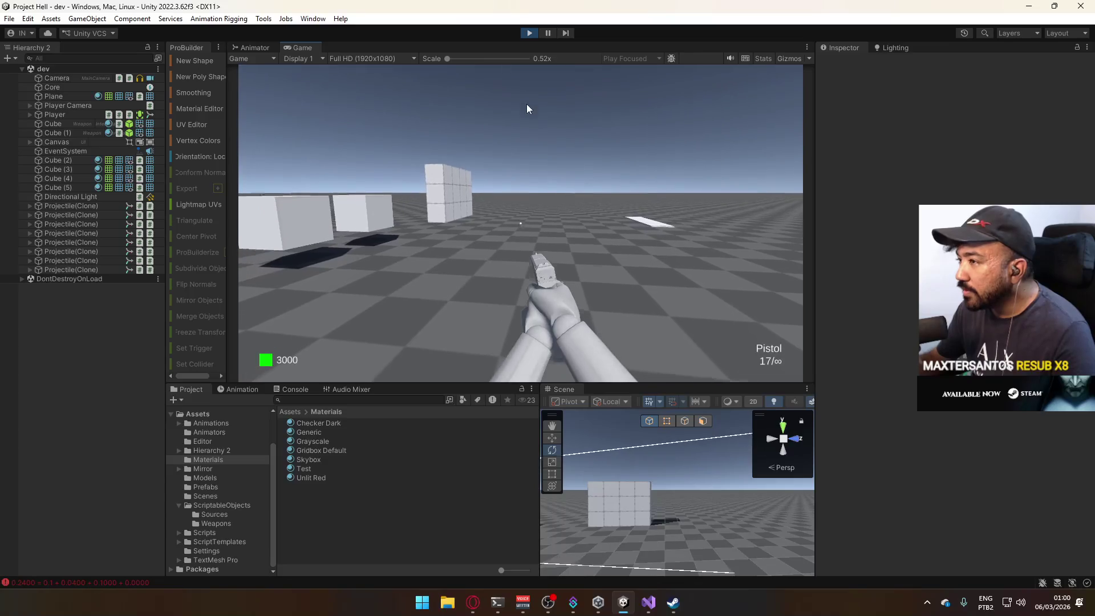
{"action": "left_click_drag", "start_coordinate": [613, 493], "coordinate": [644, 506]}
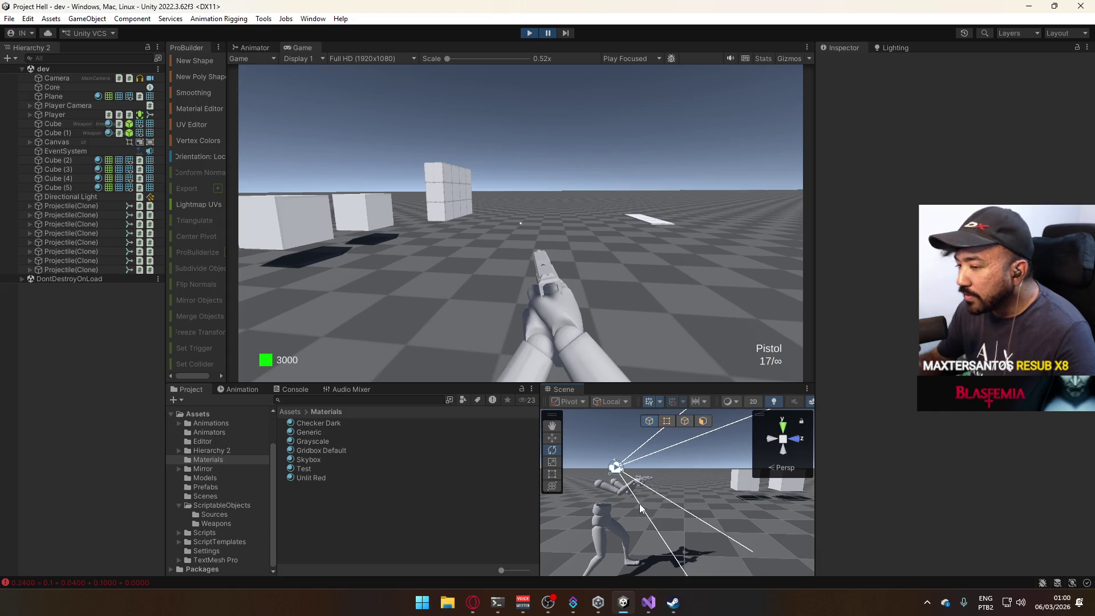
{"action": "key", "text": "super"}
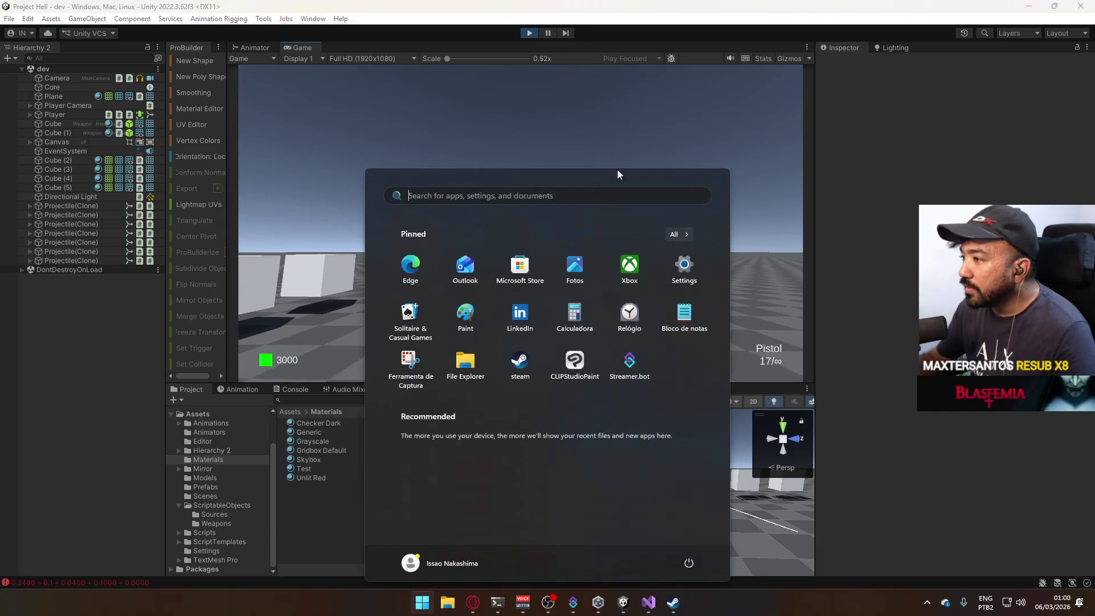
{"action": "left_click", "coordinate": [553, 184]}
{"action": "key", "text": "ctrl+shift+p"}
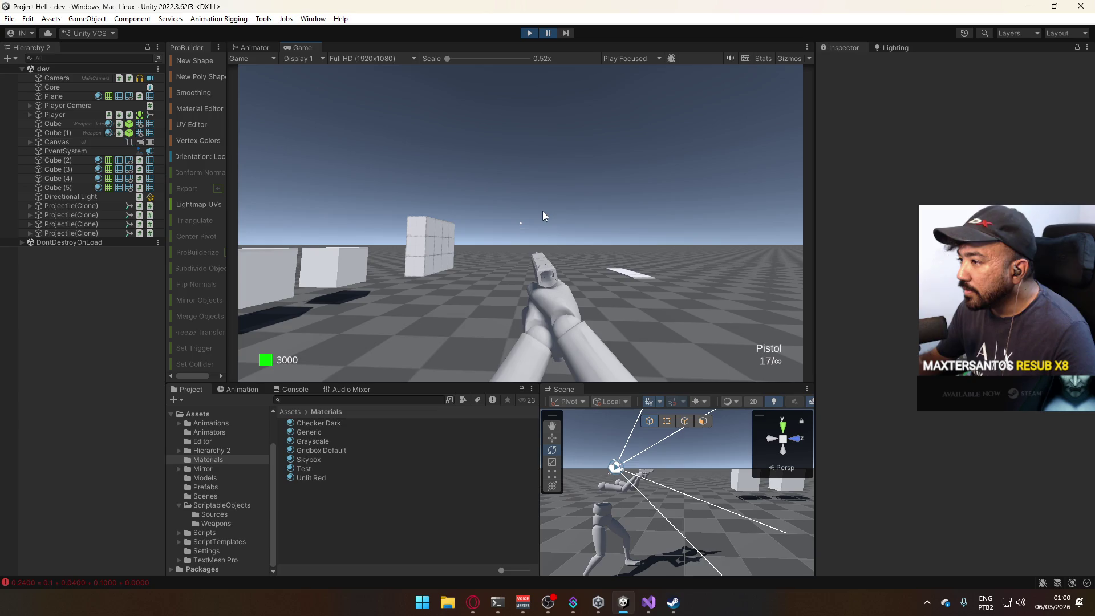
{"action": "left_click_drag", "start_coordinate": [646, 450], "coordinate": [641, 458]}
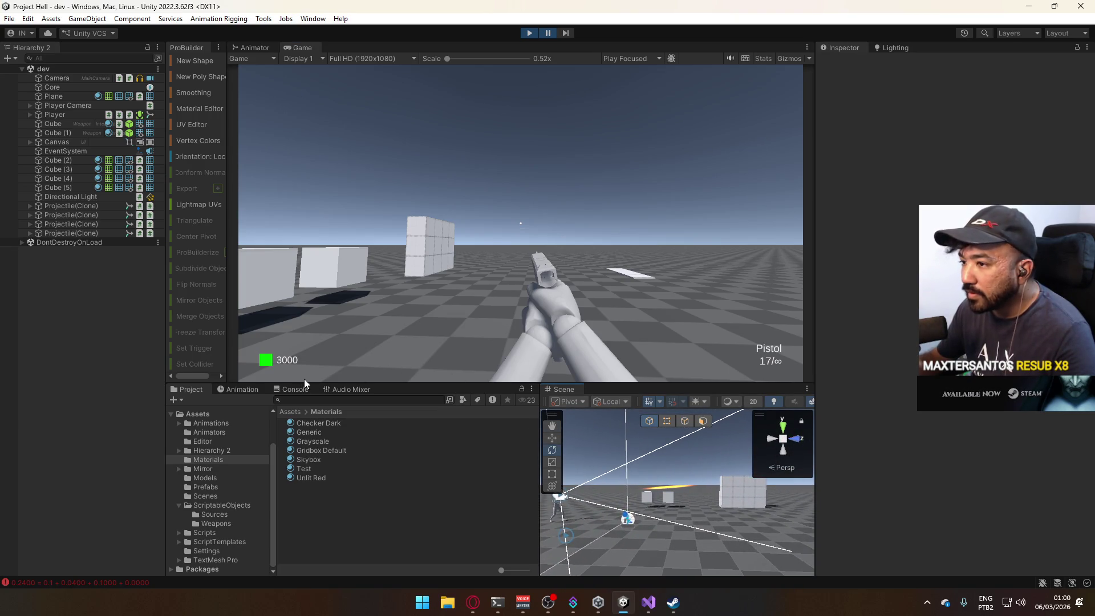
{"action": "left_click", "coordinate": [80, 234]}
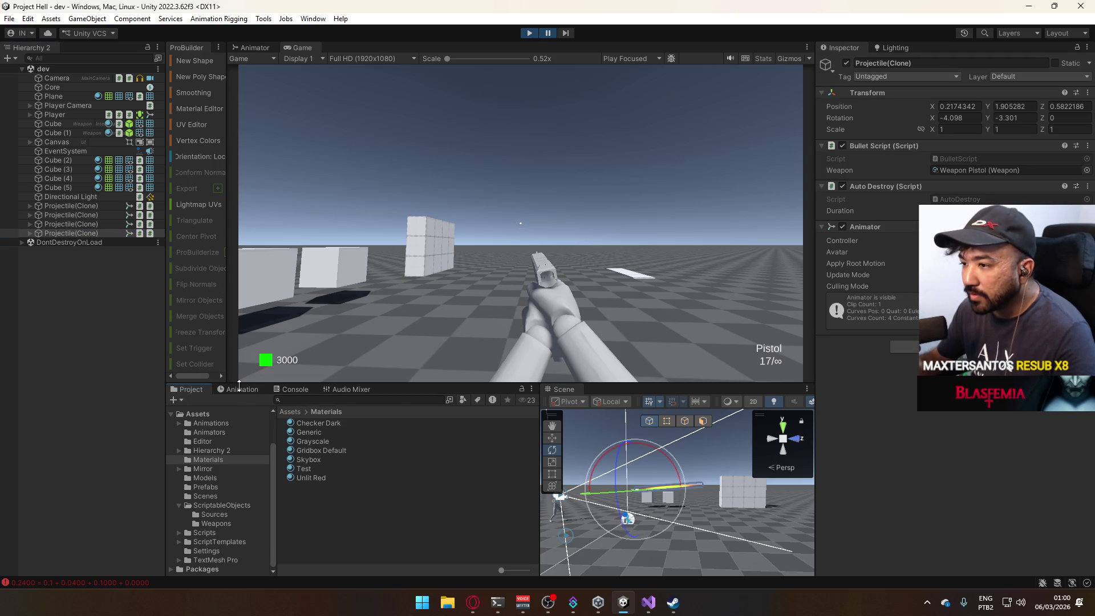
Preview the clone's Bullet@Start clip in the Animation window, scrubbing back to frame 10.
{"action": "left_click", "coordinate": [239, 389]}
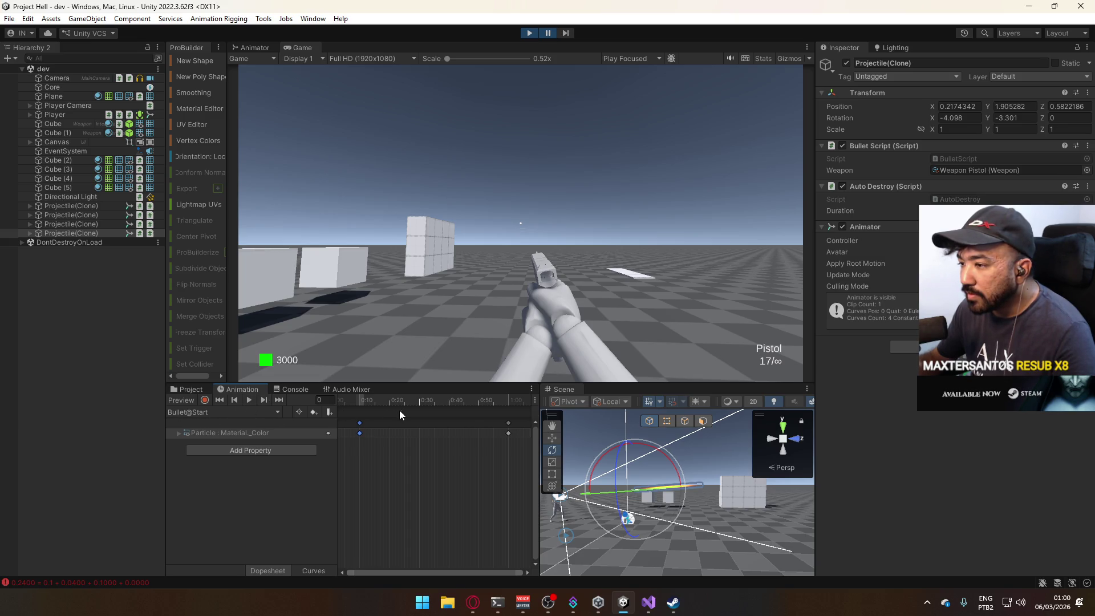
{"action": "left_click", "coordinate": [461, 402]}
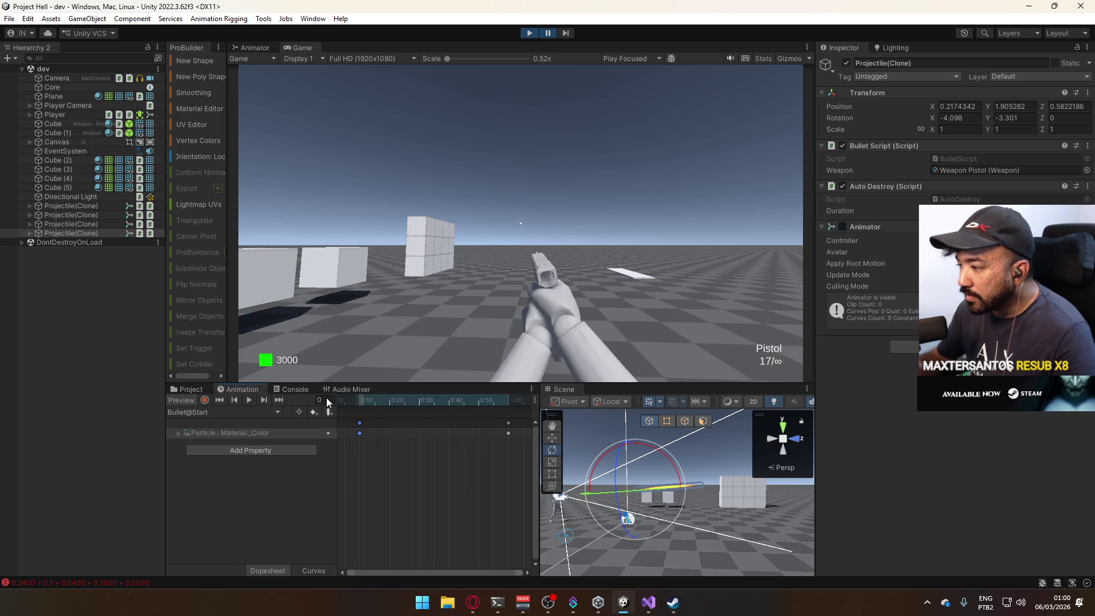
{"action": "mouse_move", "coordinate": [326, 398]}
{"action": "left_mouse_down"}
{"action": "mouse_move", "coordinate": [505, 418]}
{"action": "mouse_move", "coordinate": [489, 417]}
{"action": "left_mouse_up"}
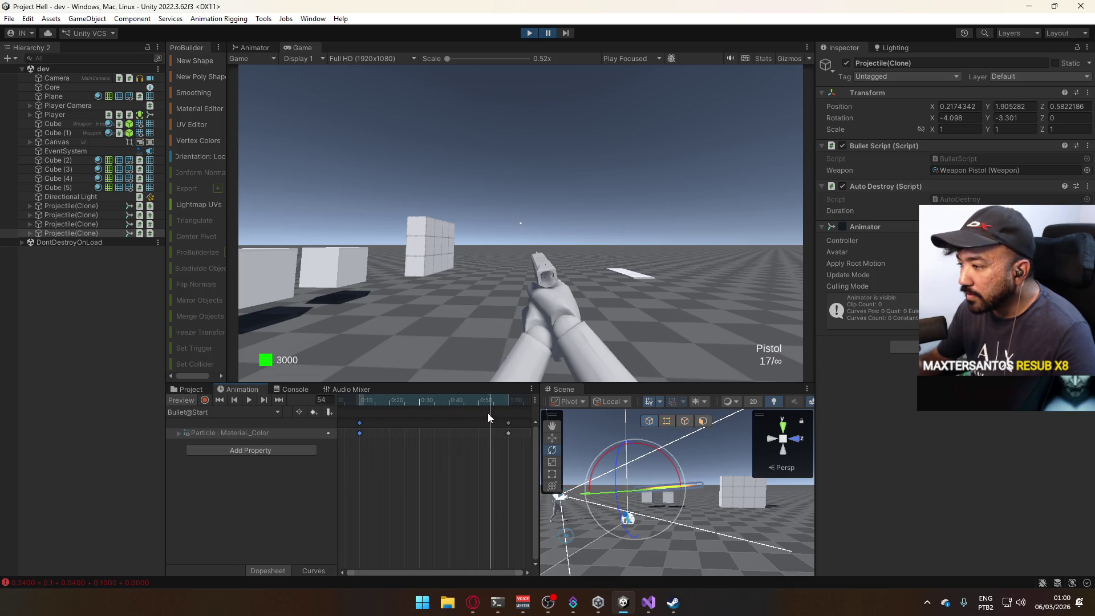
{"action": "left_click_drag", "start_coordinate": [365, 422], "coordinate": [360, 423]}
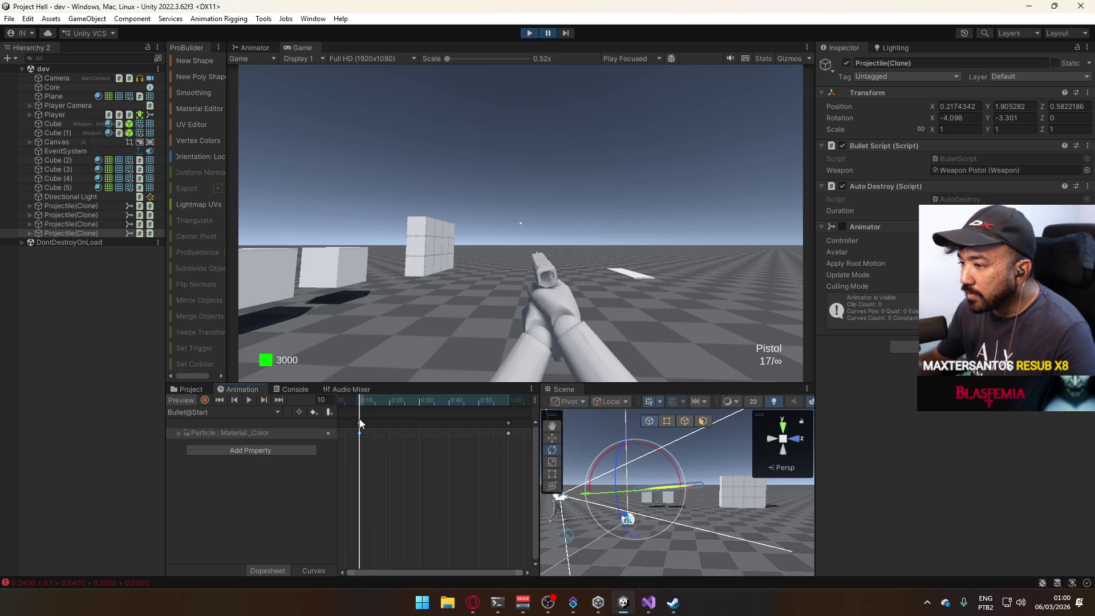
Expand Particle : Material._Color into r, g, b, a channels and compare alpha along the clip.
{"action": "left_click", "coordinate": [179, 433]}
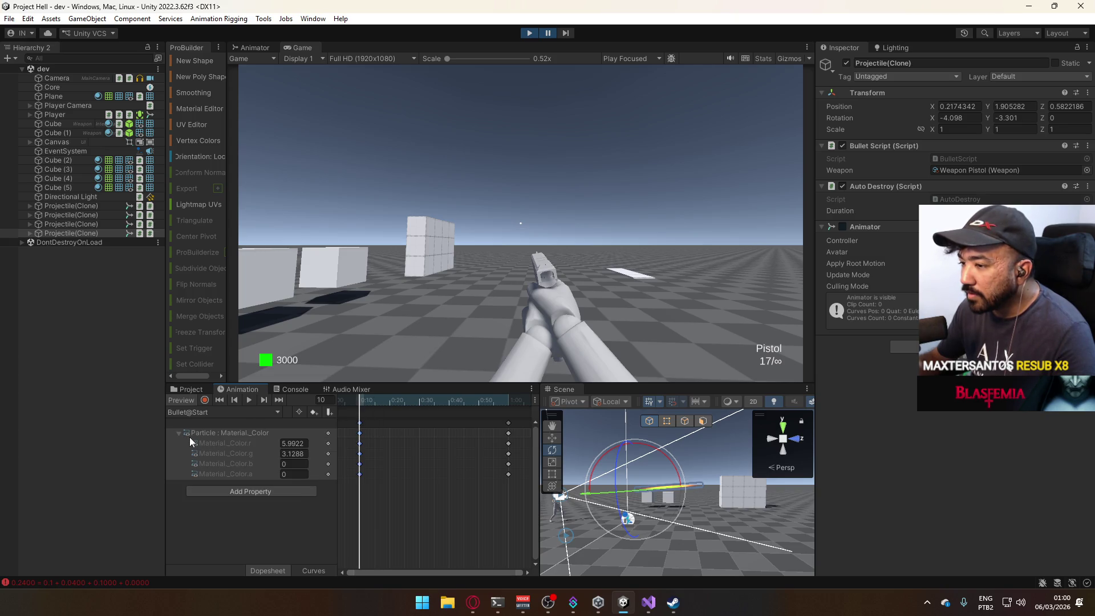
{"action": "left_click", "coordinate": [253, 454]}
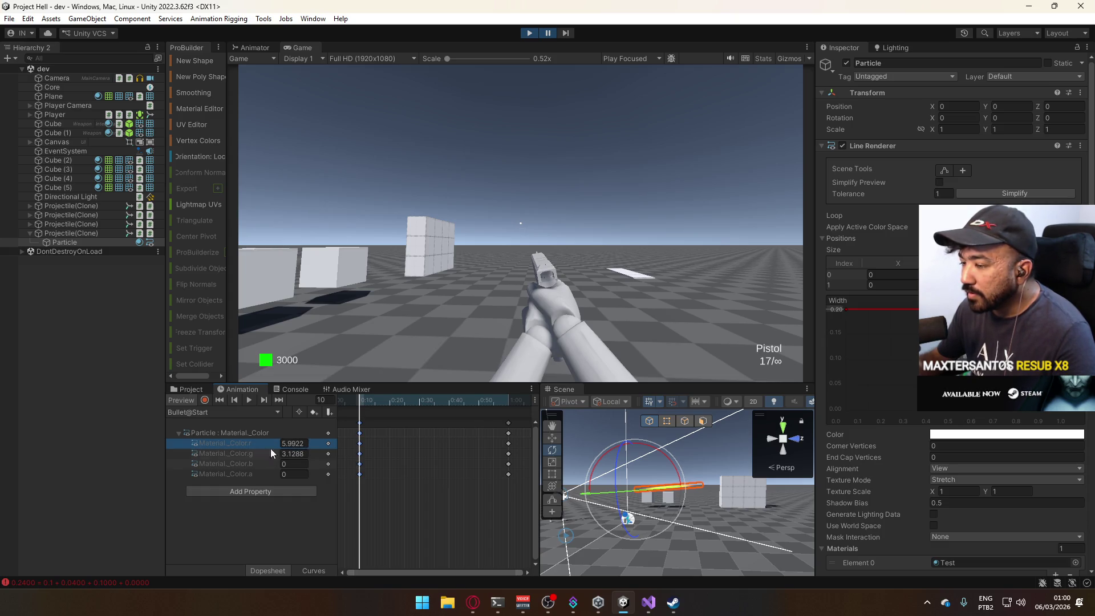
{"action": "left_click", "coordinate": [408, 398]}
{"action": "mouse_move", "coordinate": [449, 400]}
{"action": "left_mouse_down"}
{"action": "mouse_move", "coordinate": [497, 398]}
{"action": "mouse_move", "coordinate": [357, 412]}
{"action": "left_mouse_up"}
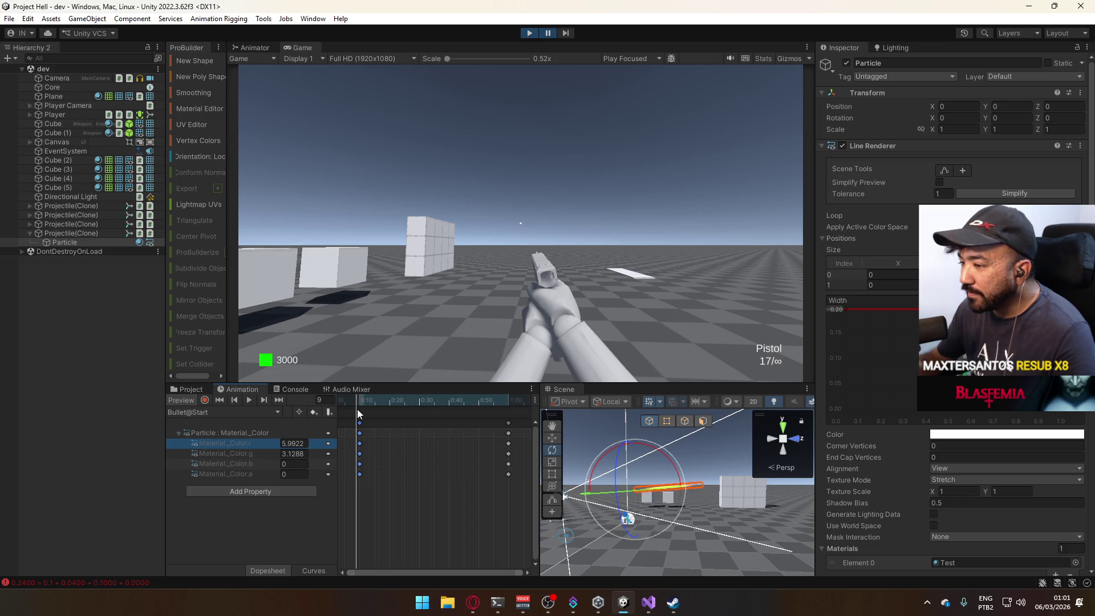
{"action": "left_click", "coordinate": [359, 409]}
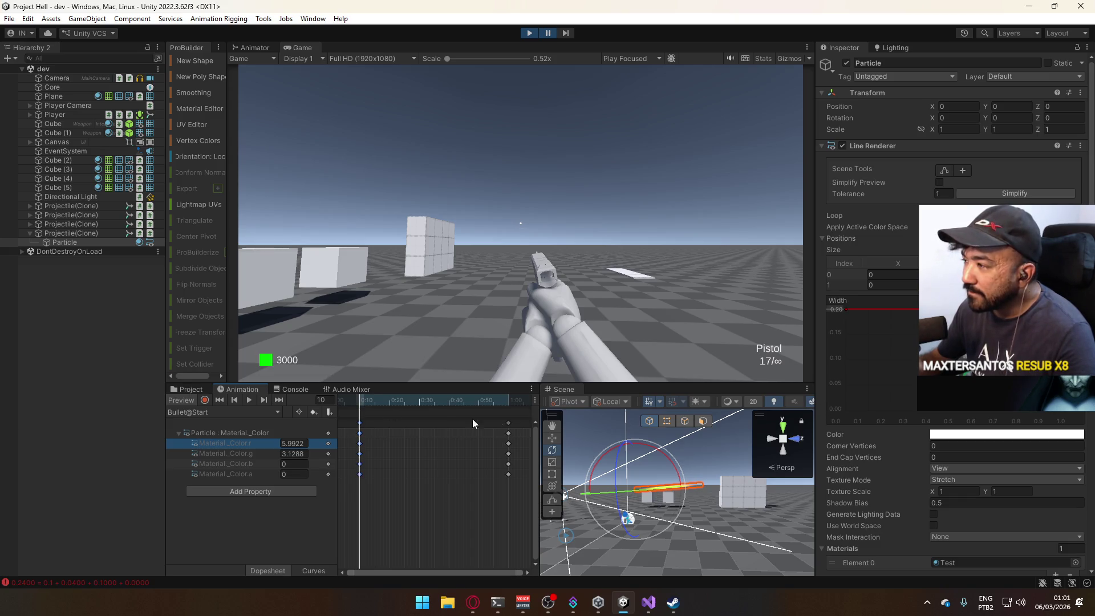
Set the Particle Line Renderer gradient's colour key to white and drag its alpha key lower.
{"action": "left_click", "coordinate": [224, 434]}
{"action": "scroll", "coordinate": [873, 313], "scroll_direction": "down", "scroll_amount": 3}
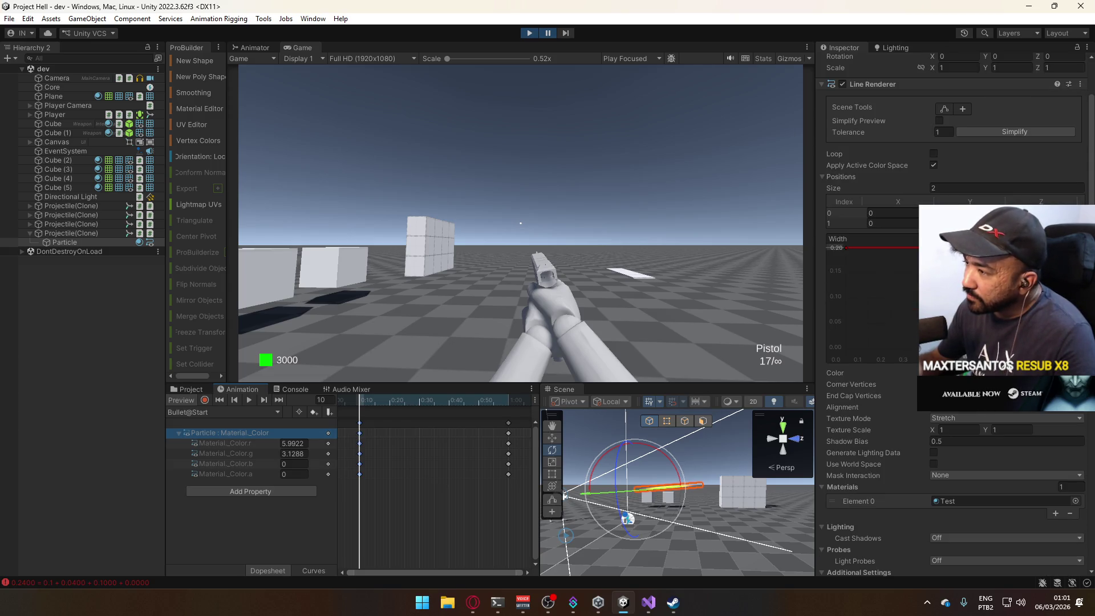
{"action": "left_click", "coordinate": [1006, 373]}
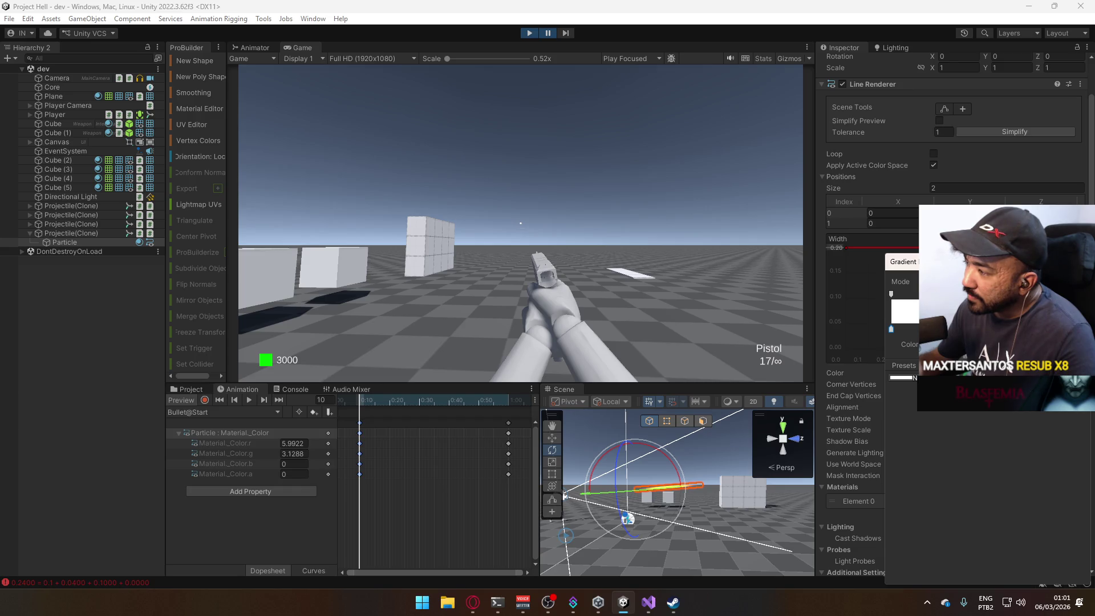
{"action": "mouse_move", "coordinate": [1055, 482]}
{"action": "left_mouse_down"}
{"action": "mouse_move", "coordinate": [999, 482]}
{"action": "mouse_move", "coordinate": [1053, 483]}
{"action": "left_mouse_up"}
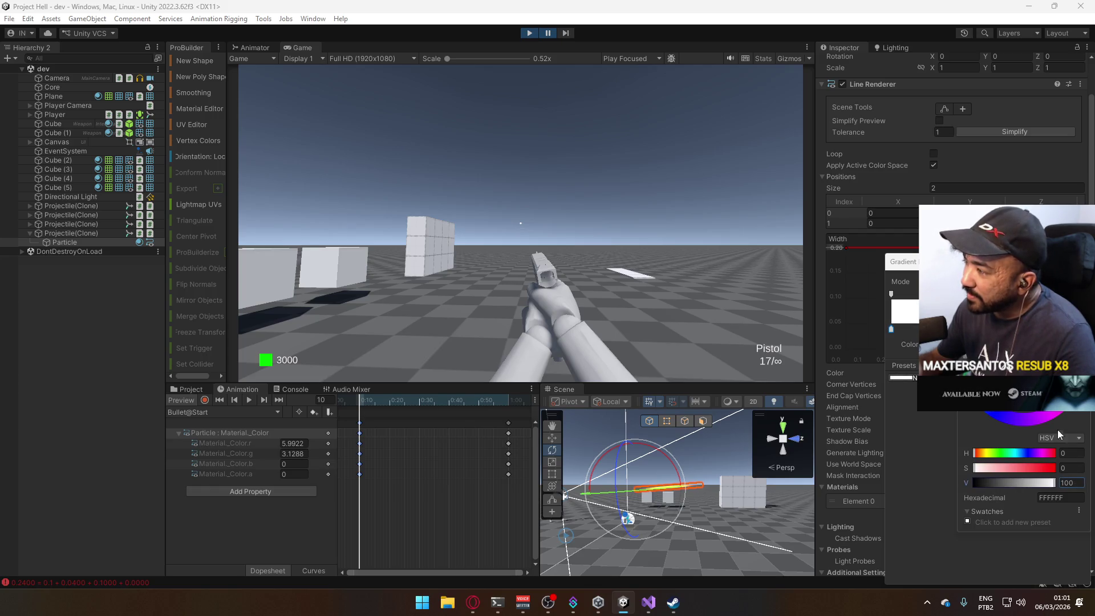
{"action": "key", "text": "Escape"}
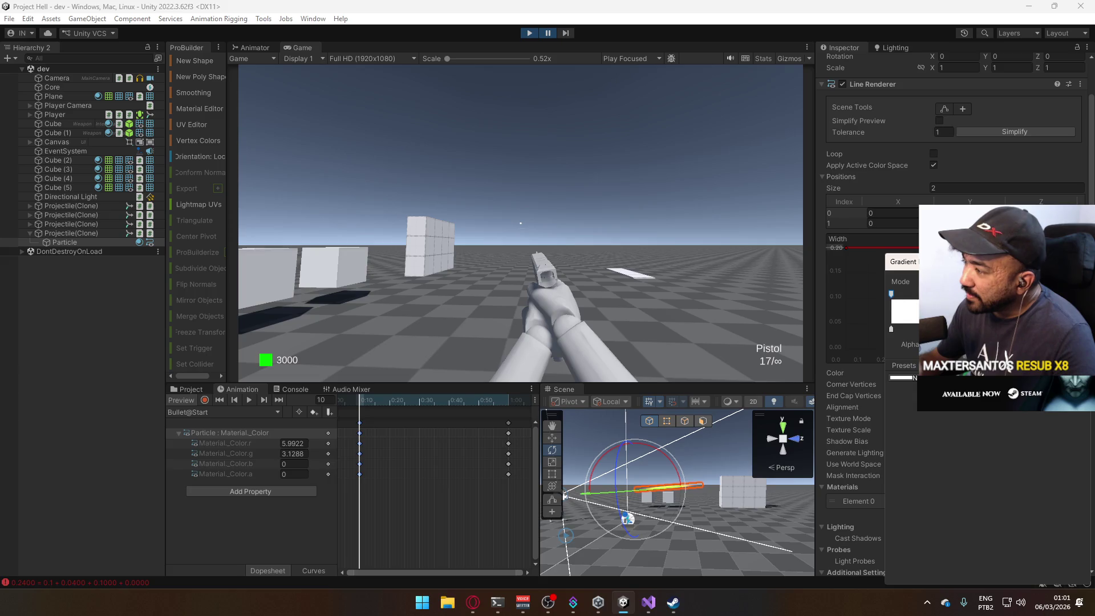
{"action": "left_click_drag", "start_coordinate": [947, 342], "coordinate": [918, 341]}
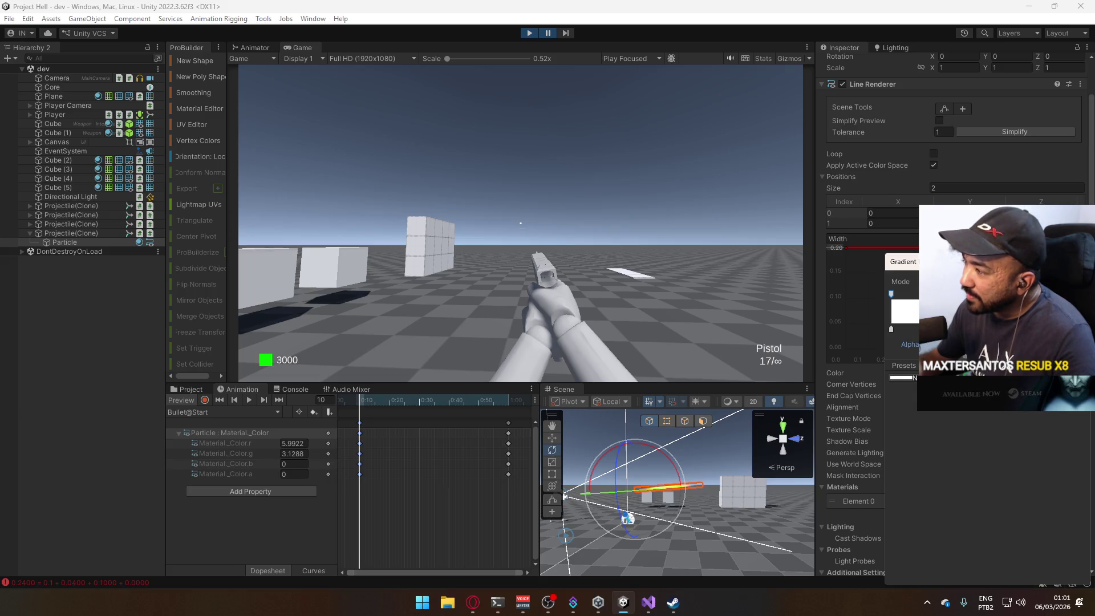
{"action": "key", "text": "Escape"}
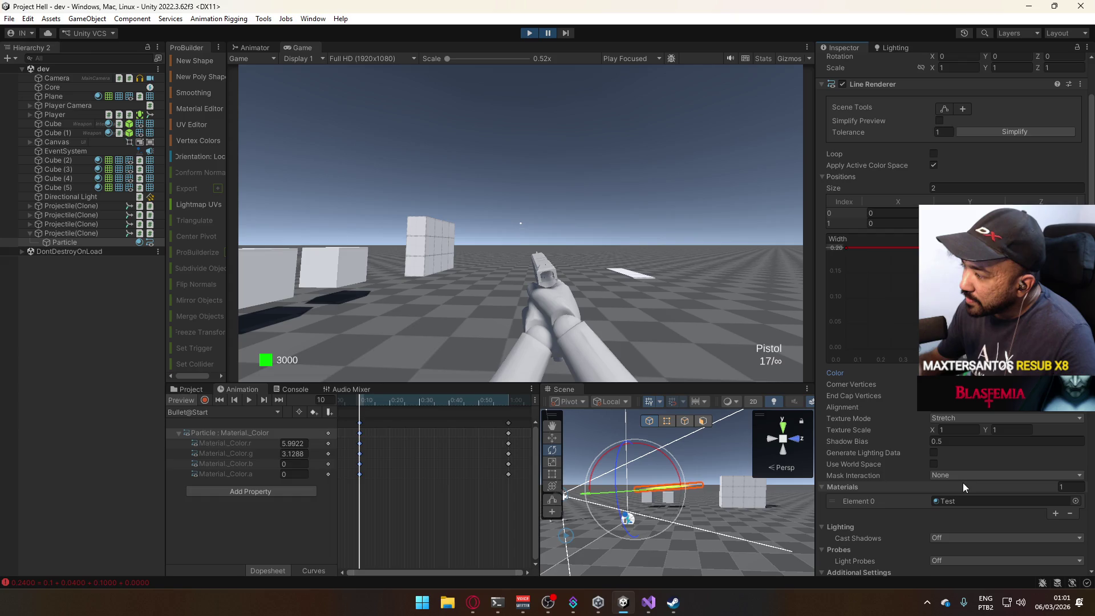
Assign the Test material to the line's Element 0 material slot.
{"action": "left_click", "coordinate": [1076, 501]}
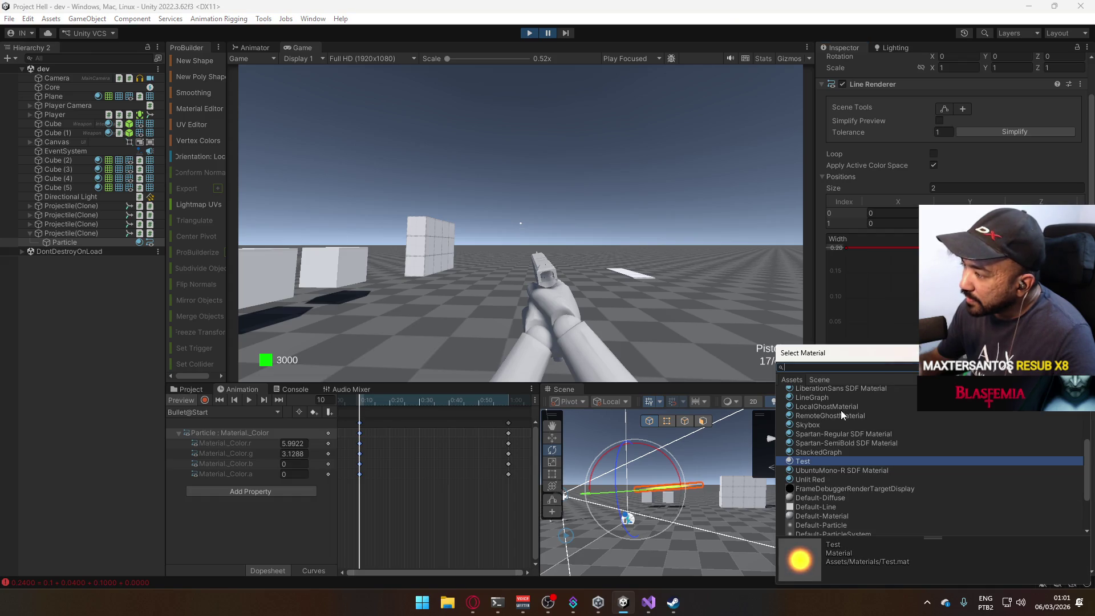
{"action": "left_click", "coordinate": [840, 410]}
{"action": "left_click", "coordinate": [836, 427]}
{"action": "double_click", "coordinate": [830, 463]}
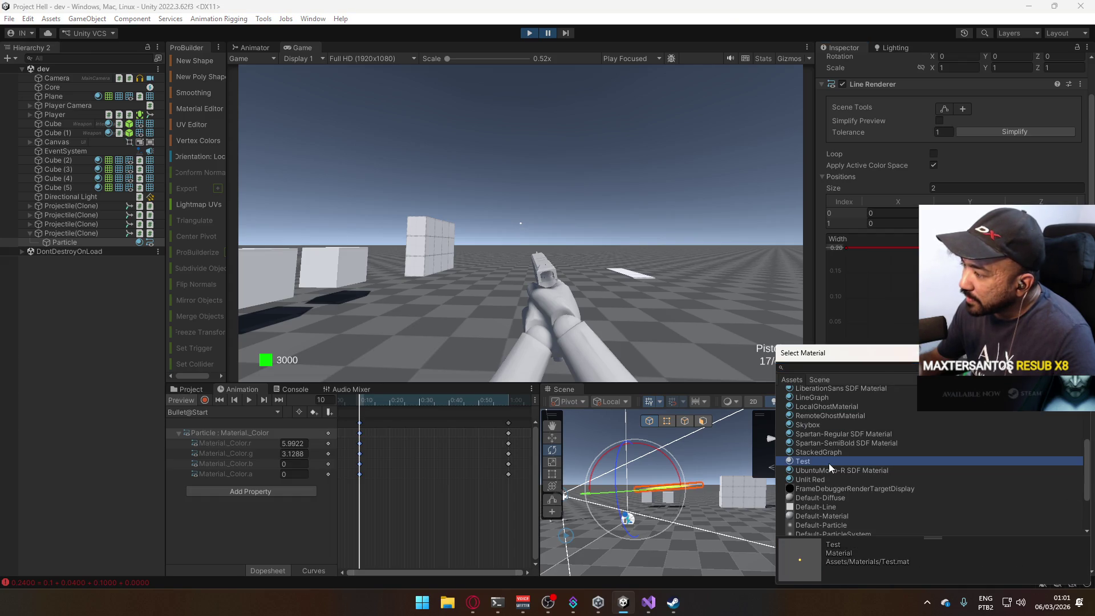
Set the Test material's Albedo colour to black, with value 0 and alpha 0.
{"action": "scroll", "coordinate": [976, 512], "scroll_direction": "down", "scroll_amount": 5}
{"action": "scroll", "coordinate": [972, 514], "scroll_direction": "down", "scroll_amount": 5}
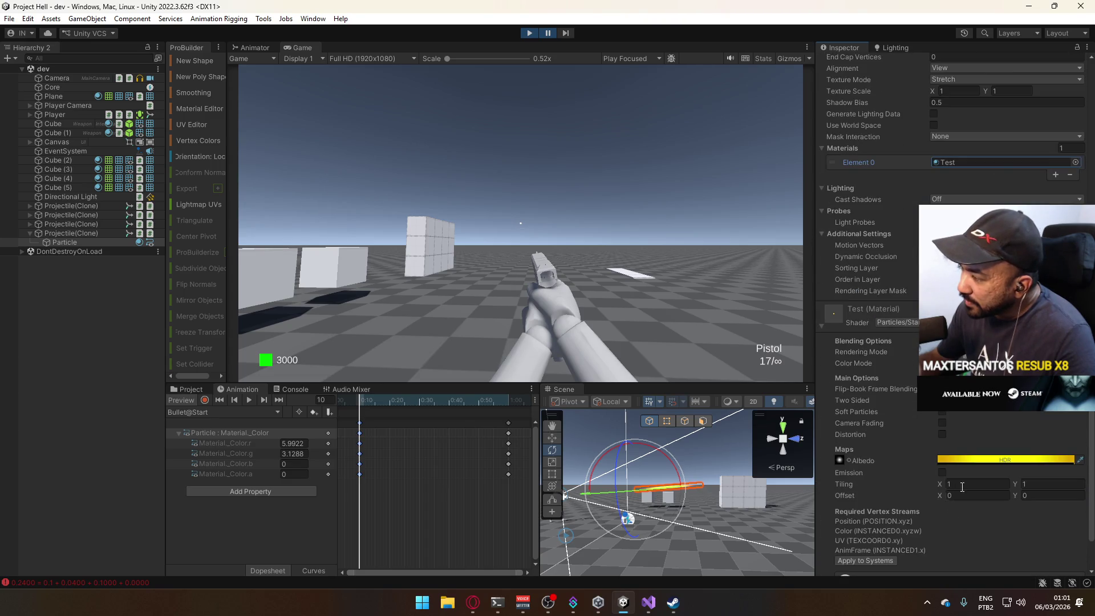
{"action": "left_click", "coordinate": [946, 459]}
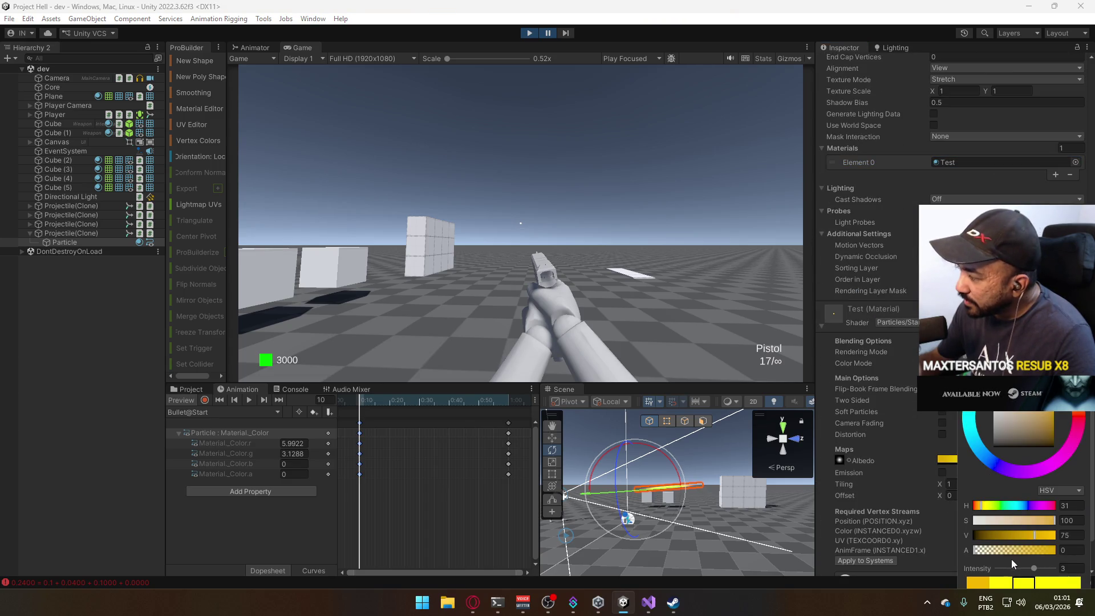
{"action": "left_click_drag", "start_coordinate": [996, 551], "coordinate": [1022, 551]}
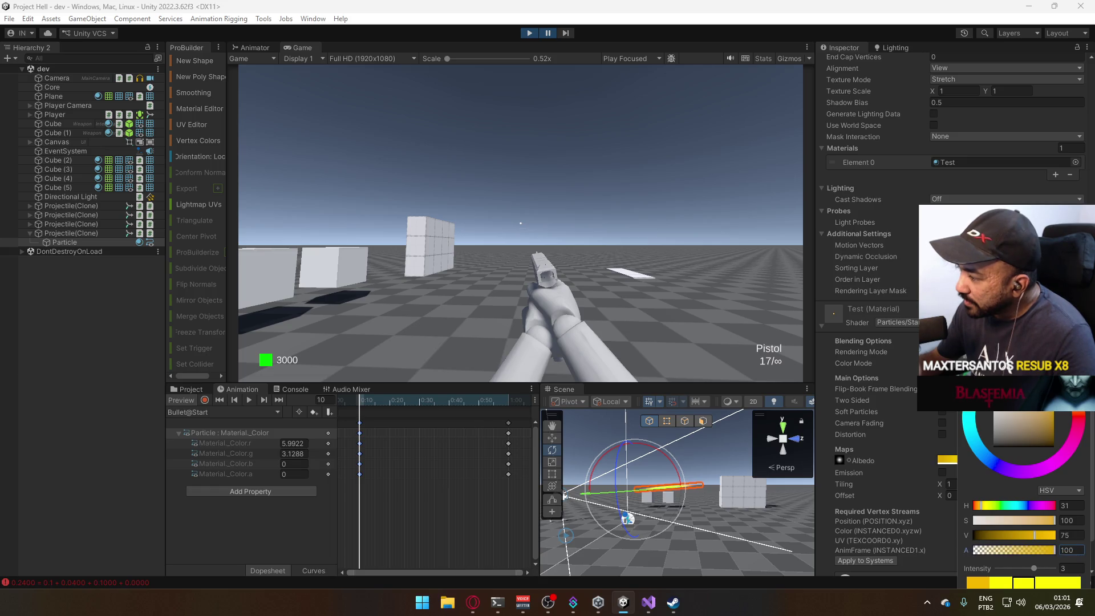
{"action": "mouse_move", "coordinate": [1026, 538]}
{"action": "left_mouse_down"}
{"action": "mouse_move", "coordinate": [963, 535]}
{"action": "mouse_move", "coordinate": [1030, 536]}
{"action": "left_mouse_up"}
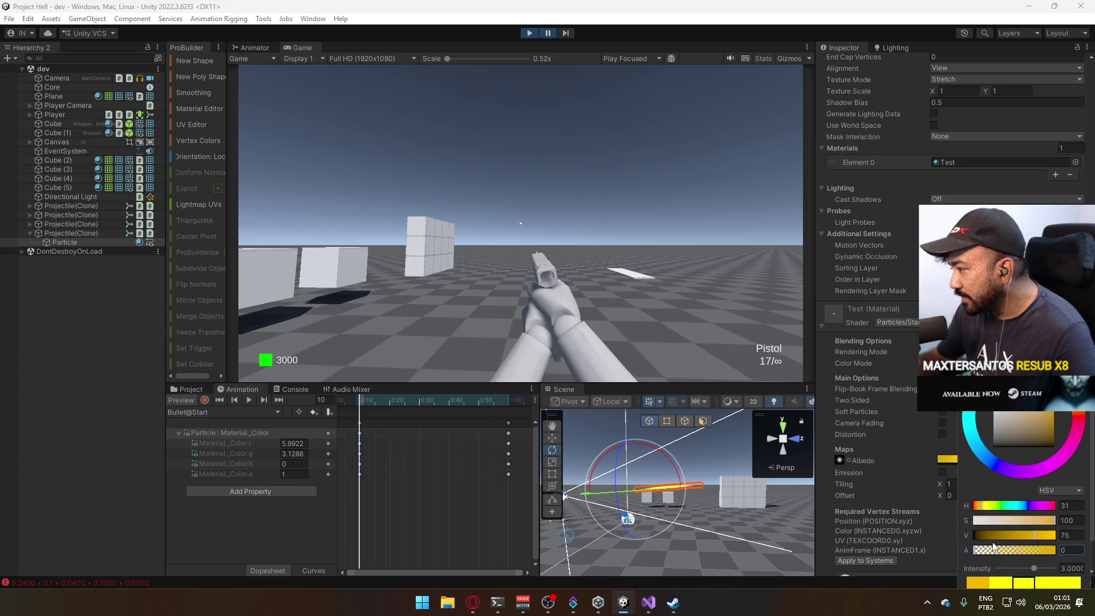
{"action": "left_click_drag", "start_coordinate": [1010, 541], "coordinate": [969, 543]}
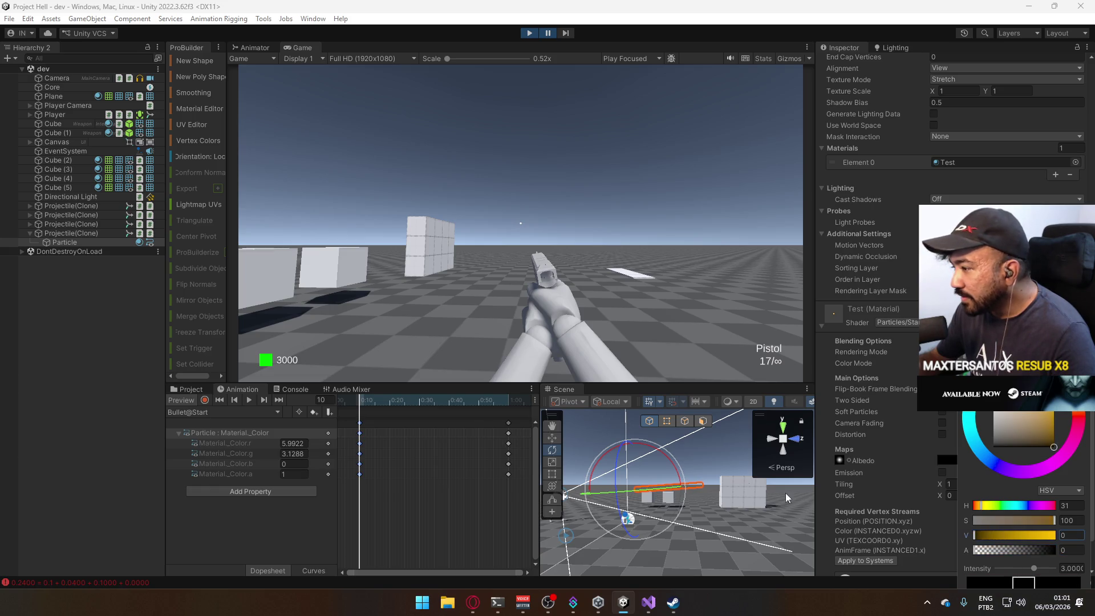
{"action": "mouse_move", "coordinate": [785, 493]}
{"action": "left_mouse_down"}
{"action": "mouse_move", "coordinate": [689, 457]}
{"action": "mouse_move", "coordinate": [810, 464]}
{"action": "left_mouse_up"}
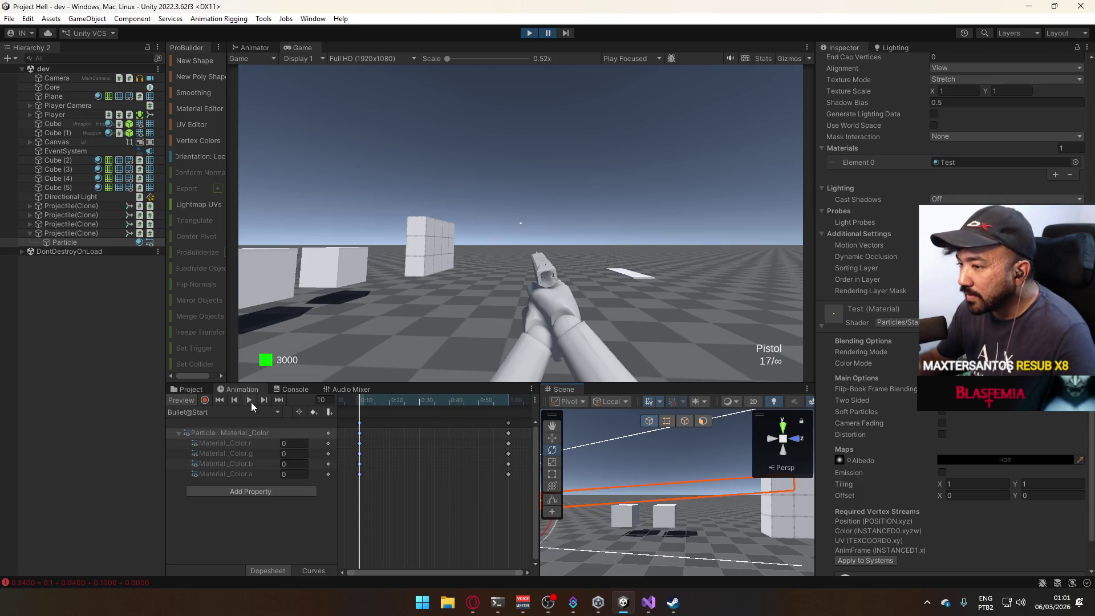
Record a black Albedo keyframe in Bullet@Start, then scrub to frame 59 to check the yellow fade.
{"action": "left_click", "coordinate": [205, 401]}
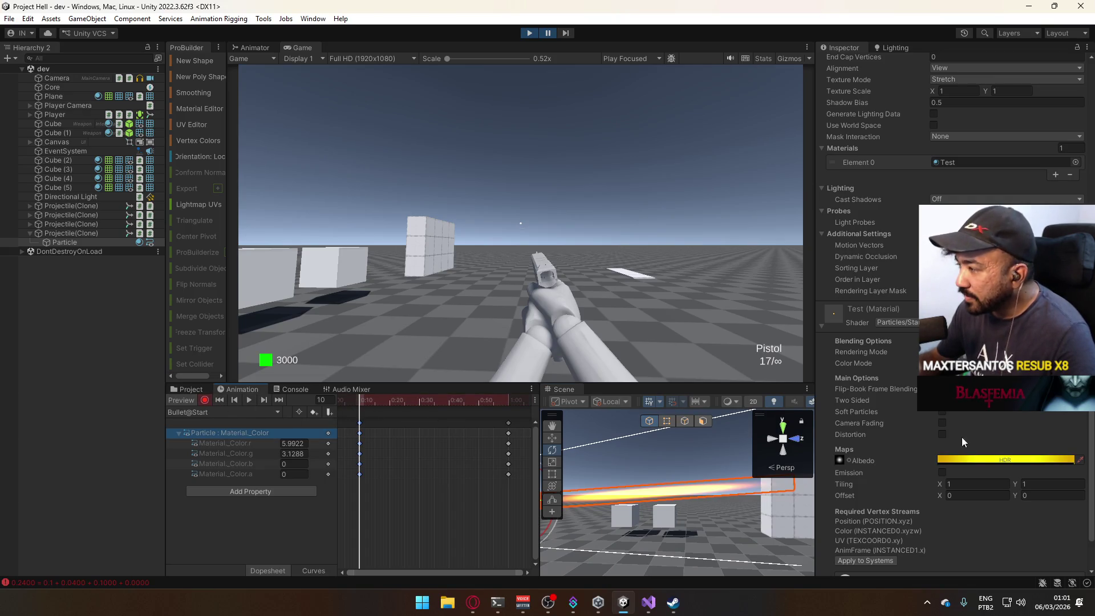
{"action": "left_click", "coordinate": [1002, 462]}
{"action": "left_click_drag", "start_coordinate": [1029, 486], "coordinate": [956, 483]}
{"action": "left_click", "coordinate": [377, 402]}
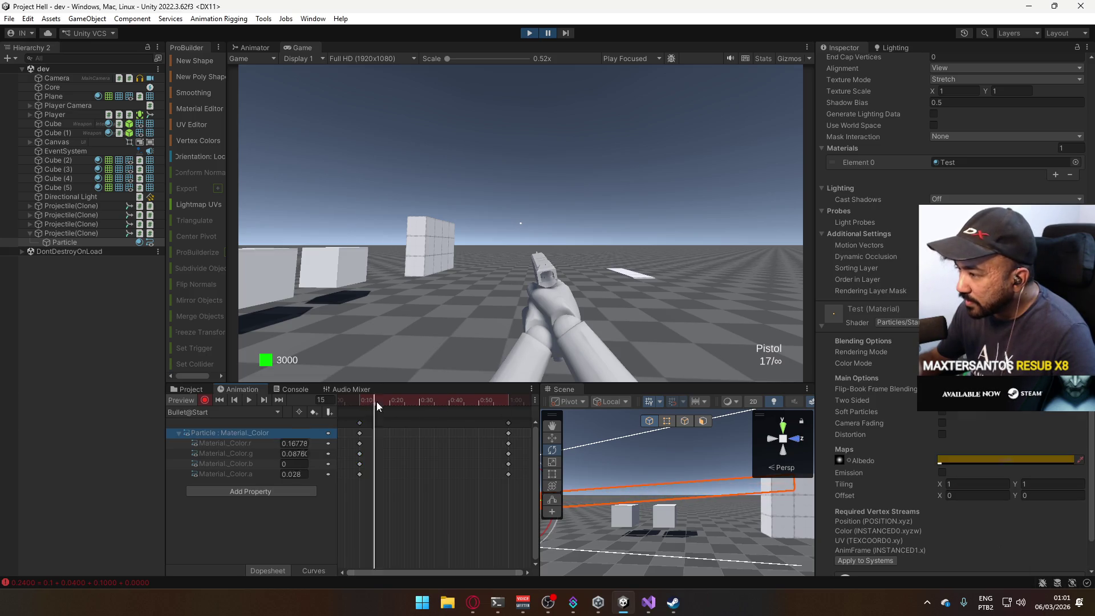
{"action": "mouse_move", "coordinate": [377, 401]}
{"action": "left_mouse_down"}
{"action": "mouse_move", "coordinate": [522, 415]}
{"action": "mouse_move", "coordinate": [358, 406]}
{"action": "mouse_move", "coordinate": [505, 406]}
{"action": "left_mouse_up"}
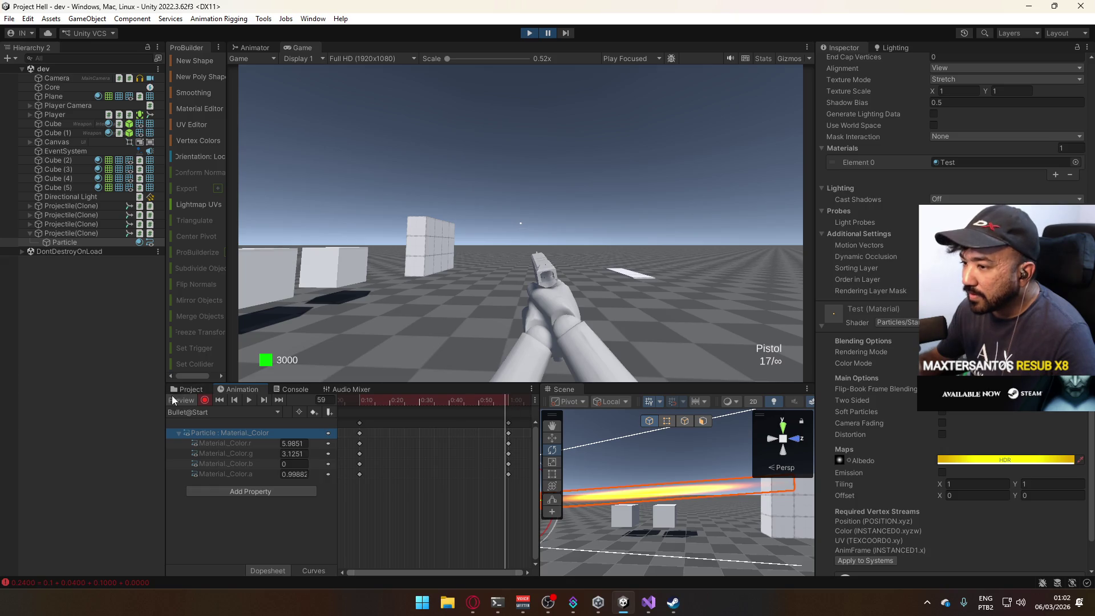
{"action": "left_click", "coordinate": [183, 399]}
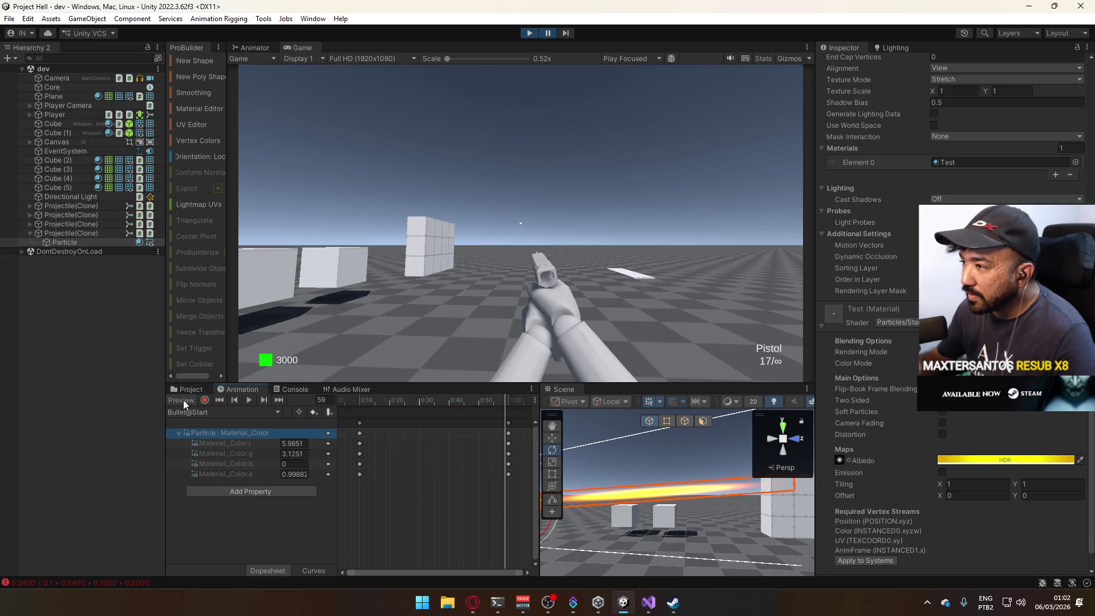
Unpause the game and fire thirteen pistol shots to spawn new projectile tracers.
{"action": "left_click", "coordinate": [546, 36]}
{"action": "key", "text": "super"}
{"action": "key", "text": "super"}
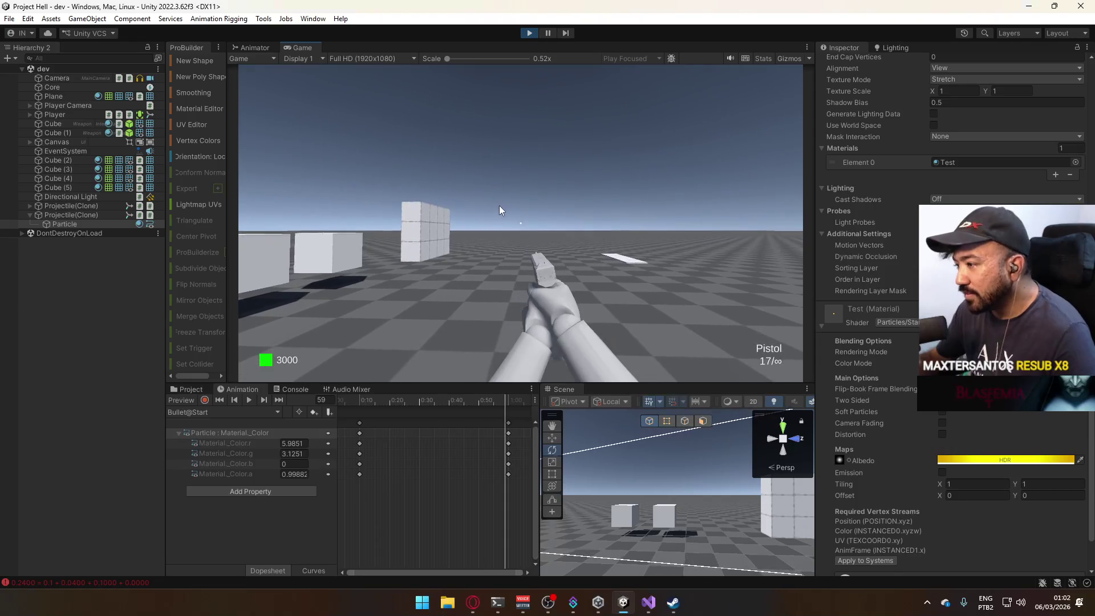
{"action": "key", "text": "super"}
{"action": "key", "text": "super"}
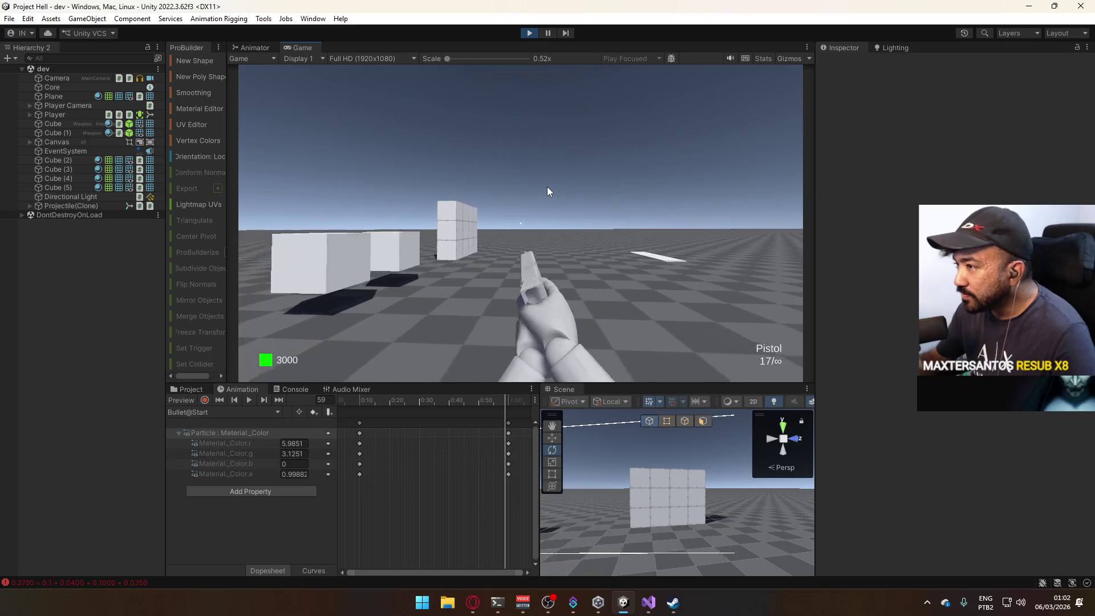
{"action": "left_click", "coordinate": [546, 186]}
{"action": "left_click", "coordinate": [560, 189]}
{"action": "left_click", "coordinate": [564, 186]}
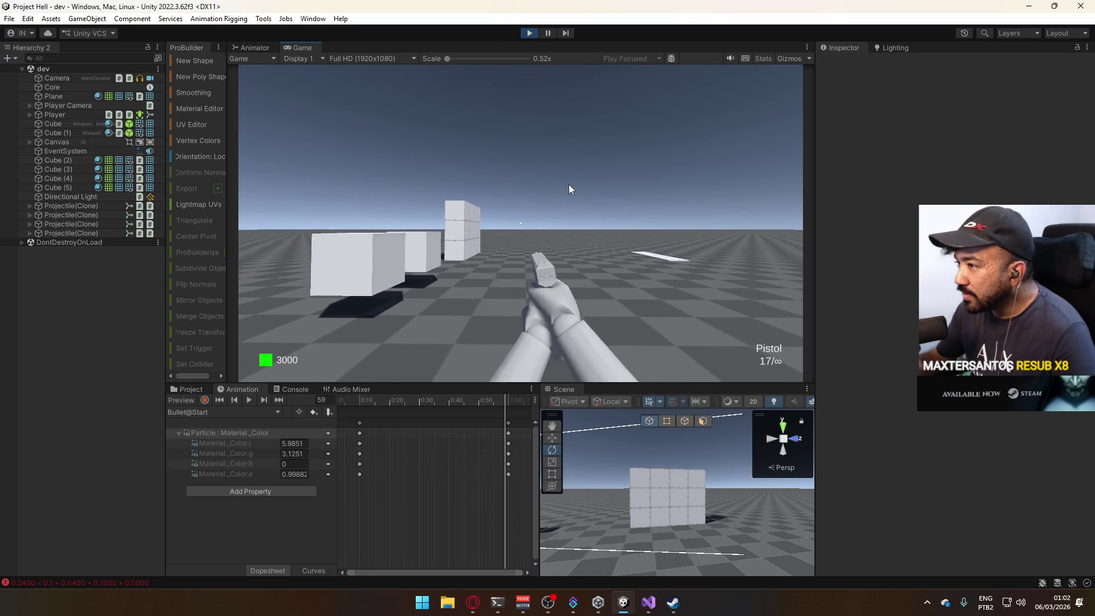
{"action": "left_click", "coordinate": [569, 183]}
{"action": "left_click", "coordinate": [573, 174]}
{"action": "left_click", "coordinate": [573, 149]}
{"action": "left_click", "coordinate": [571, 114]}
{"action": "left_click", "coordinate": [561, 94]}
{"action": "left_click", "coordinate": [557, 86]}
{"action": "left_click", "coordinate": [556, 85]}
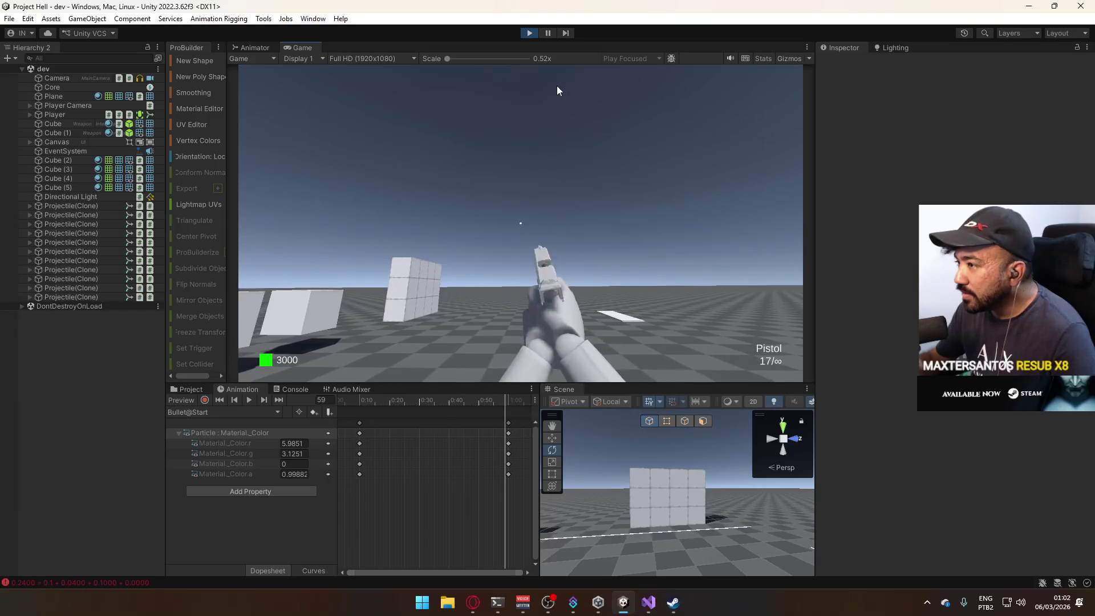
{"action": "left_click", "coordinate": [565, 88]}
{"action": "left_click", "coordinate": [588, 88]}
{"action": "left_click", "coordinate": [592, 88]}
{"action": "left_click", "coordinate": [591, 87]}
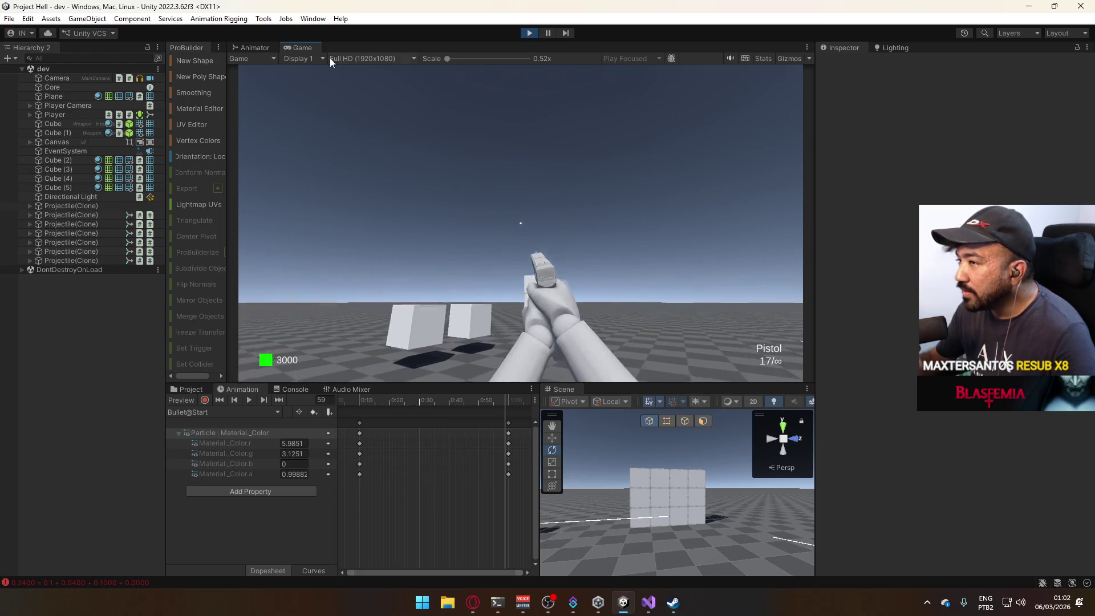
Un-maximize the Game view and restart play mode in the normal editor layout.
{"action": "right_click", "coordinate": [313, 48]}
{"action": "left_click", "coordinate": [365, 86]}
{"action": "left_click", "coordinate": [313, 18]}
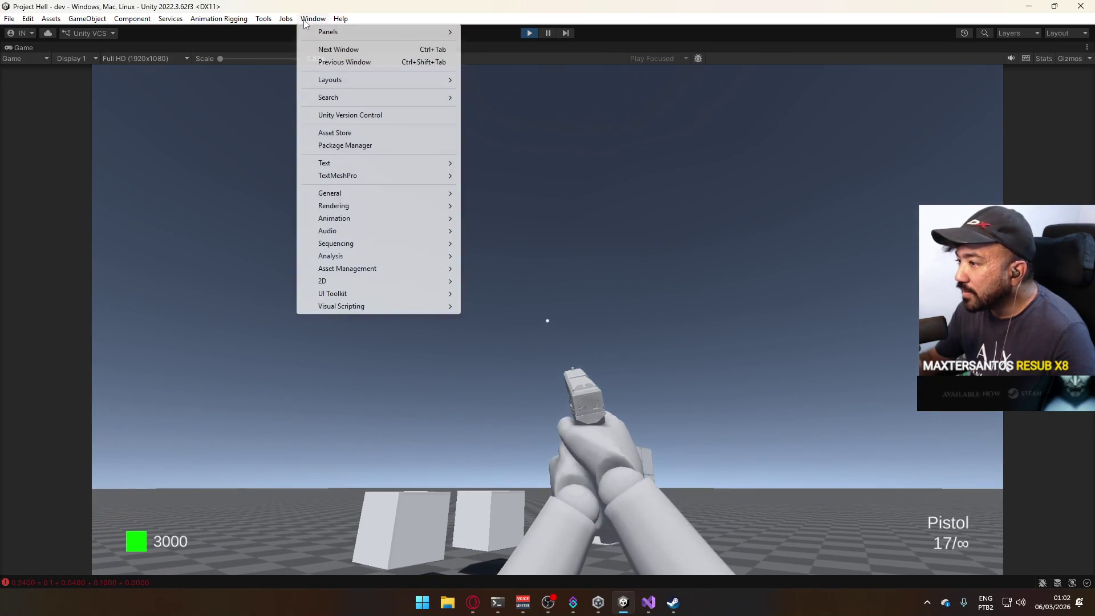
{"action": "left_click", "coordinate": [584, 265]}
{"action": "key", "text": "super"}
{"action": "key", "text": "super"}
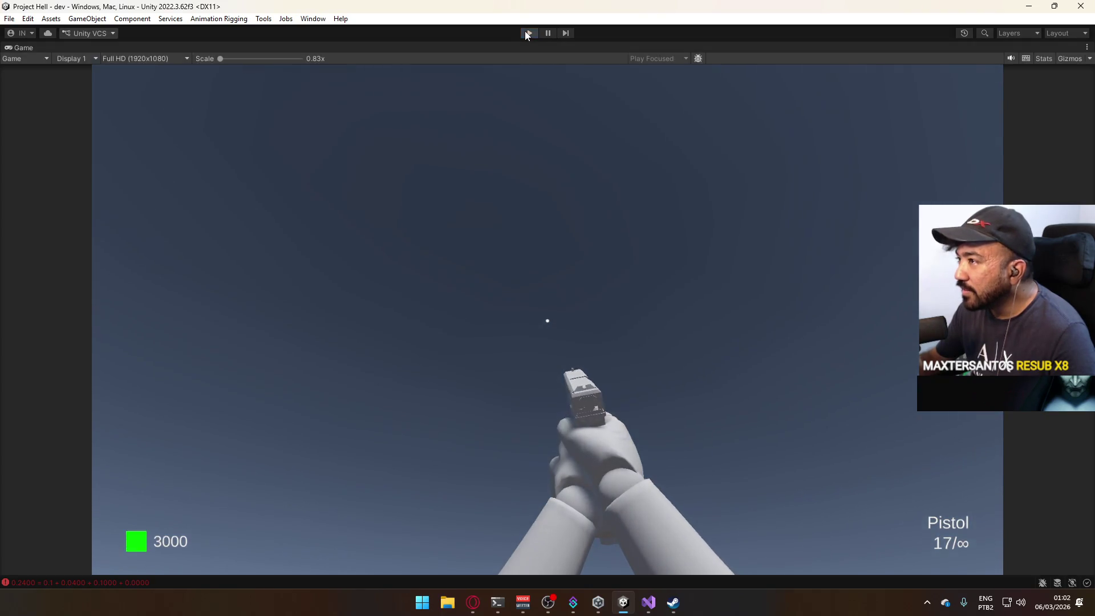
{"action": "left_click", "coordinate": [525, 33]}
{"action": "left_click", "coordinate": [526, 33]}
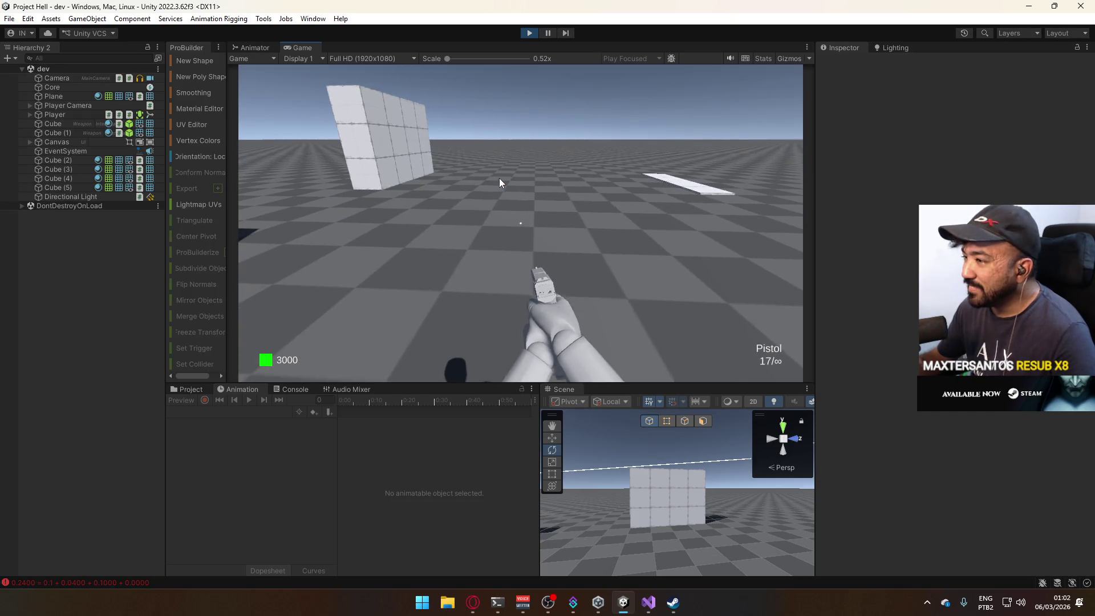
Find Projectile in the Project window's Prefabs folder and open it in Prefab Mode.
{"action": "key", "text": "super"}
{"action": "left_click", "coordinate": [283, 380]}
{"action": "left_click", "coordinate": [191, 389]}
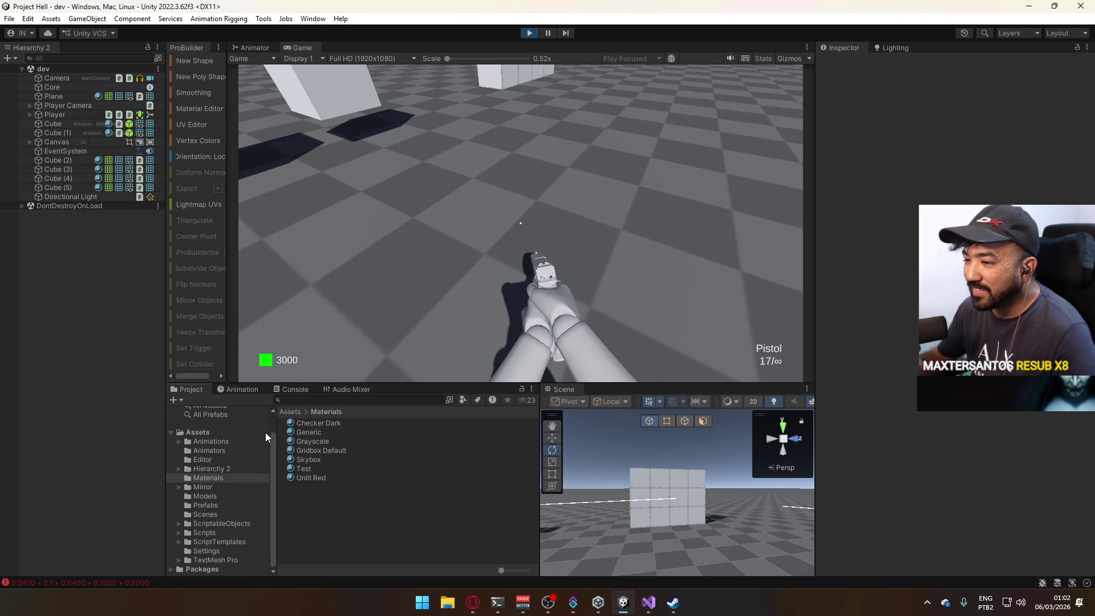
{"action": "left_click", "coordinate": [215, 506]}
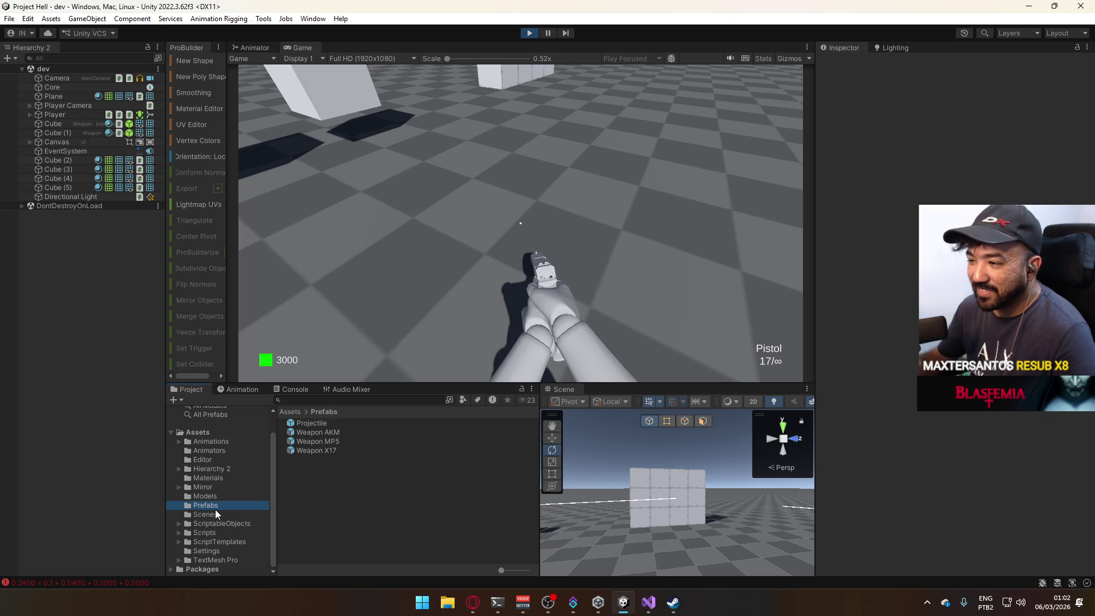
{"action": "left_click", "coordinate": [342, 423]}
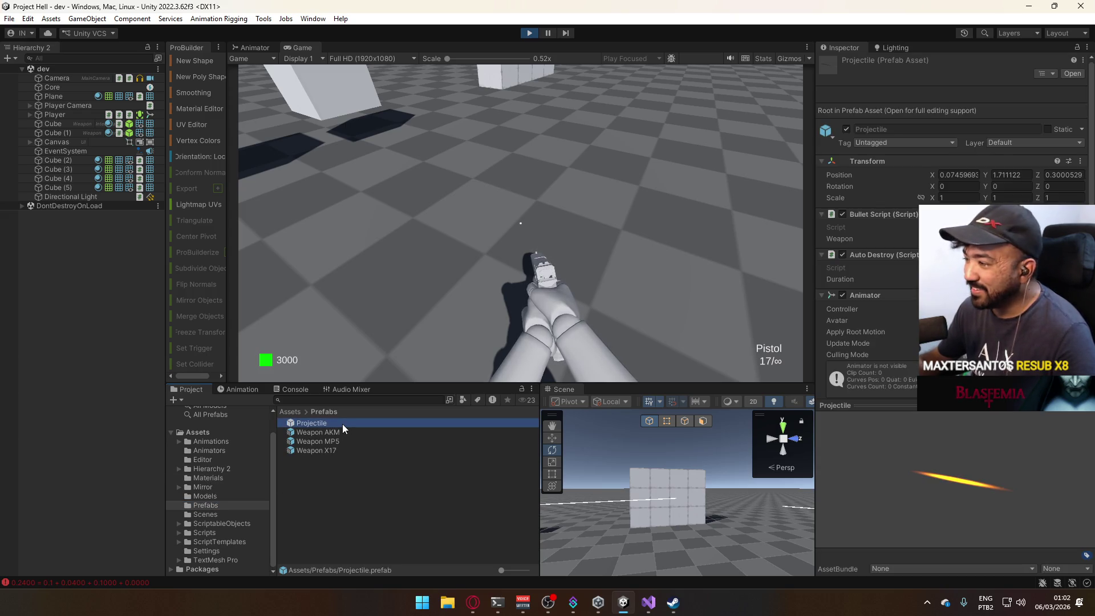
{"action": "left_click", "coordinate": [248, 391]}
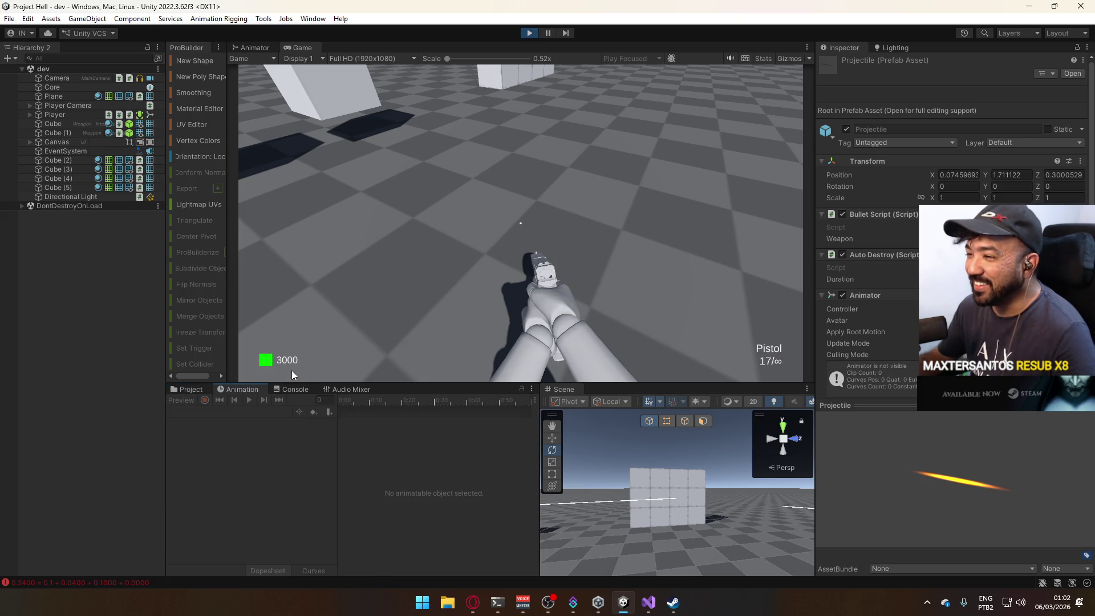
{"action": "left_click", "coordinate": [191, 389]}
{"action": "double_click", "coordinate": [322, 425]}
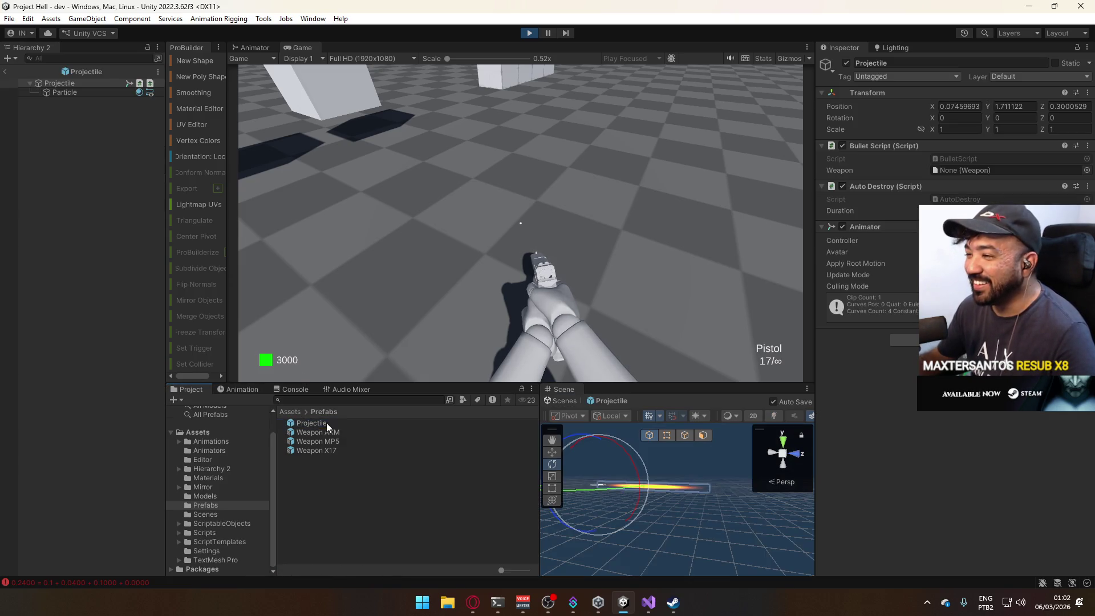
{"action": "left_click", "coordinate": [246, 390]}
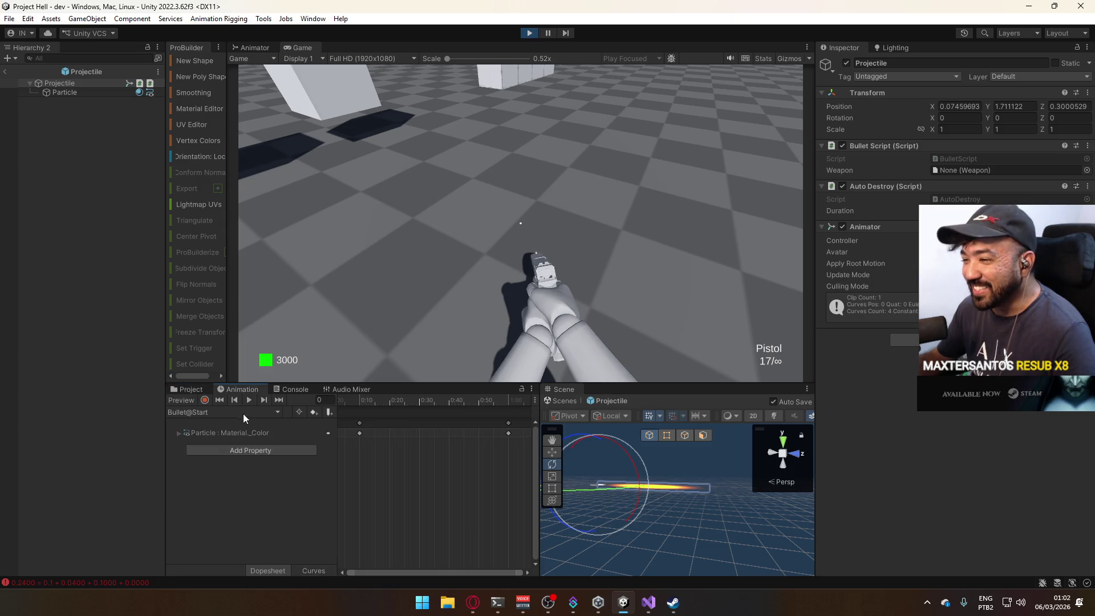
{"action": "scroll", "coordinate": [496, 459], "scroll_direction": "down", "scroll_amount": 3}
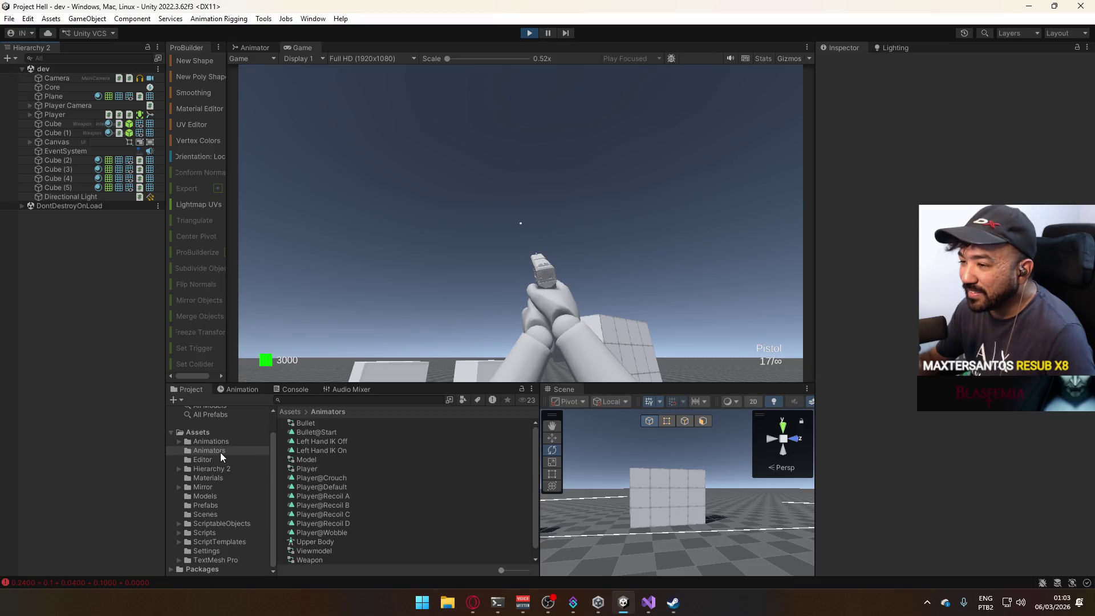
{"action": "left_click", "coordinate": [205, 505]}
{"action": "double_click", "coordinate": [319, 424]}
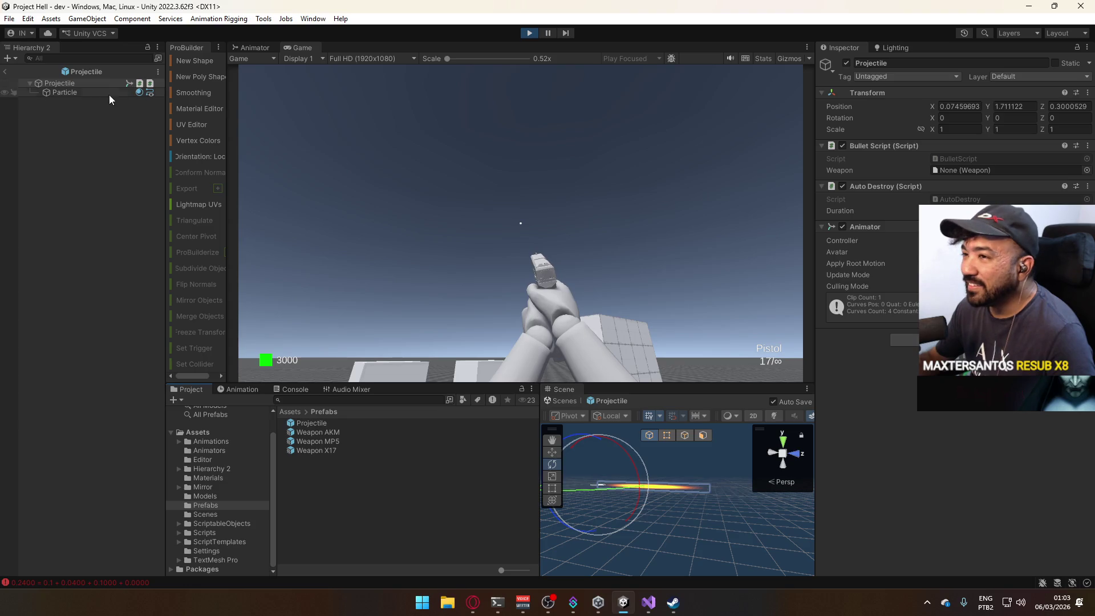
Set the Particle child's Line Renderer width to 0.5, then go back to the dev scene.
{"action": "left_click", "coordinate": [98, 92]}
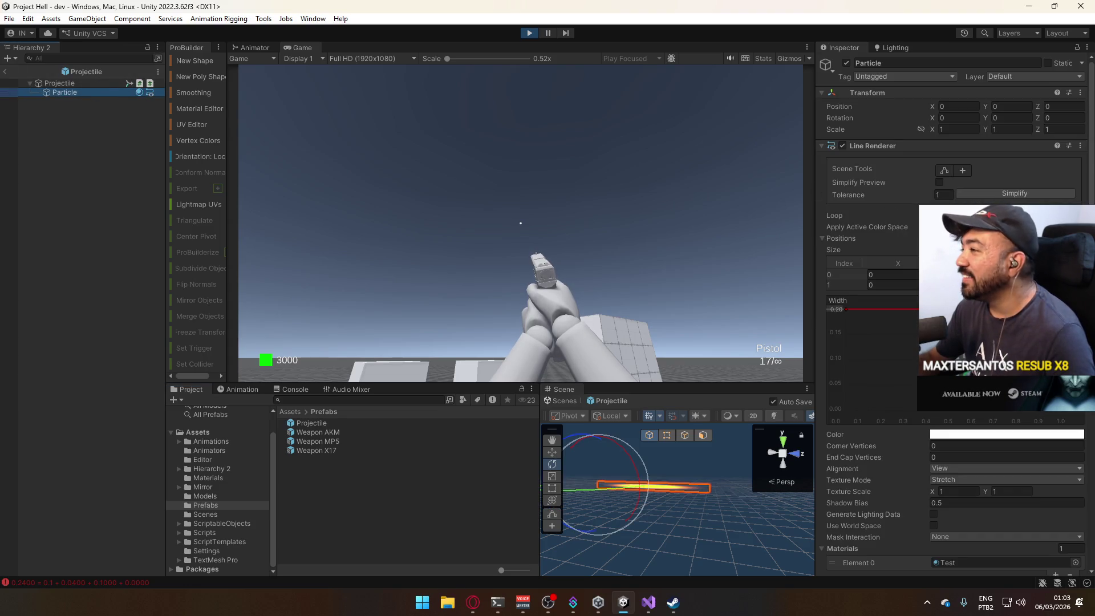
{"action": "left_click", "coordinate": [838, 311]}
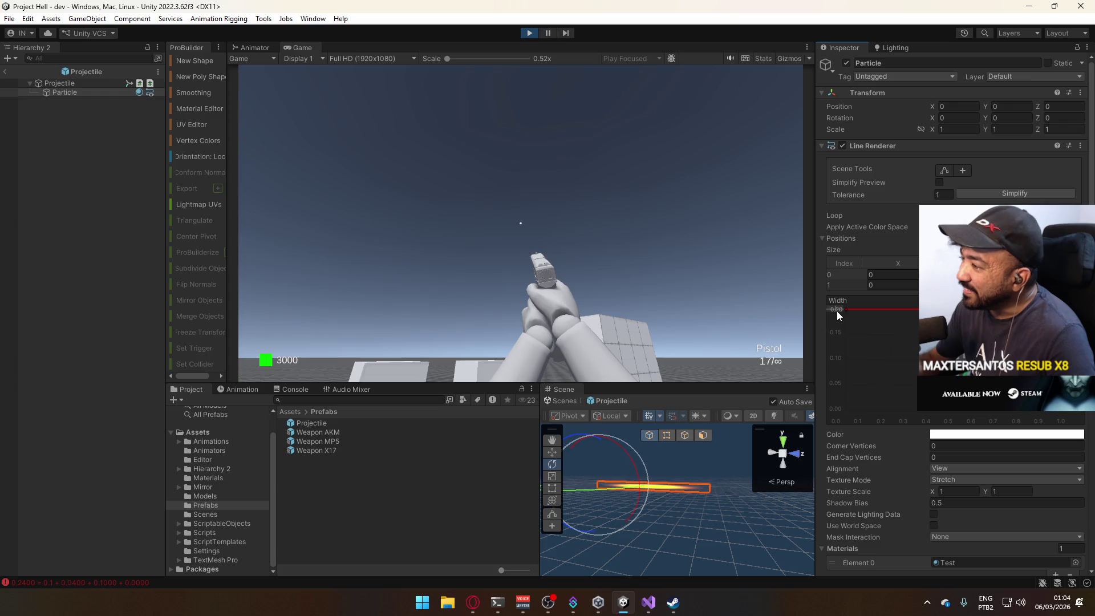
{"action": "type", "text": "0.5"}
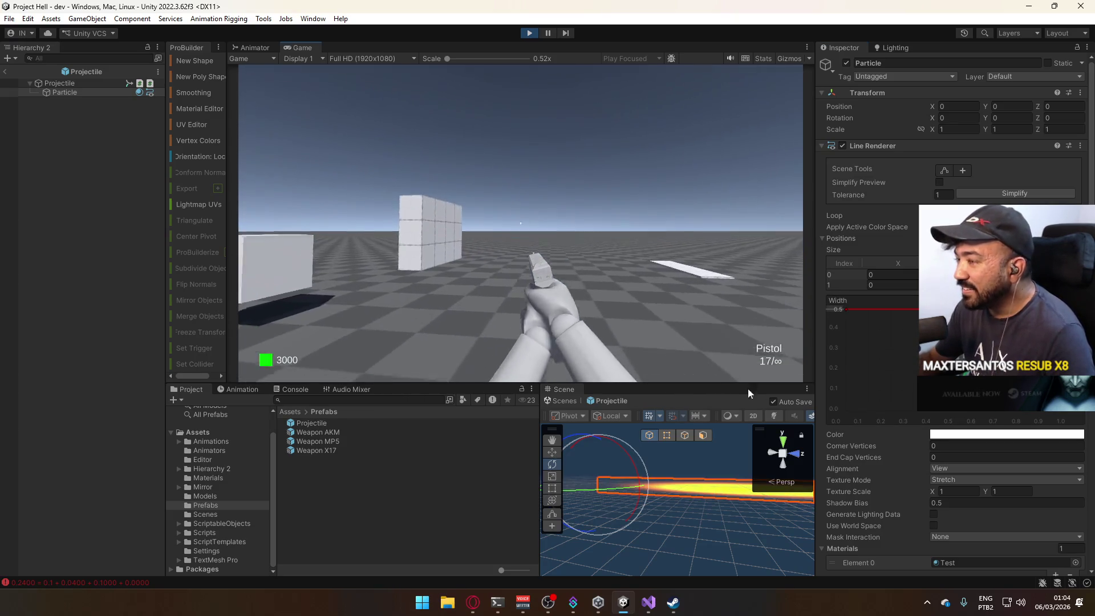
{"action": "key", "text": "super"}
{"action": "key", "text": "super"}
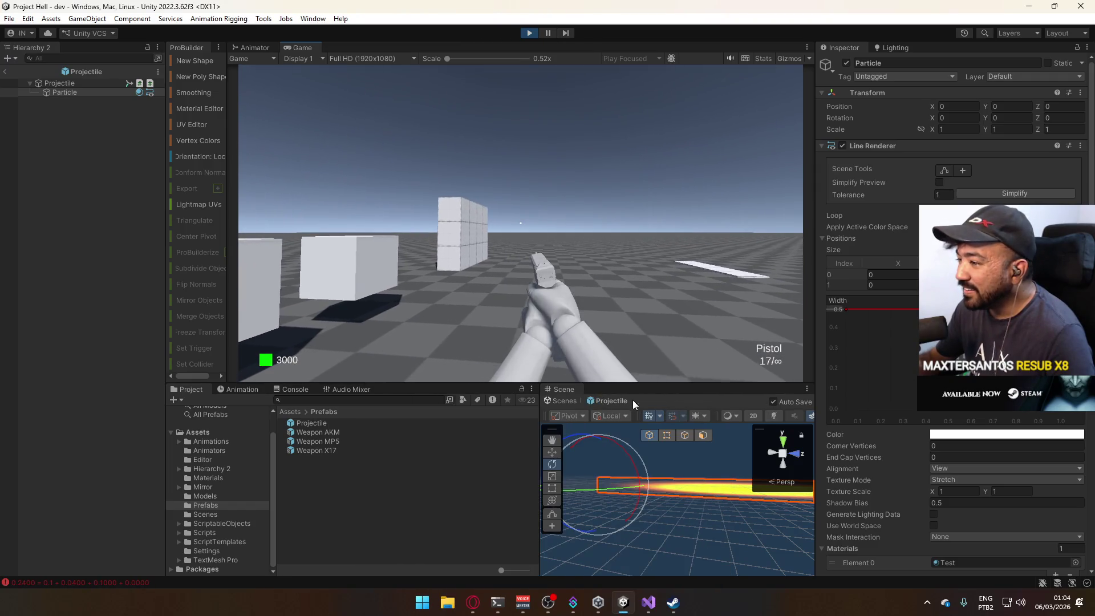
{"action": "key", "text": "super"}
{"action": "key", "text": "super"}
{"action": "left_click", "coordinate": [561, 401]}
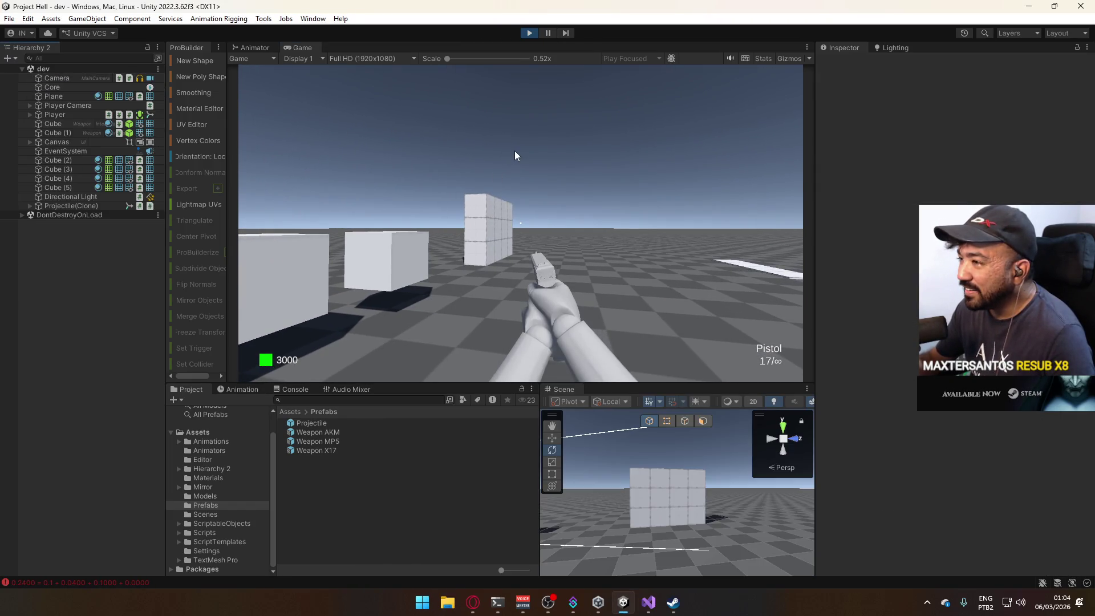
Fire twelve pistol shots in the Game view to test the 0.5-wide tracers.
{"action": "left_click", "coordinate": [529, 152]}
{"action": "left_click", "coordinate": [529, 151]}
{"action": "left_click", "coordinate": [542, 142]}
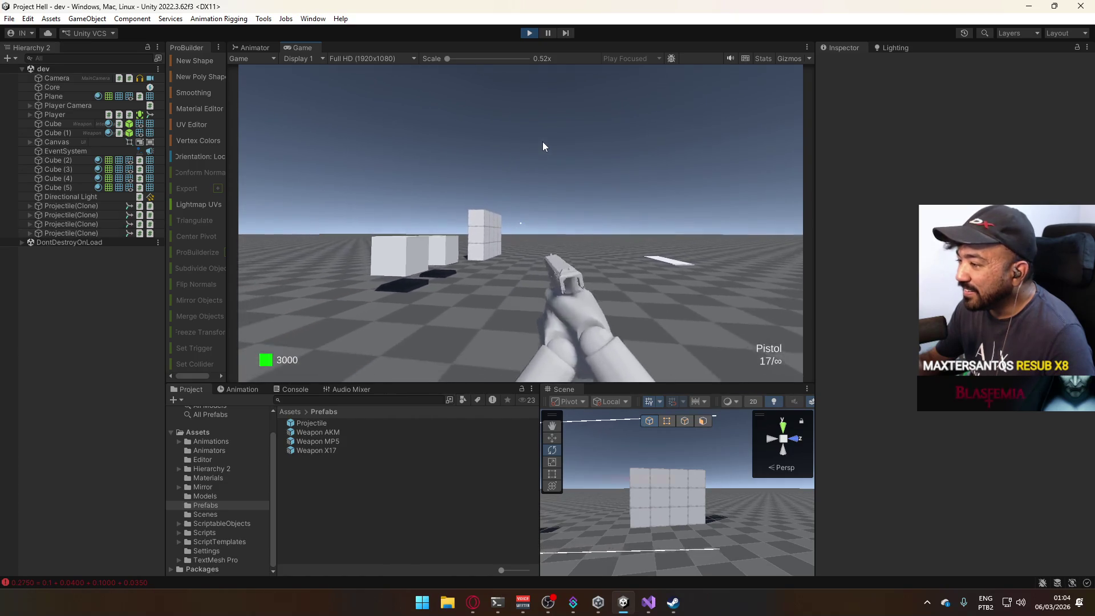
{"action": "left_click", "coordinate": [542, 143]}
{"action": "left_click", "coordinate": [539, 152]}
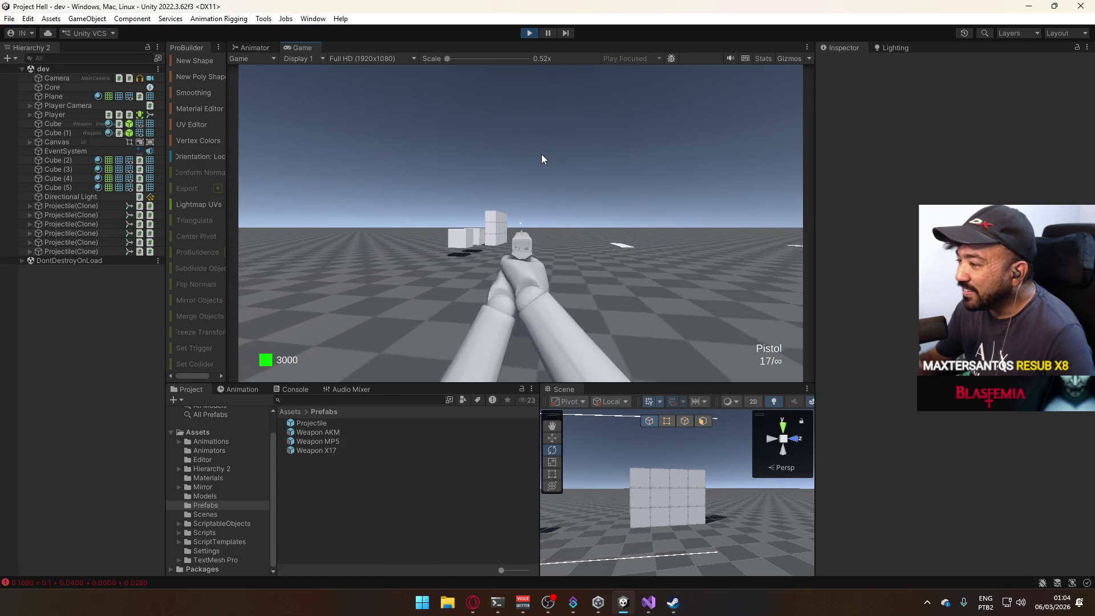
{"action": "left_click", "coordinate": [548, 158]}
{"action": "left_click", "coordinate": [548, 159]}
{"action": "left_click", "coordinate": [548, 159]}
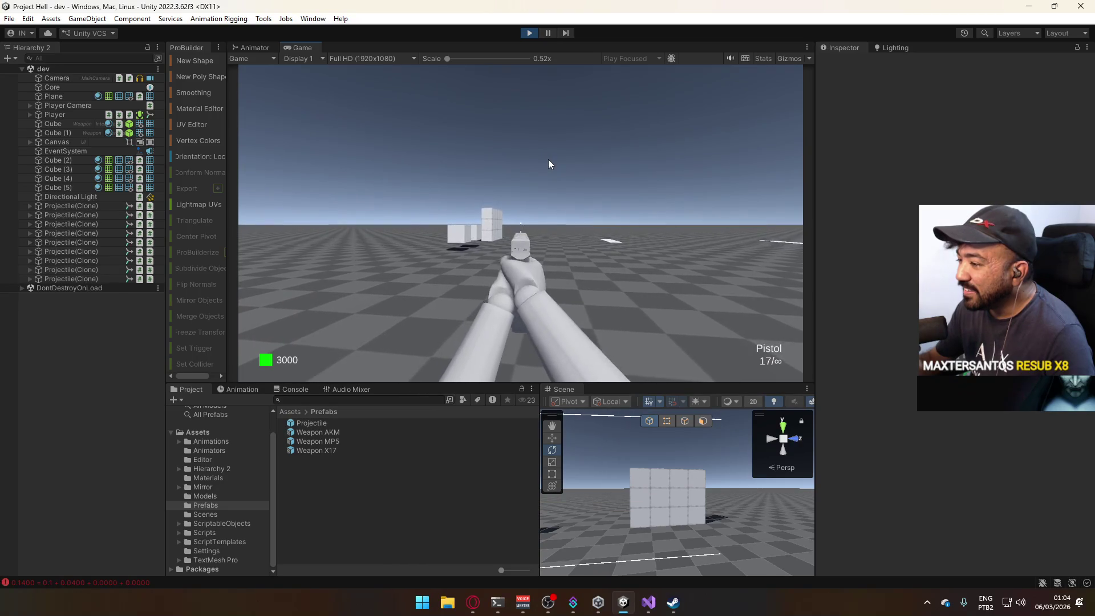
{"action": "left_click", "coordinate": [548, 160]}
{"action": "left_click", "coordinate": [549, 160]}
{"action": "left_click", "coordinate": [548, 159]}
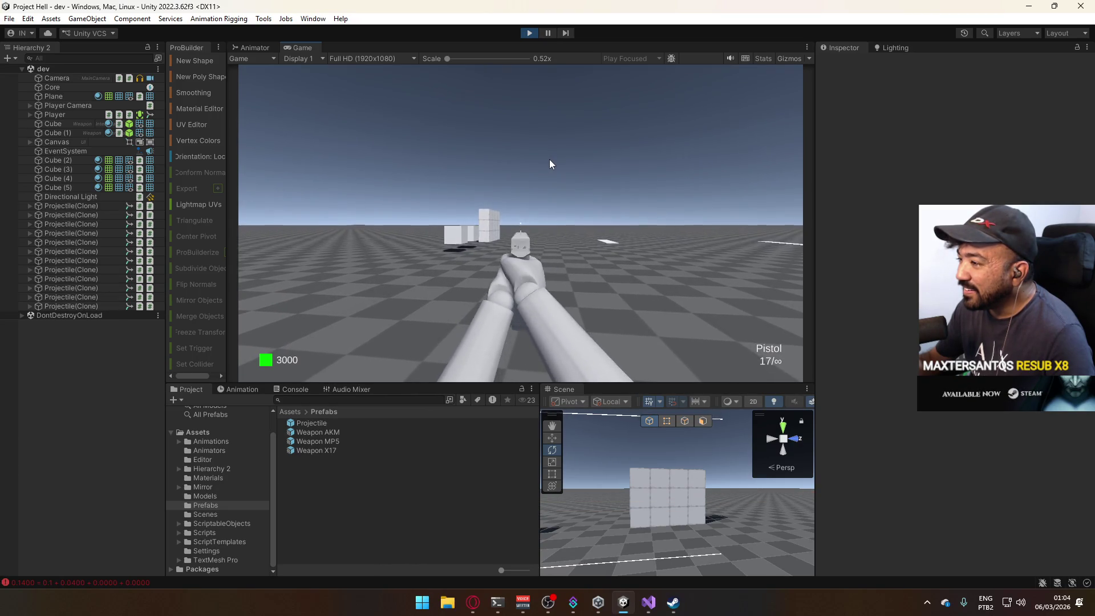
{"action": "left_click", "coordinate": [549, 164]}
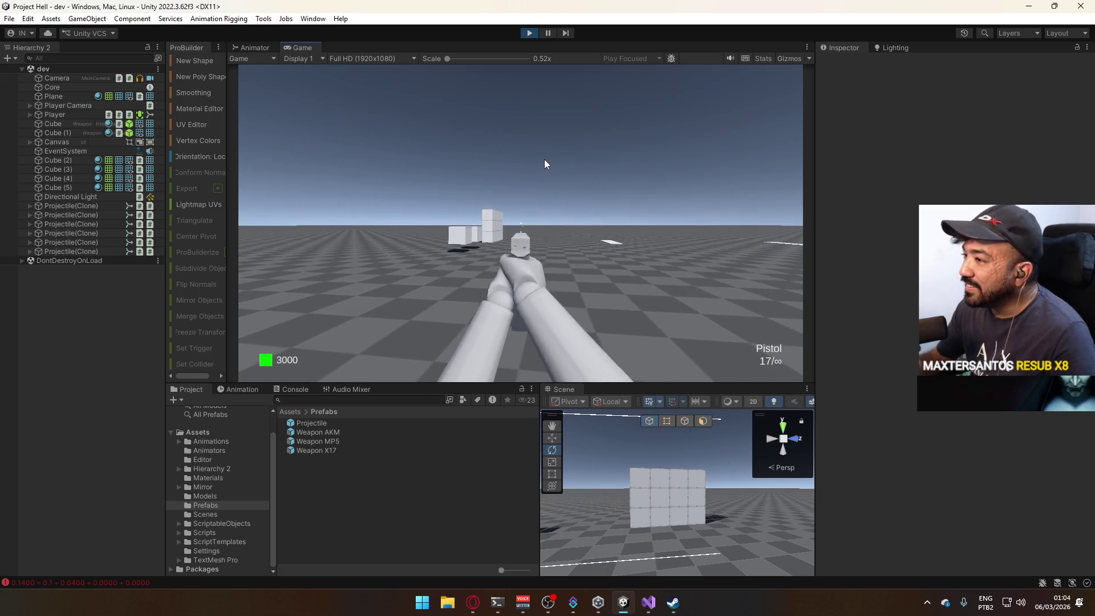
Orbit the Scene view over the firing area, fire seven more shots, then select the Projectile prefab.
{"action": "key", "text": "super"}
{"action": "key", "text": "super"}
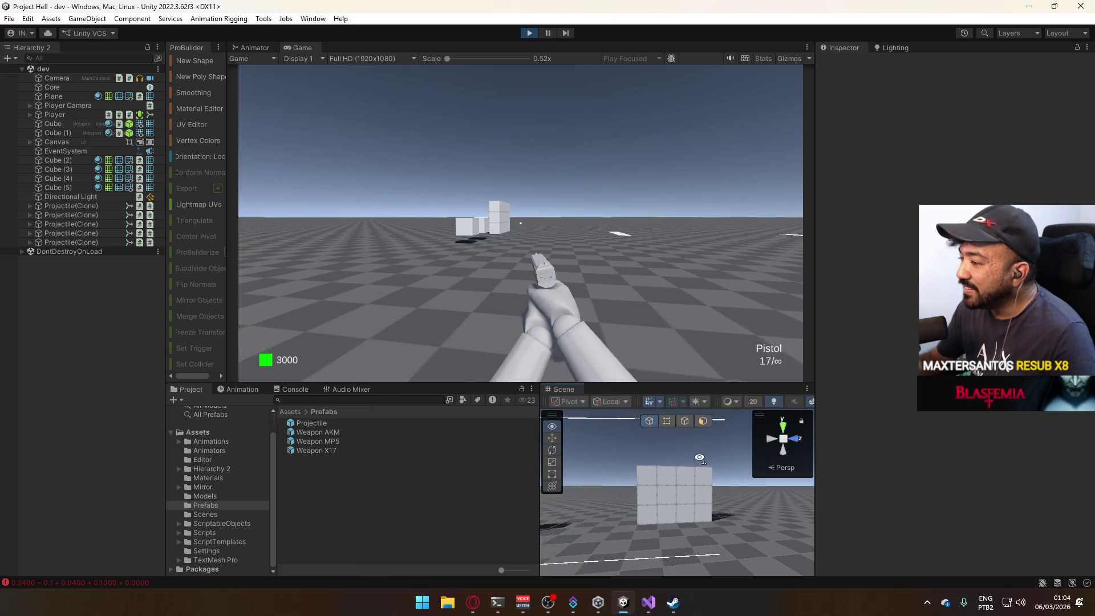
{"action": "left_click_drag", "start_coordinate": [699, 458], "coordinate": [665, 445]}
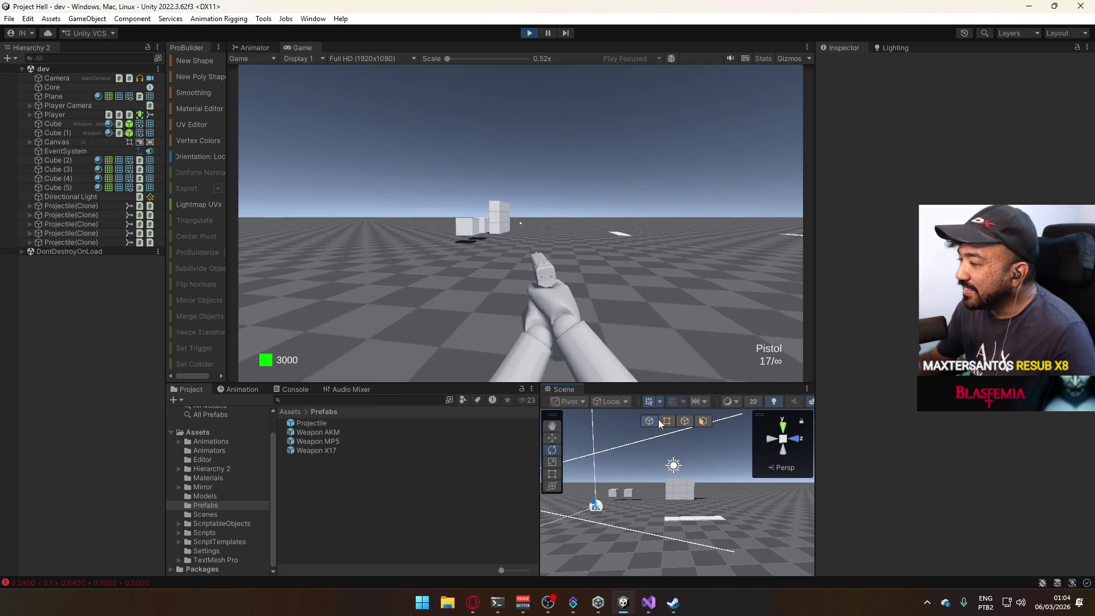
{"action": "left_click", "coordinate": [585, 165]}
{"action": "left_click", "coordinate": [584, 164]}
{"action": "left_click", "coordinate": [584, 164]}
{"action": "left_click", "coordinate": [585, 164]}
{"action": "left_click", "coordinate": [589, 165]}
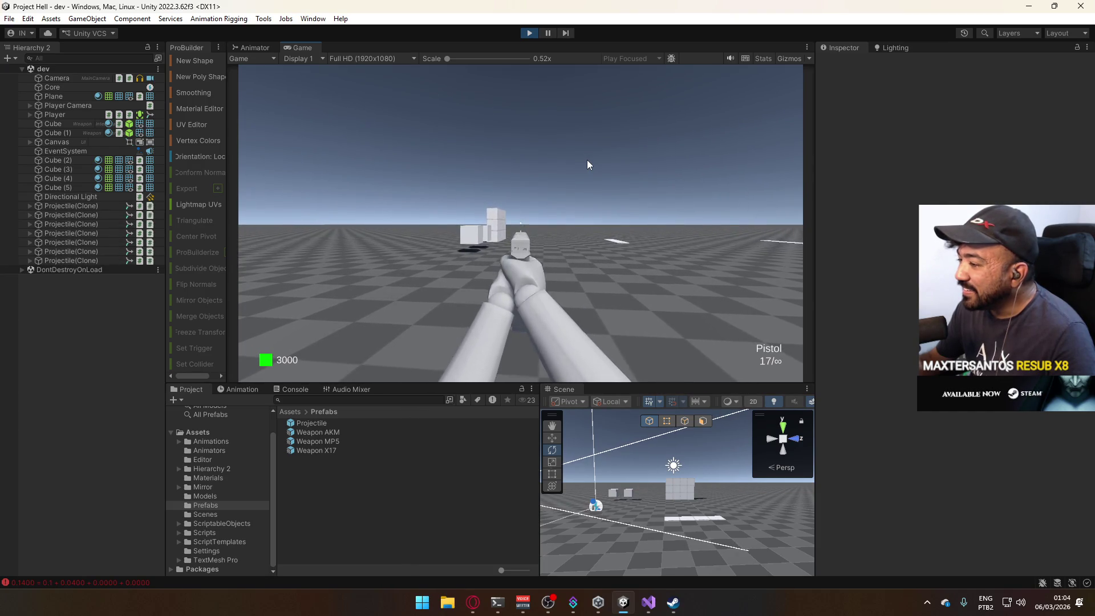
{"action": "key", "text": "super"}
{"action": "key", "text": "super"}
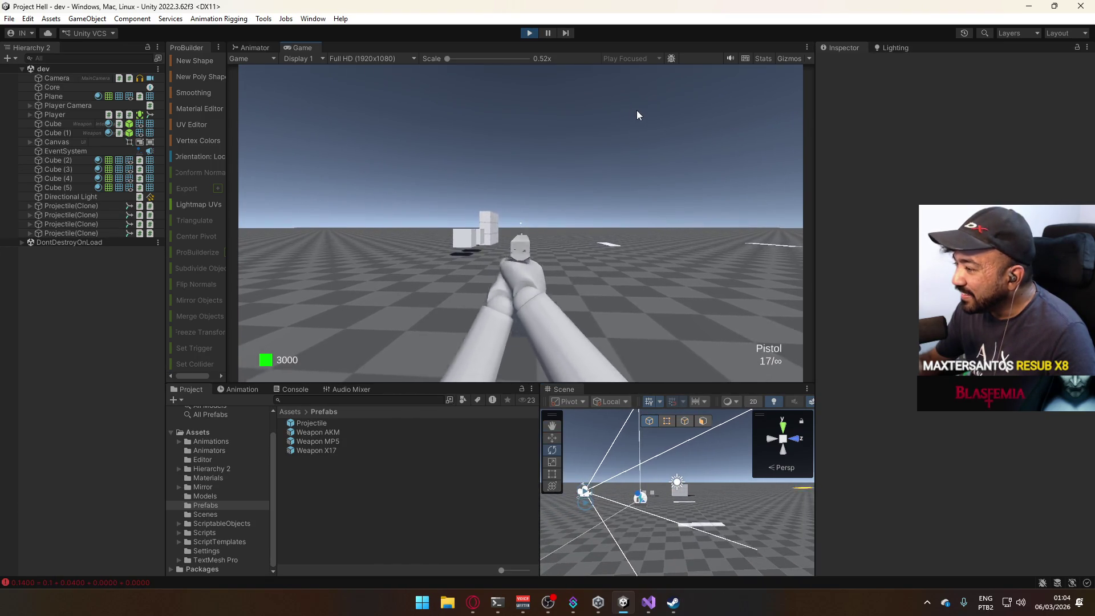
{"action": "left_click", "coordinate": [637, 111]}
{"action": "left_click", "coordinate": [637, 111]}
{"action": "left_click", "coordinate": [651, 111]}
{"action": "left_click", "coordinate": [651, 112]}
{"action": "left_click", "coordinate": [652, 111]}
{"action": "left_click", "coordinate": [651, 112]}
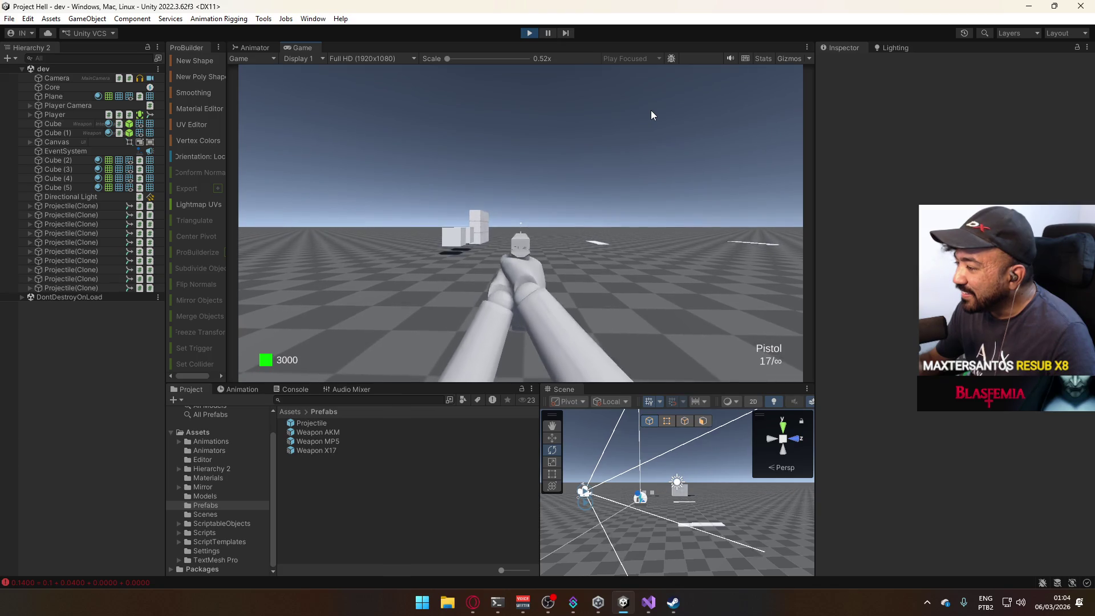
{"action": "key", "text": "super"}
{"action": "left_click", "coordinate": [313, 423]}
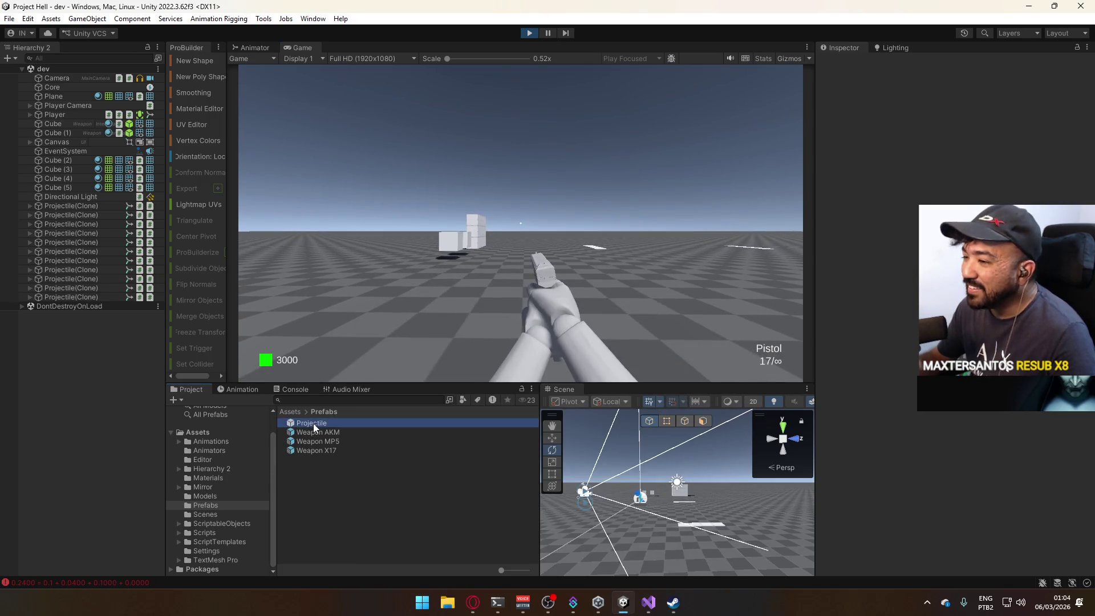
In the Projectile prefab, lower the Particle tracer's Line Renderer width from 0.5 to 0.30.
{"action": "double_click", "coordinate": [313, 423]}
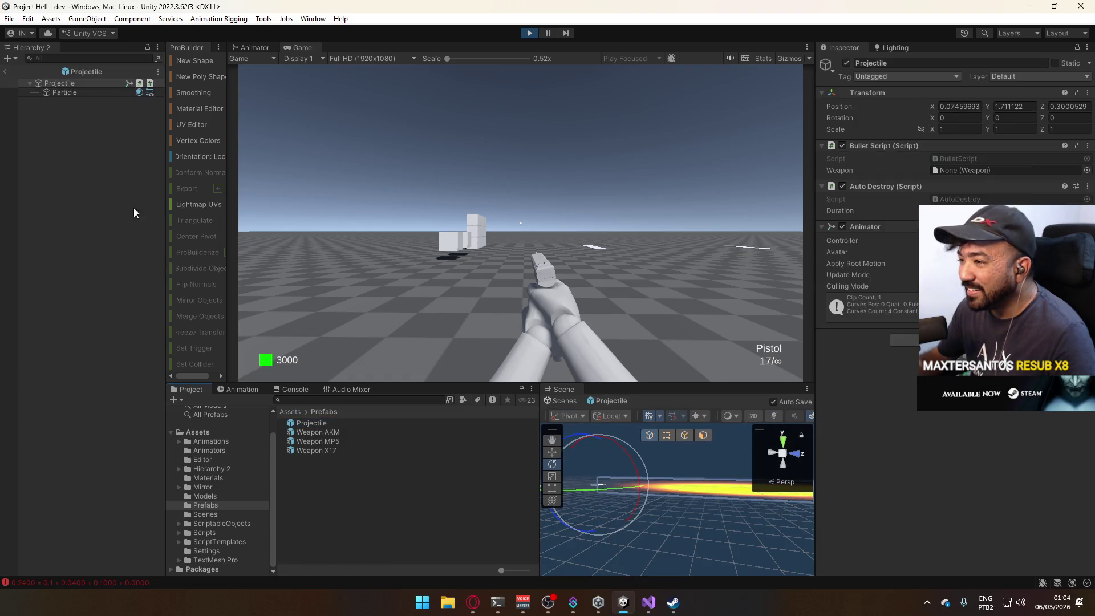
{"action": "left_click", "coordinate": [73, 92]}
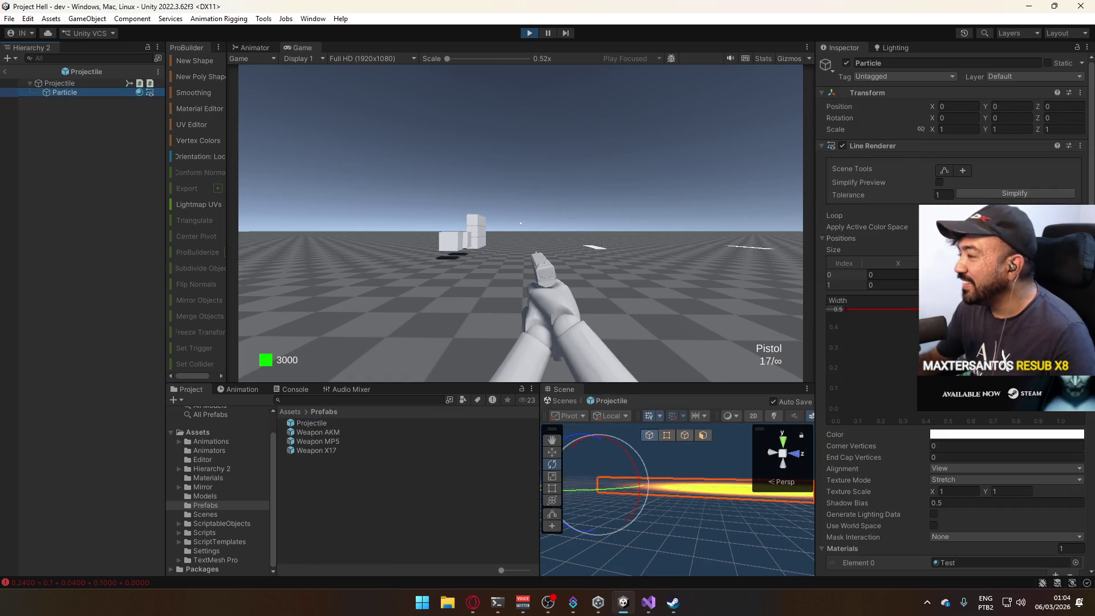
{"action": "type", "text": "2"}
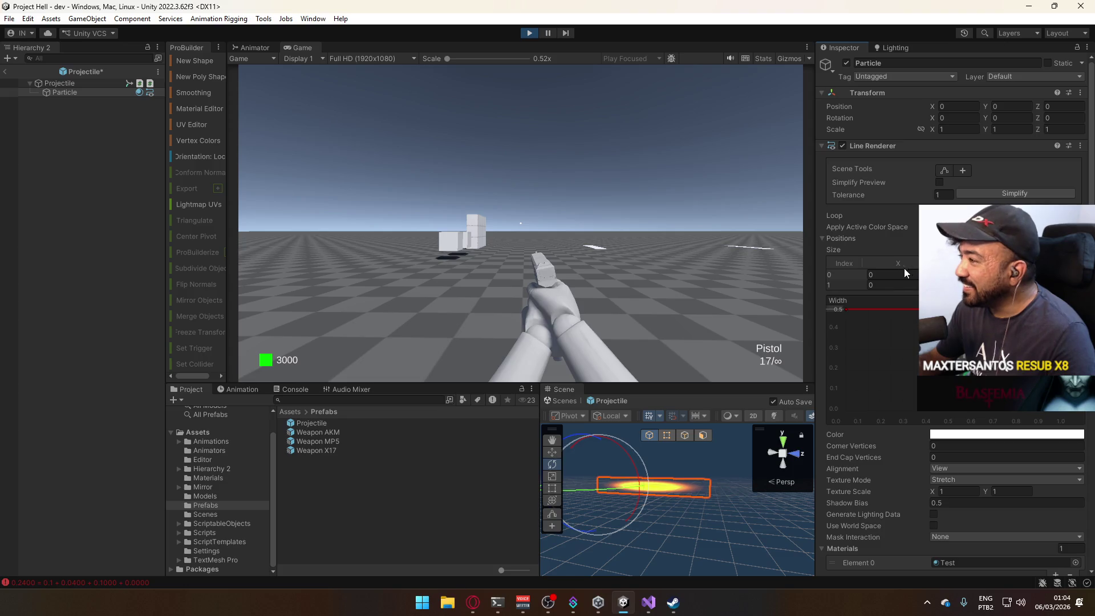
{"action": "scroll", "coordinate": [882, 344], "scroll_direction": "down", "scroll_amount": 1}
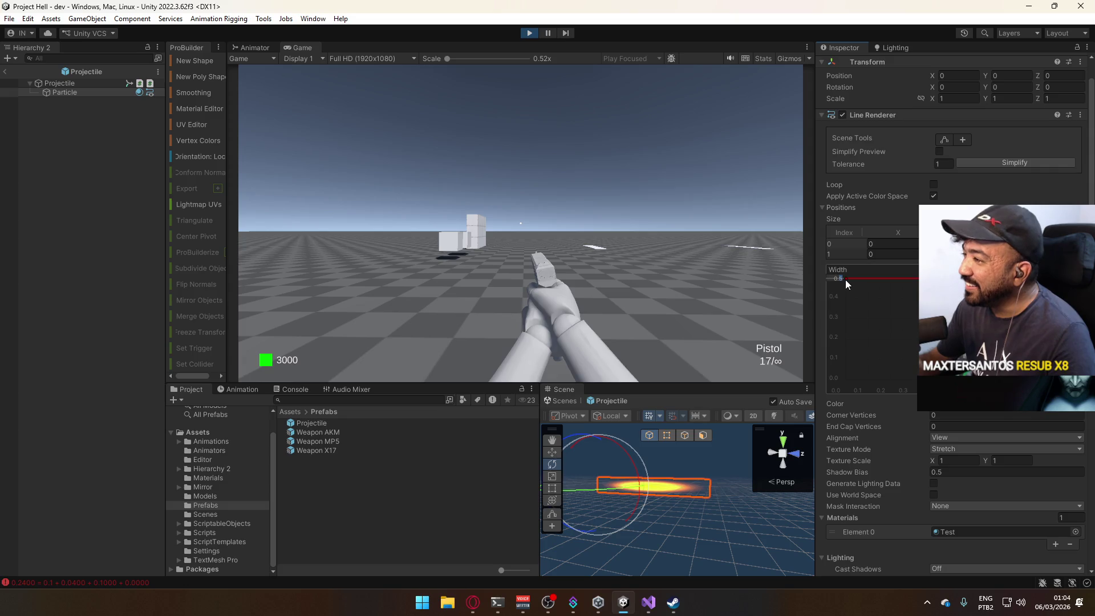
{"action": "left_click_drag", "start_coordinate": [843, 279], "coordinate": [843, 318]}
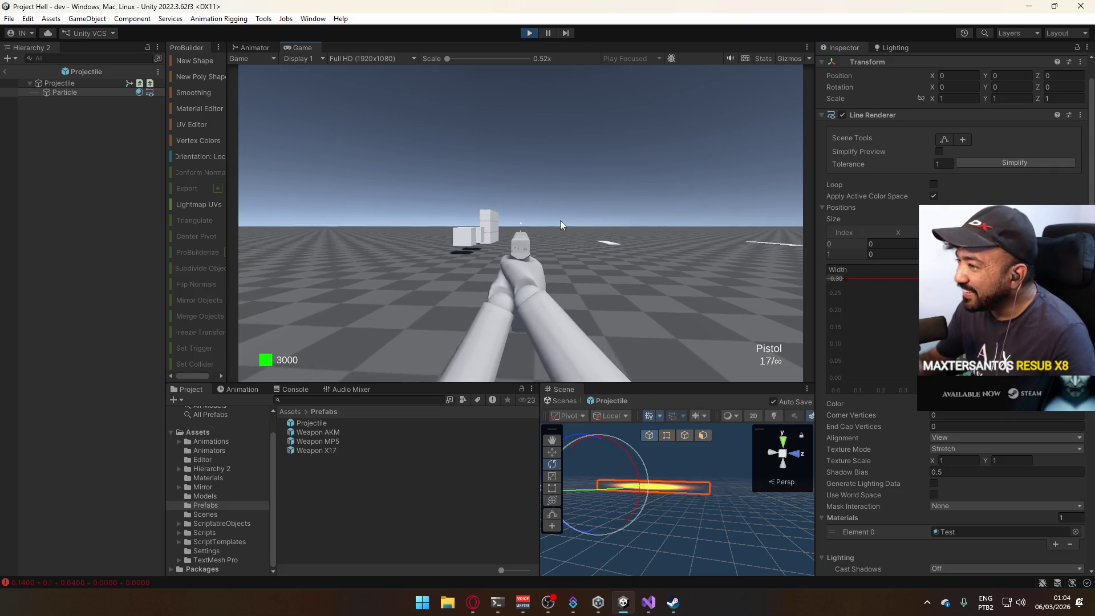
Save the Projectile prefab and return to the running dev scene.
{"action": "key", "text": "super"}
{"action": "key", "text": "super"}
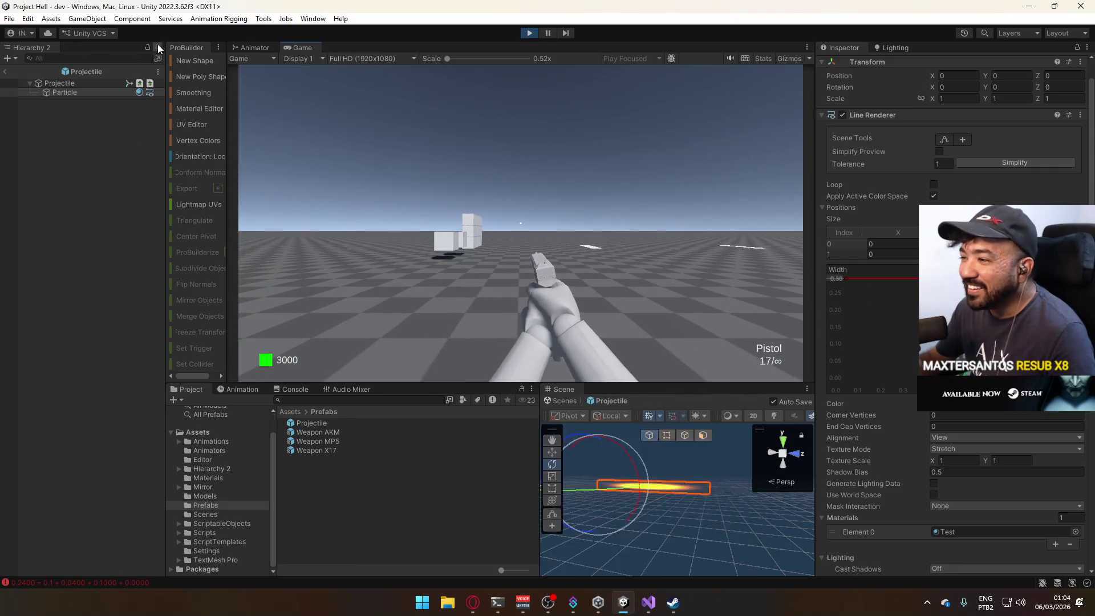
{"action": "key", "text": "super"}
{"action": "left_click", "coordinate": [6, 72]}
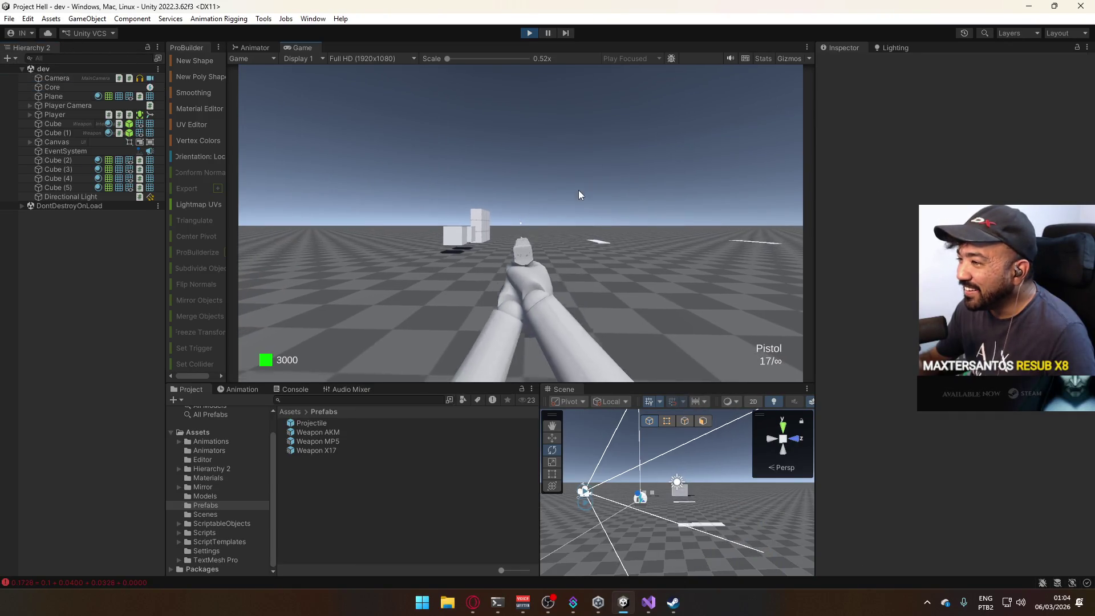
Fire a rapid burst of pistol shots to spawn thinner-tracer Projectile clones.
{"action": "left_click", "coordinate": [562, 193]}
{"action": "left_click", "coordinate": [562, 193]}
{"action": "left_click", "coordinate": [563, 193]}
{"action": "left_click", "coordinate": [563, 193]}
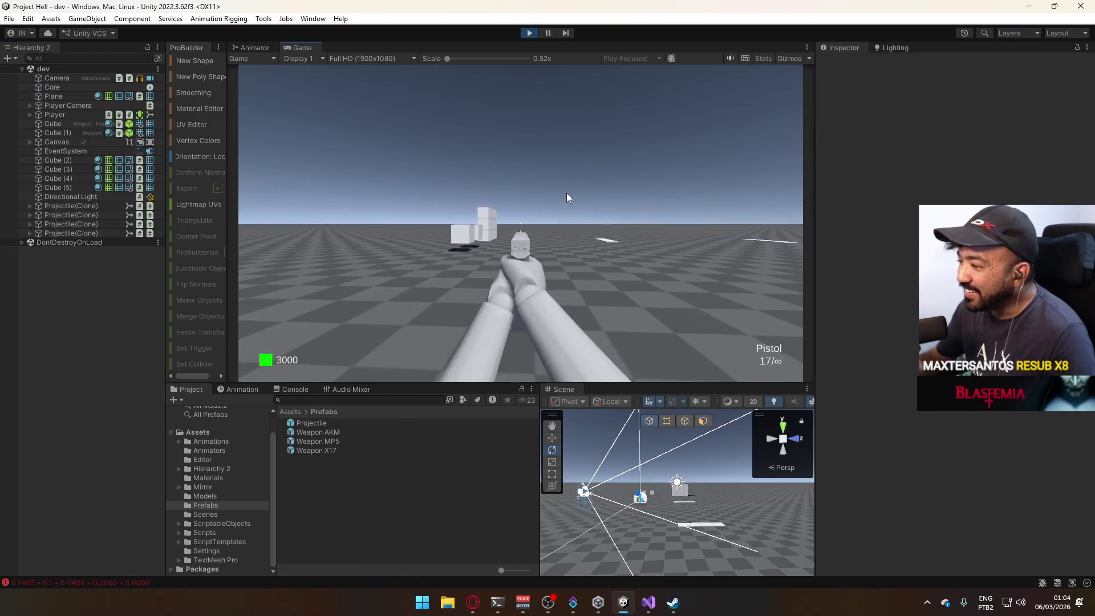
{"action": "left_click", "coordinate": [566, 193]}
{"action": "left_click", "coordinate": [566, 193]}
{"action": "left_click", "coordinate": [567, 193]}
{"action": "left_click", "coordinate": [567, 193]}
{"action": "left_click", "coordinate": [567, 194]}
{"action": "left_click", "coordinate": [567, 193]}
{"action": "left_click", "coordinate": [567, 193]}
{"action": "left_click", "coordinate": [567, 193]}
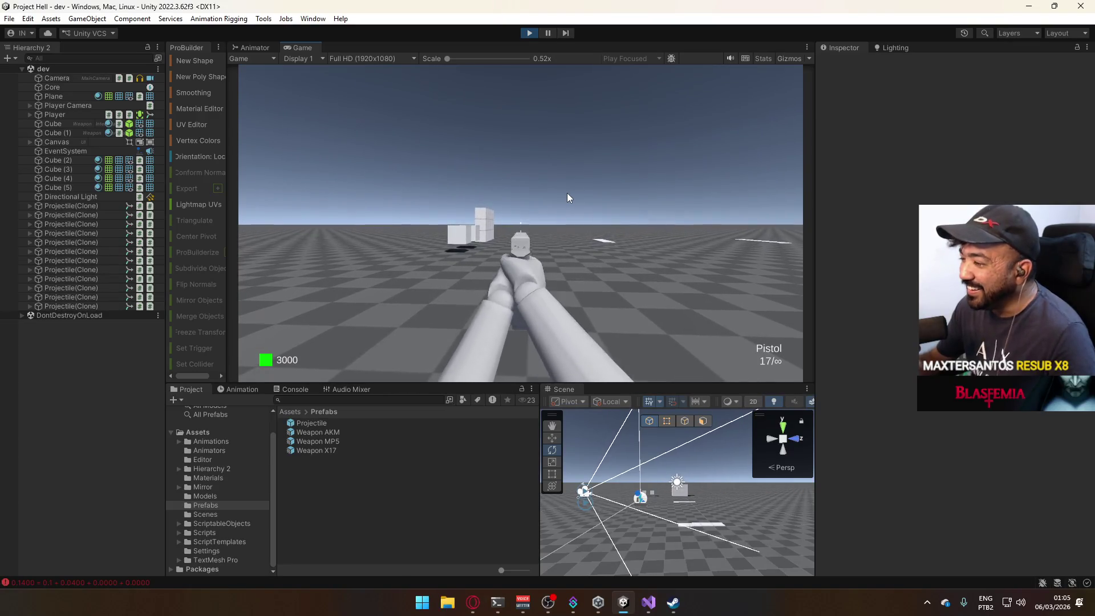
{"action": "left_click", "coordinate": [567, 193]}
{"action": "left_click", "coordinate": [567, 192]}
{"action": "left_click", "coordinate": [567, 193]}
{"action": "left_click", "coordinate": [541, 195]}
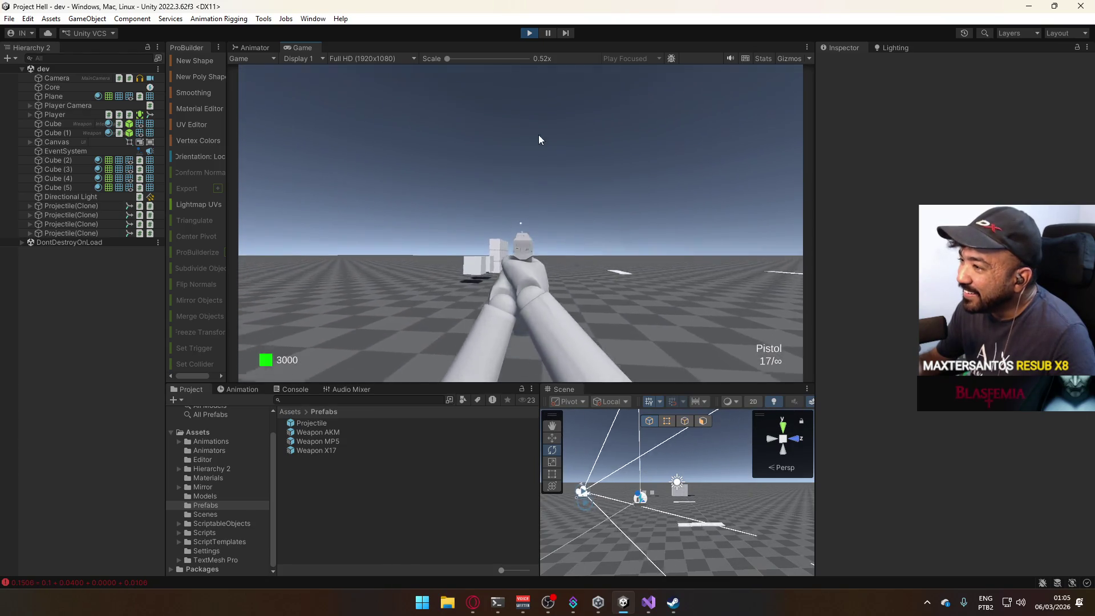
Turn the view and fire several more shots at the targets.
{"action": "left_click", "coordinate": [529, 85]}
{"action": "left_click_drag", "start_coordinate": [533, 84], "coordinate": [571, 82]}
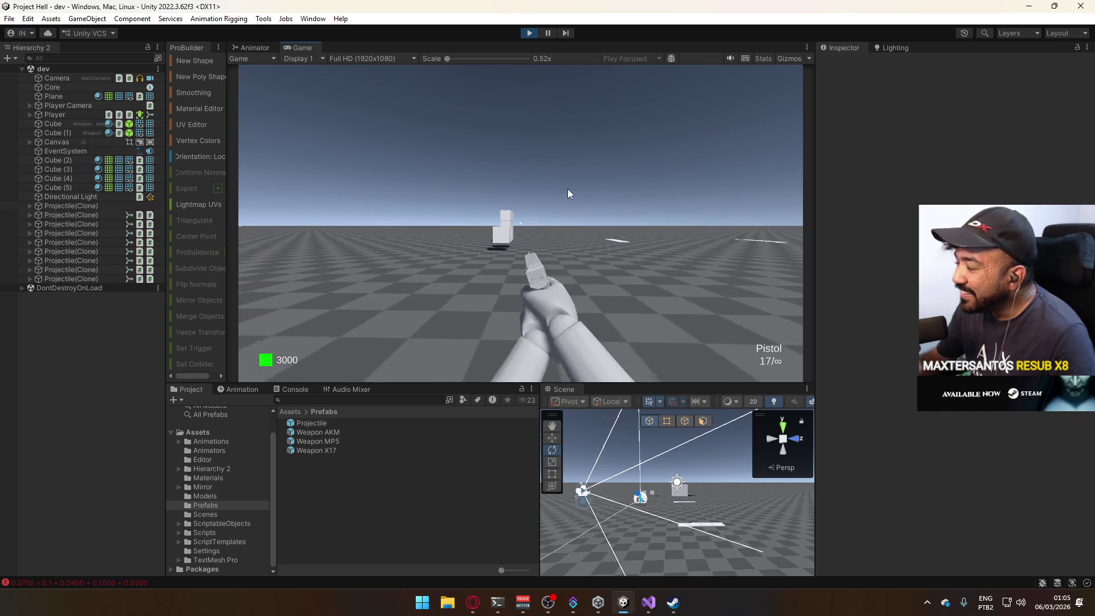
{"action": "left_click", "coordinate": [569, 190]}
{"action": "left_click", "coordinate": [569, 189]}
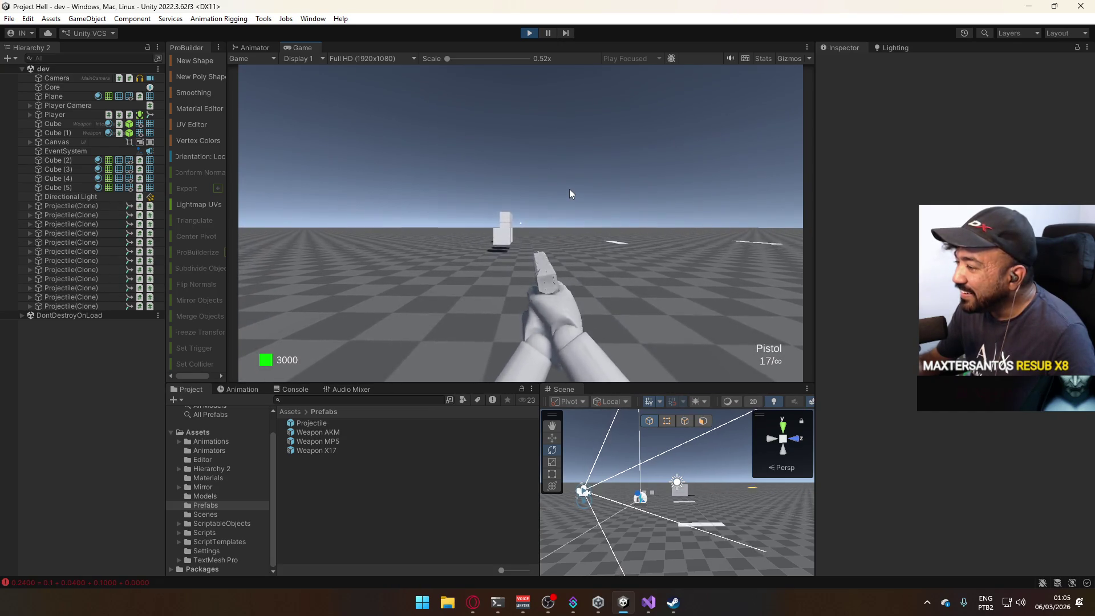
{"action": "left_click", "coordinate": [569, 189]}
{"action": "left_click", "coordinate": [570, 189]}
{"action": "left_click", "coordinate": [570, 190]}
{"action": "left_click", "coordinate": [569, 189]}
{"action": "left_click", "coordinate": [569, 190]}
{"action": "left_click", "coordinate": [570, 190]}
{"action": "key", "text": "super"}
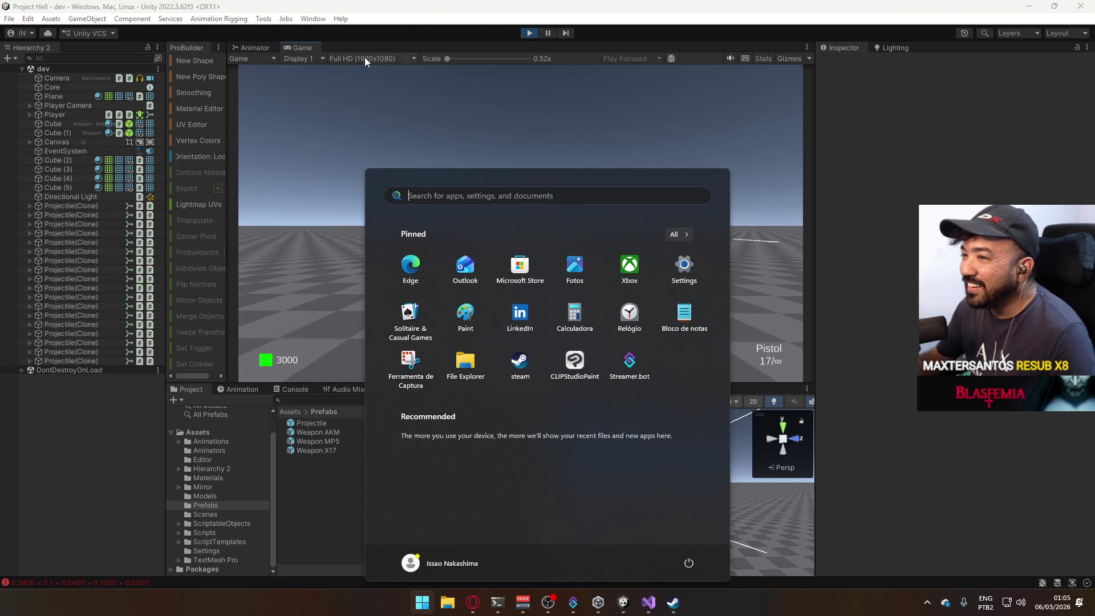
{"action": "right_click", "coordinate": [305, 46]}
{"action": "left_click", "coordinate": [340, 81]}
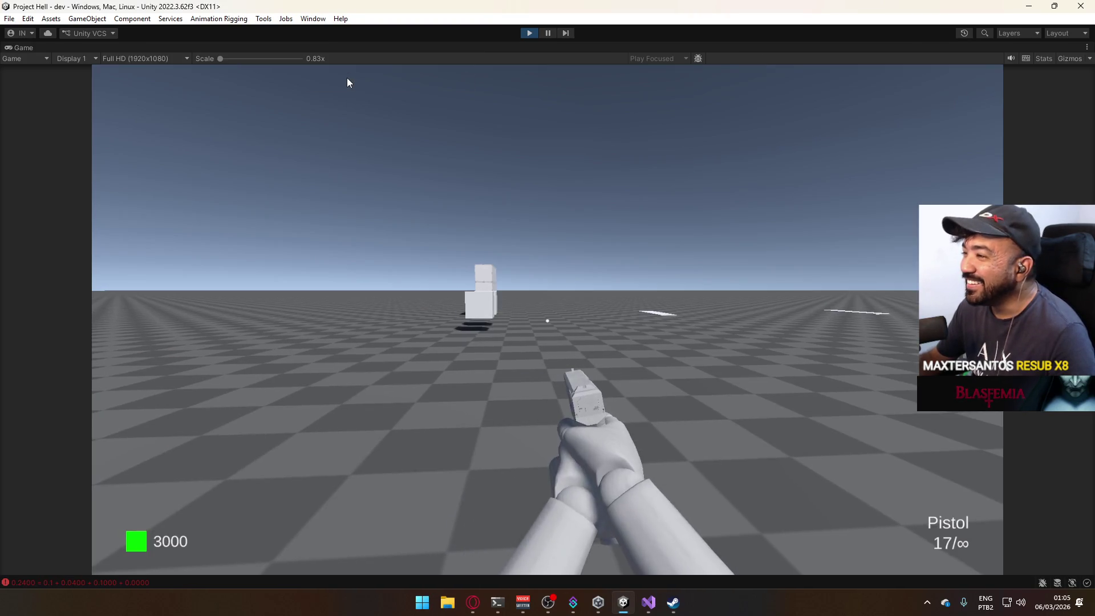
{"action": "key", "text": "super"}
{"action": "key", "text": "super"}
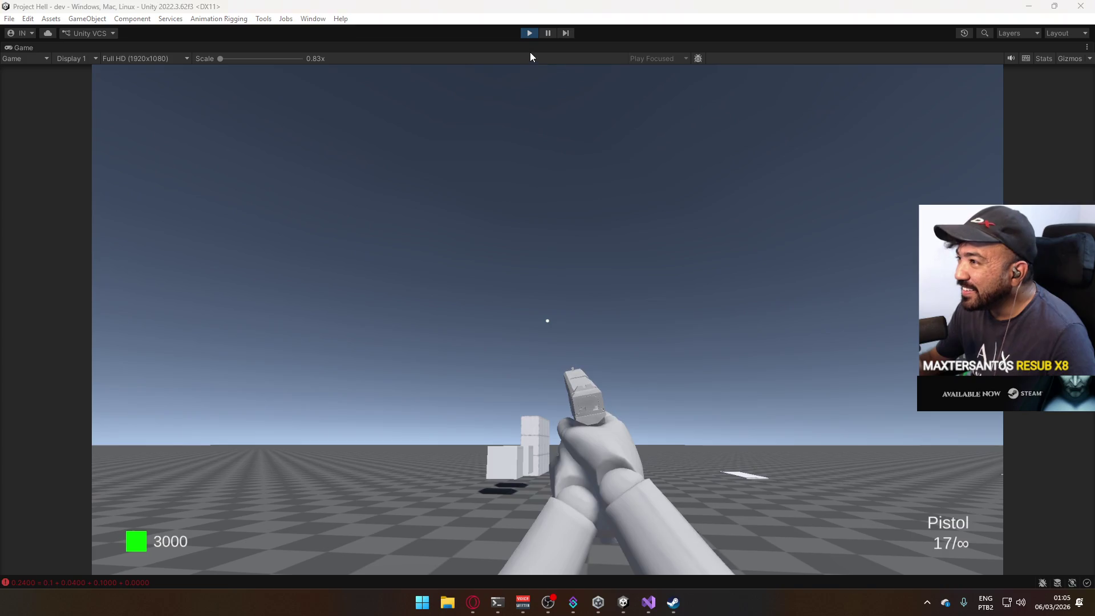
{"action": "right_click", "coordinate": [529, 53]}
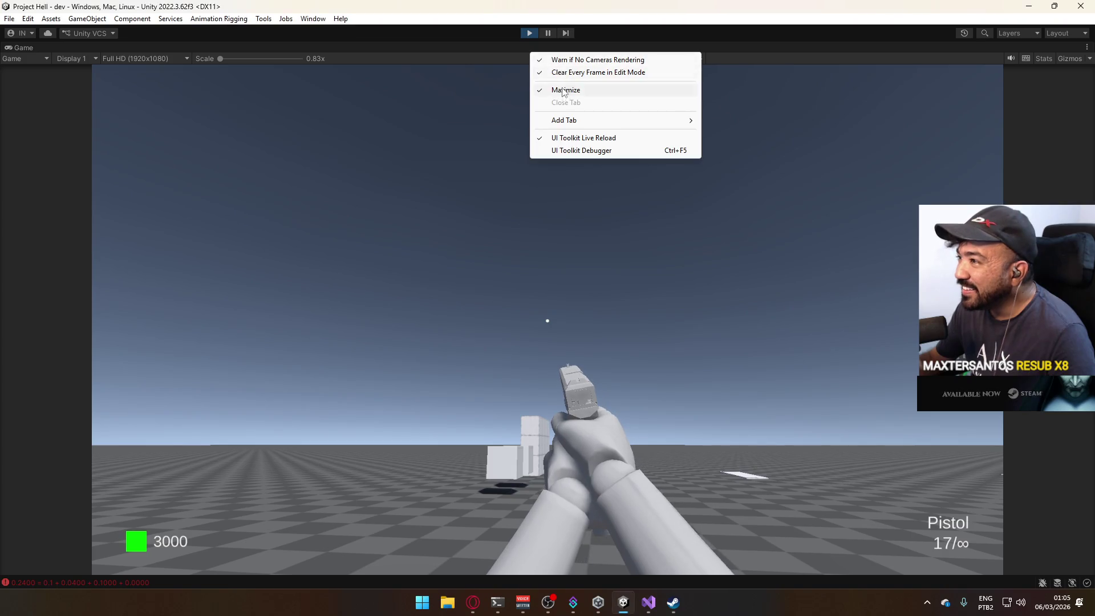
{"action": "left_click", "coordinate": [542, 90]}
{"action": "key", "text": "super"}
{"action": "key", "text": "super"}
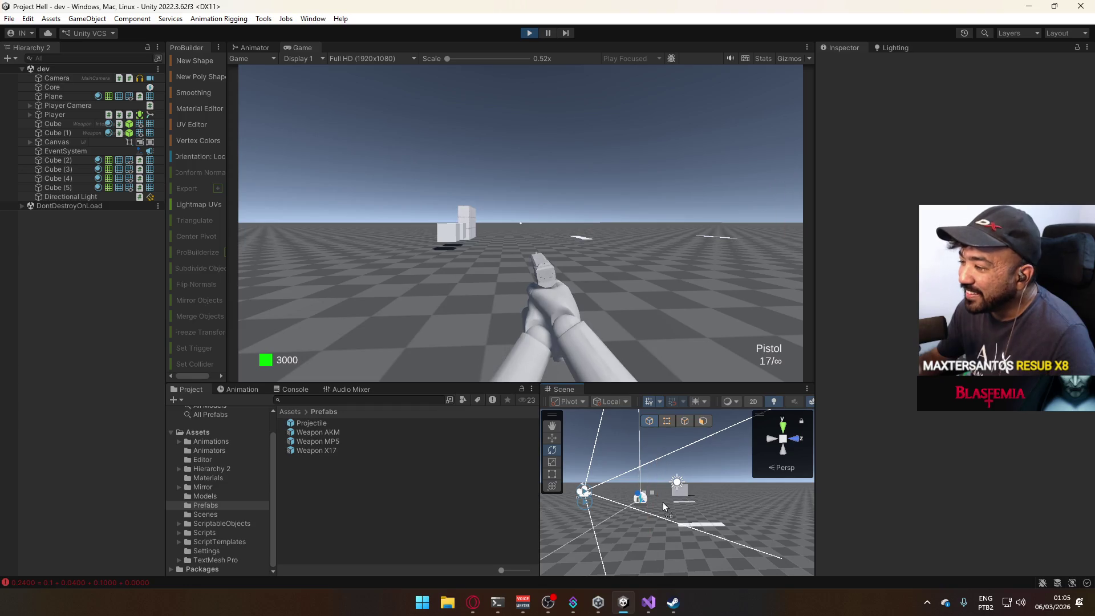
Turn off Auto Destroy on the Projectile prefab and drop an instance into the Scene view.
{"action": "left_click", "coordinate": [659, 474]}
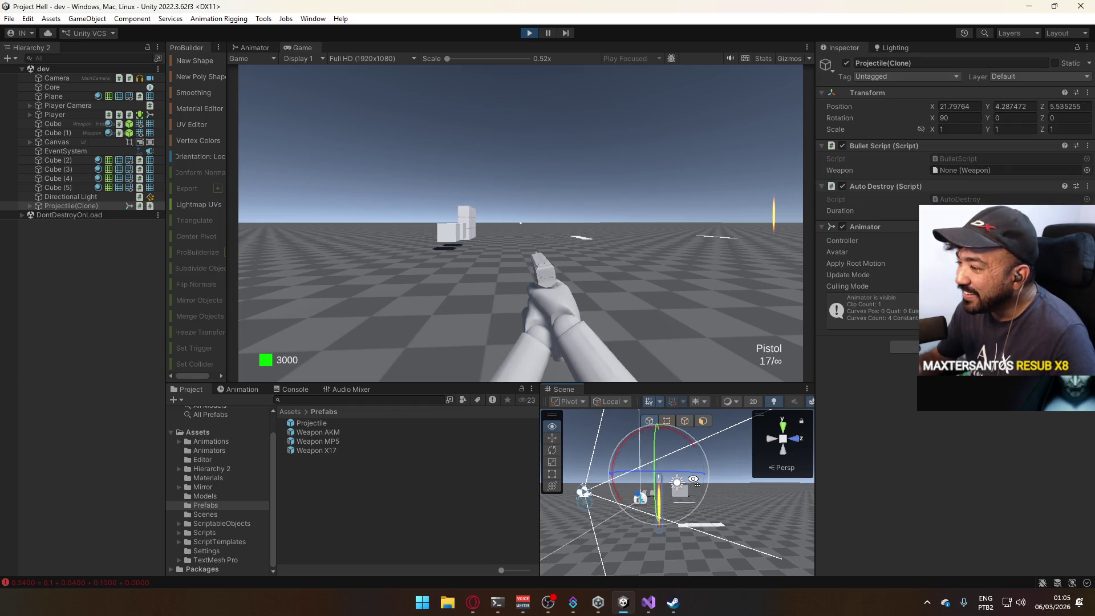
{"action": "key", "text": "f"}
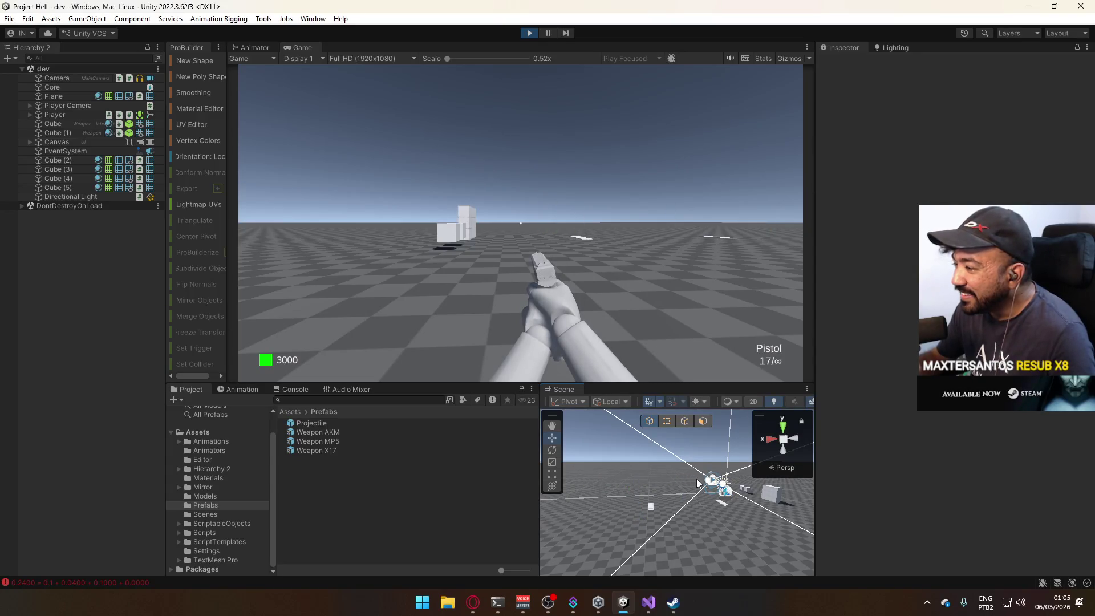
{"action": "left_click", "coordinate": [316, 423]}
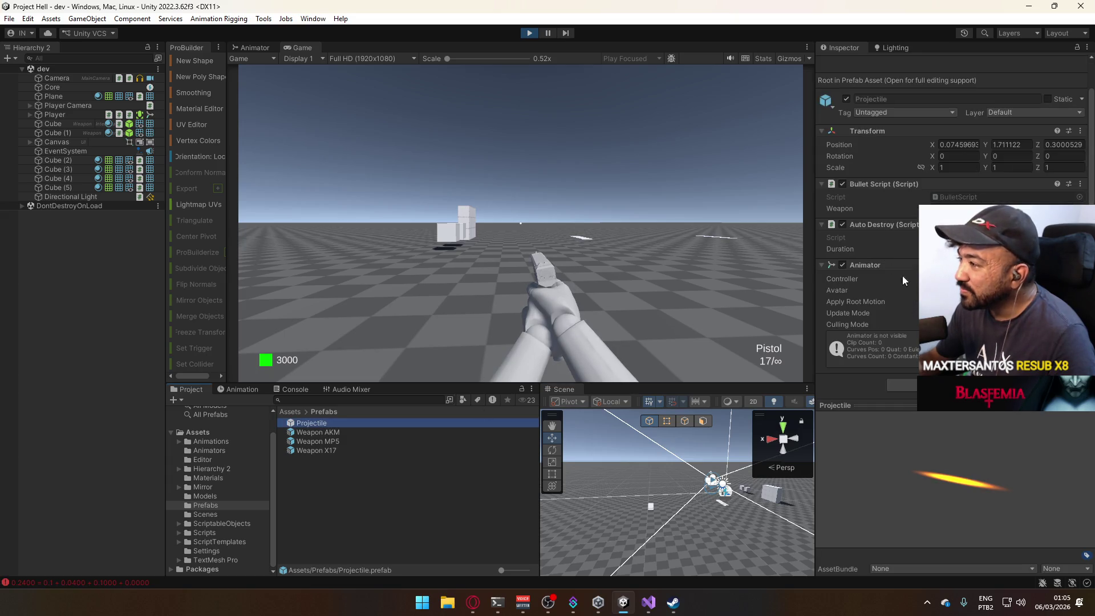
{"action": "left_click", "coordinate": [843, 225]}
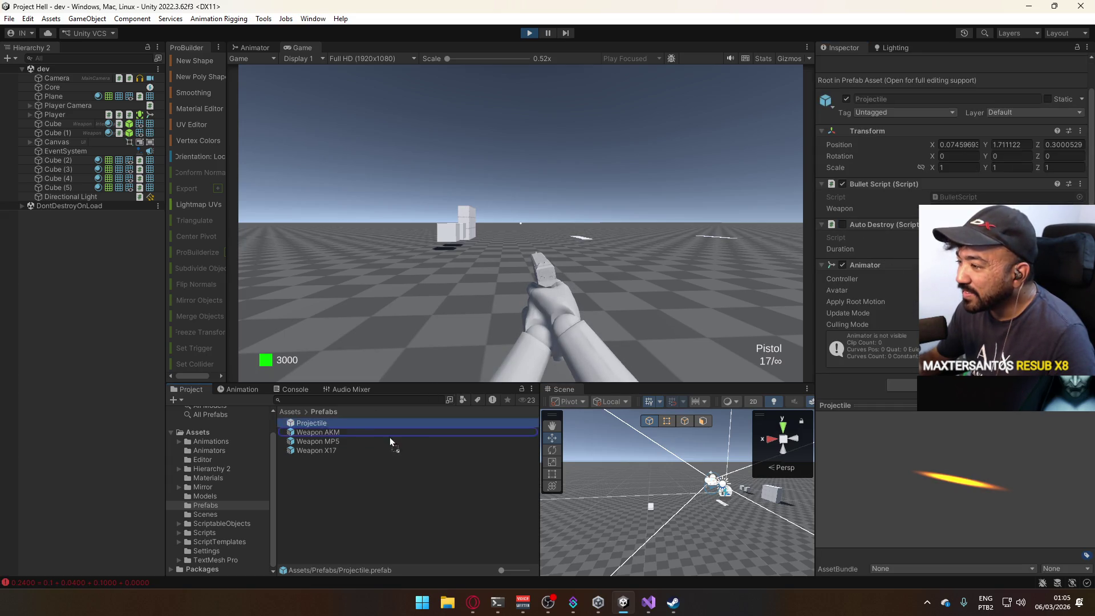
{"action": "mouse_move", "coordinate": [390, 439]}
{"action": "left_mouse_down"}
{"action": "mouse_move", "coordinate": [721, 499]}
{"action": "mouse_move", "coordinate": [725, 519]}
{"action": "left_mouse_up"}
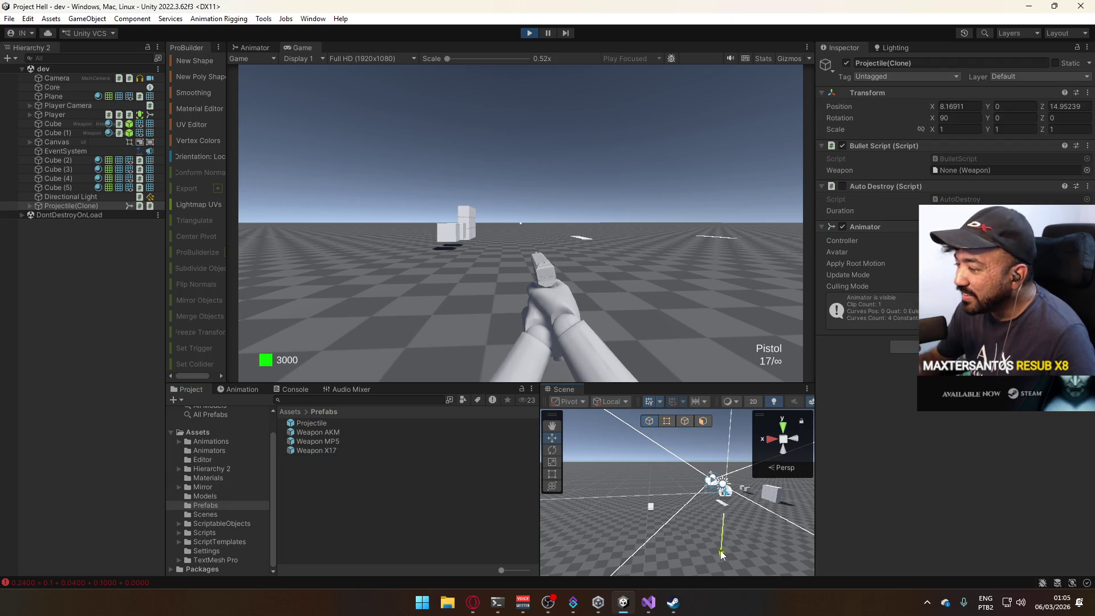
Walk up to the placed projectile in play mode to inspect its glowing tracer, then select the clone.
{"action": "key", "text": "w"}
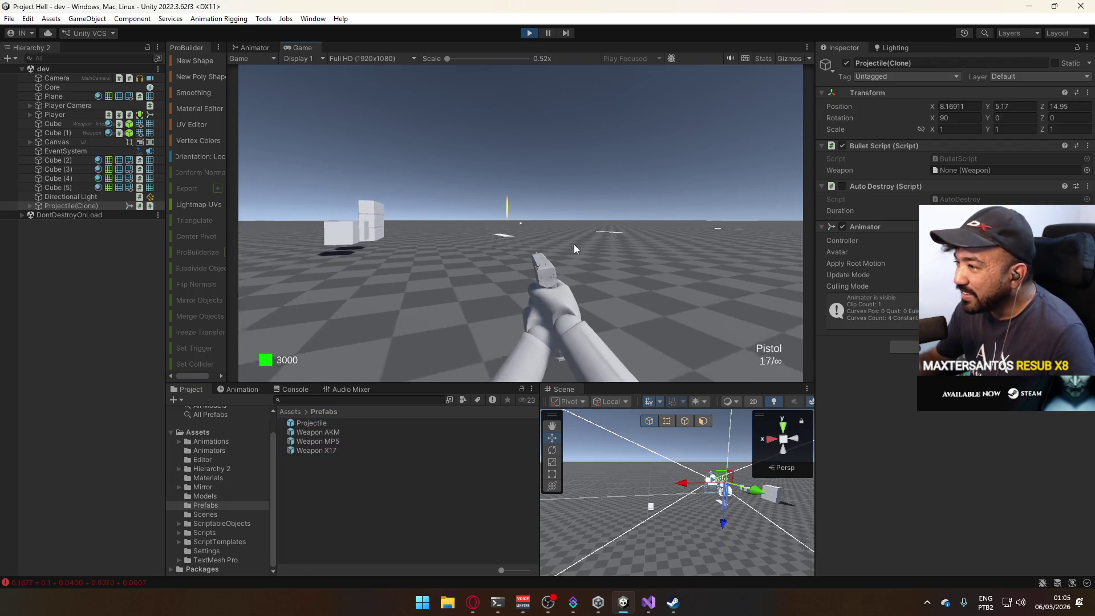
{"action": "key", "text": "w"}
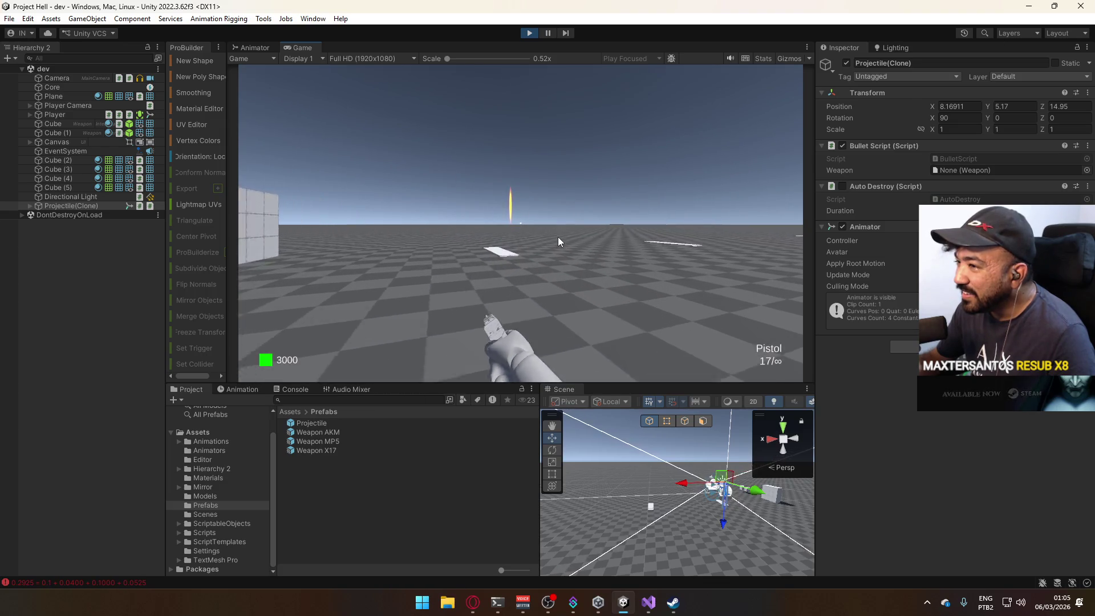
{"action": "key", "text": "w"}
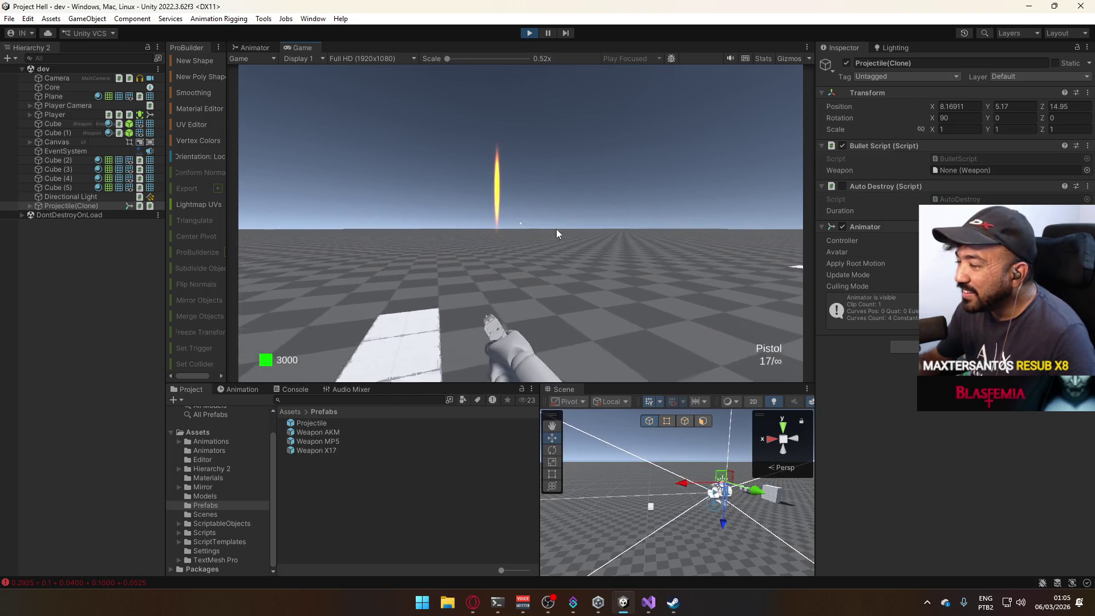
{"action": "key", "text": "s"}
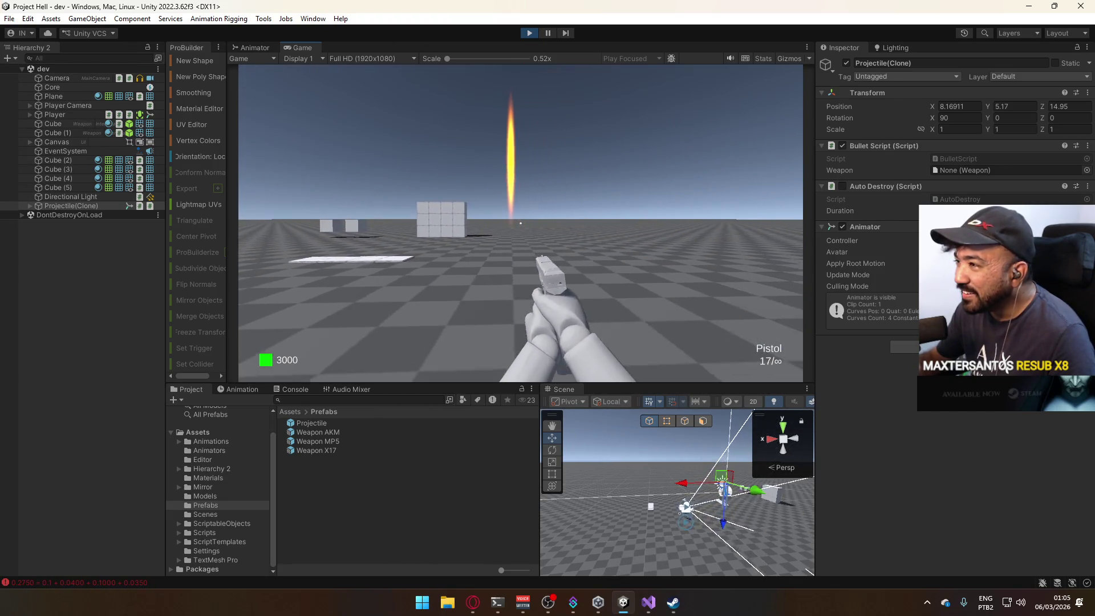
{"action": "key", "text": "super"}
{"action": "key", "text": "super"}
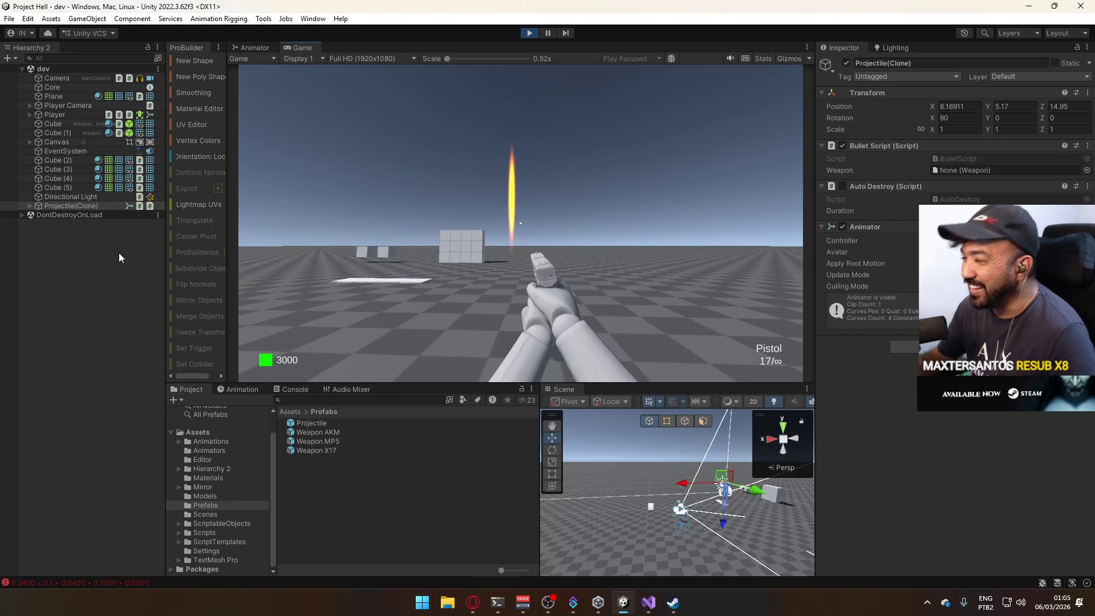
{"action": "key", "text": "super"}
{"action": "key", "text": "super"}
{"action": "key", "text": "super"}
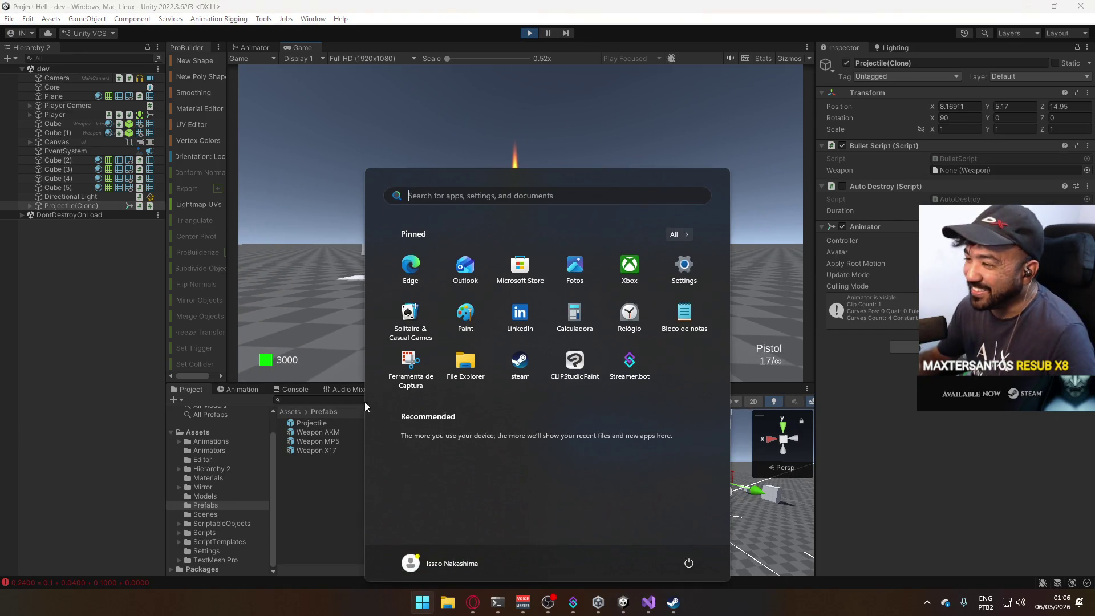
{"action": "left_click", "coordinate": [33, 200]}
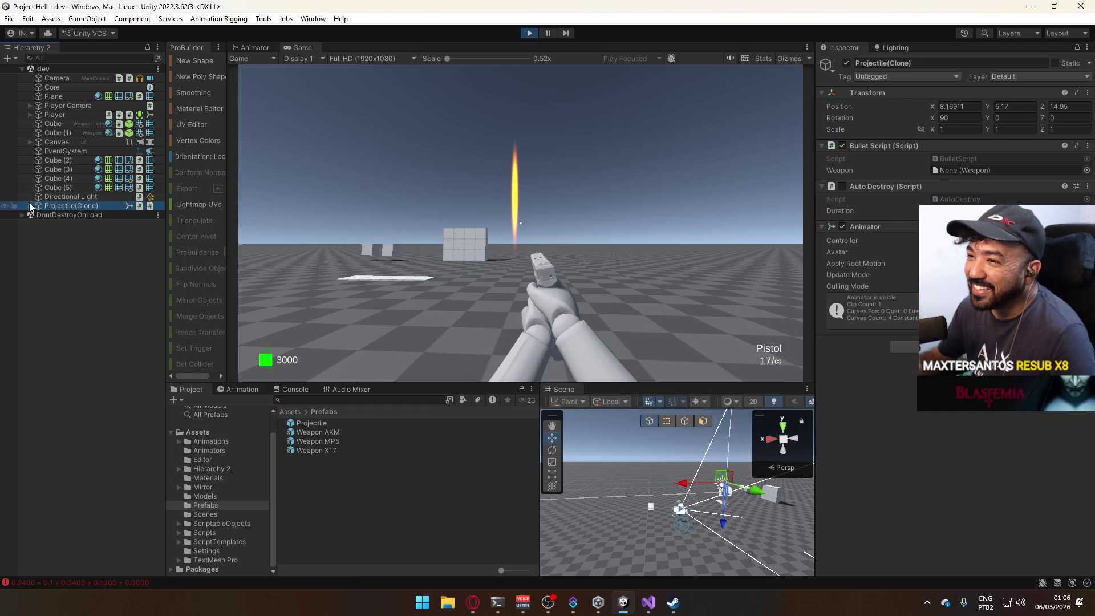
On the clone's Particle child, set the Line Renderer shadow bias to 0.
{"action": "left_click", "coordinate": [30, 206]}
{"action": "left_click", "coordinate": [122, 215]}
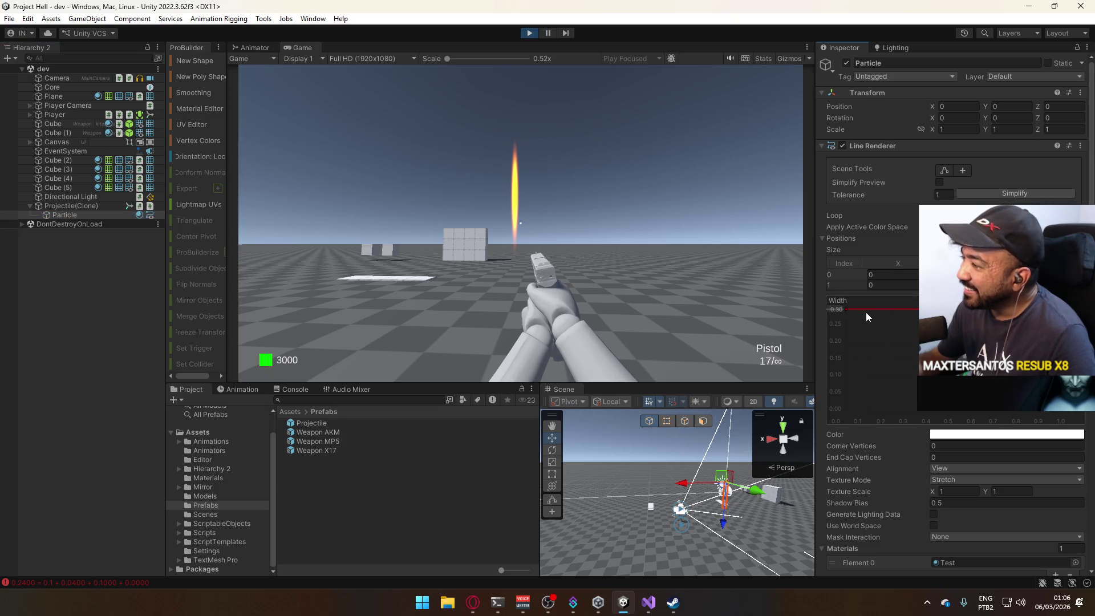
{"action": "left_click_drag", "start_coordinate": [850, 310], "coordinate": [847, 373]}
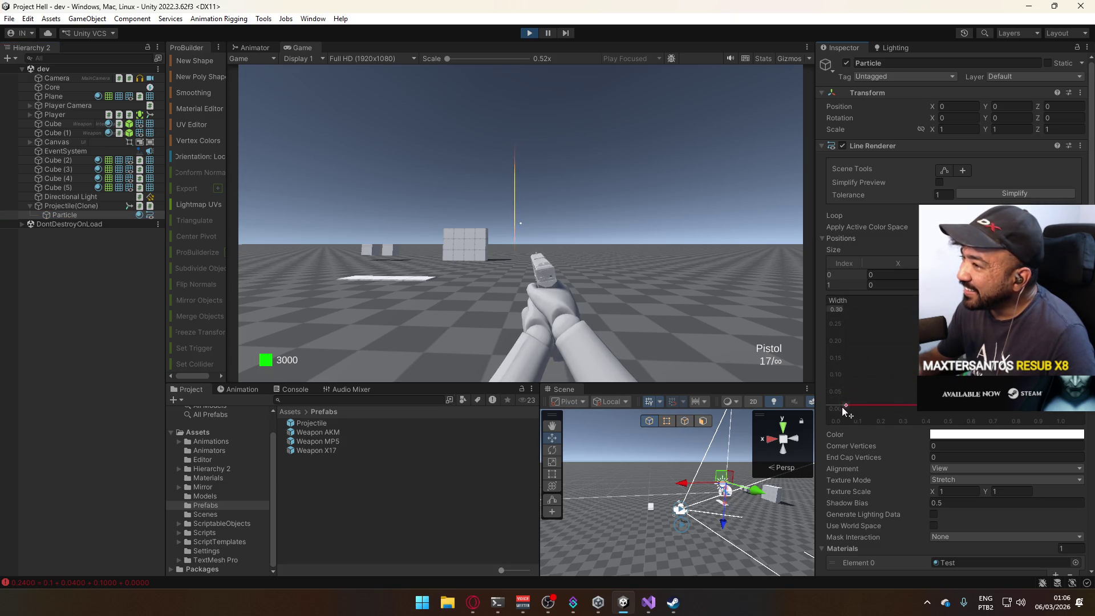
{"action": "key", "text": "ctrl+z"}
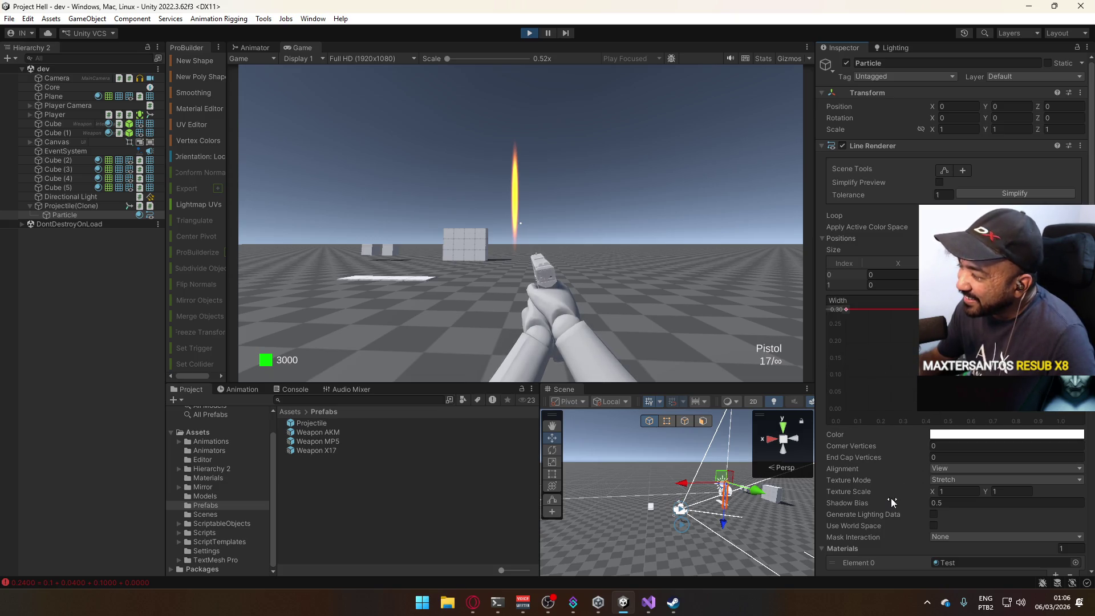
{"action": "left_click_drag", "start_coordinate": [889, 501], "coordinate": [861, 501]}
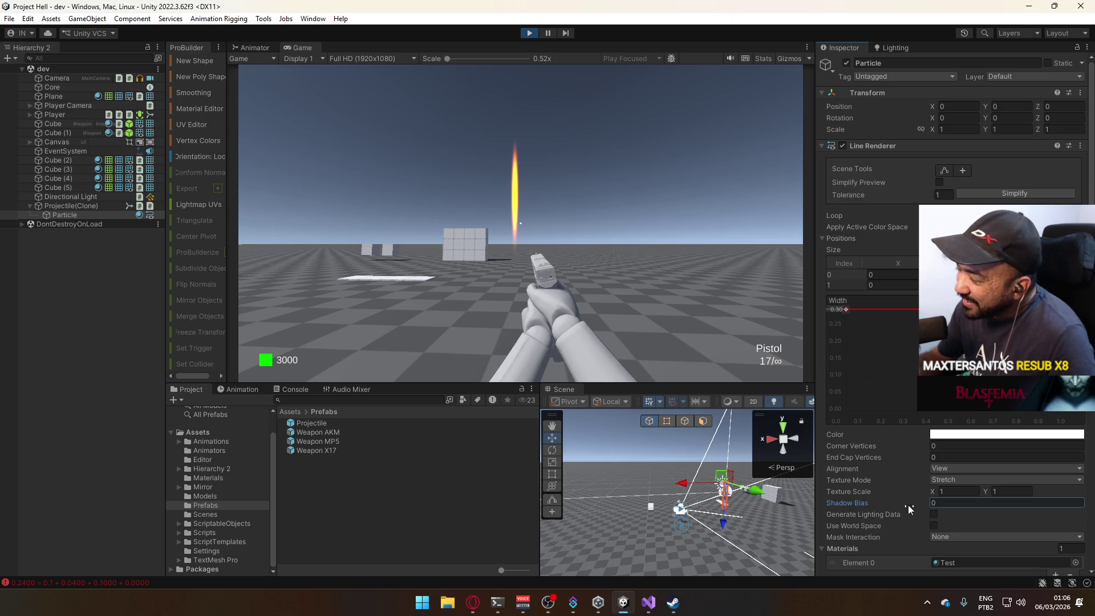
Enter 0.1 as the tracer's width curve value to thin the streak.
{"action": "scroll", "coordinate": [908, 504], "scroll_direction": "down", "scroll_amount": 3}
{"action": "scroll", "coordinate": [908, 504], "scroll_direction": "down", "scroll_amount": 4}
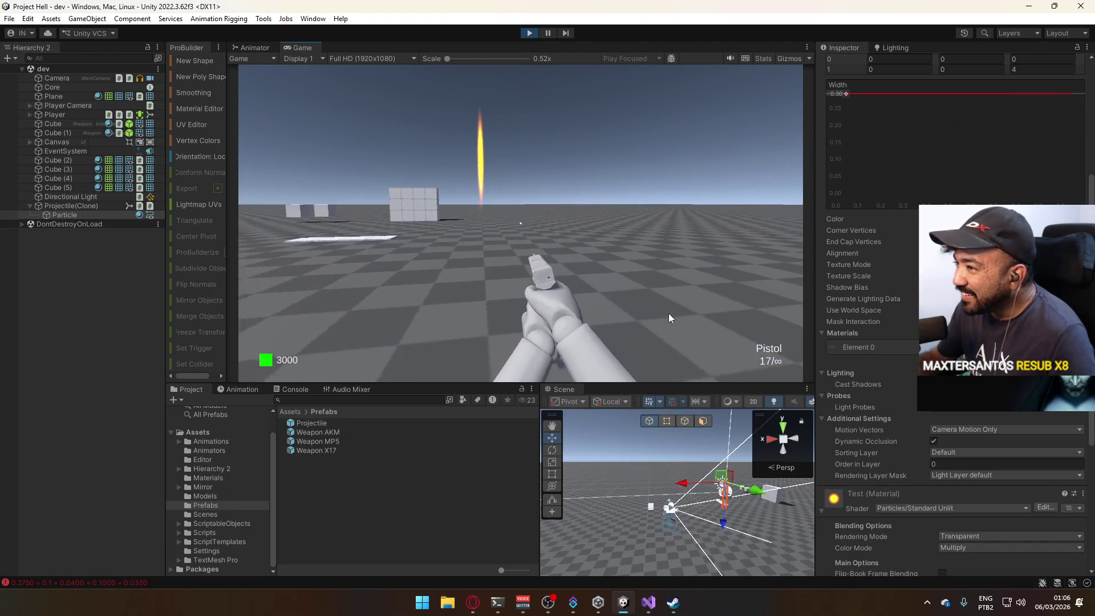
{"action": "scroll", "coordinate": [911, 264], "scroll_direction": "up", "scroll_amount": 3}
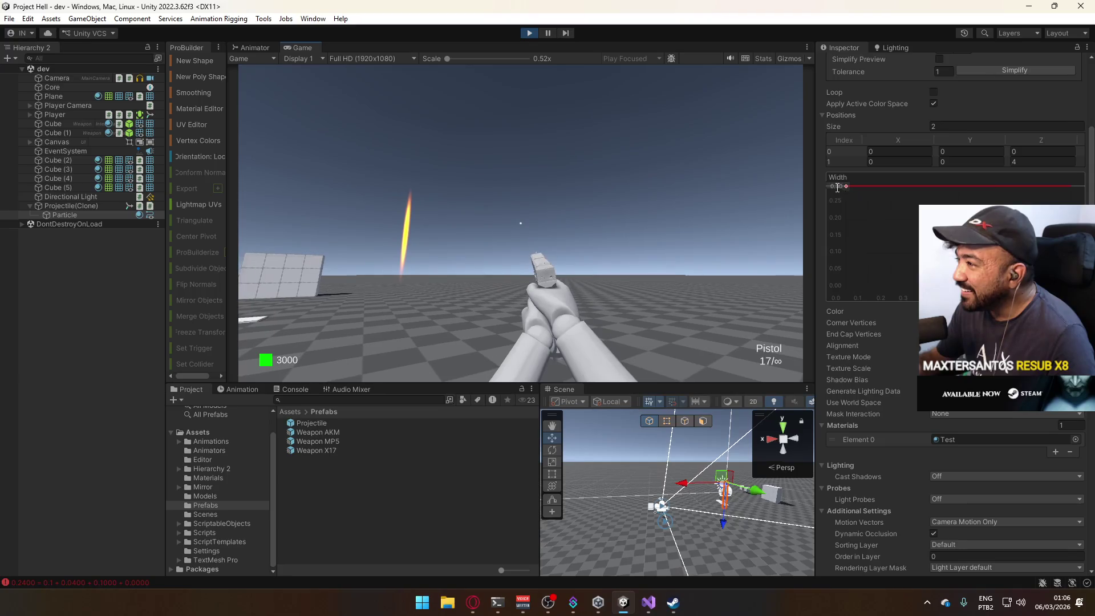
{"action": "type", "text": "0.1"}
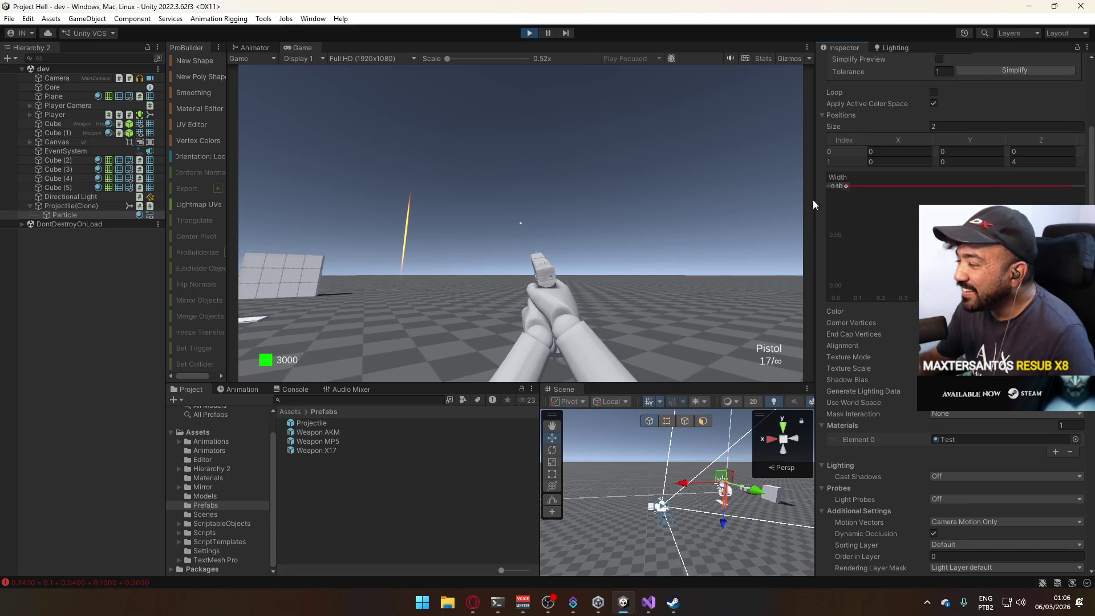
{"action": "left_click", "coordinate": [276, 313]}
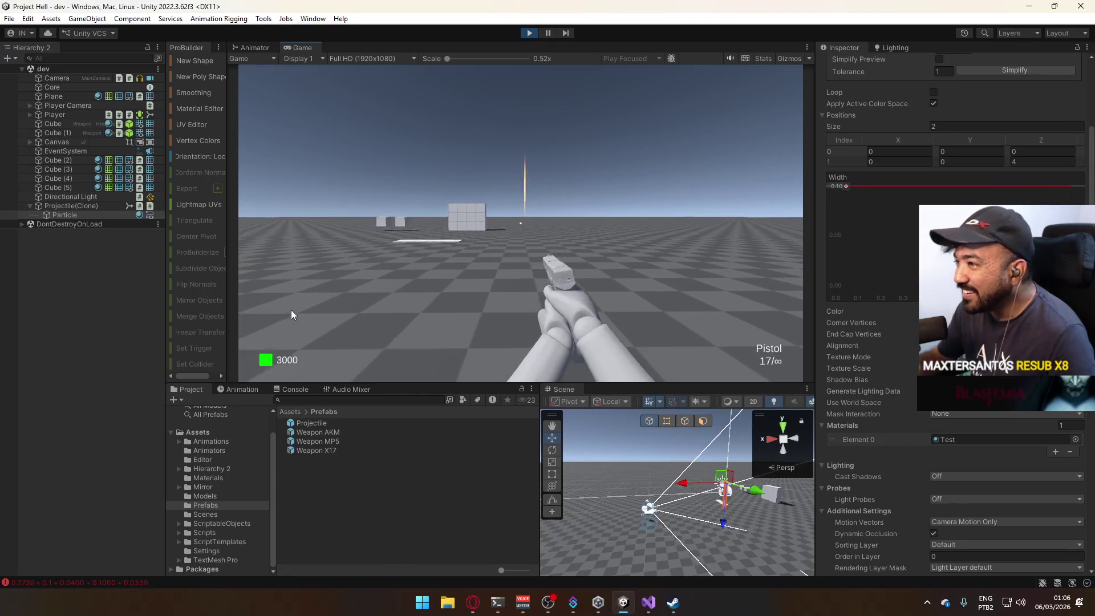
{"action": "key", "text": "super"}
{"action": "scroll", "coordinate": [981, 191], "scroll_direction": "up", "scroll_amount": 5}
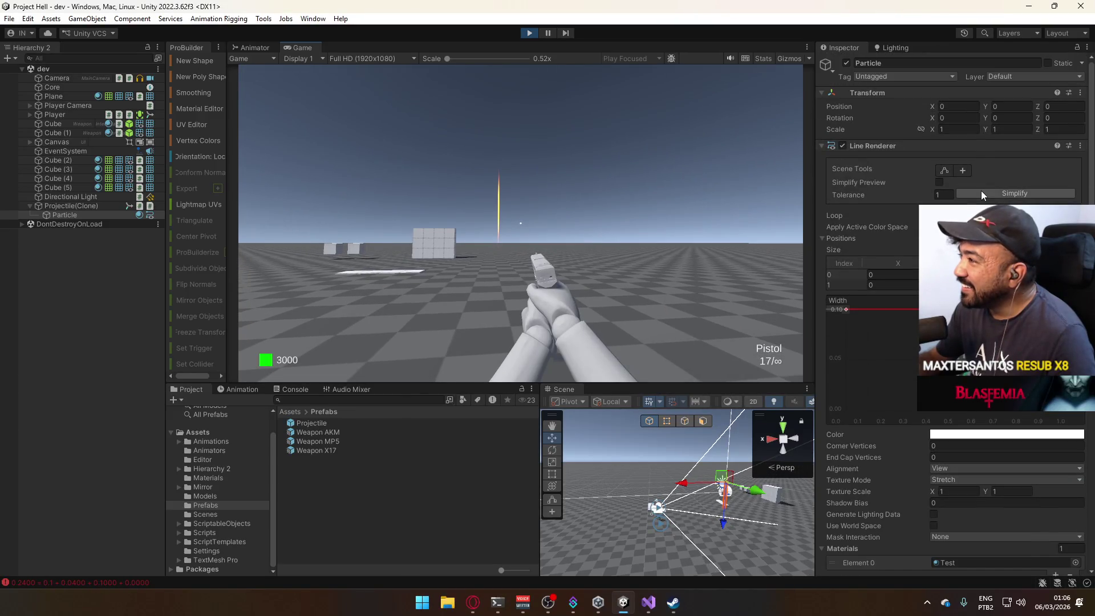
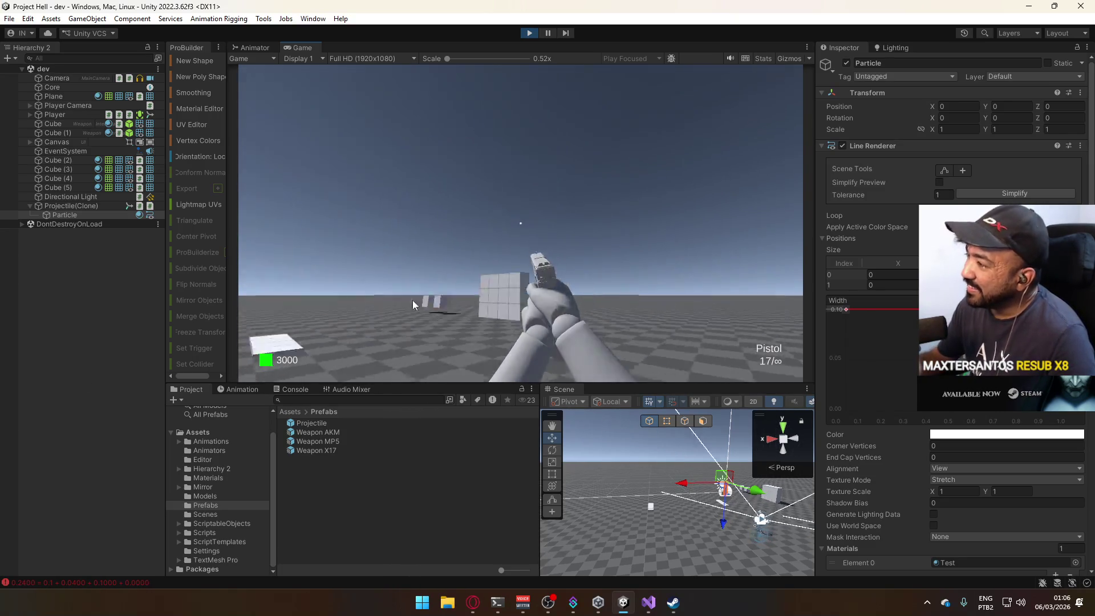
Locate the projectile's Test material from the Line Renderer and select it.
{"action": "key", "text": "super"}
{"action": "left_click", "coordinate": [909, 487]}
{"action": "scroll", "coordinate": [959, 487], "scroll_direction": "down", "scroll_amount": 3}
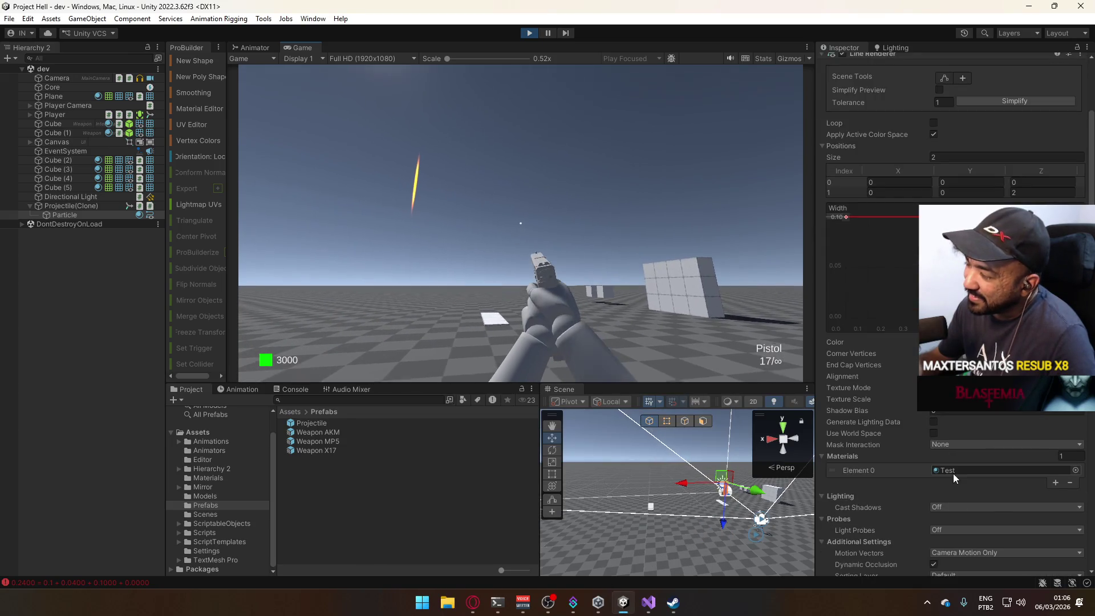
{"action": "left_click", "coordinate": [953, 471]}
{"action": "left_click", "coordinate": [304, 469]}
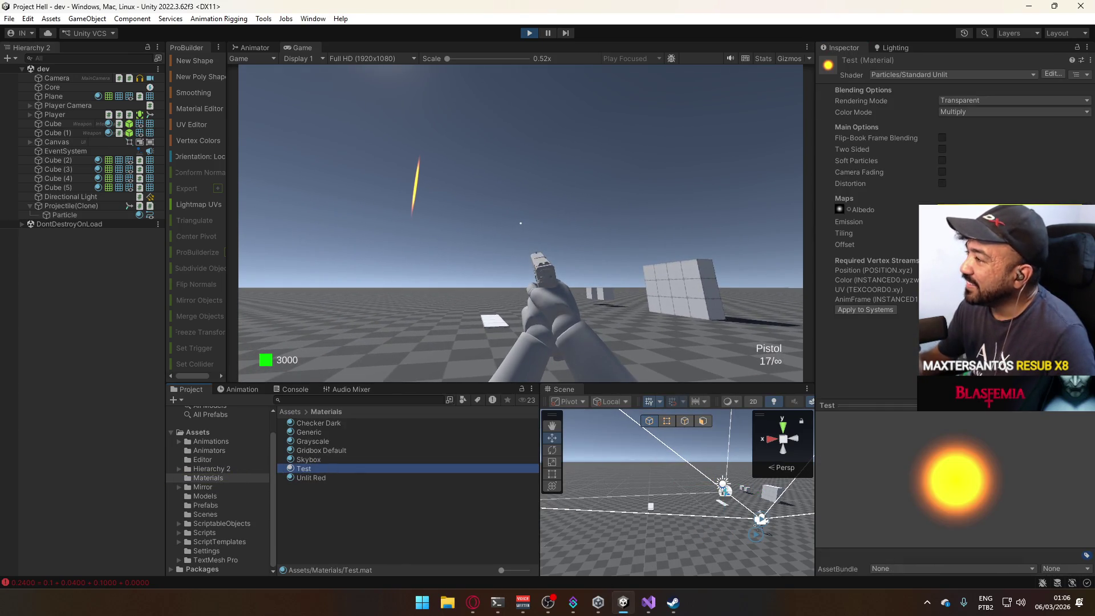
Enable Emission on the Test material and make the emission colour white.
{"action": "left_click", "coordinate": [848, 222]}
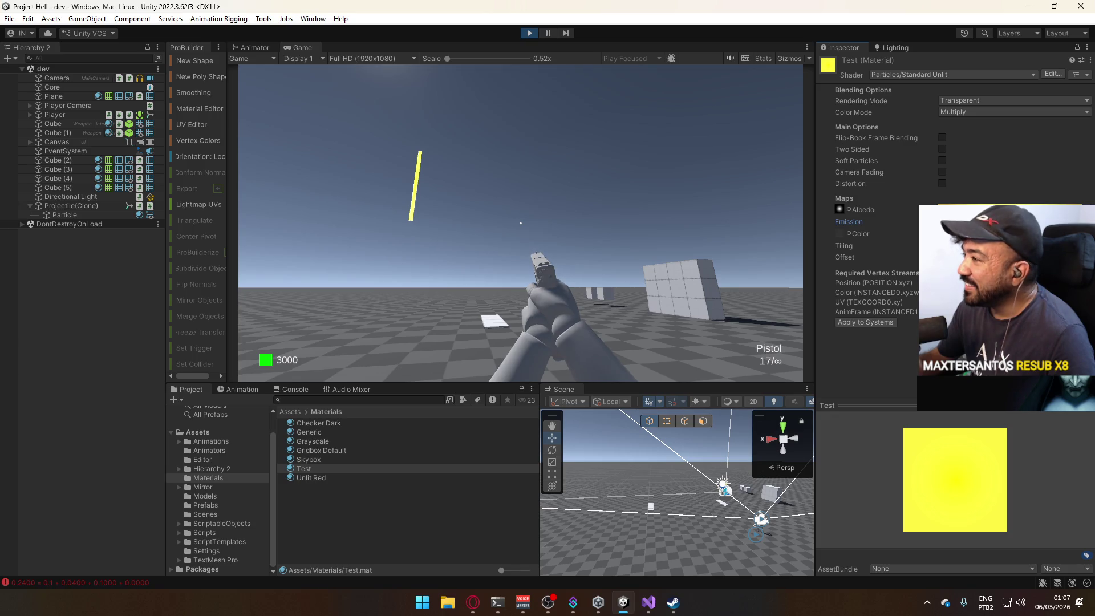
{"action": "left_click", "coordinate": [1003, 233]}
{"action": "left_click_drag", "start_coordinate": [1038, 463], "coordinate": [1019, 463]}
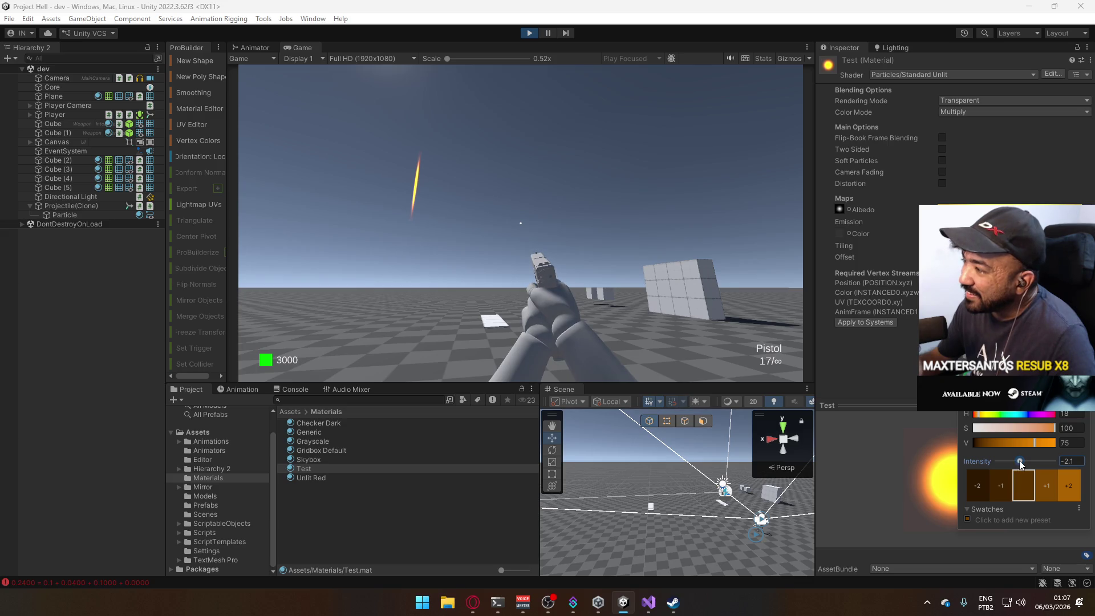
{"action": "left_click_drag", "start_coordinate": [981, 296], "coordinate": [966, 268]}
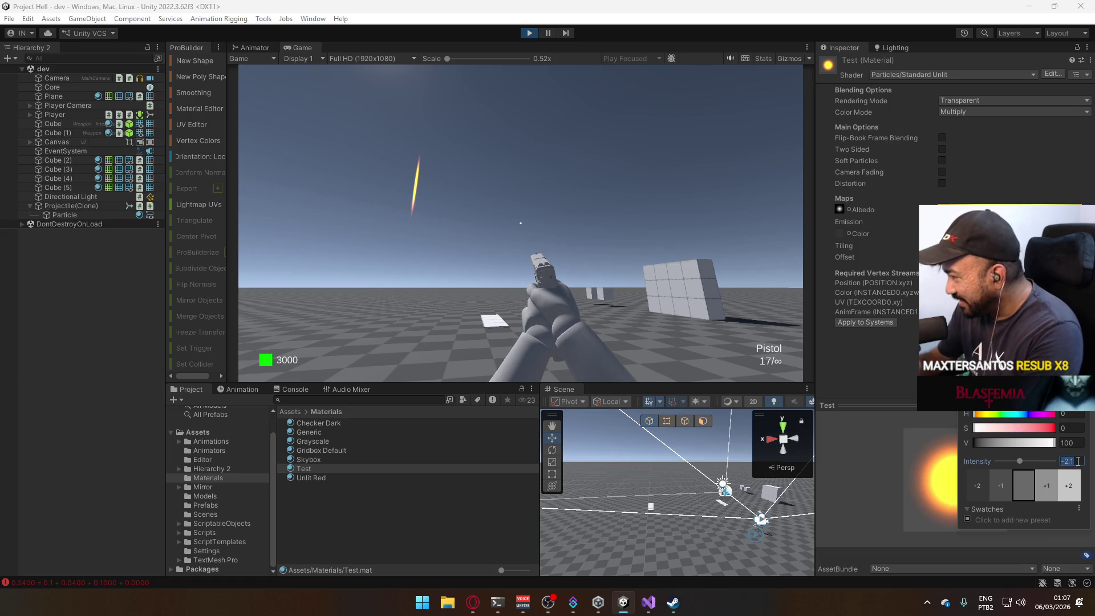
Set the emission intensity to 0 and close the colour picker.
{"action": "type", "text": "0"}
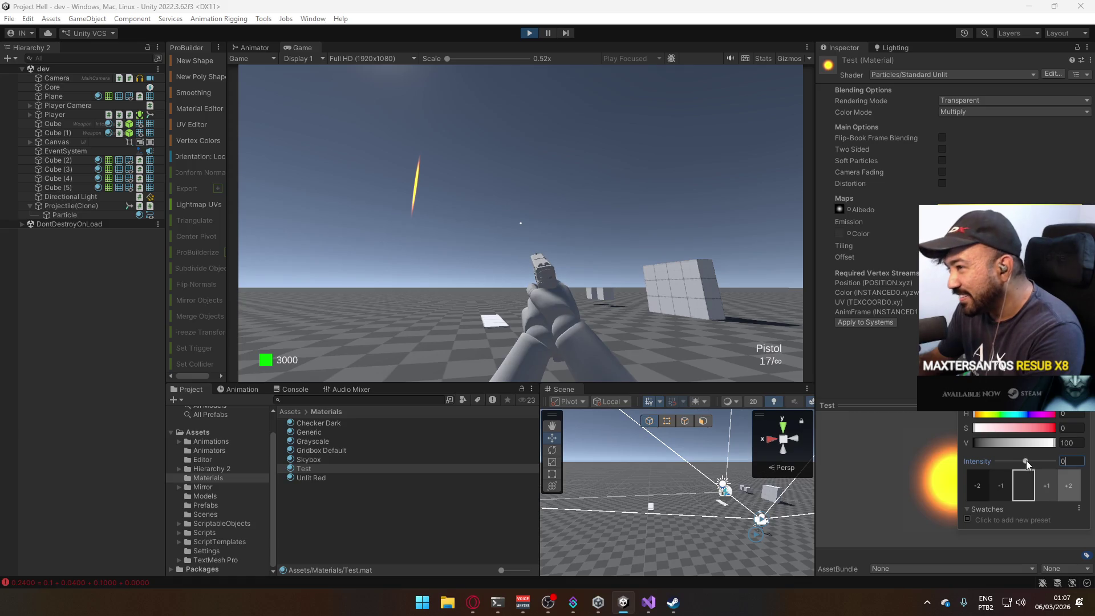
{"action": "left_click_drag", "start_coordinate": [1025, 461], "coordinate": [1032, 460]}
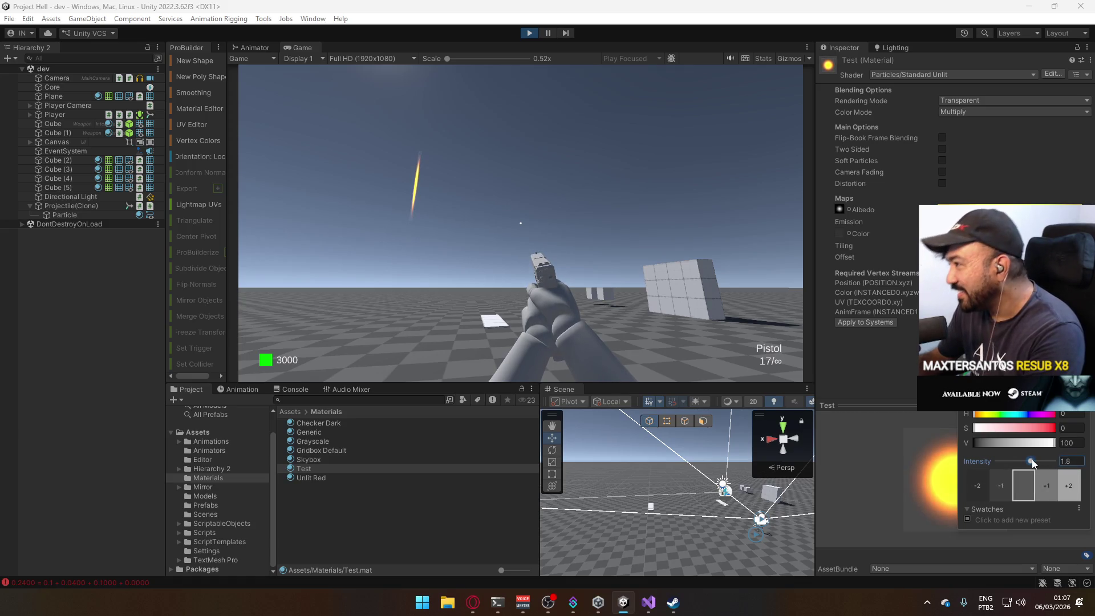
{"action": "left_click", "coordinate": [1077, 459]}
{"action": "type", "text": "0"}
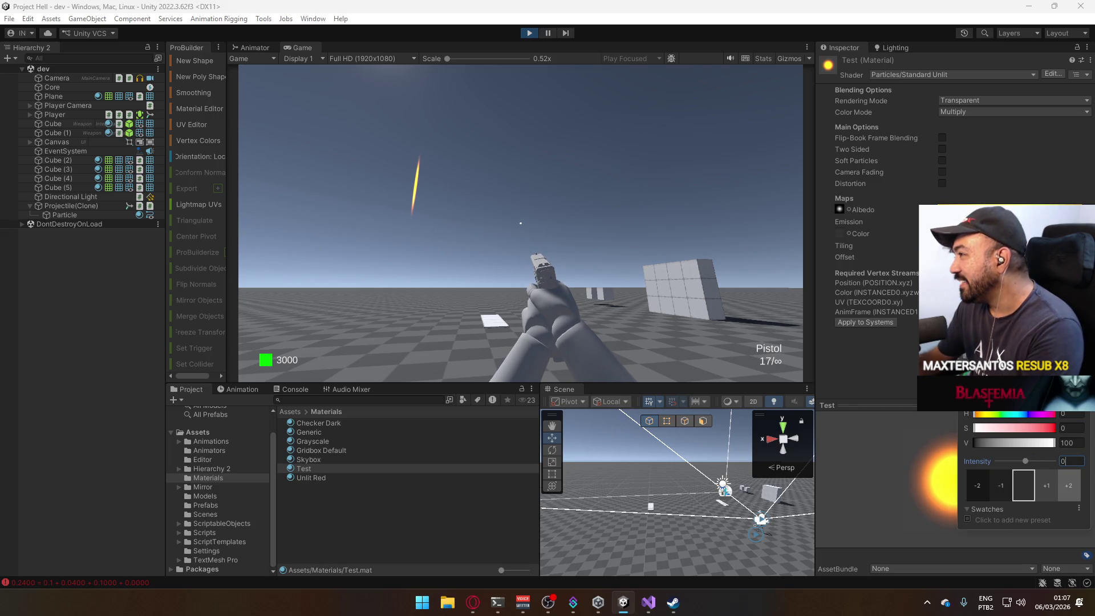
{"action": "type", "text": "3"}
{"action": "key", "text": "Return"}
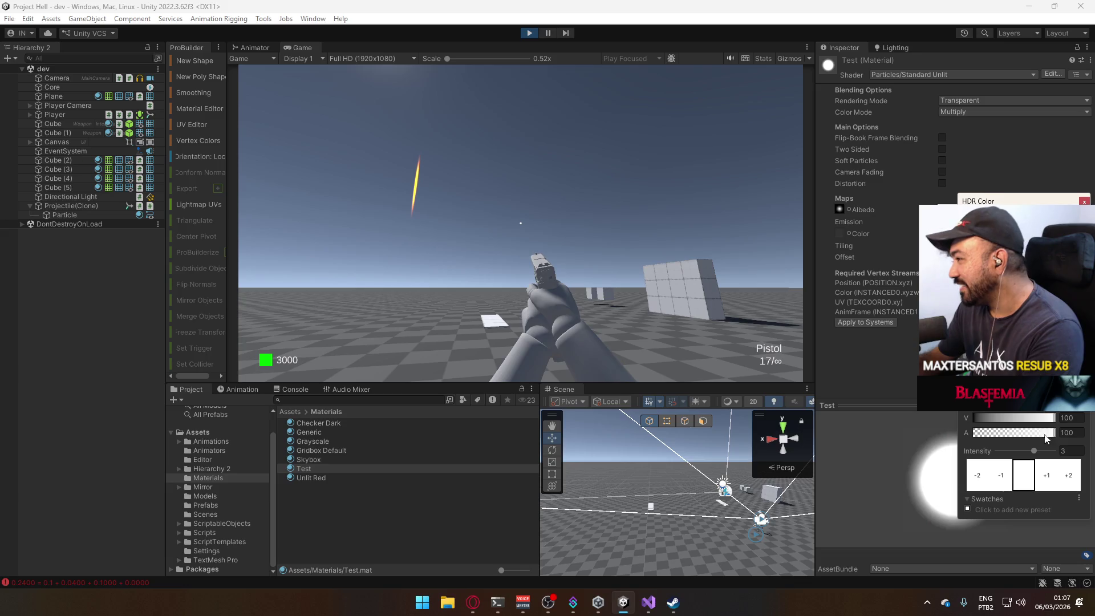
{"action": "type", "text": "0"}
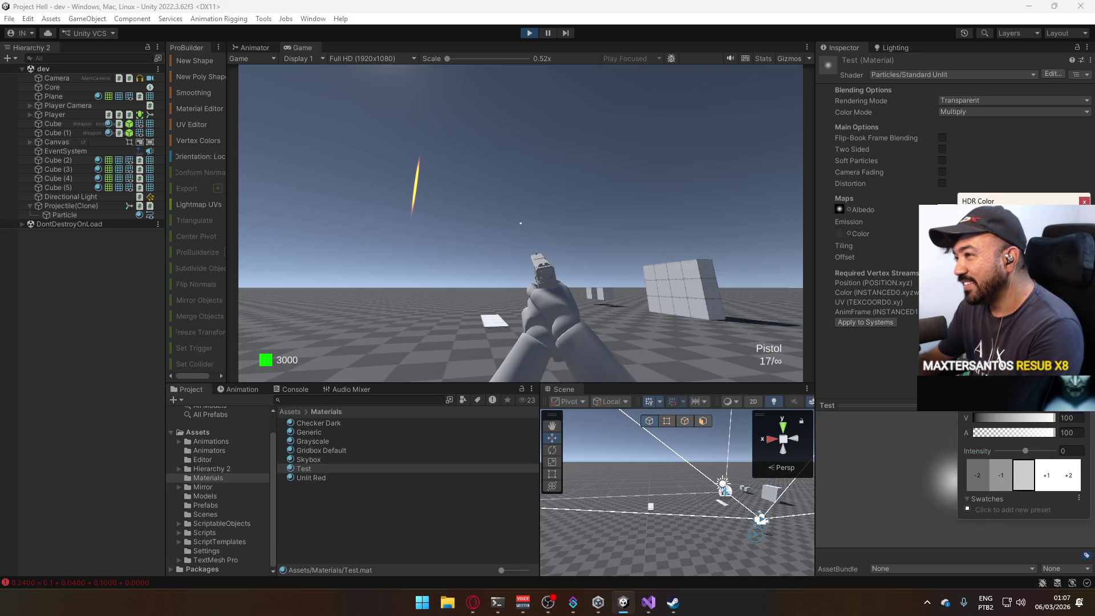
{"action": "left_click", "coordinate": [1084, 201]}
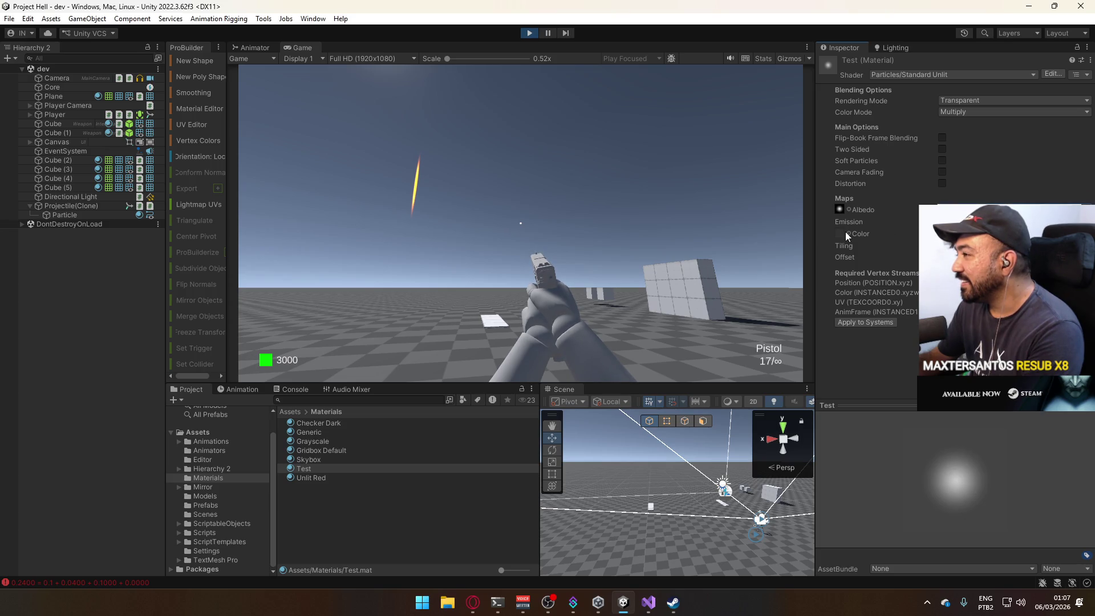
{"action": "left_click", "coordinate": [836, 208]}
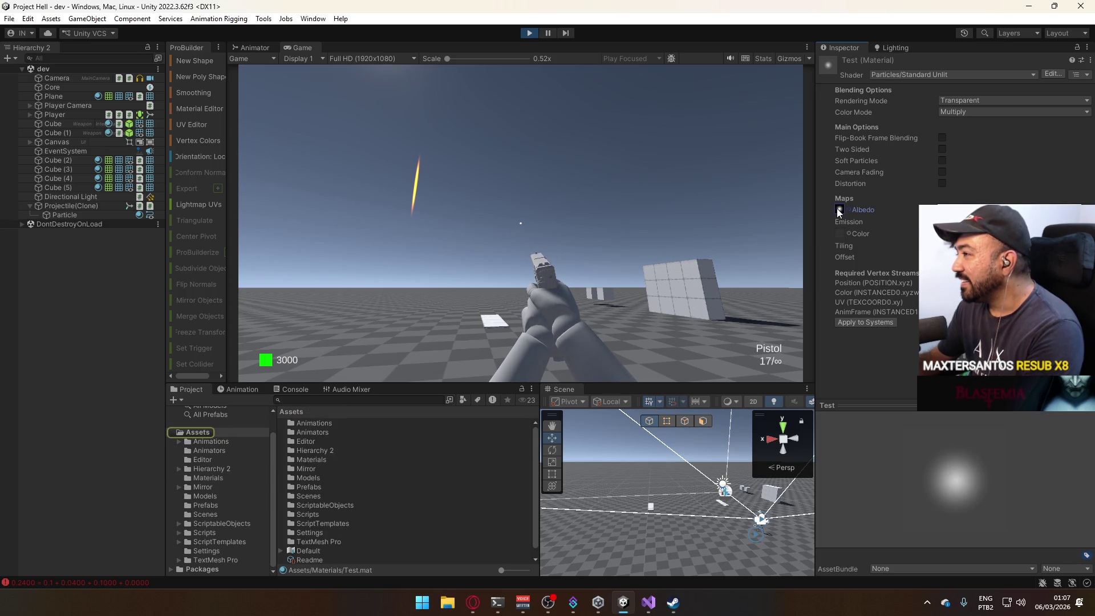
Assign the Default-Particle texture to the Test material's emission, found by searching 'parti'.
{"action": "left_click", "coordinate": [850, 232]}
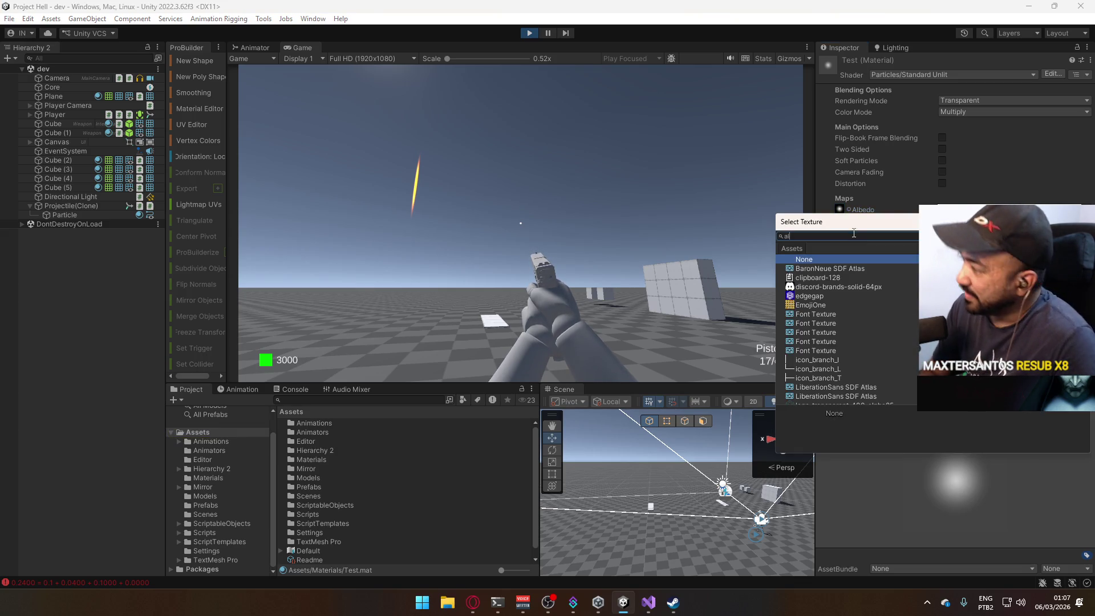
{"action": "type", "text": "logo"}
{"action": "key", "text": "BackSpace"}
{"action": "key", "text": "BackSpace"}
{"action": "key", "text": "BackSpace"}
{"action": "type", "text": "parti"}
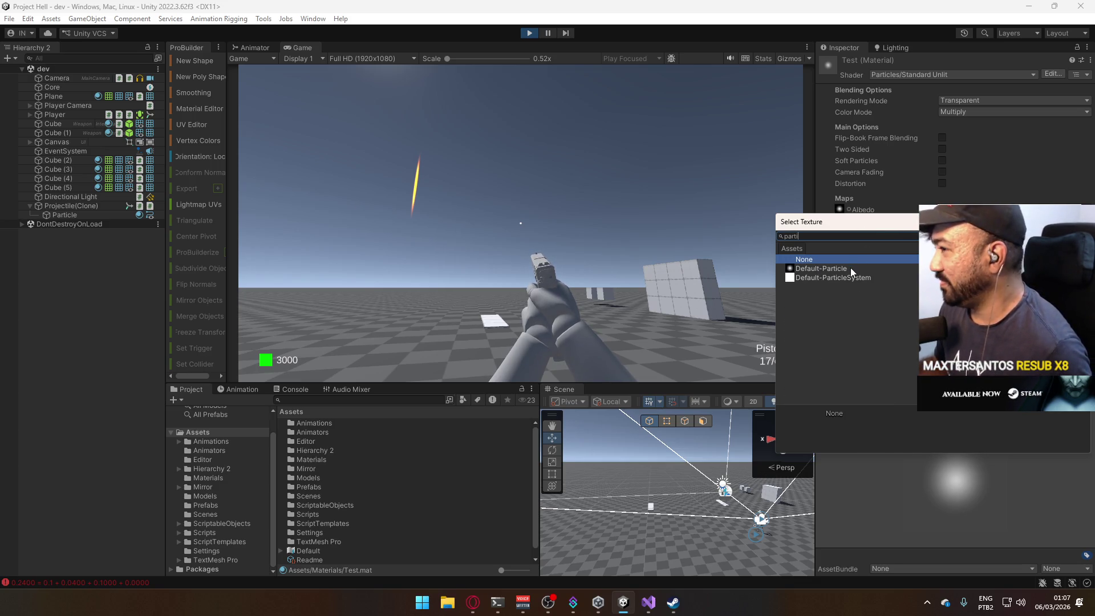
{"action": "double_click", "coordinate": [850, 268]}
Make the emission colour gold with intensity 3.5.
{"action": "left_click", "coordinate": [839, 233]}
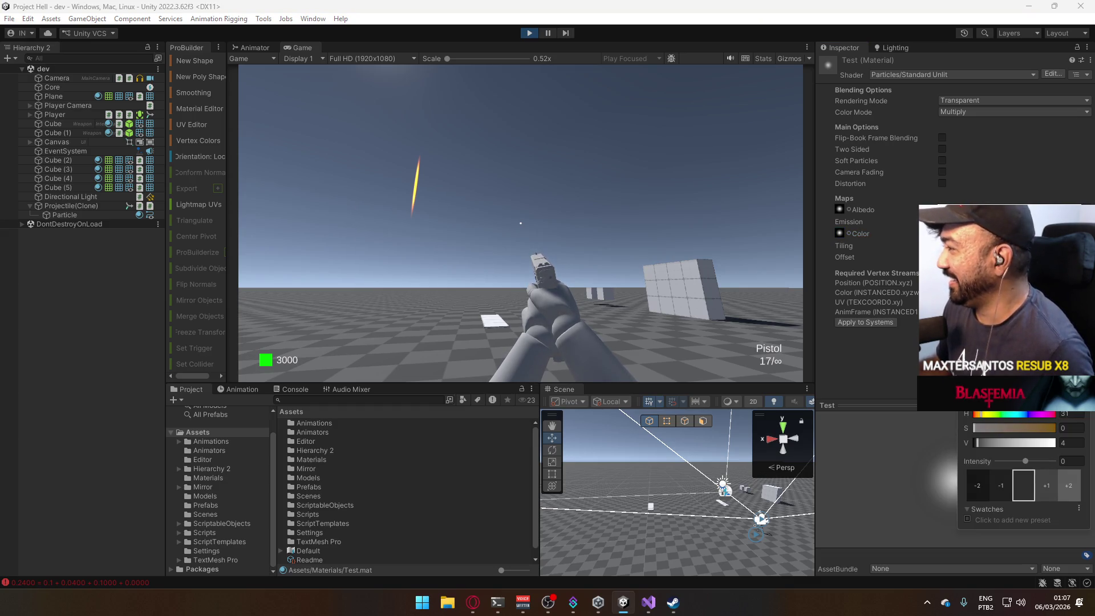
{"action": "left_click", "coordinate": [1077, 280]}
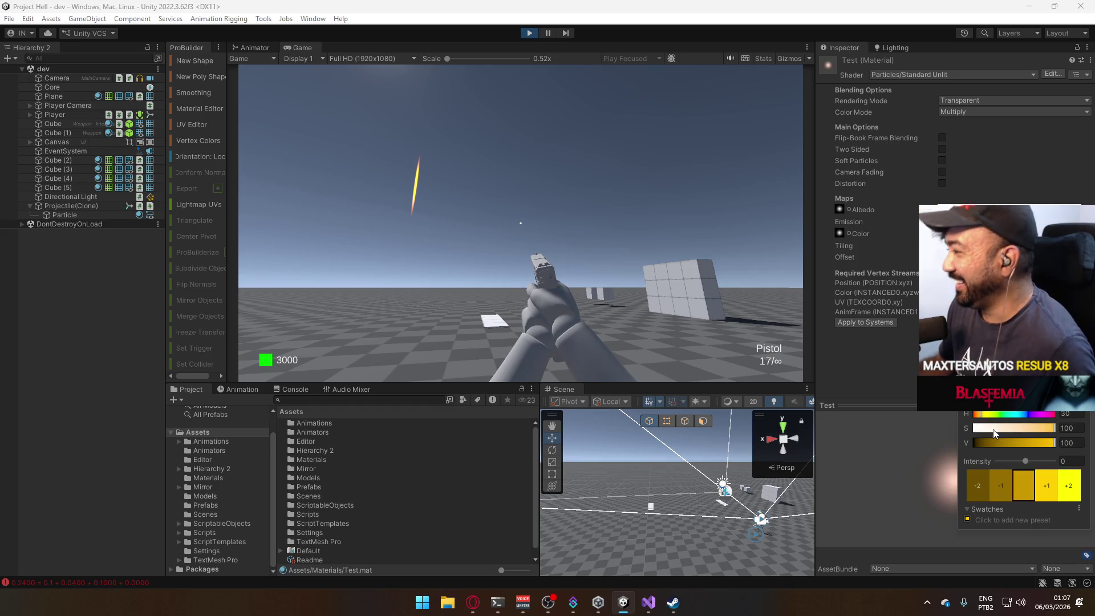
{"action": "left_click_drag", "start_coordinate": [1026, 456], "coordinate": [1036, 457]}
{"action": "left_click", "coordinate": [1063, 462]}
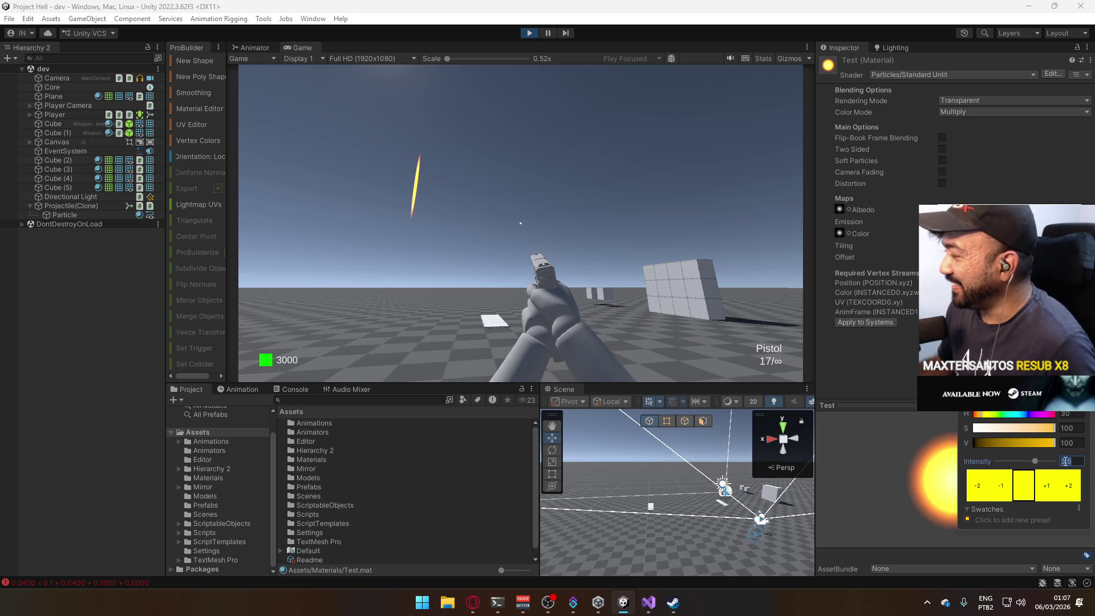
{"action": "key", "text": "Escape"}
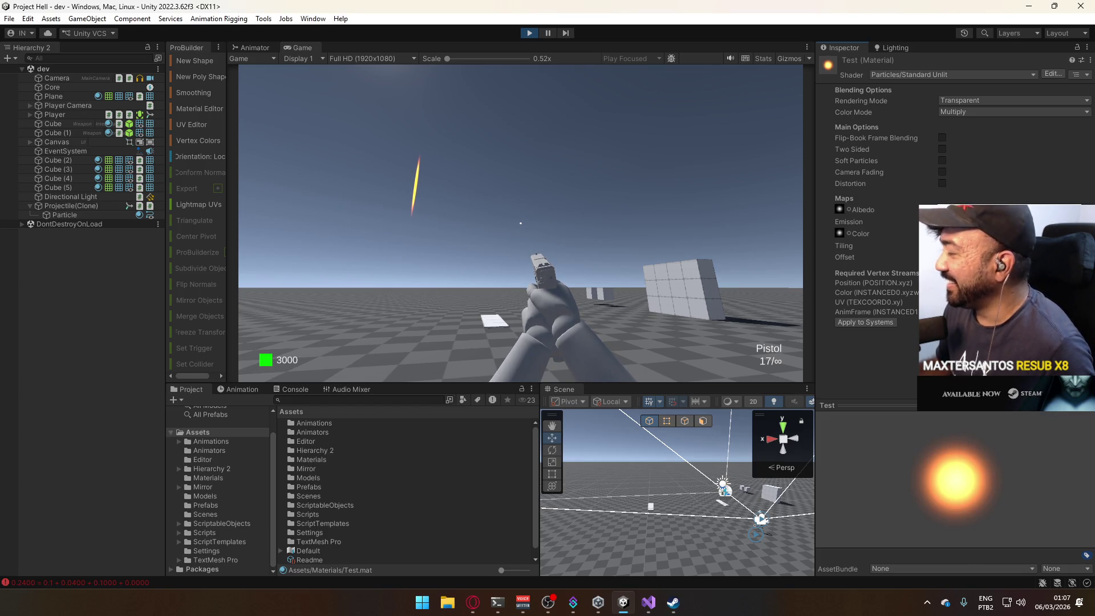
{"action": "left_click", "coordinate": [1080, 62]}
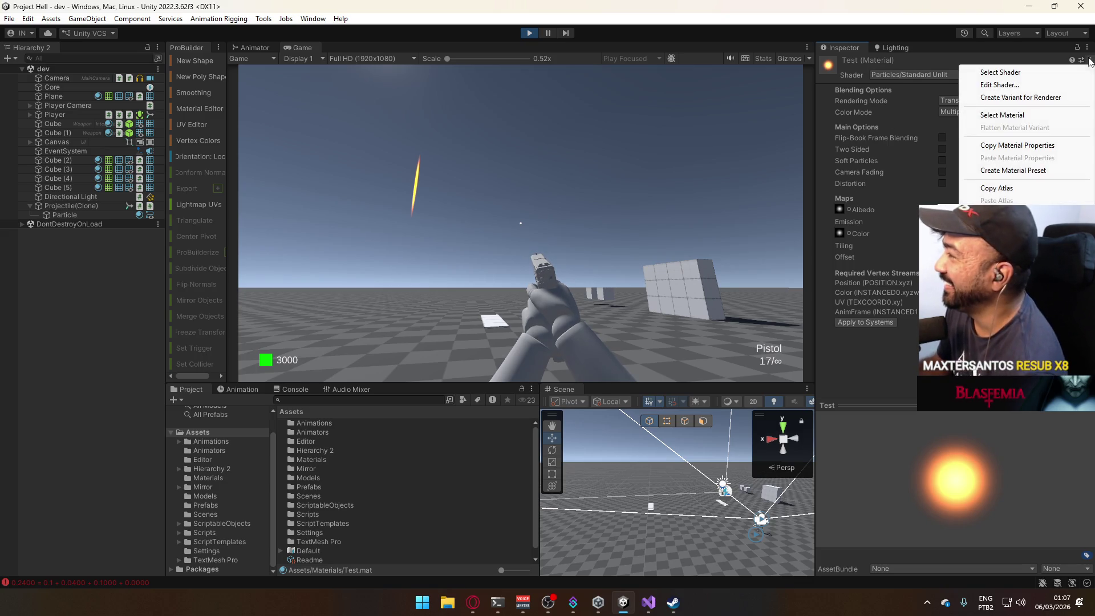
Leave Camera Fading off and make the Test material Two Sided.
{"action": "left_click", "coordinate": [1025, 150]}
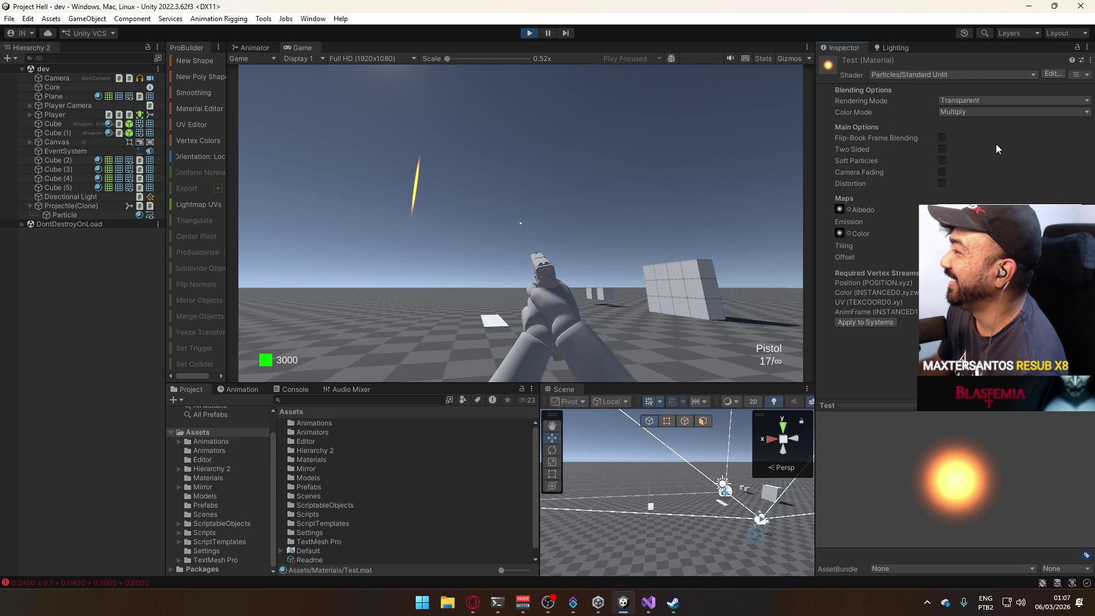
{"action": "left_click", "coordinate": [943, 173]}
{"action": "left_click", "coordinate": [942, 173]}
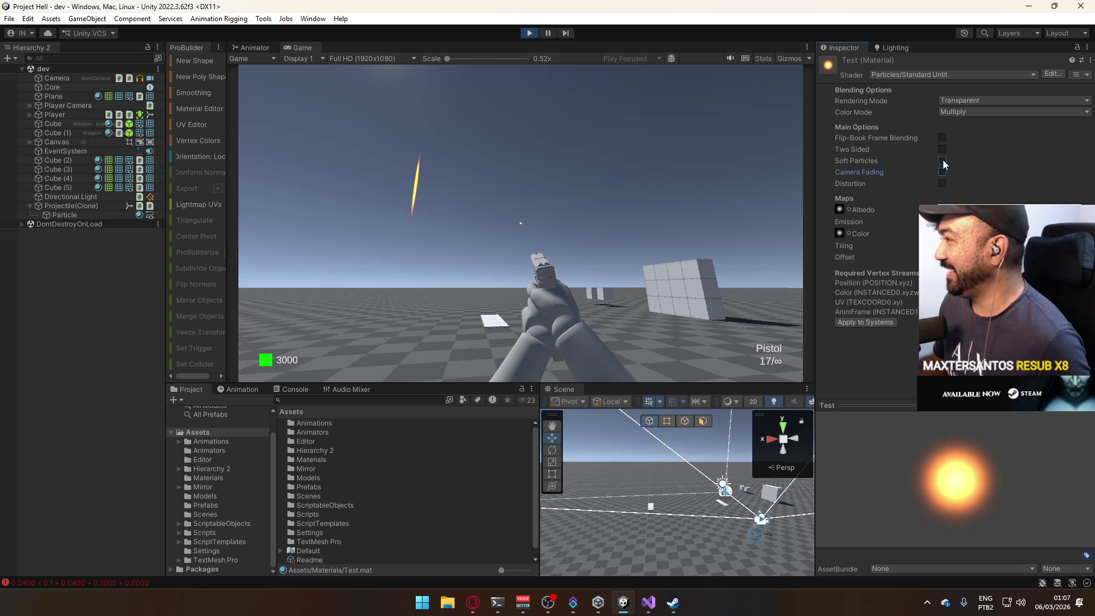
{"action": "left_click", "coordinate": [943, 150]}
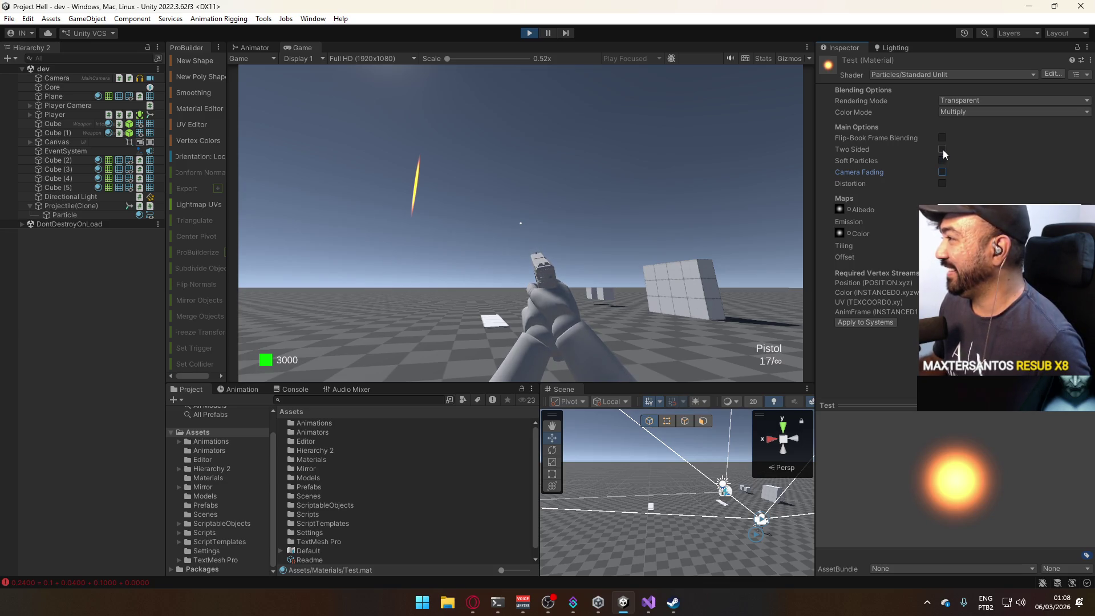
Fire a couple of projectiles in the Game view to check their glow, then stop play mode.
{"action": "left_click", "coordinate": [490, 179]}
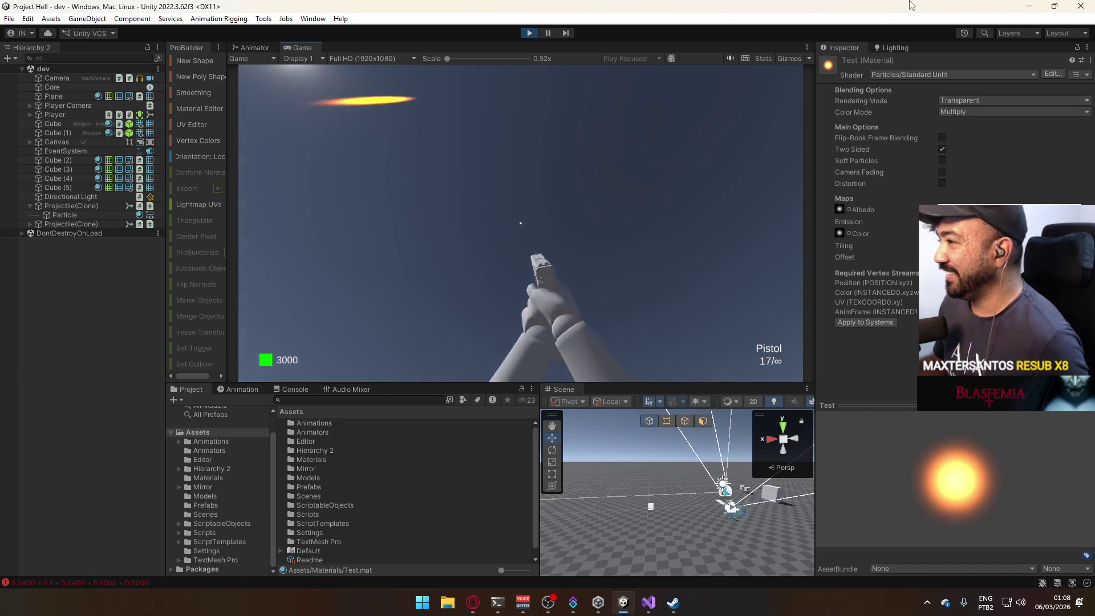
{"action": "left_click", "coordinate": [509, 88]}
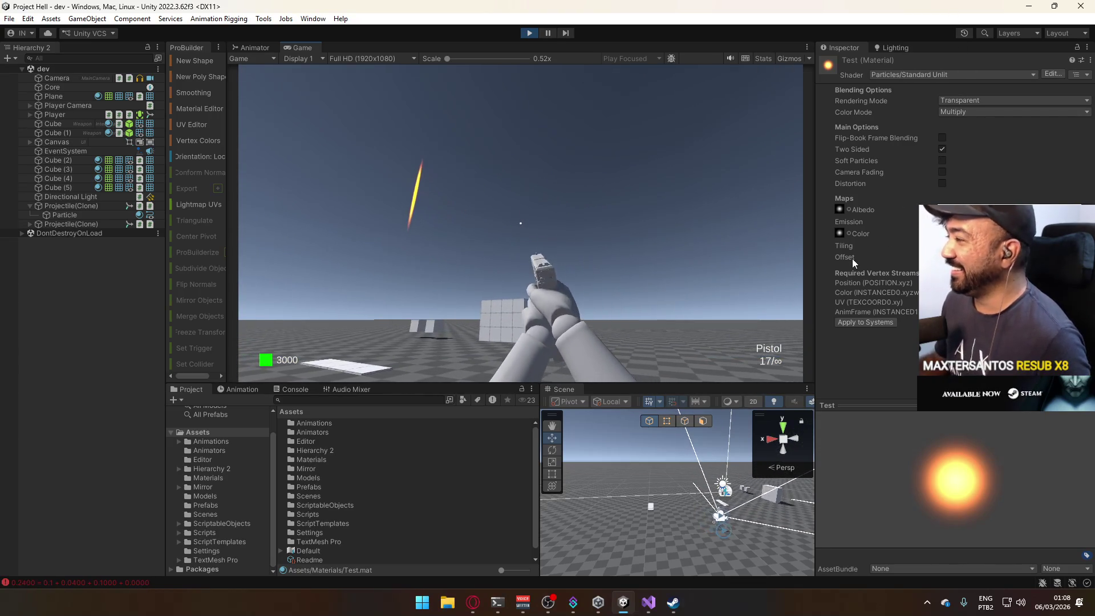
{"action": "key", "text": "super"}
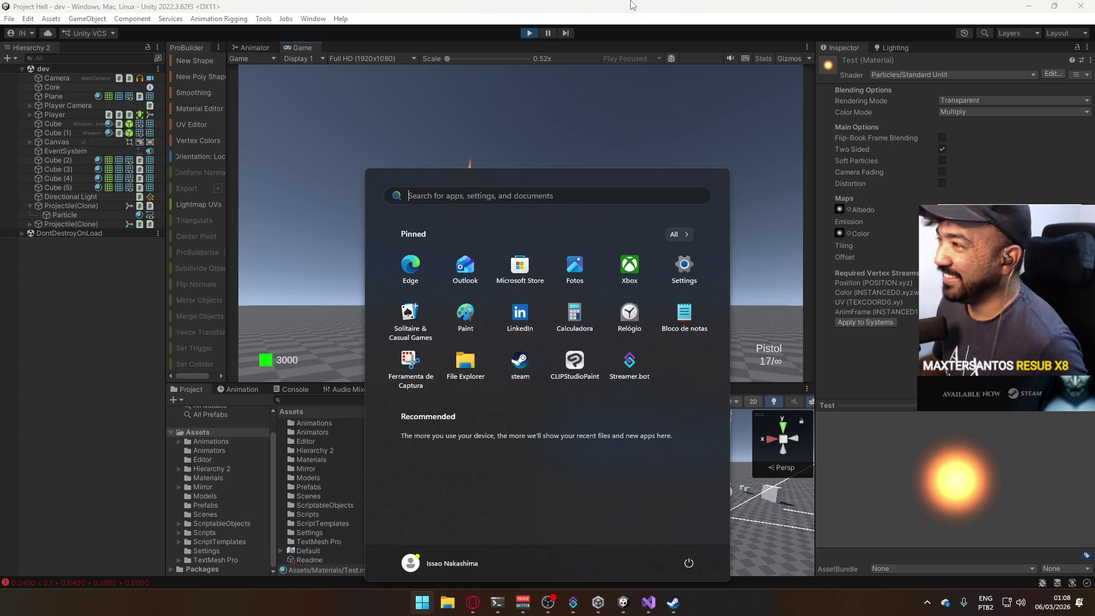
{"action": "key", "text": "super"}
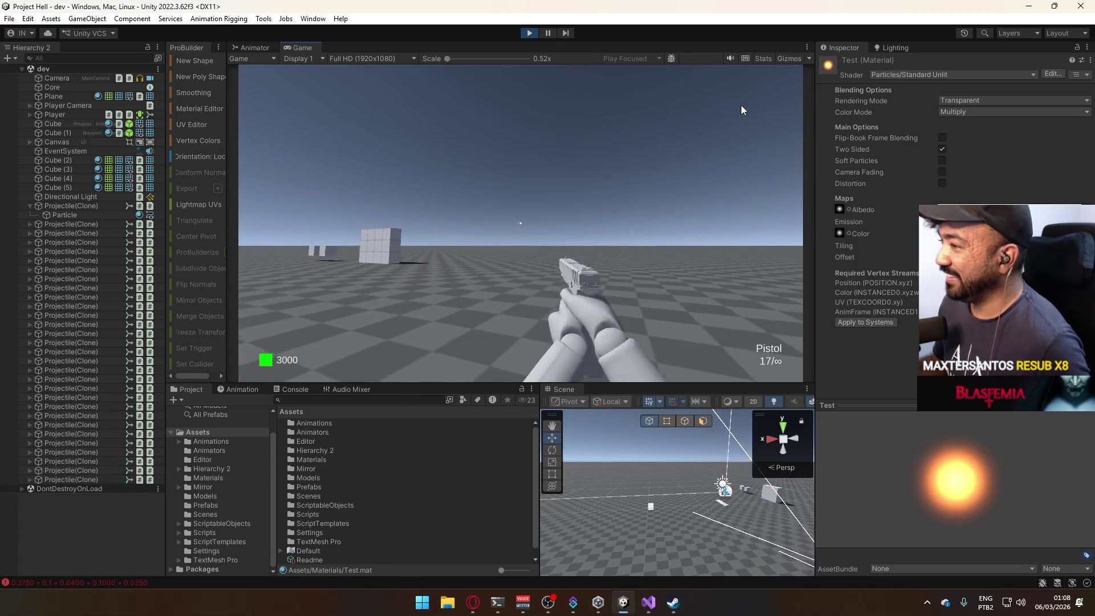
{"action": "key", "text": "super"}
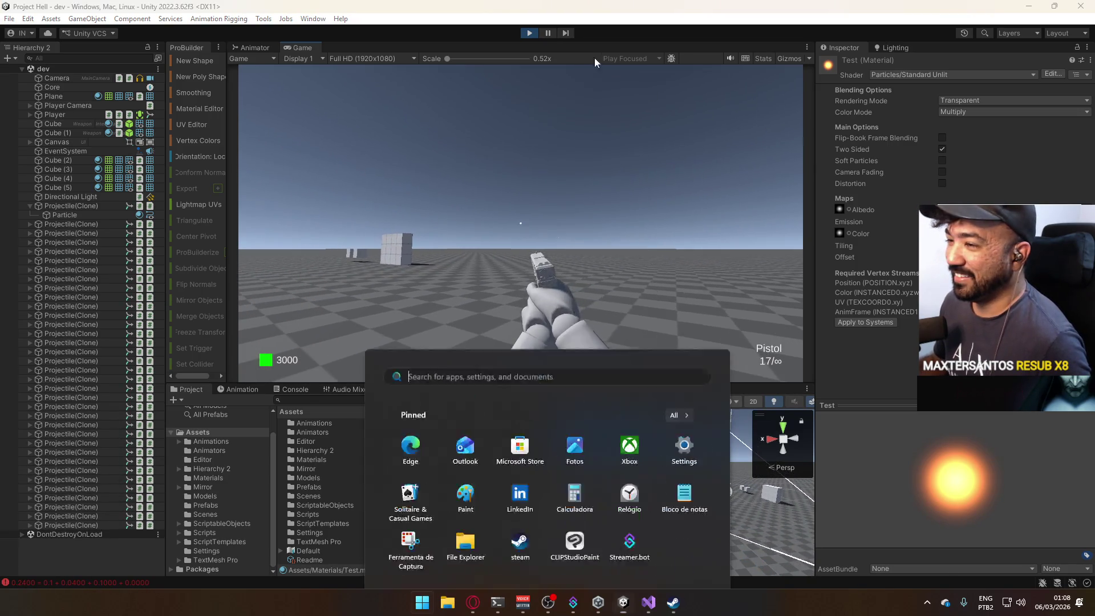
{"action": "left_click", "coordinate": [529, 32]}
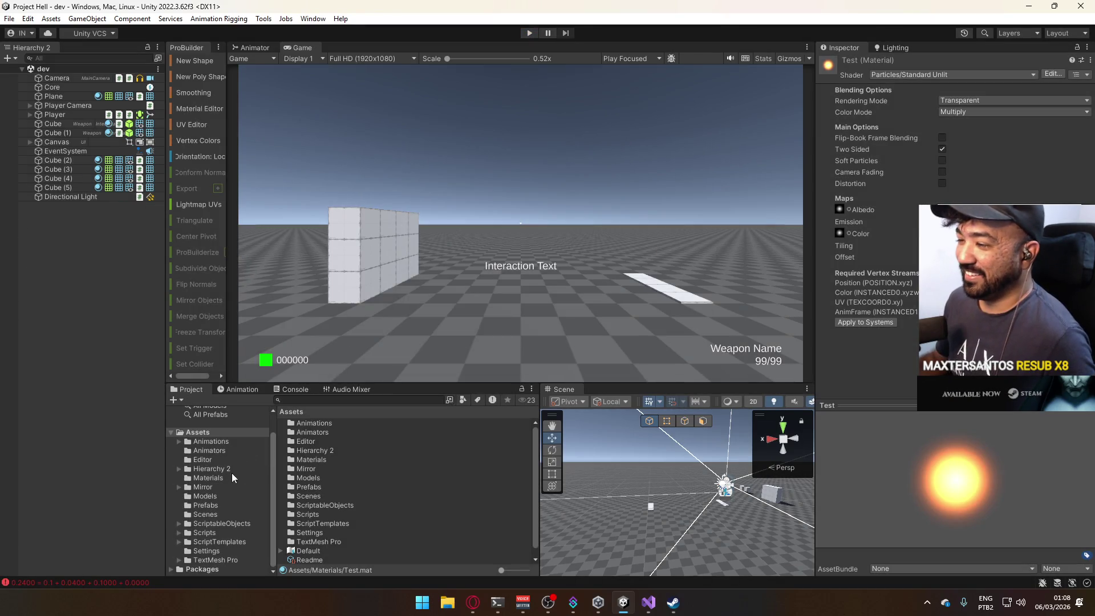
Open the Projectile prefab and expand its Particle Material._Color track in the Animation timeline.
{"action": "left_click", "coordinate": [221, 506]}
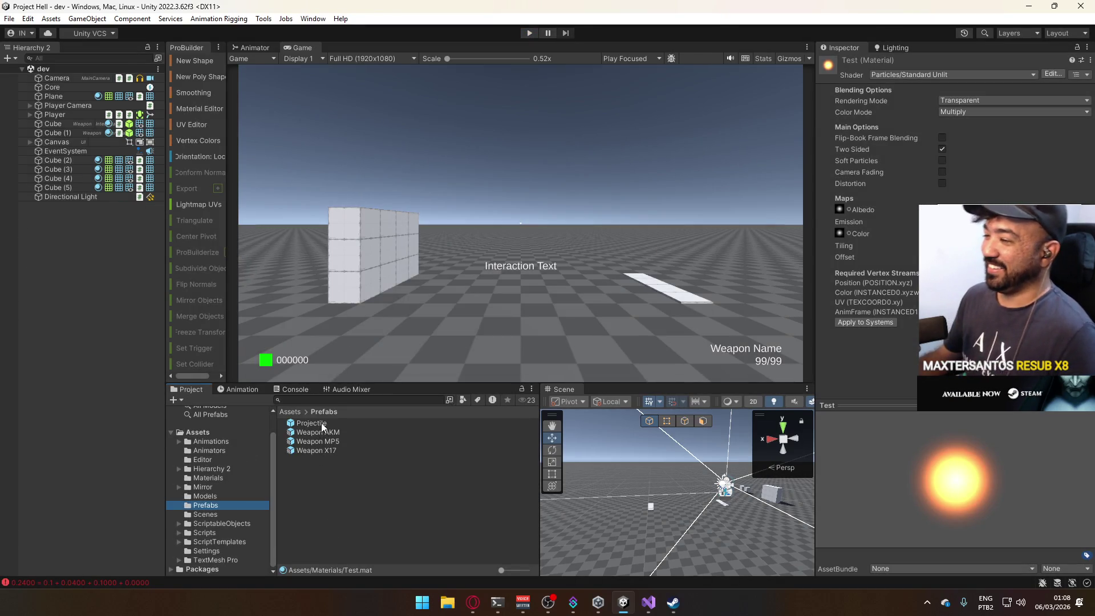
{"action": "left_click", "coordinate": [321, 423]}
{"action": "double_click", "coordinate": [320, 423]}
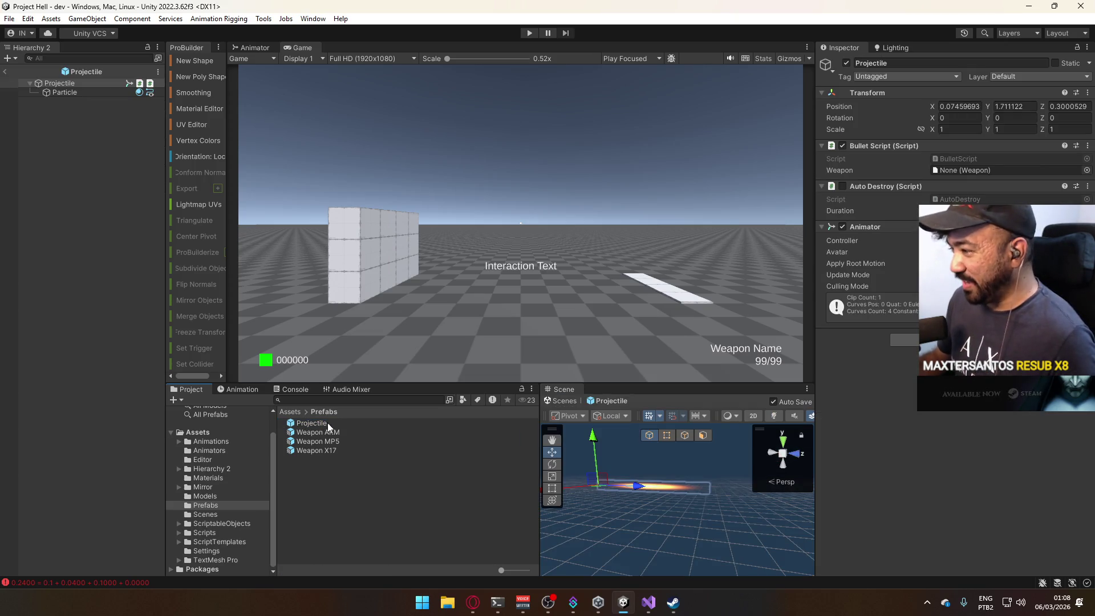
{"action": "left_click", "coordinate": [261, 390]}
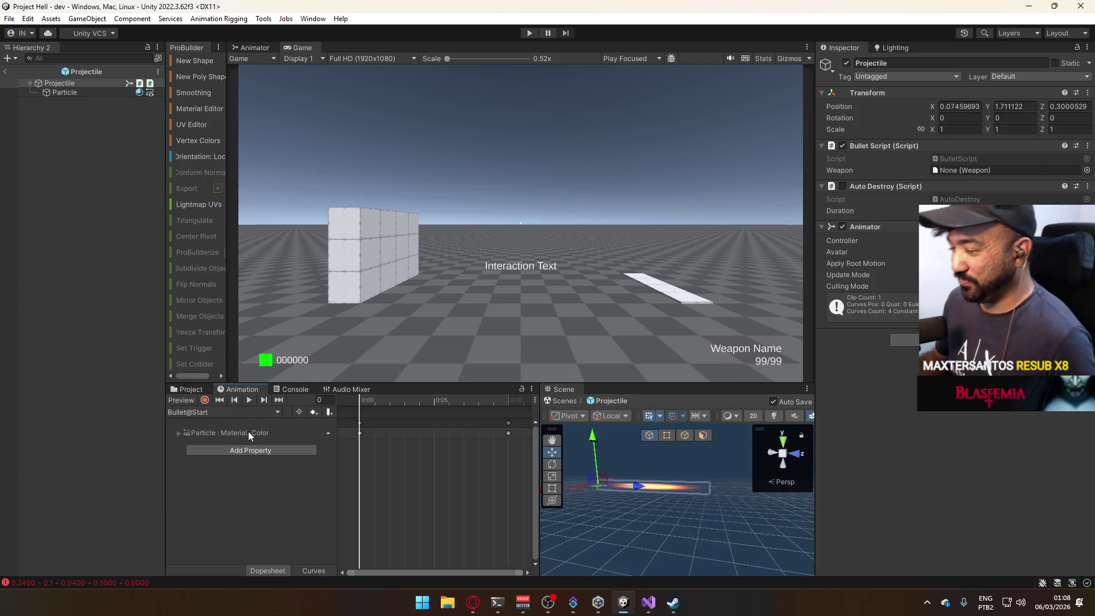
{"action": "left_click", "coordinate": [248, 431]}
{"action": "scroll", "coordinate": [951, 432], "scroll_direction": "down", "scroll_amount": 5}
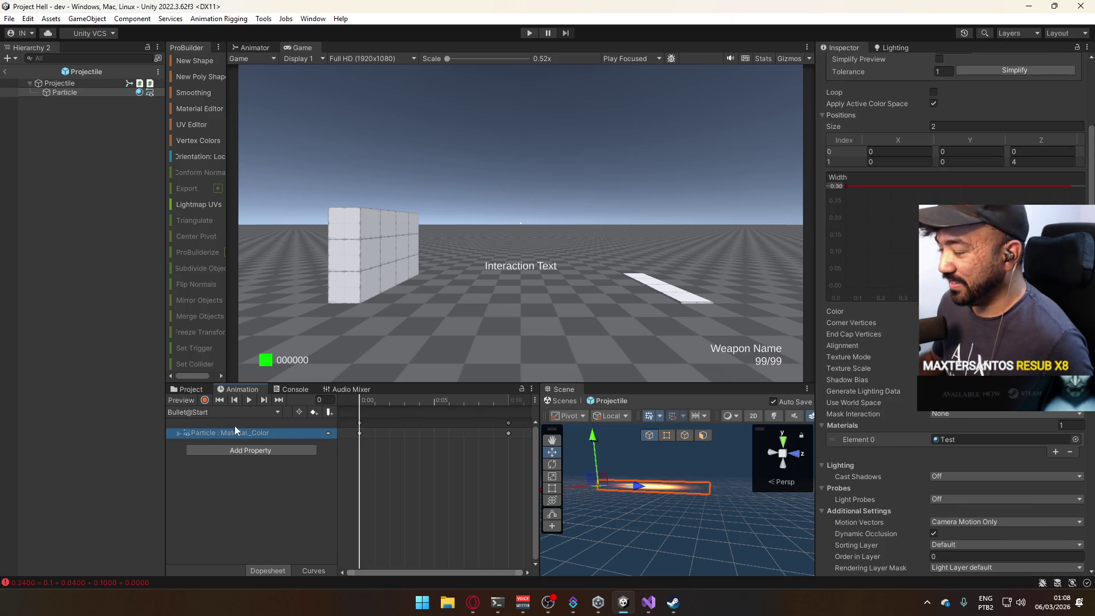
{"action": "left_click", "coordinate": [178, 433]}
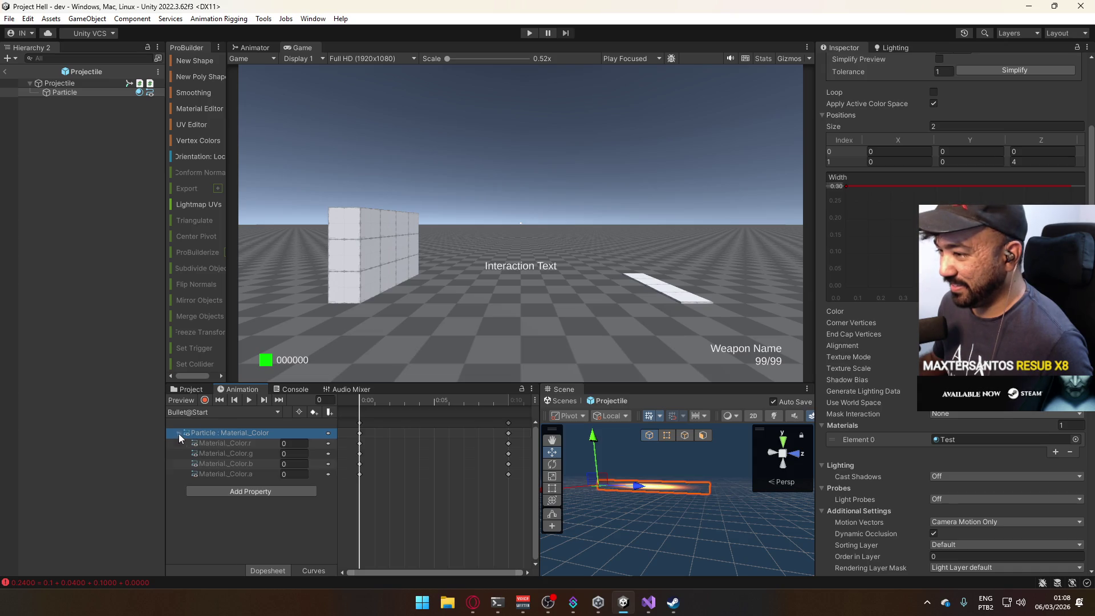
Start animation recording and open the Test material's Emission Color for editing.
{"action": "left_click", "coordinate": [204, 400]}
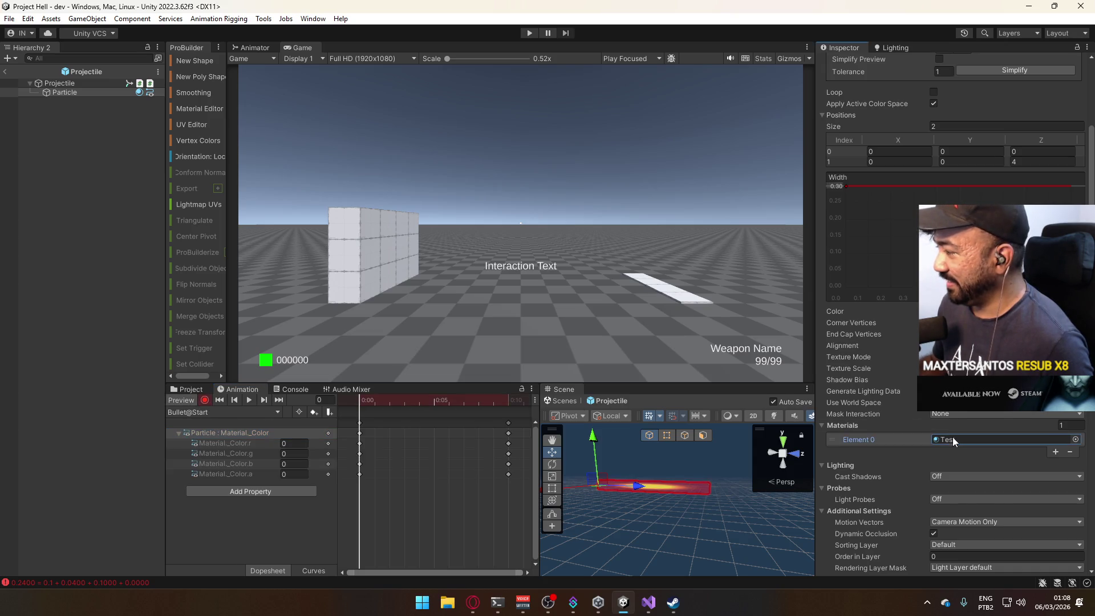
{"action": "left_click", "coordinate": [952, 437]}
{"action": "scroll", "coordinate": [1006, 471], "scroll_direction": "down", "scroll_amount": 3}
{"action": "scroll", "coordinate": [1006, 470], "scroll_direction": "down", "scroll_amount": 3}
{"action": "left_click", "coordinate": [997, 426]}
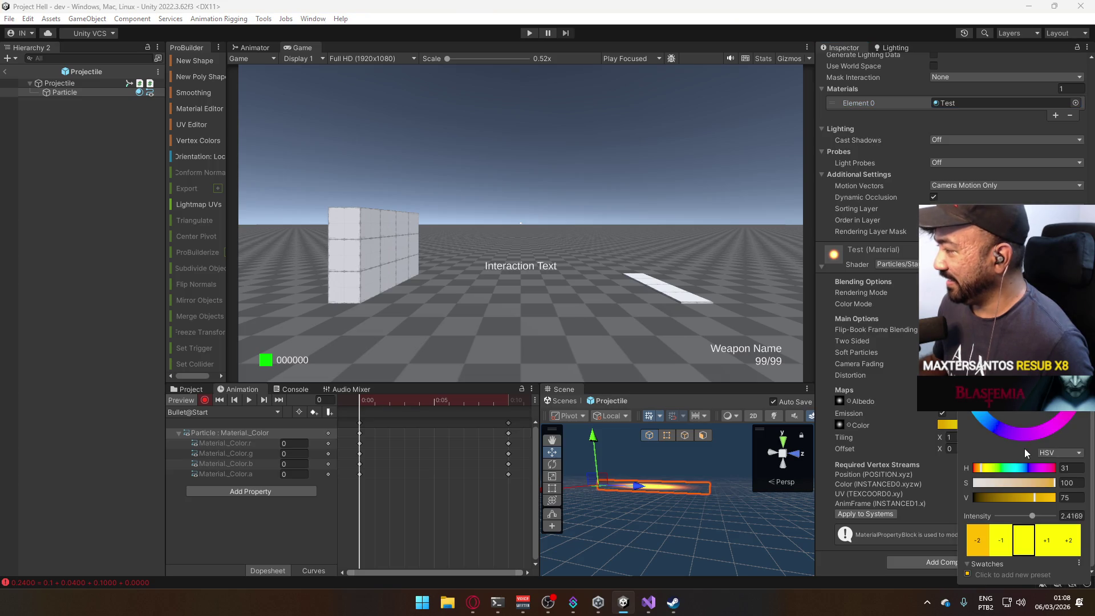
Key the emission black at frame 0, then bright orange (hue 20, V 100, intensity 2) at frame 10.
{"action": "left_click_drag", "start_coordinate": [1037, 498], "coordinate": [967, 505]}
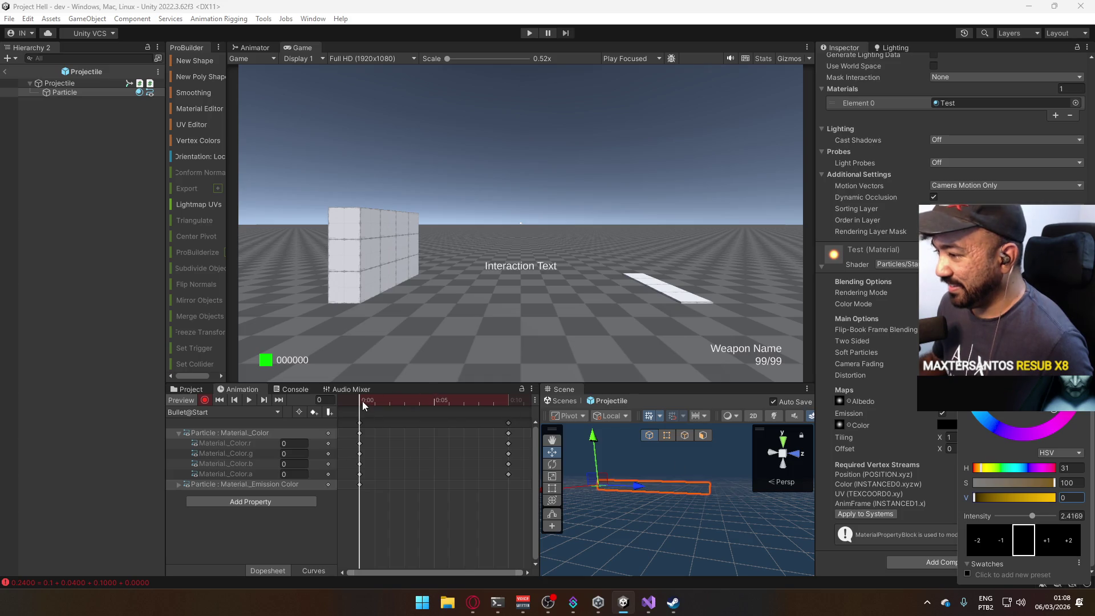
{"action": "mouse_move", "coordinate": [364, 404]}
{"action": "left_mouse_down"}
{"action": "mouse_move", "coordinate": [423, 396]}
{"action": "mouse_move", "coordinate": [477, 405]}
{"action": "mouse_move", "coordinate": [361, 404]}
{"action": "mouse_move", "coordinate": [509, 422]}
{"action": "left_mouse_up"}
{"action": "left_click", "coordinate": [993, 424]}
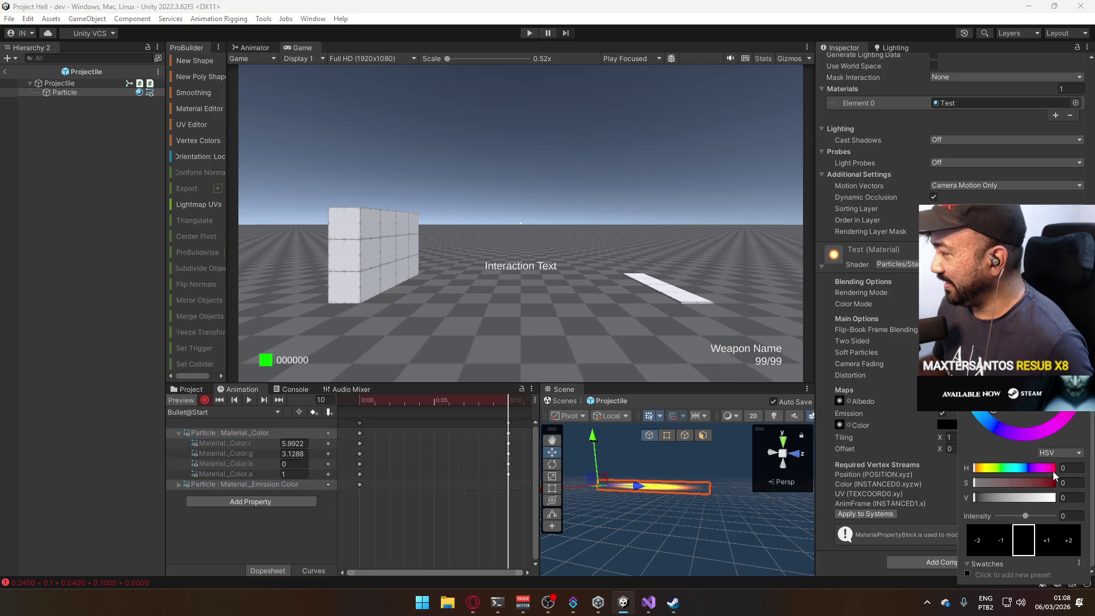
{"action": "left_click_drag", "start_coordinate": [994, 497], "coordinate": [1074, 497]}
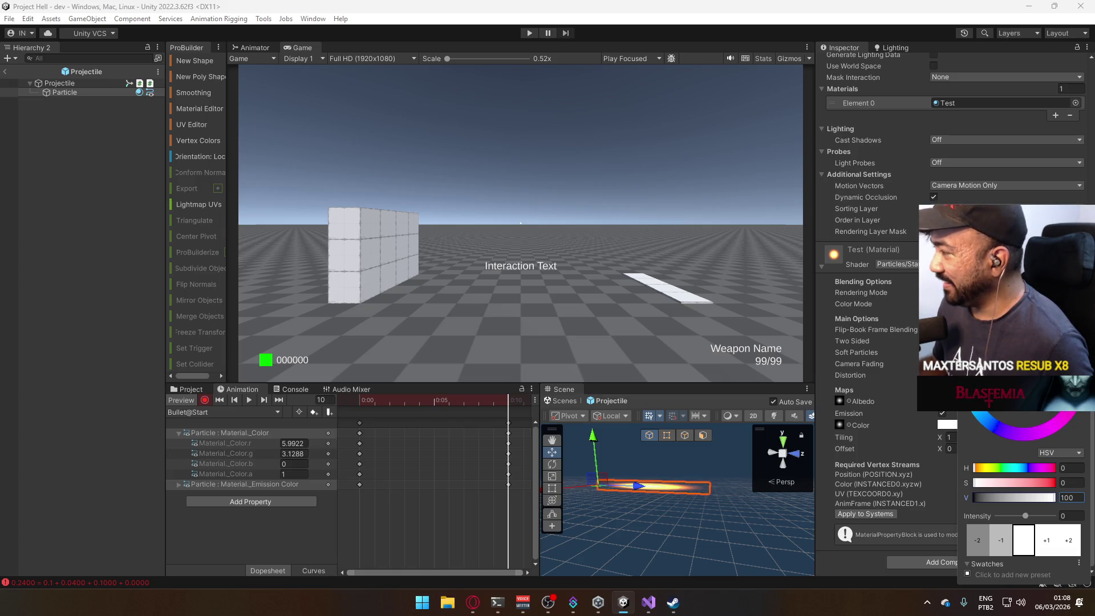
{"action": "mouse_move", "coordinate": [1049, 298]}
{"action": "left_mouse_down"}
{"action": "mouse_move", "coordinate": [764, 312]}
{"action": "mouse_move", "coordinate": [648, 302]}
{"action": "left_mouse_up"}
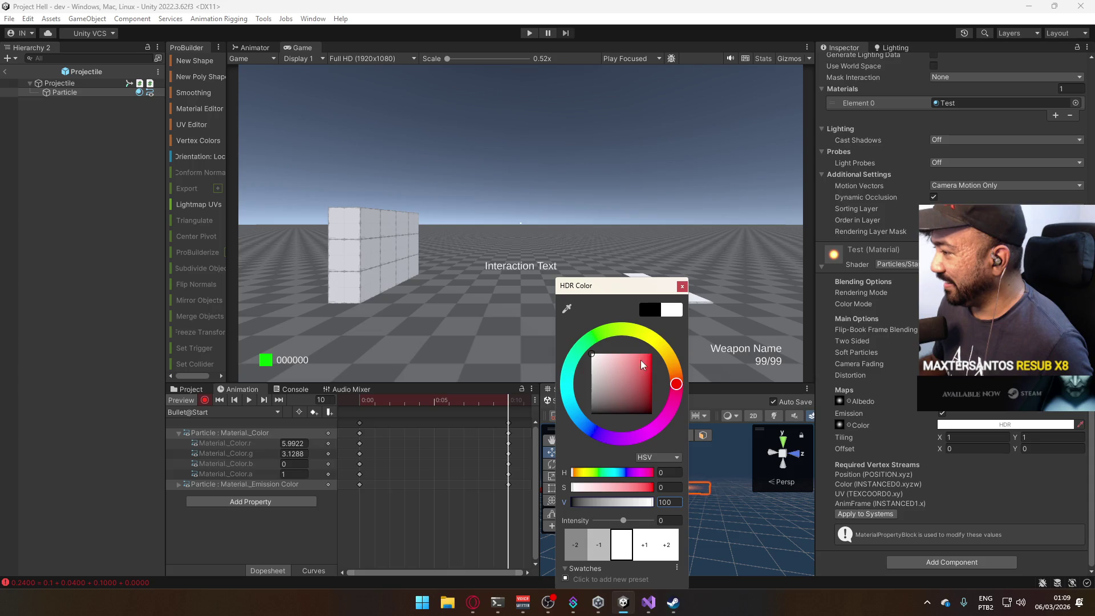
{"action": "mouse_move", "coordinate": [679, 373]}
{"action": "left_mouse_down"}
{"action": "mouse_move", "coordinate": [689, 364]}
{"action": "mouse_move", "coordinate": [648, 344]}
{"action": "mouse_move", "coordinate": [674, 359]}
{"action": "left_mouse_up"}
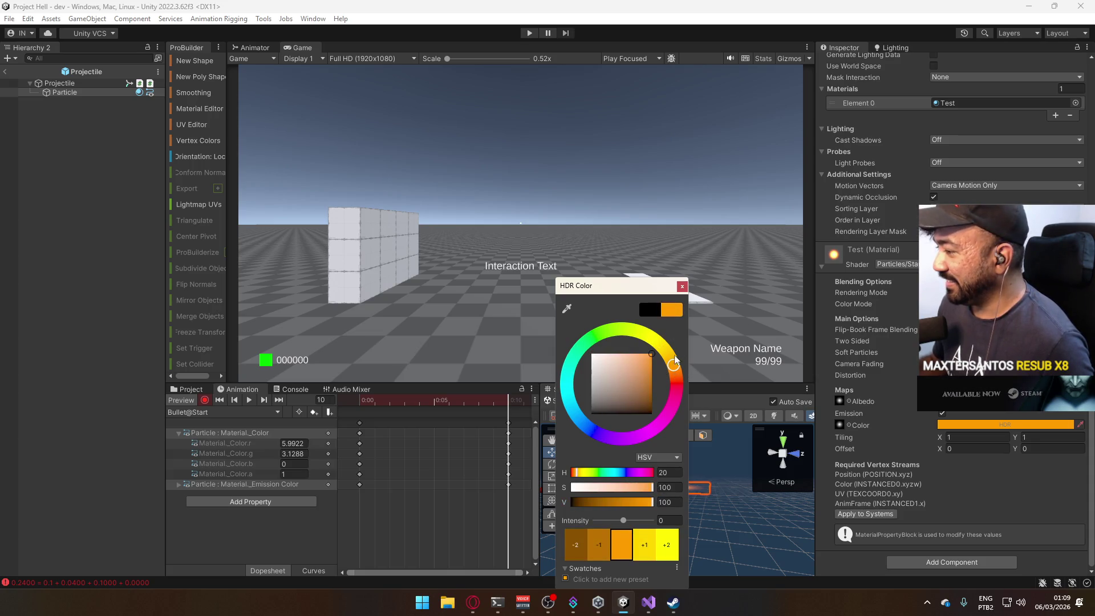
{"action": "type", "text": "2.4"}
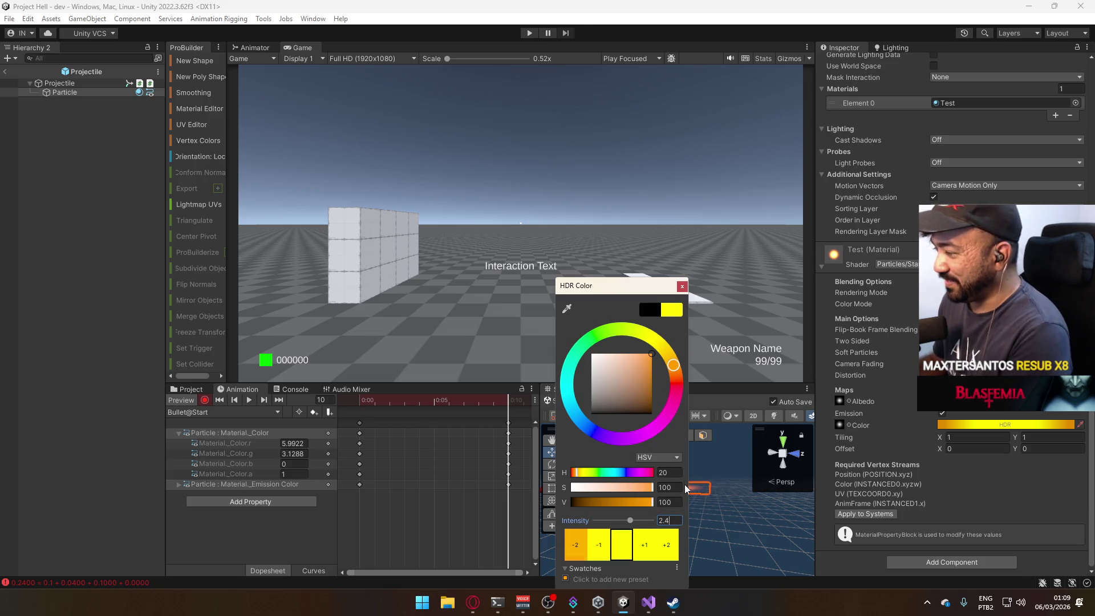
{"action": "left_click", "coordinate": [682, 286]}
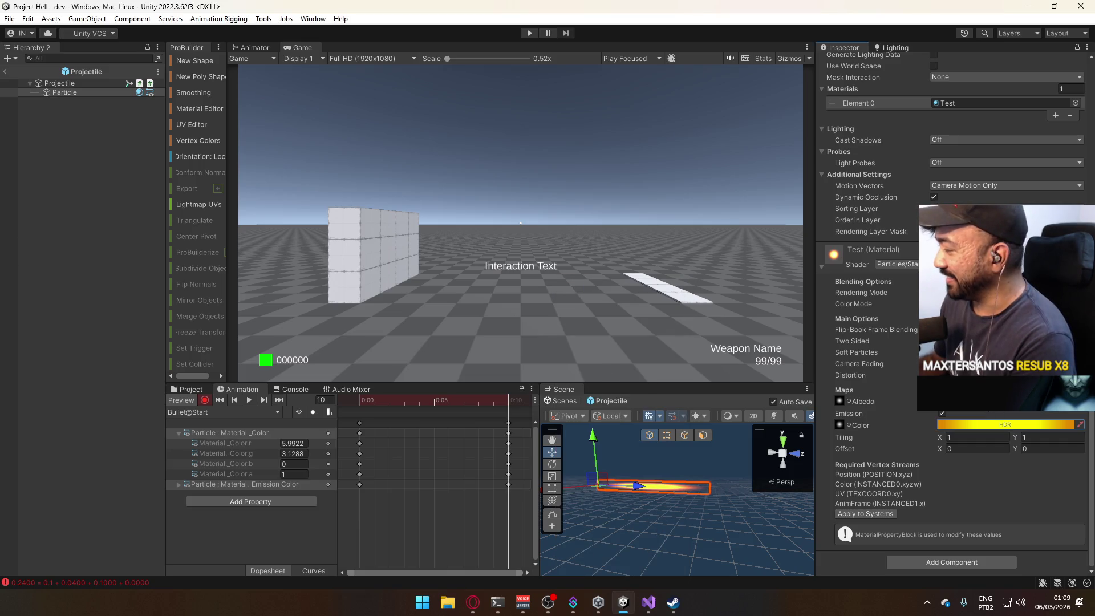
Leave the base colour unchanged and exit Prefab mode back to the dev scene.
{"action": "left_click", "coordinate": [1007, 425]}
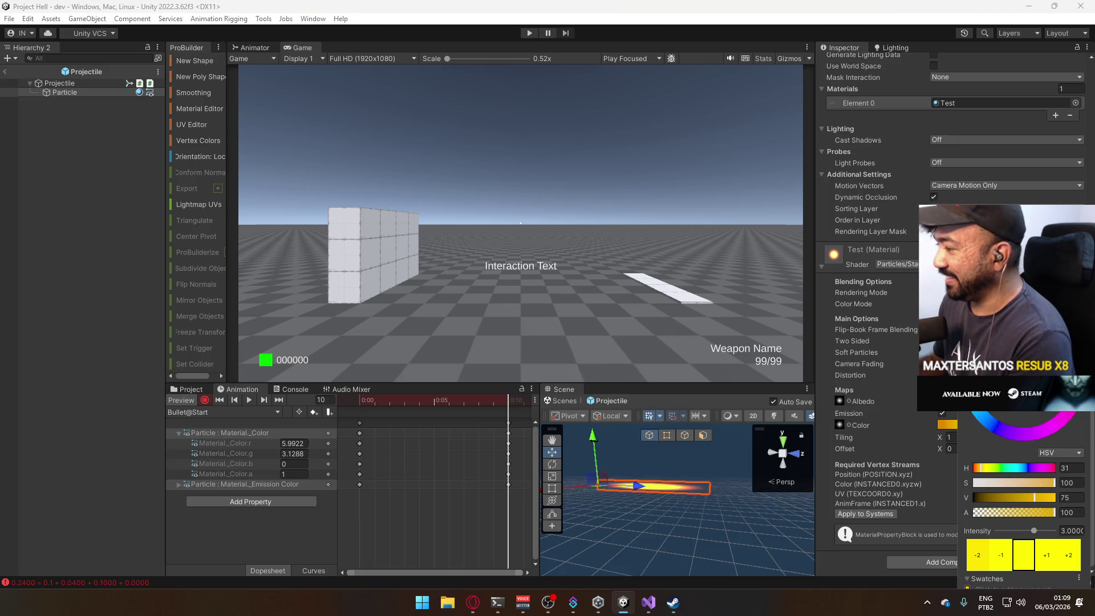
{"action": "left_click", "coordinate": [997, 355]}
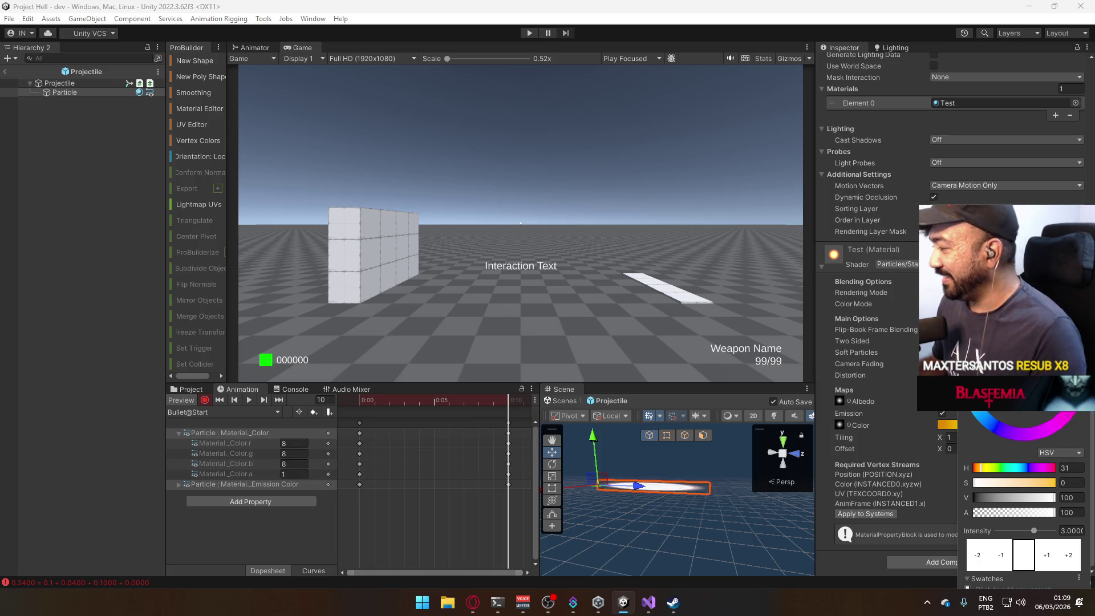
{"action": "key", "text": "Escape"}
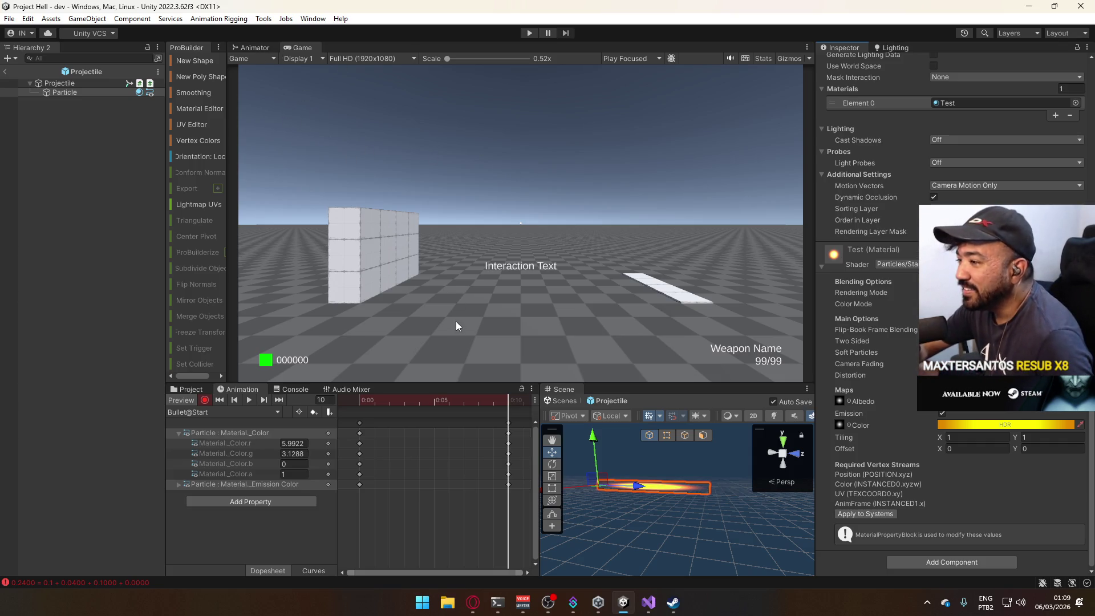
{"action": "left_click", "coordinate": [9, 70]}
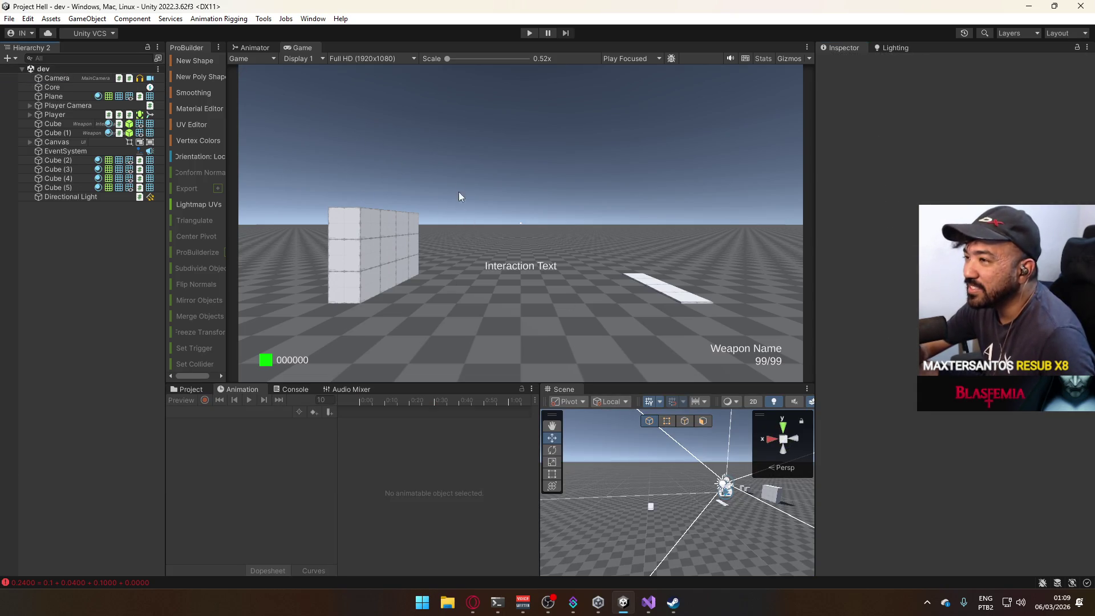
Play the dev scene, fire the pistol dozens of times across the scene, then stop playing.
{"action": "left_click", "coordinate": [530, 33]}
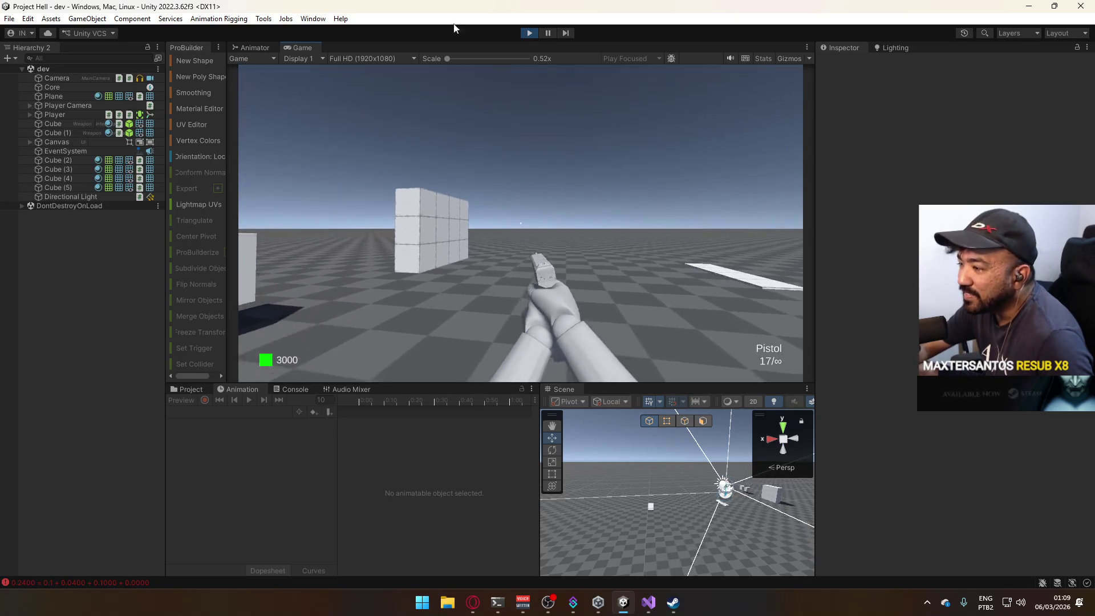
{"action": "key", "text": "super"}
{"action": "key", "text": "super"}
{"action": "key", "text": "super"}
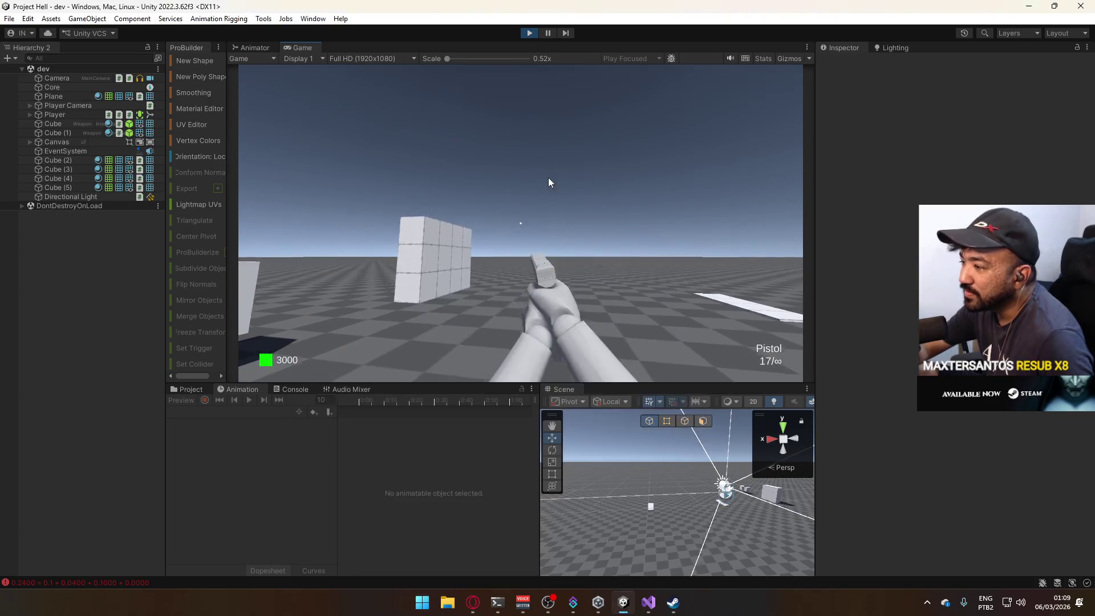
{"action": "left_click", "coordinate": [557, 200]}
{"action": "left_click", "coordinate": [557, 201]}
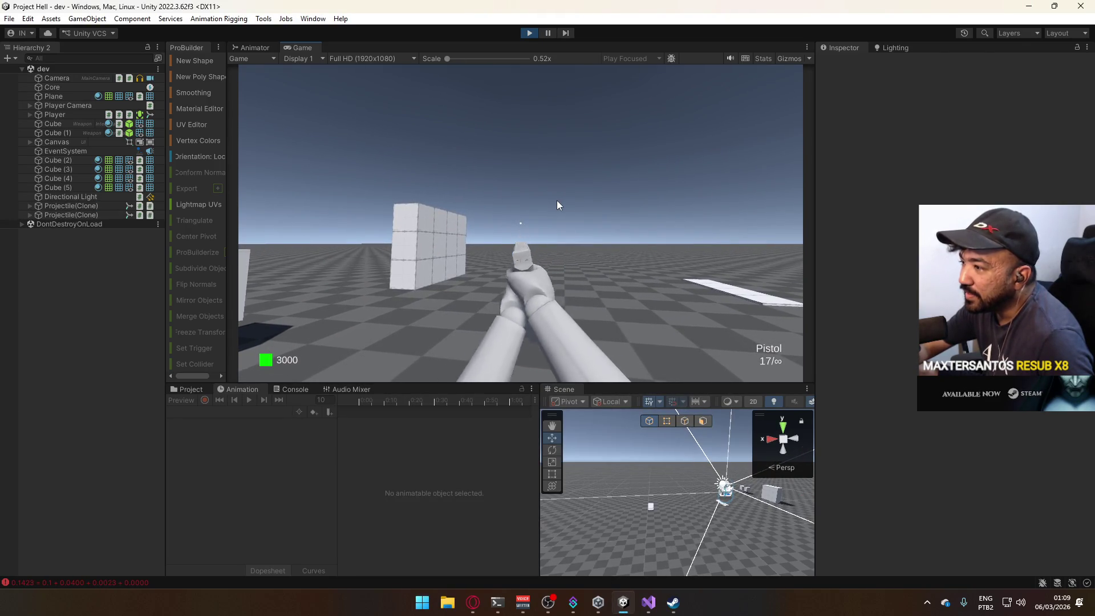
{"action": "key", "text": "super"}
{"action": "key", "text": "super"}
{"action": "left_click", "coordinate": [591, 202]}
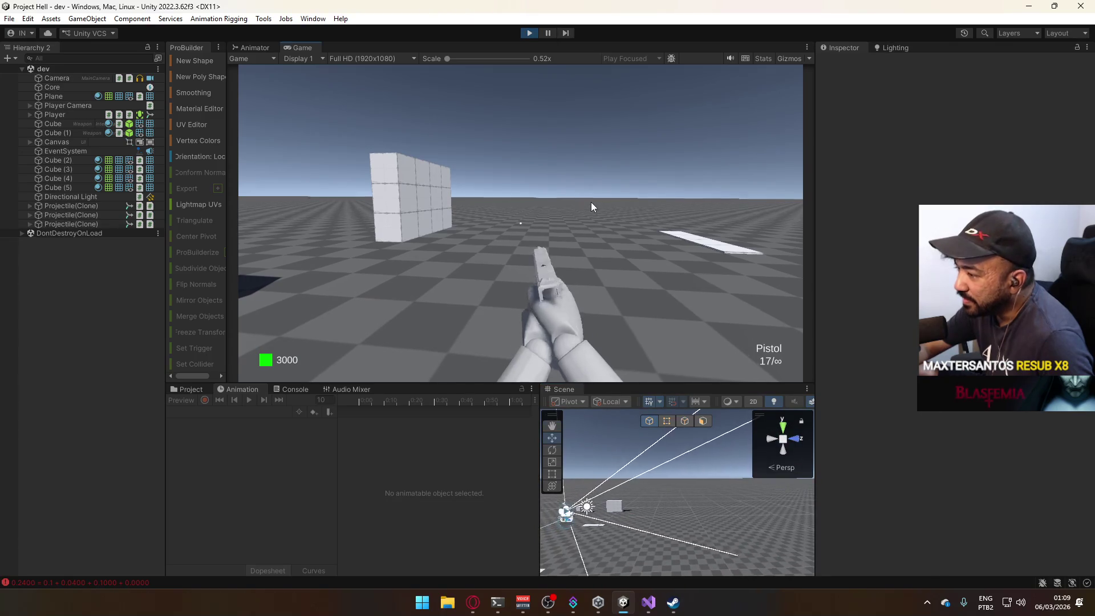
{"action": "left_click", "coordinate": [576, 147]}
{"action": "left_click", "coordinate": [576, 131]}
{"action": "left_click", "coordinate": [576, 125]}
{"action": "left_click", "coordinate": [576, 124]}
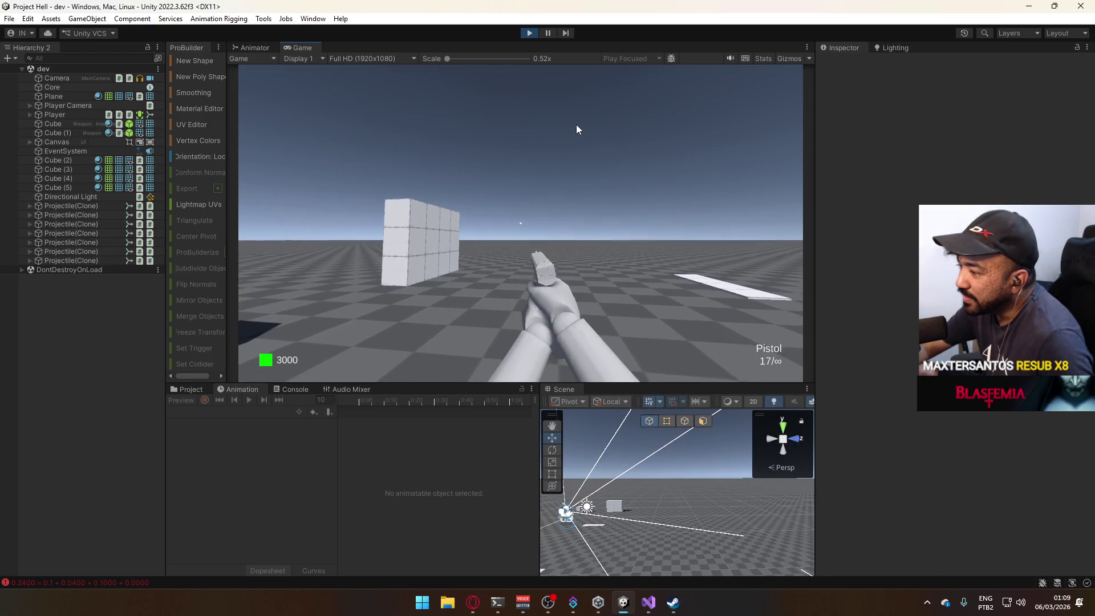
{"action": "left_click", "coordinate": [576, 125]}
{"action": "left_click", "coordinate": [576, 124]}
{"action": "left_click", "coordinate": [576, 125]}
{"action": "left_click", "coordinate": [576, 124]}
{"action": "left_click", "coordinate": [576, 125]}
{"action": "left_click", "coordinate": [576, 125]}
{"action": "left_click", "coordinate": [576, 124]}
{"action": "left_click", "coordinate": [576, 124]}
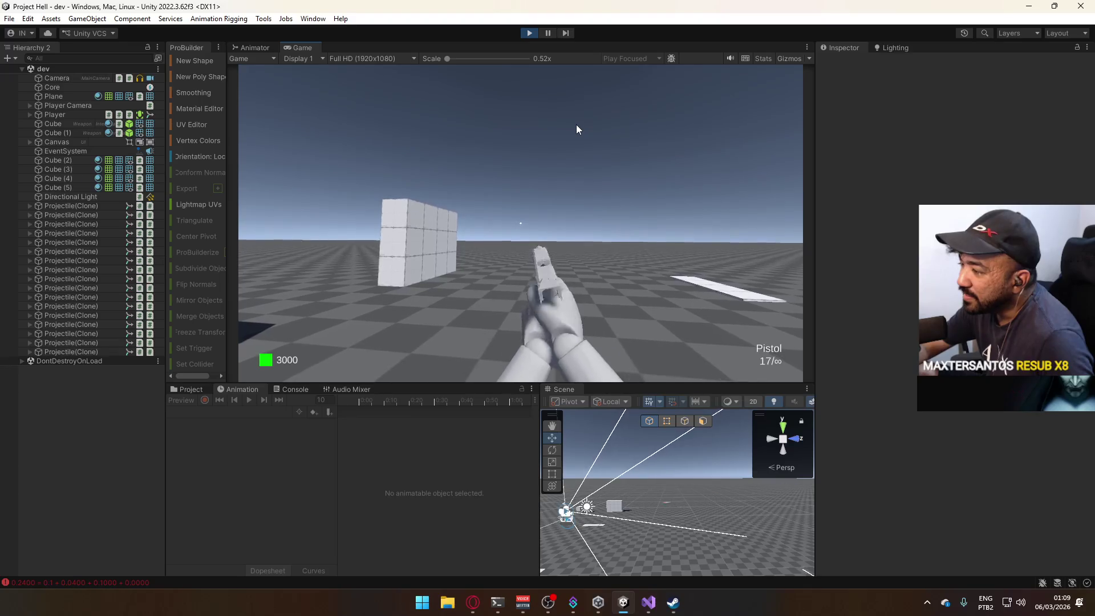
{"action": "left_click", "coordinate": [576, 124]}
{"action": "left_click", "coordinate": [576, 125]}
{"action": "left_click", "coordinate": [576, 124]}
{"action": "left_click", "coordinate": [576, 124]}
{"action": "left_click", "coordinate": [576, 124]}
{"action": "left_click", "coordinate": [576, 124]}
{"action": "left_click", "coordinate": [590, 122]}
{"action": "left_click", "coordinate": [590, 122]}
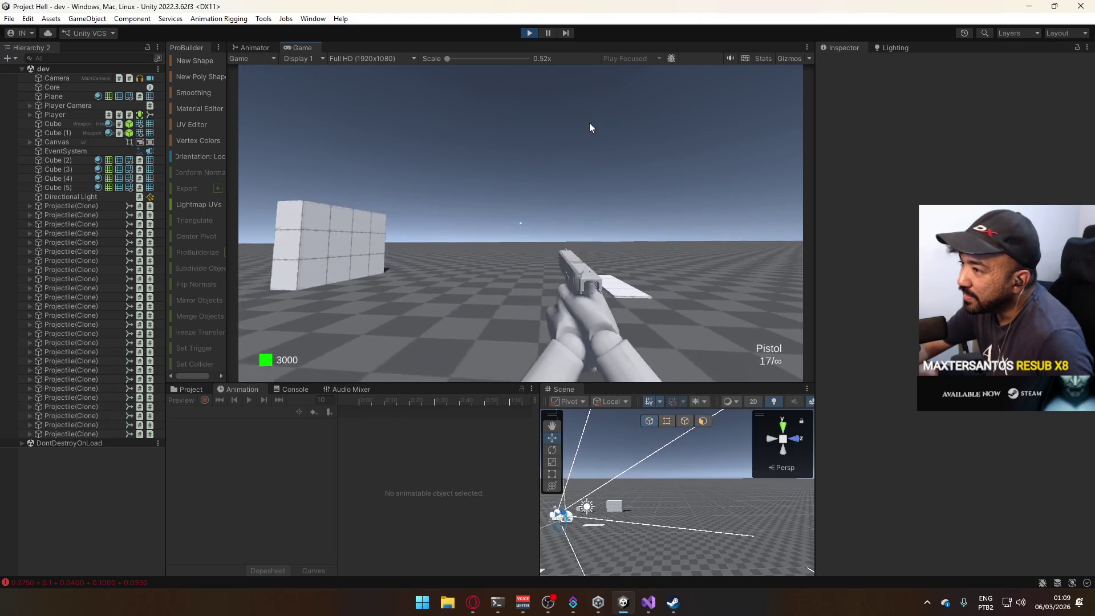
{"action": "left_click", "coordinate": [590, 122]}
{"action": "left_click", "coordinate": [590, 122]}
{"action": "left_click", "coordinate": [562, 117]}
{"action": "left_click", "coordinate": [519, 112]}
{"action": "left_click", "coordinate": [501, 111]}
{"action": "left_click", "coordinate": [501, 111]}
{"action": "left_click", "coordinate": [501, 111]}
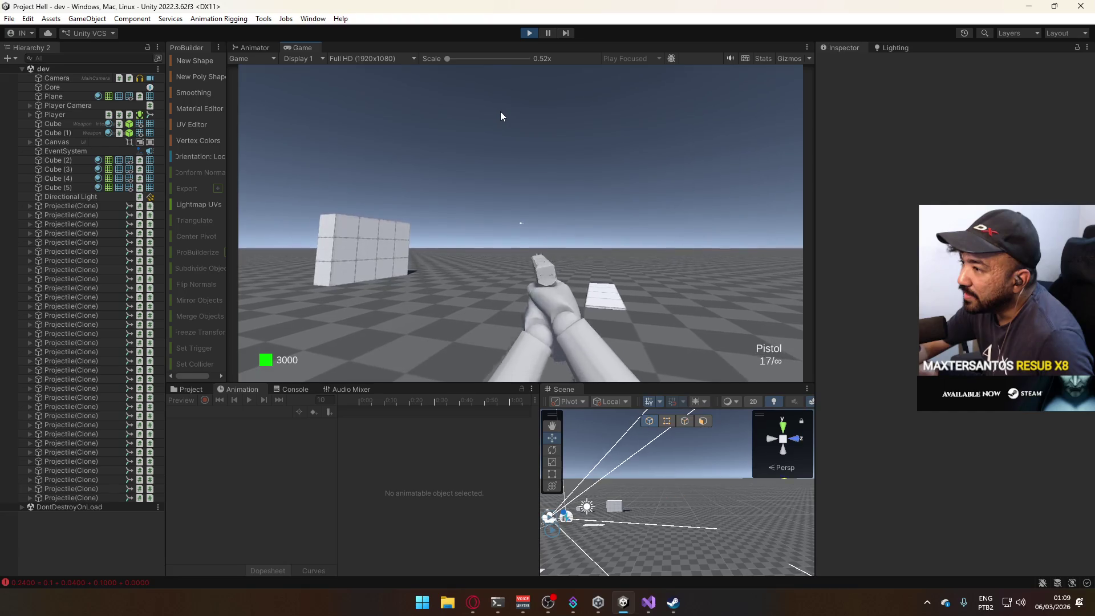
{"action": "left_click", "coordinate": [501, 111]}
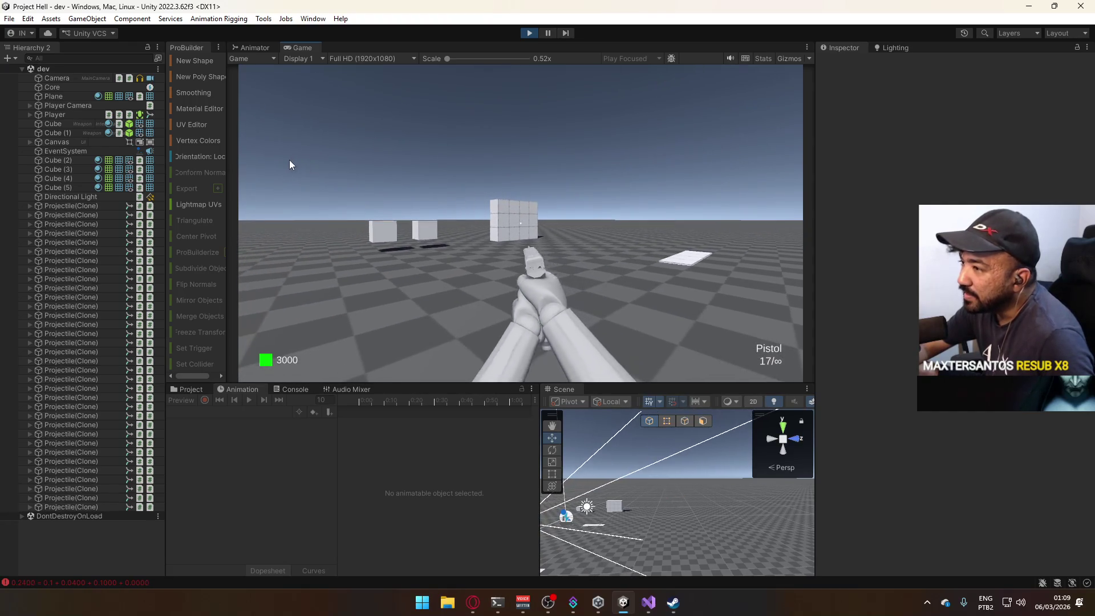
{"action": "left_click", "coordinate": [289, 160]}
{"action": "left_click", "coordinate": [288, 160]}
{"action": "left_click", "coordinate": [320, 149]}
{"action": "left_click", "coordinate": [354, 135]}
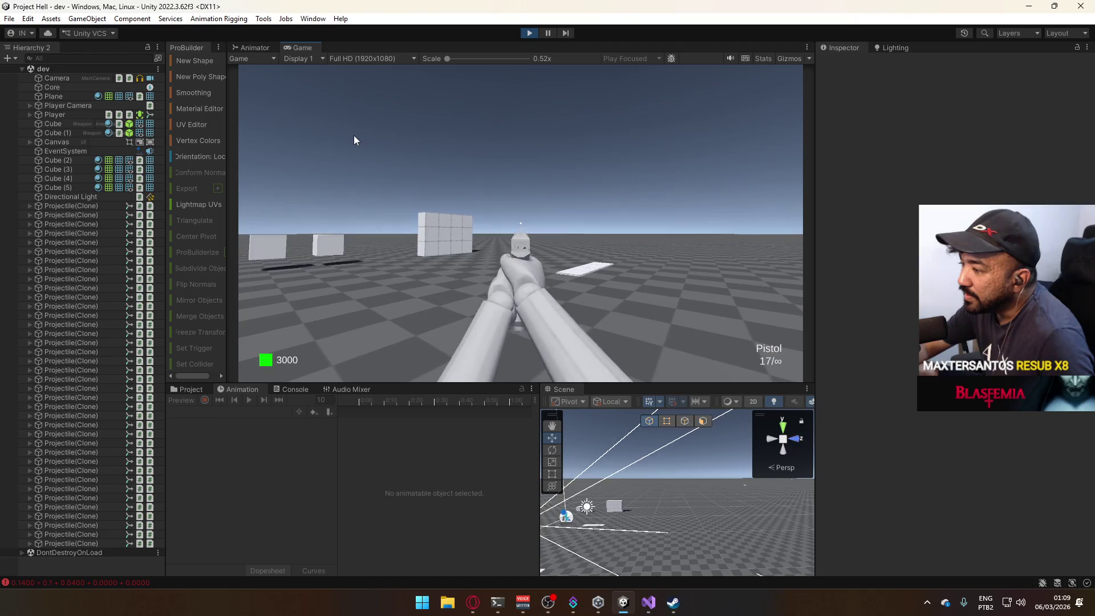
{"action": "left_click", "coordinate": [354, 135]}
{"action": "left_click", "coordinate": [353, 136]}
{"action": "left_click", "coordinate": [354, 135]}
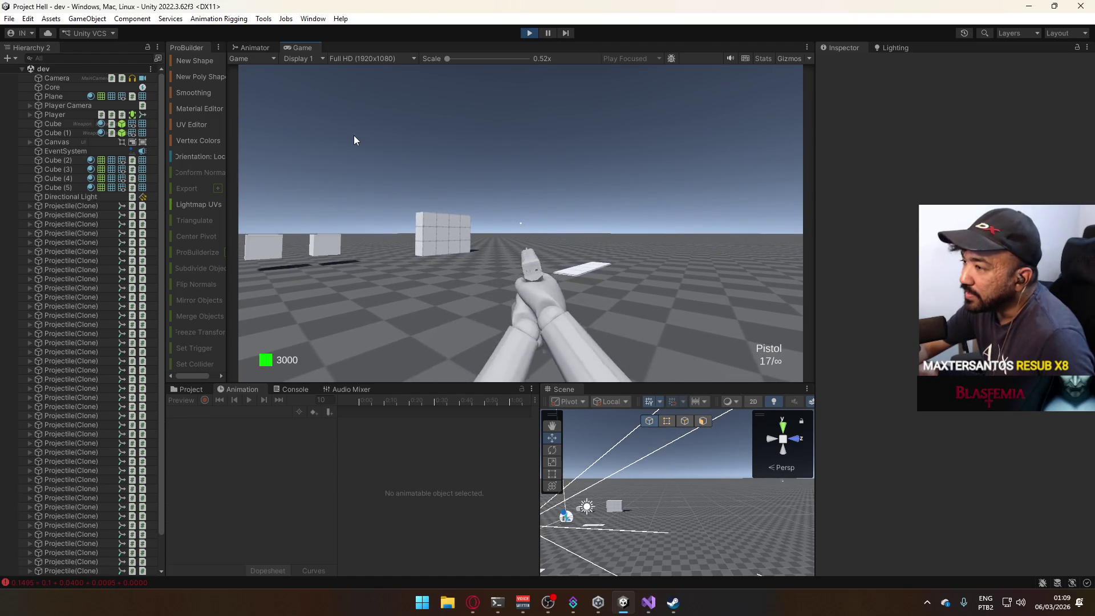
{"action": "key", "text": "super"}
{"action": "left_click", "coordinate": [526, 33]}
Enable Dithering and Post Processing on the main Camera.
{"action": "left_click", "coordinate": [57, 86]}
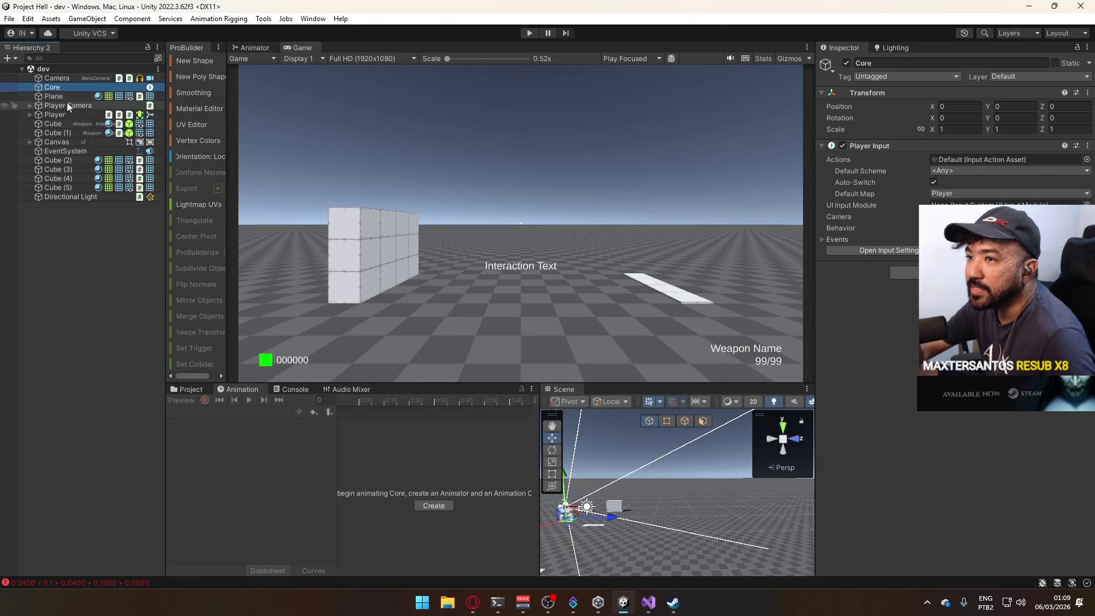
{"action": "left_click", "coordinate": [67, 104]}
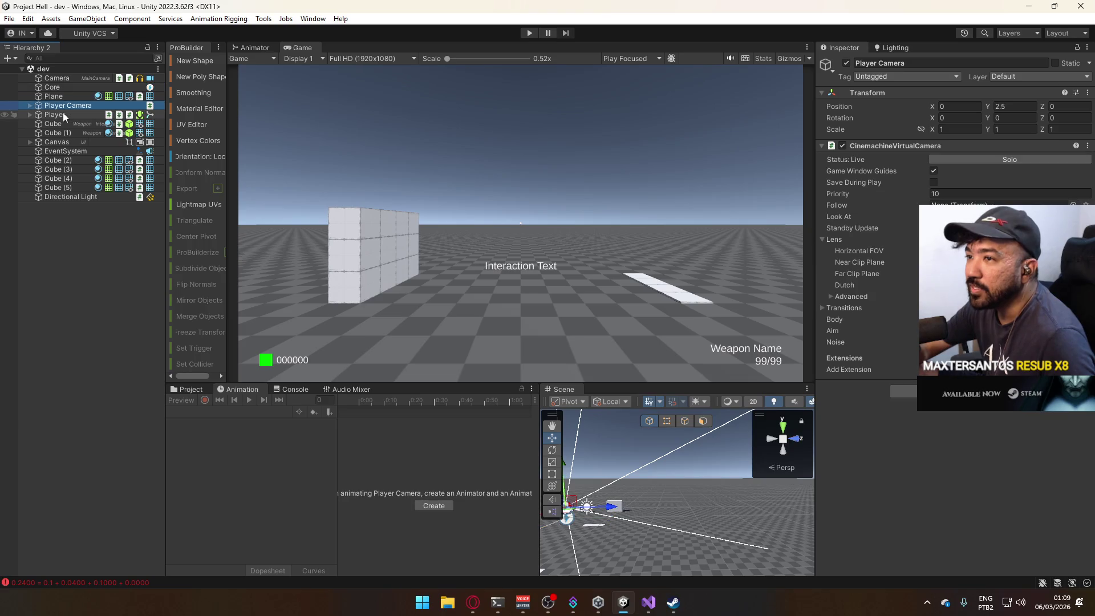
{"action": "left_click", "coordinate": [75, 78]}
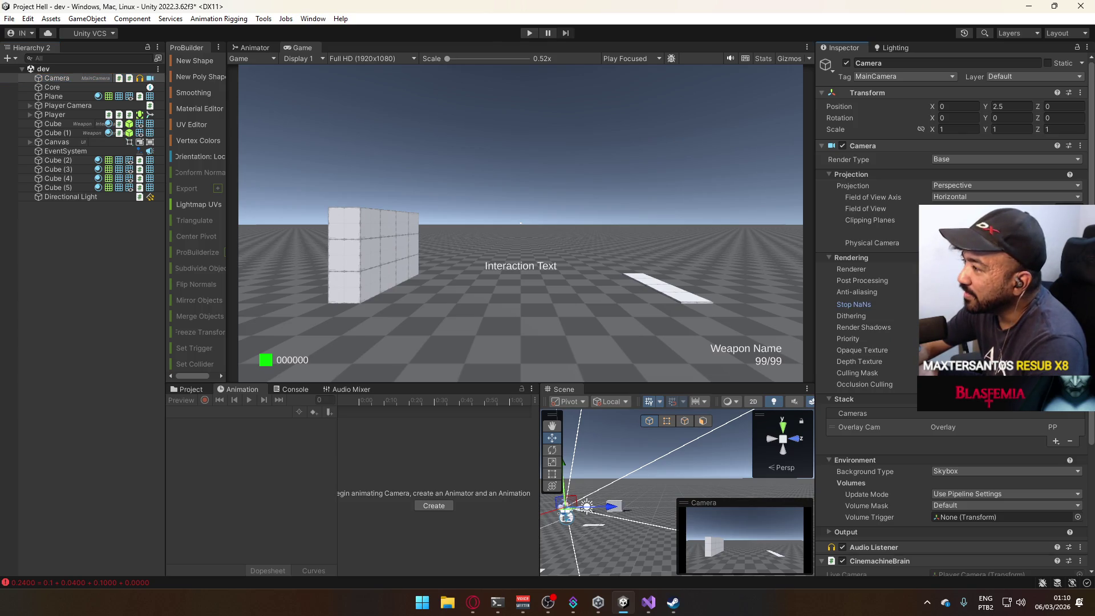
{"action": "left_click", "coordinate": [935, 316]}
{"action": "left_click", "coordinate": [935, 280]}
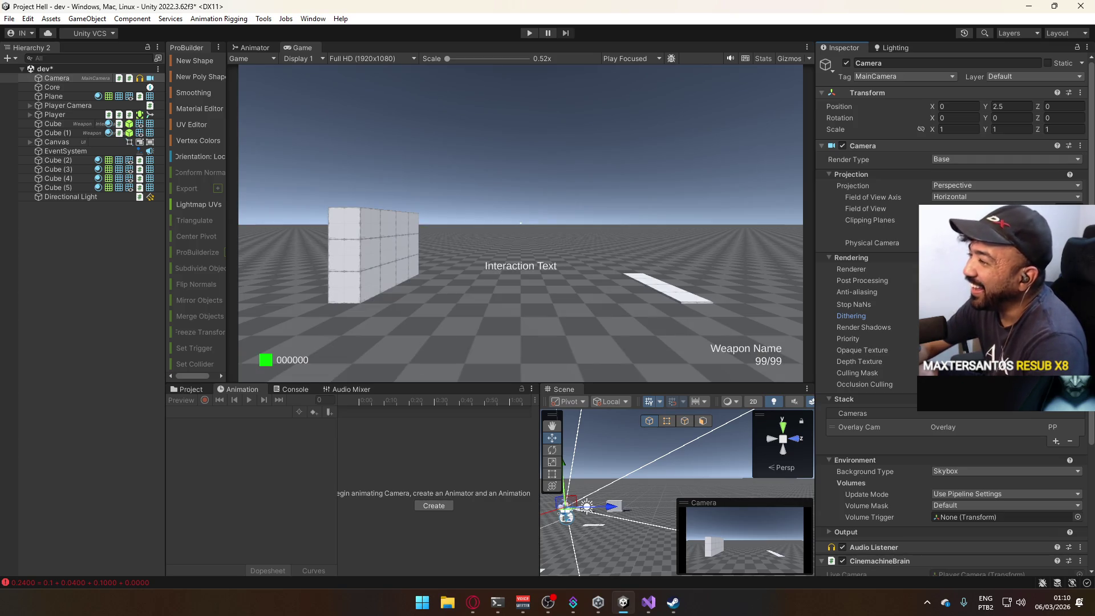
{"action": "scroll", "coordinate": [935, 280], "scroll_direction": "down", "scroll_amount": 3}
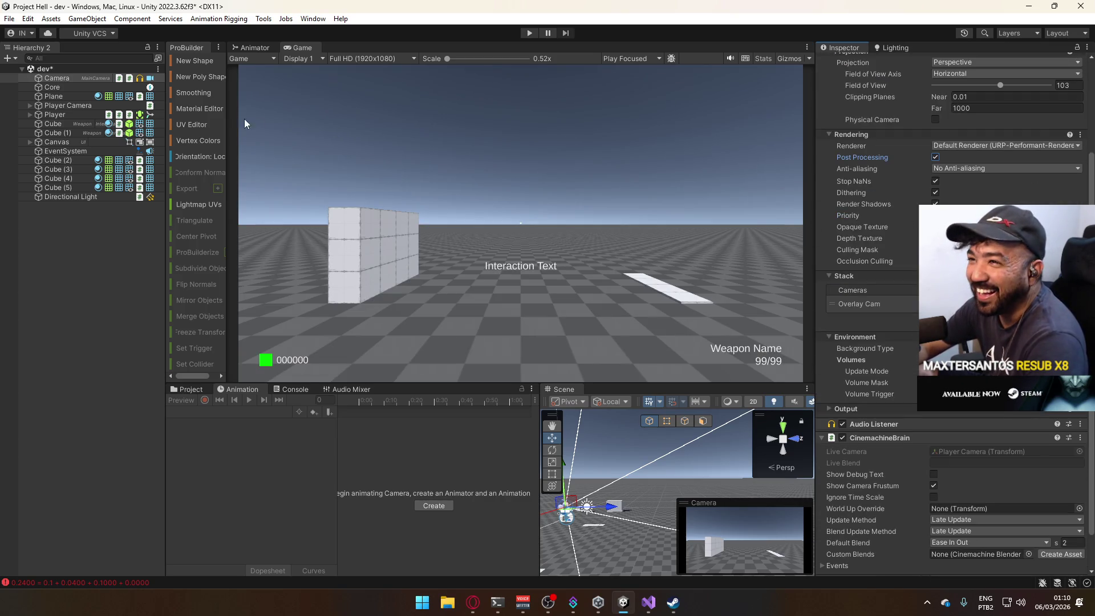
{"action": "scroll", "coordinate": [820, 259], "scroll_direction": "down", "scroll_amount": 1}
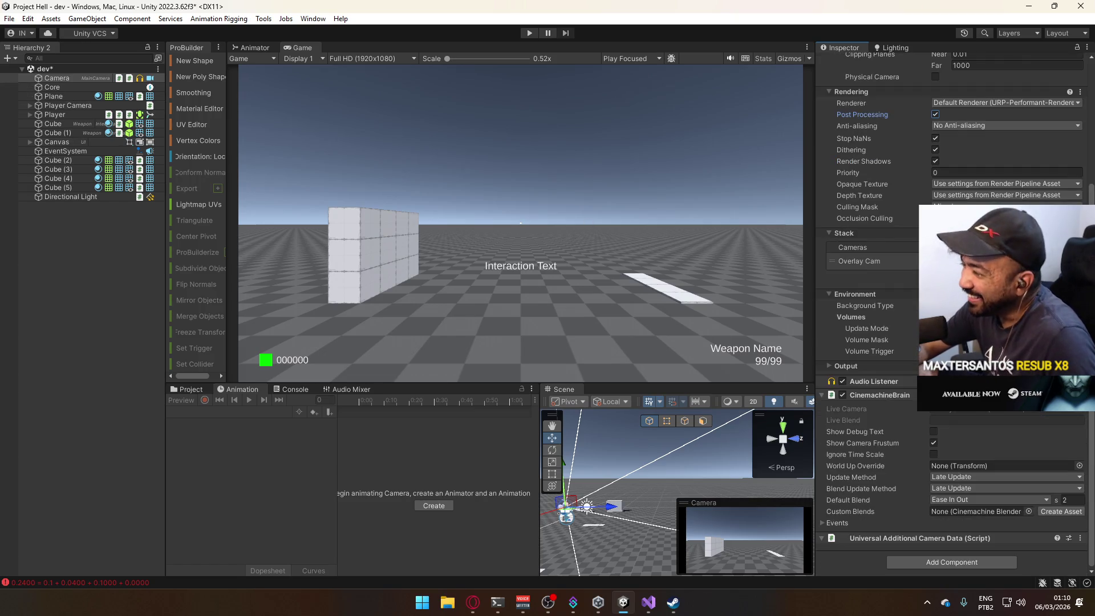
Save the dev scene, then search Add Component for 'post' and cancel.
{"action": "key", "text": "ctrl+s"}
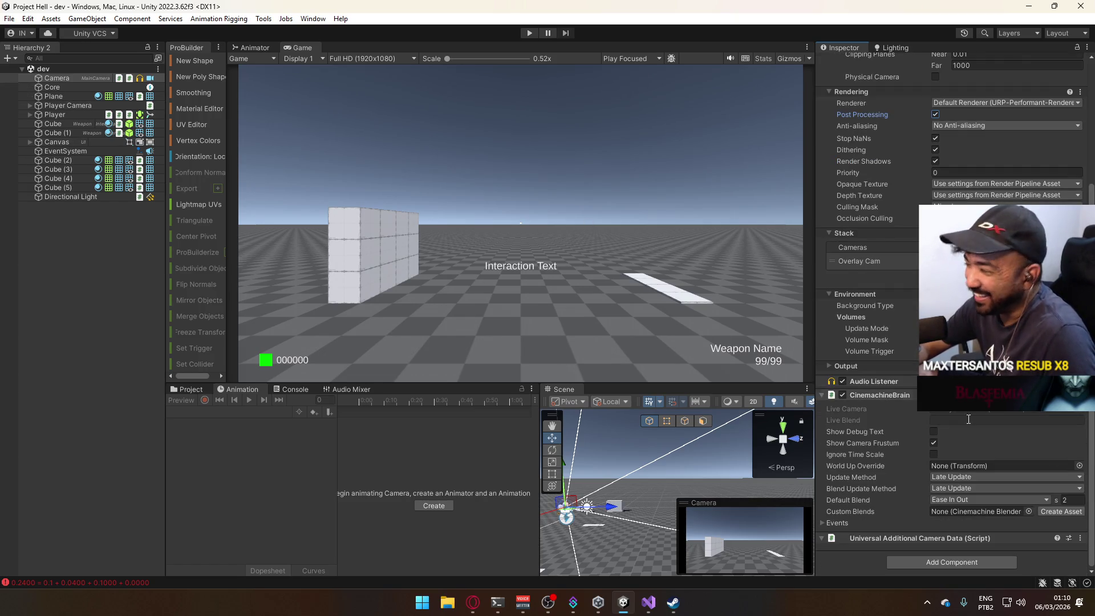
{"action": "left_click", "coordinate": [976, 555]}
{"action": "type", "text": "post"}
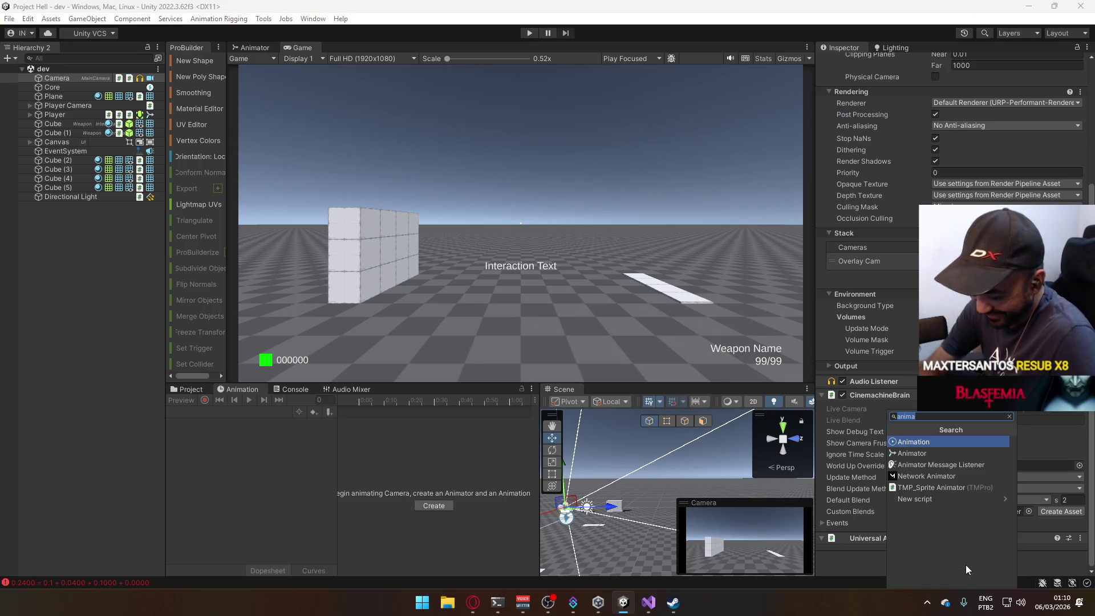
{"action": "key", "text": "BackSpace"}
{"action": "key", "text": "BackSpace"}
{"action": "key", "text": "BackSpace"}
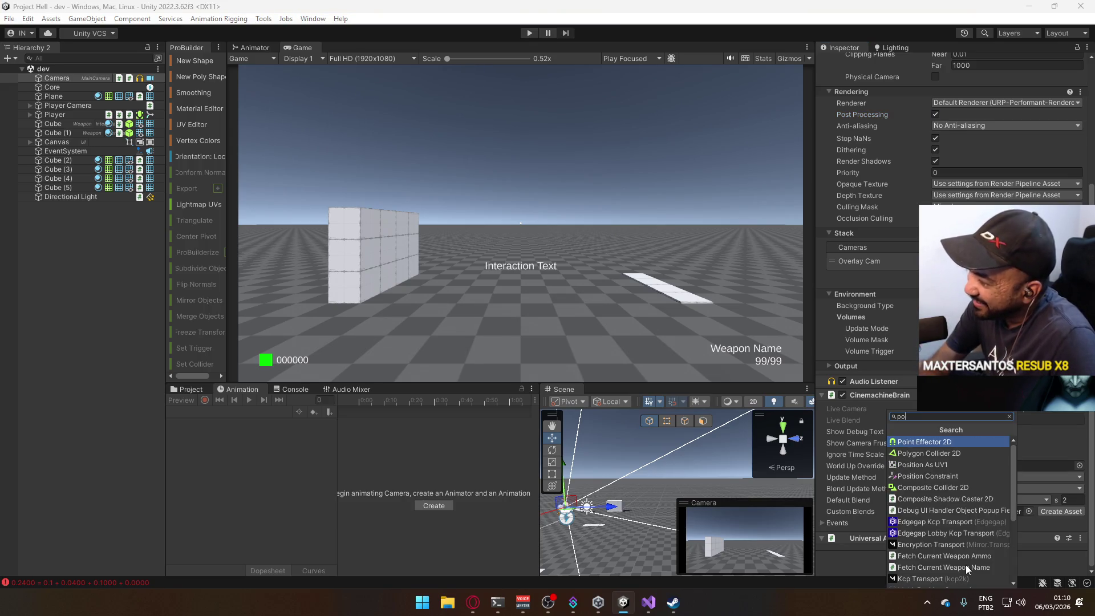
{"action": "key", "text": "BackSpace"}
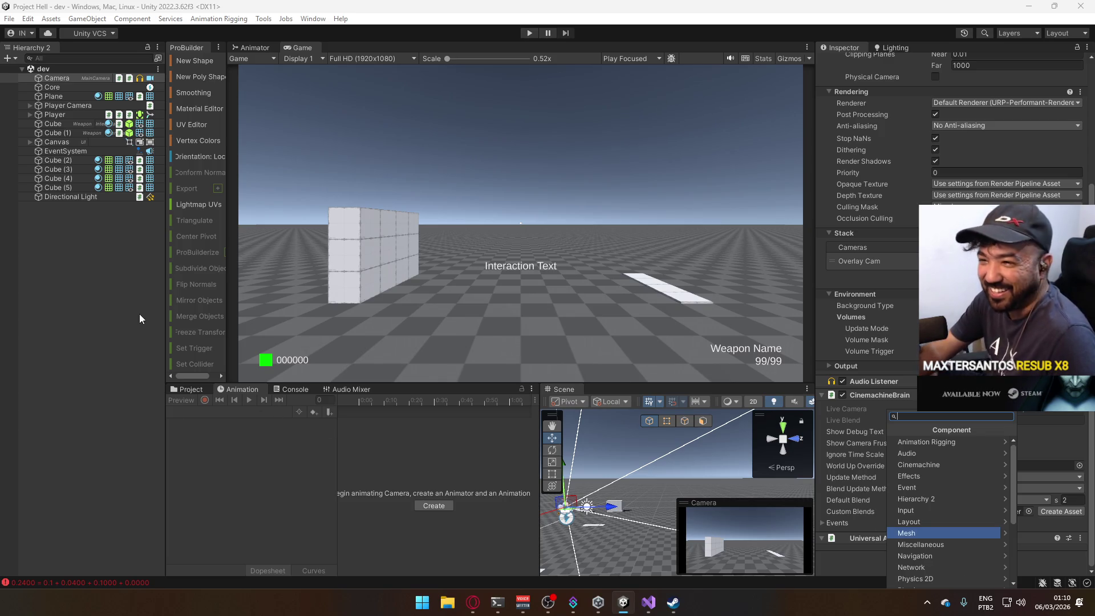
Create a Global Volume object in the dev scene's Hierarchy.
{"action": "right_click", "coordinate": [77, 247]}
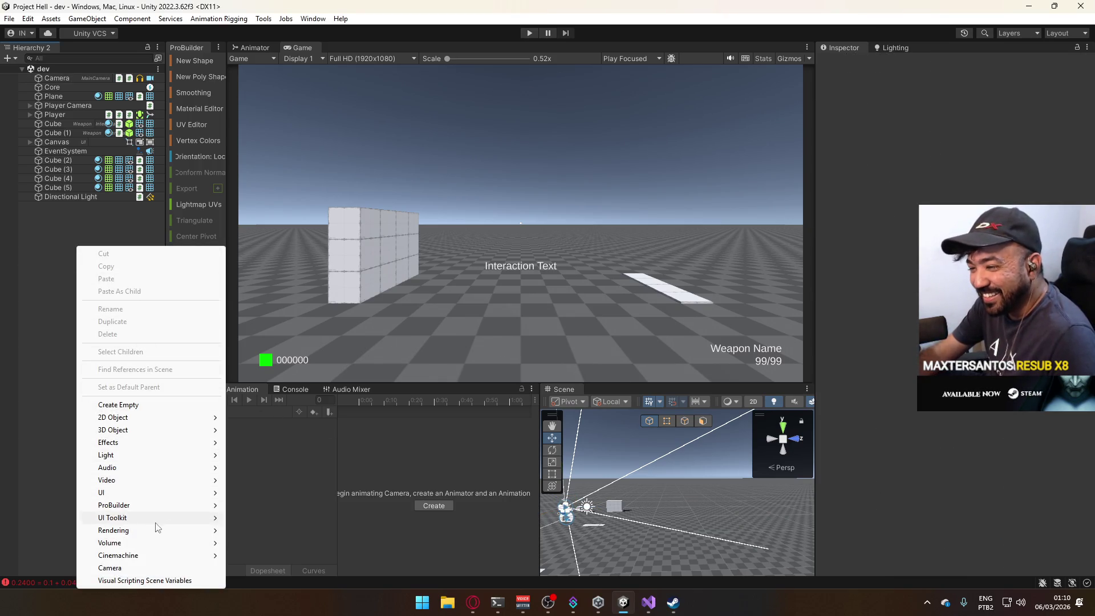
{"action": "mouse_move", "coordinate": [157, 534]}
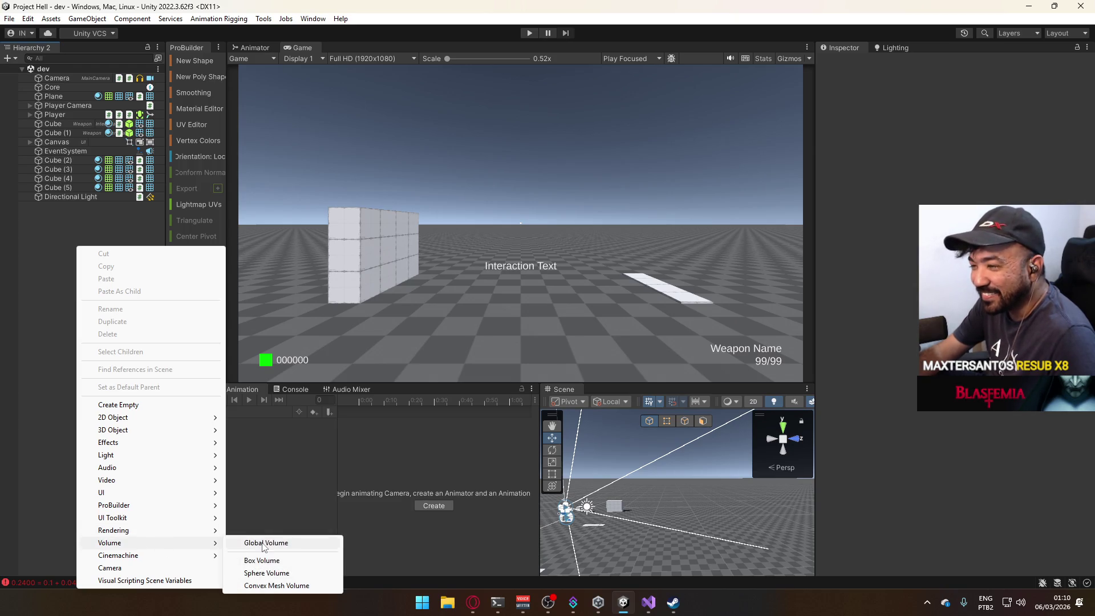
{"action": "left_click", "coordinate": [264, 543]}
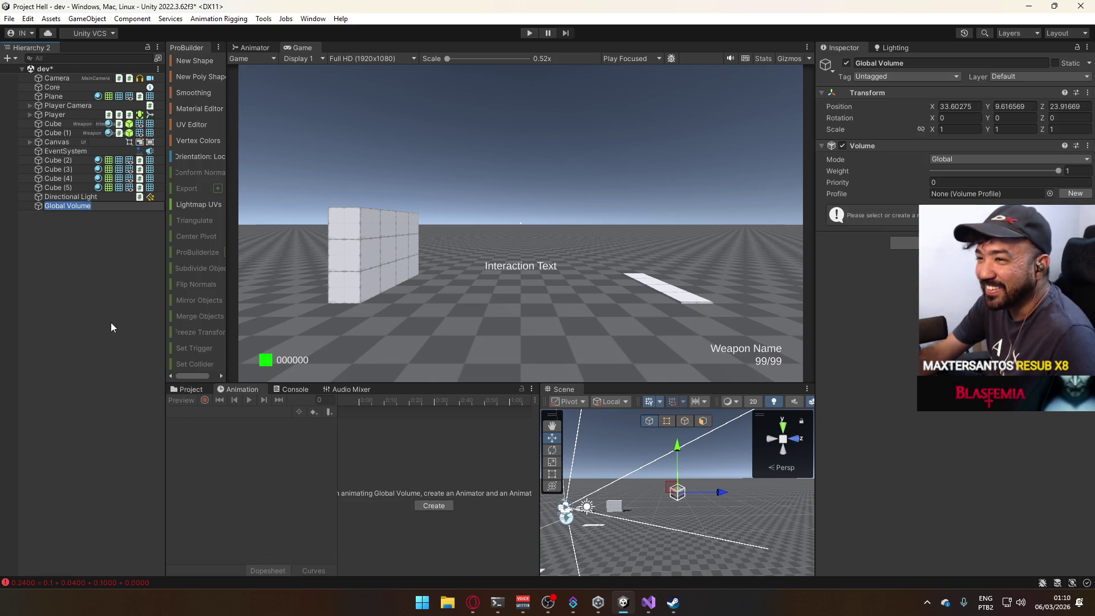
{"action": "left_click", "coordinate": [74, 208]}
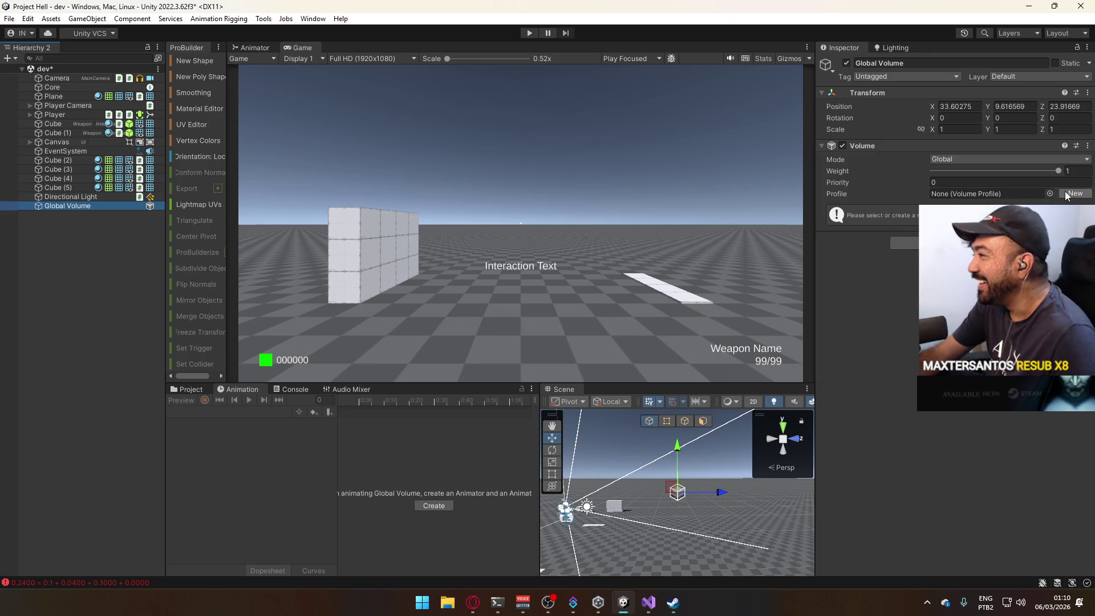
Give the Global Volume a new profile with a Tonemapping override whose Mode is enabled.
{"action": "left_click", "coordinate": [1065, 194]}
{"action": "left_click", "coordinate": [1025, 193]}
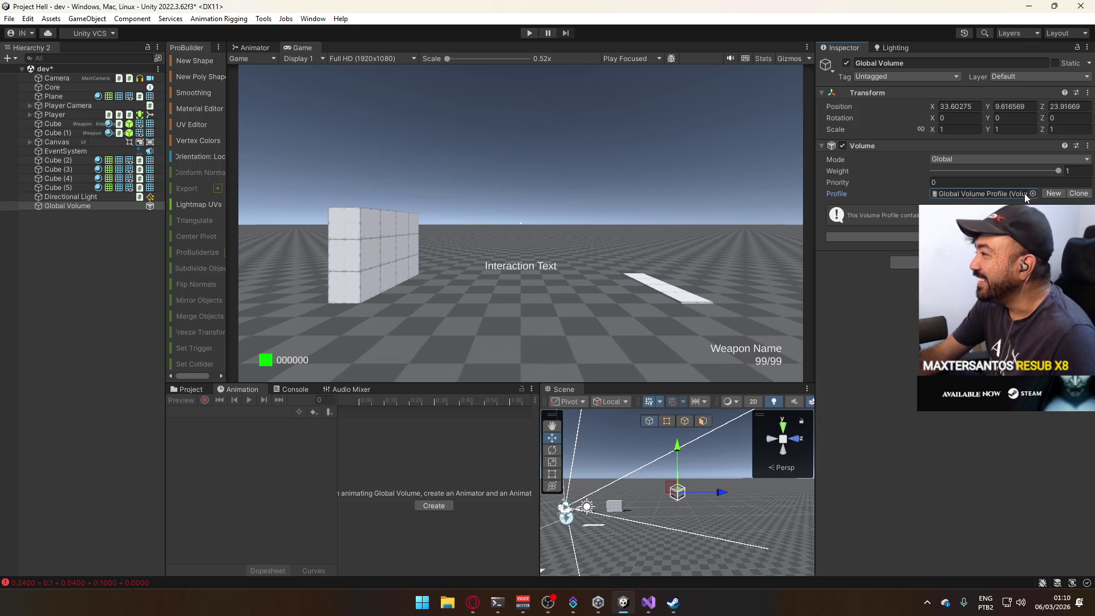
{"action": "left_click", "coordinate": [956, 262]}
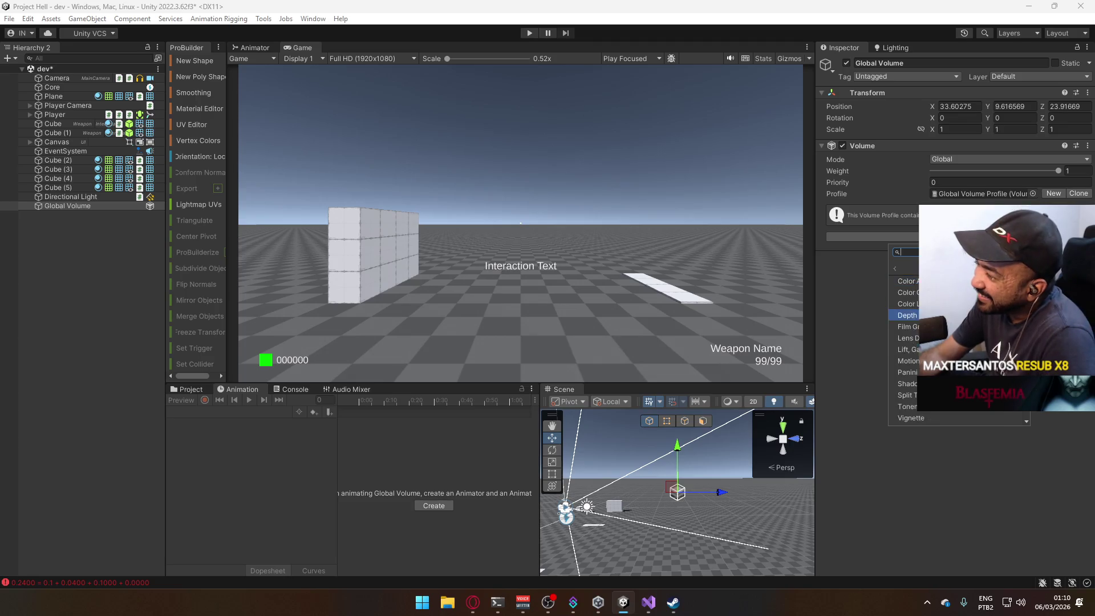
{"action": "scroll", "coordinate": [907, 354], "scroll_direction": "down", "scroll_amount": 2}
{"action": "left_click", "coordinate": [935, 397]}
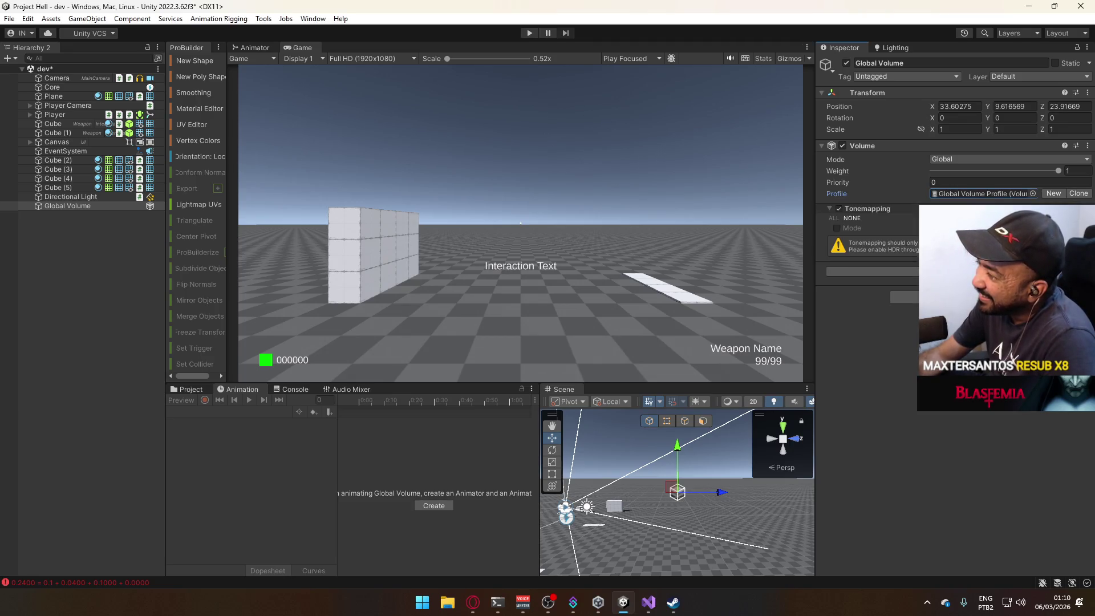
{"action": "left_click", "coordinate": [837, 229]}
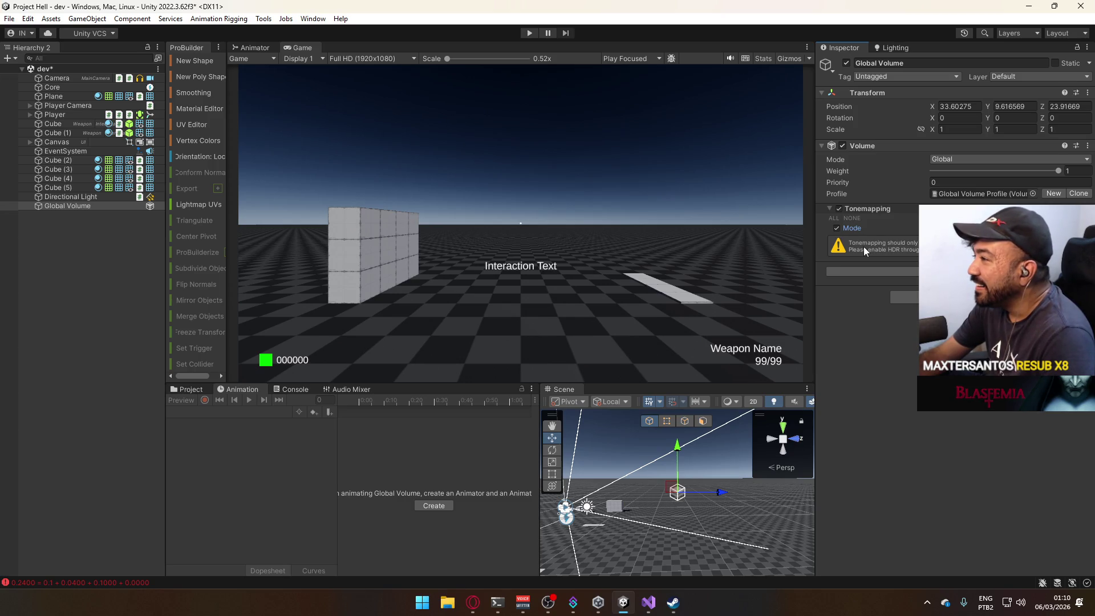
{"action": "left_click", "coordinate": [190, 390]}
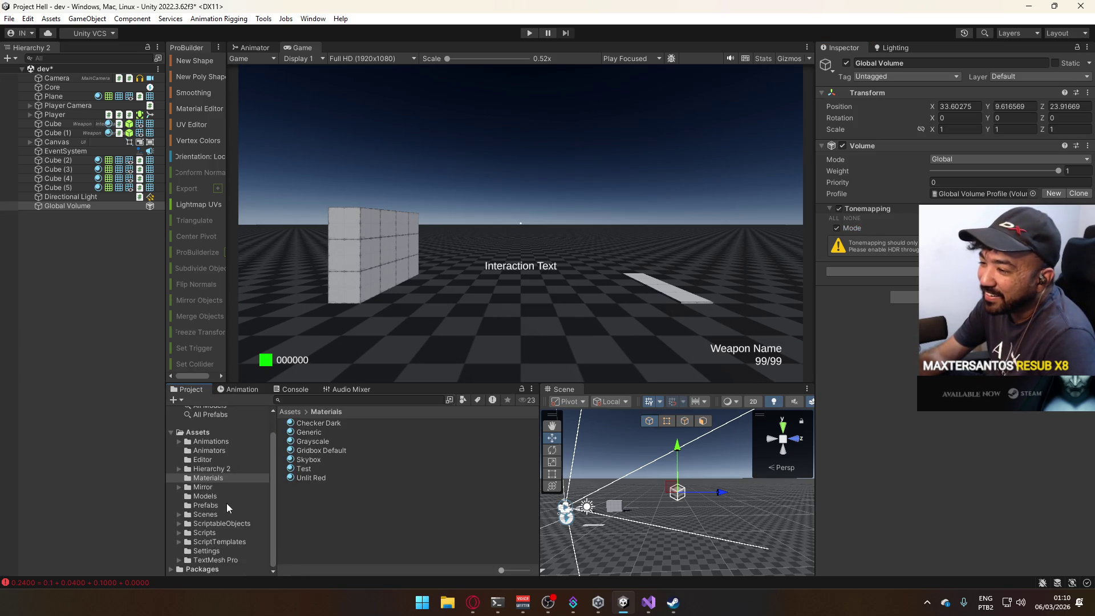
Turn on HDR in the URP-Performant pipeline asset in Assets/Settings.
{"action": "left_click", "coordinate": [206, 551]}
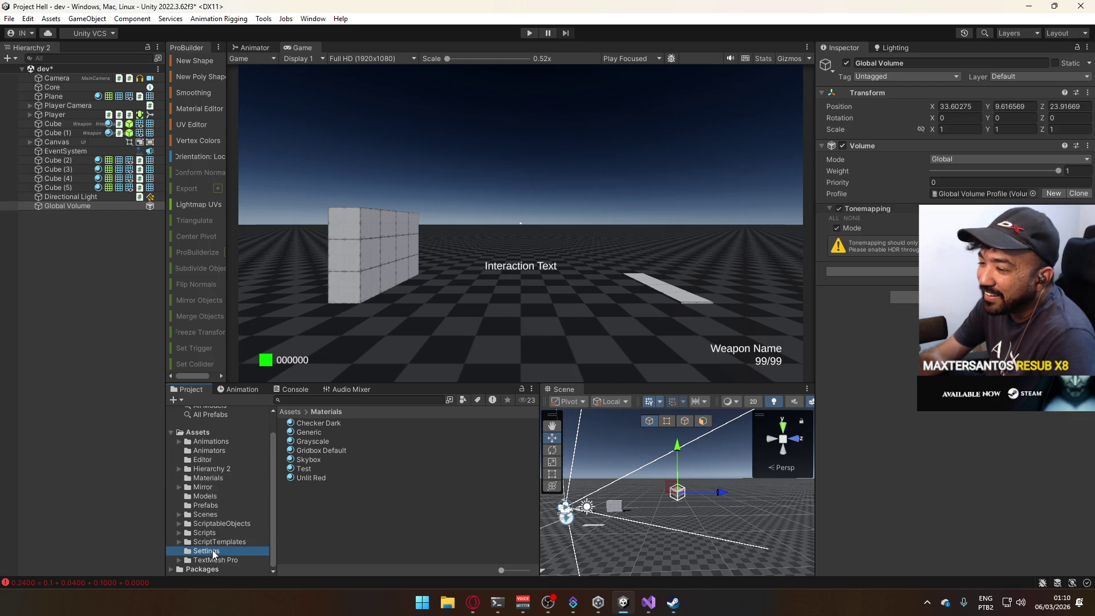
{"action": "left_click", "coordinate": [337, 433]}
{"action": "left_click", "coordinate": [356, 422]}
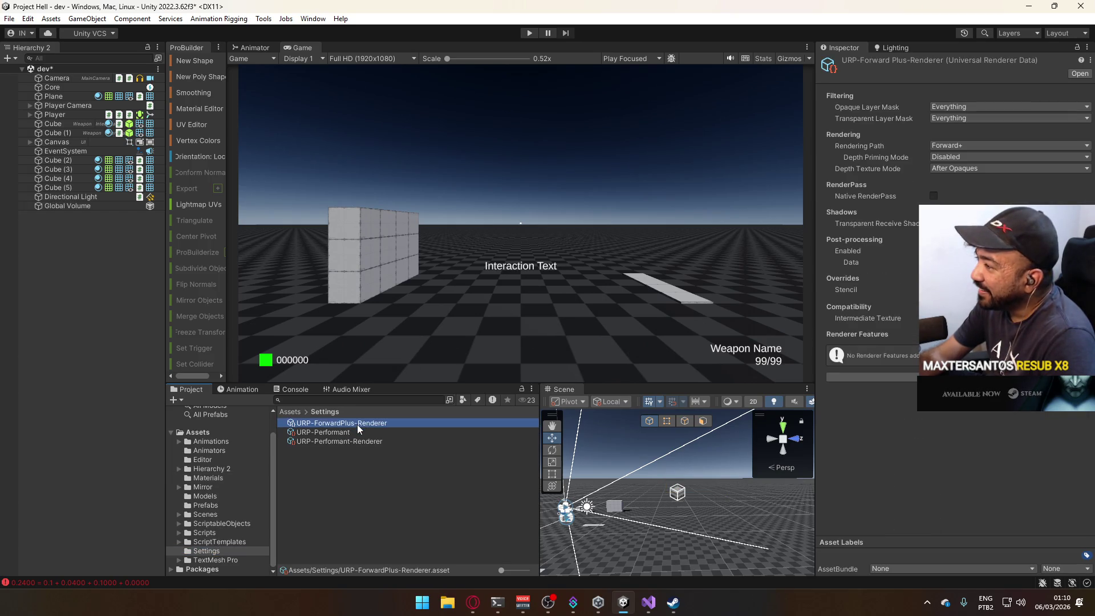
{"action": "left_click", "coordinate": [347, 433]}
{"action": "left_click", "coordinate": [346, 442]}
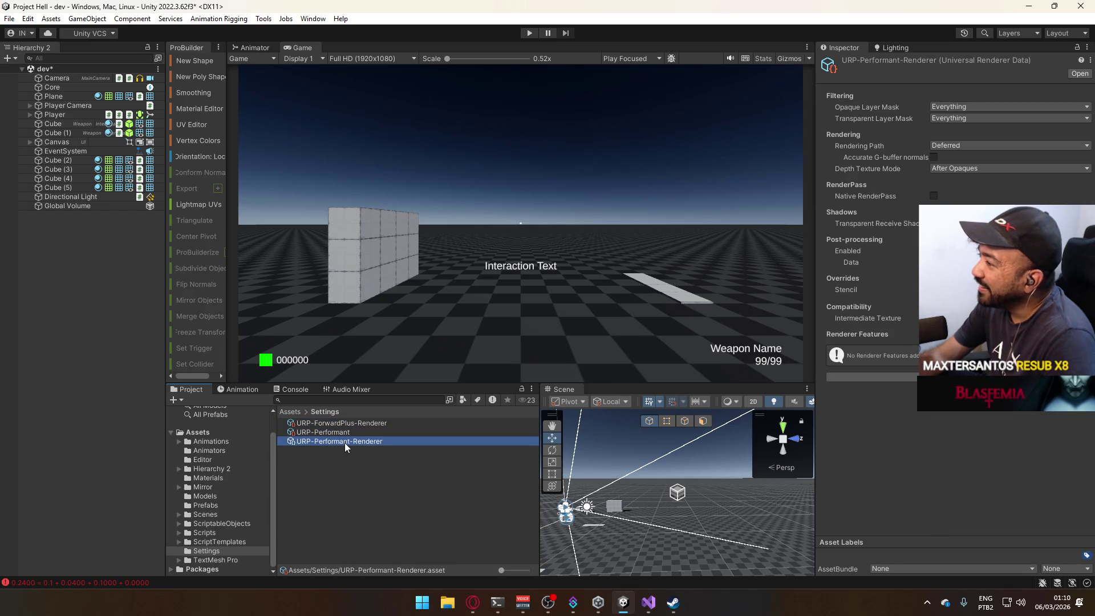
{"action": "left_click", "coordinate": [344, 434]}
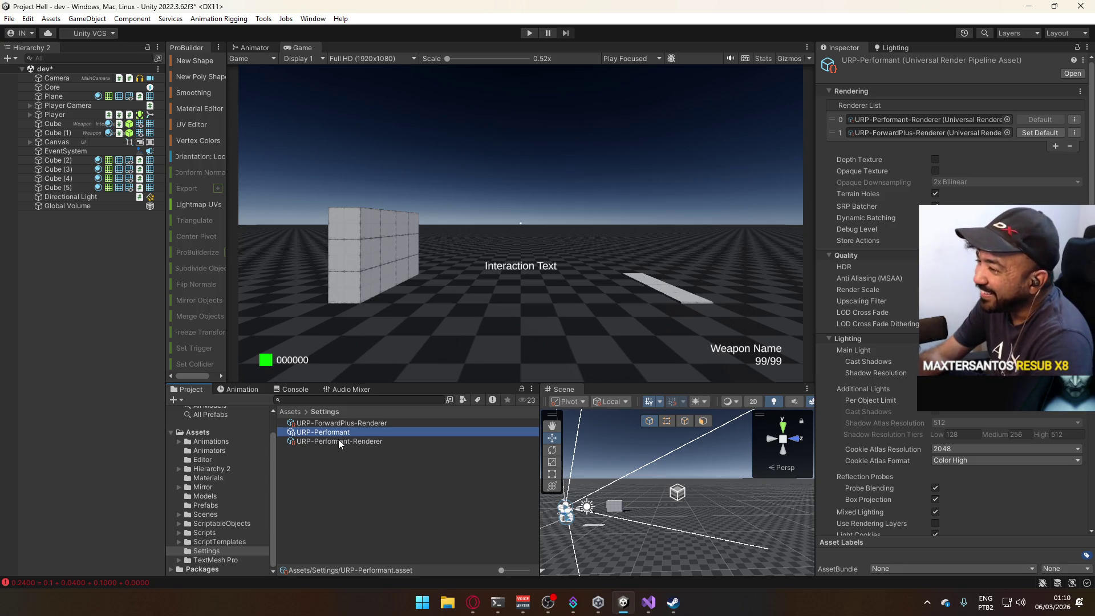
{"action": "left_click", "coordinate": [338, 442]}
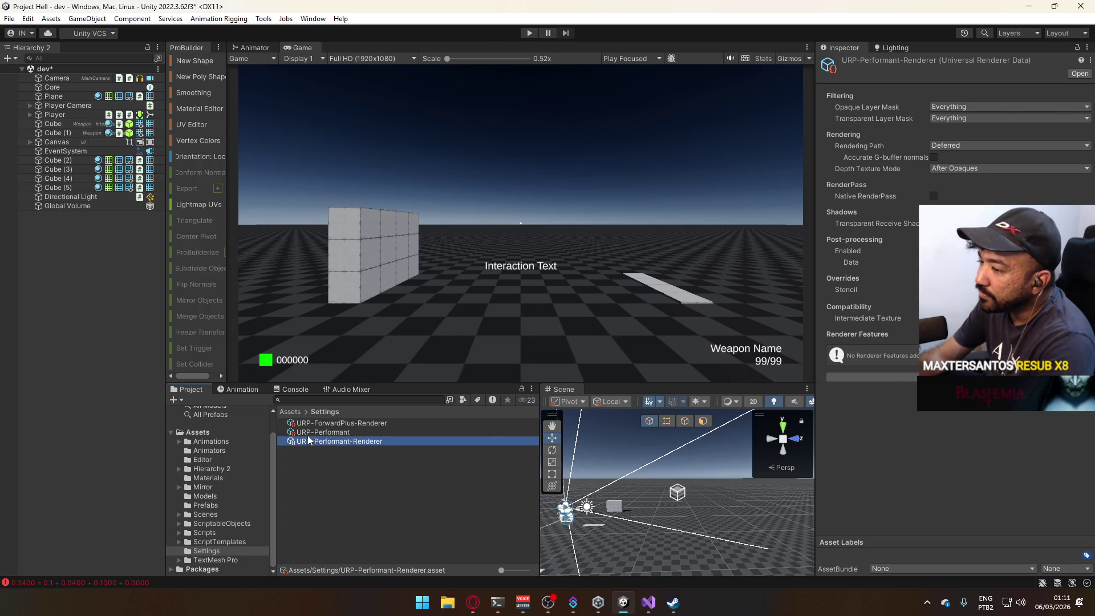
{"action": "left_click", "coordinate": [327, 433]}
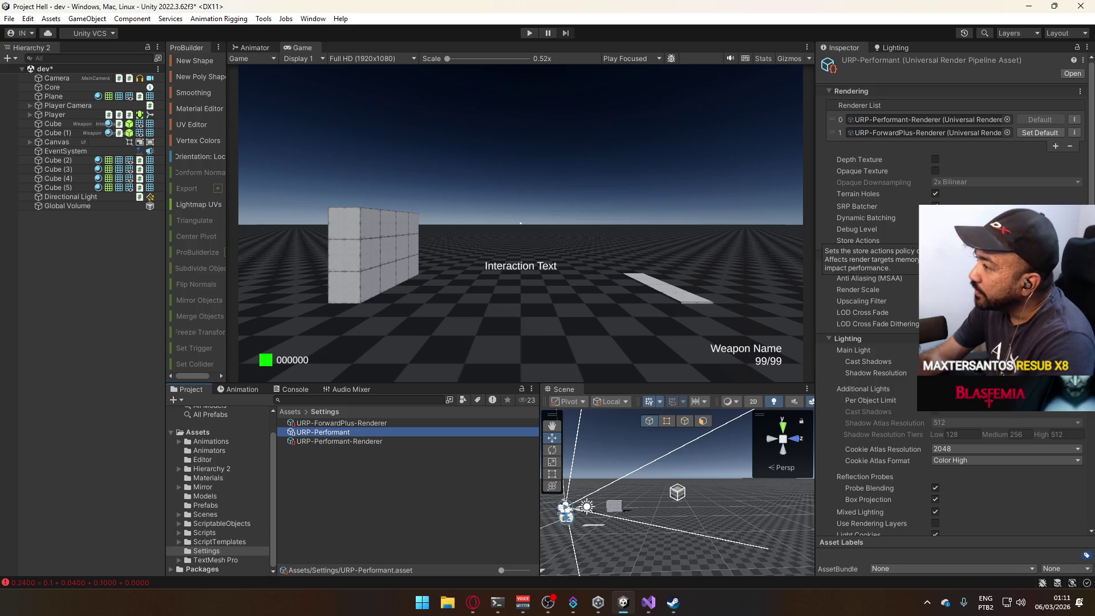
{"action": "left_click", "coordinate": [935, 267]}
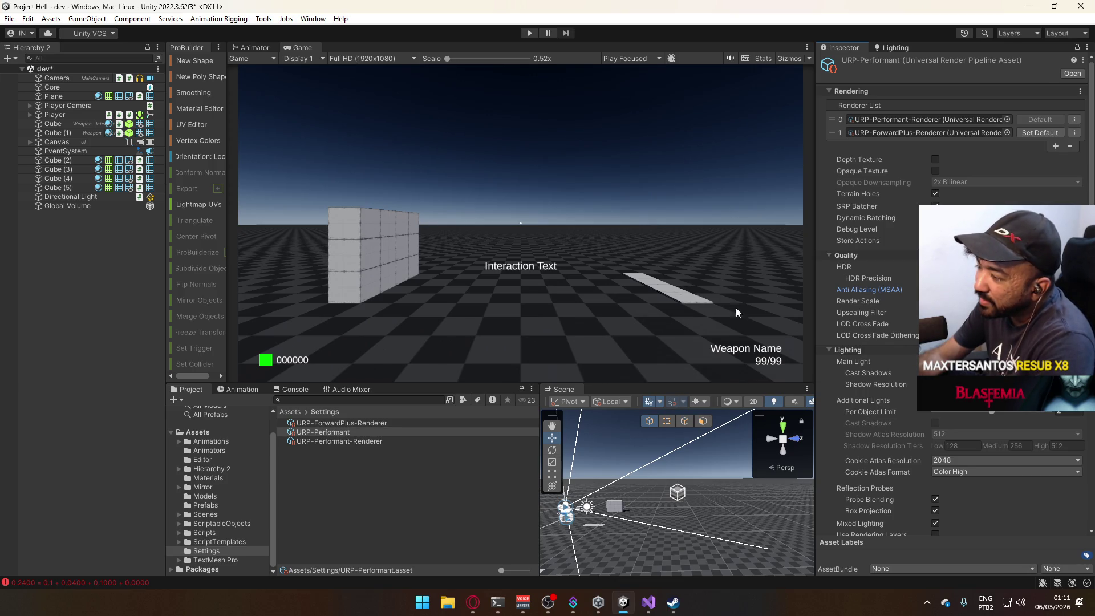
Keep SH Evaluation Mode on Auto and reselect the Global Volume.
{"action": "scroll", "coordinate": [915, 454], "scroll_direction": "down", "scroll_amount": 3}
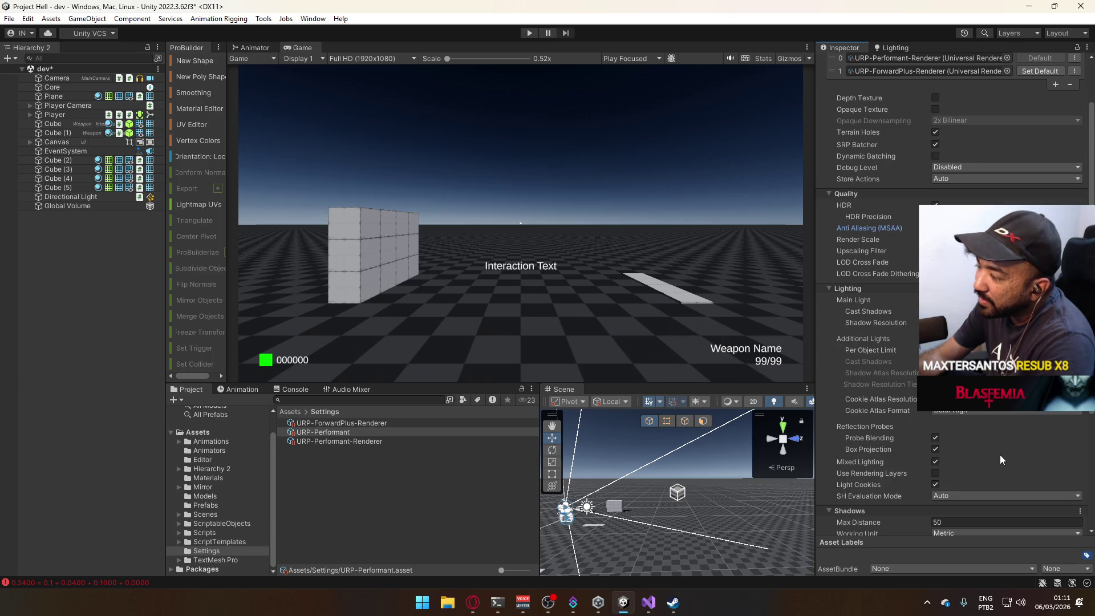
{"action": "left_click", "coordinate": [984, 493]}
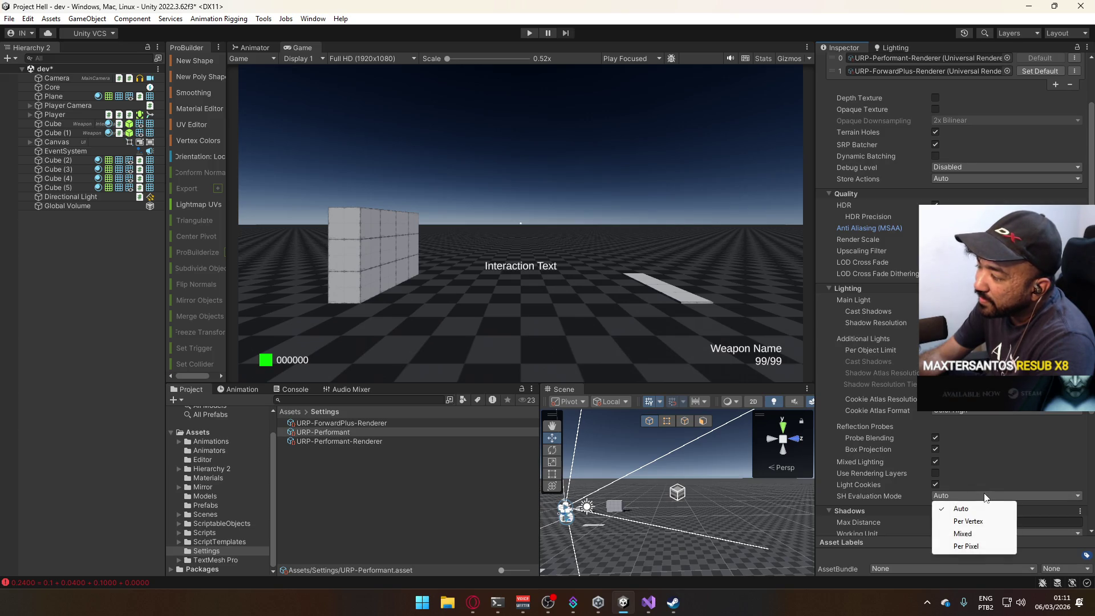
{"action": "left_click", "coordinate": [870, 490]}
{"action": "scroll", "coordinate": [888, 473], "scroll_direction": "down", "scroll_amount": 3}
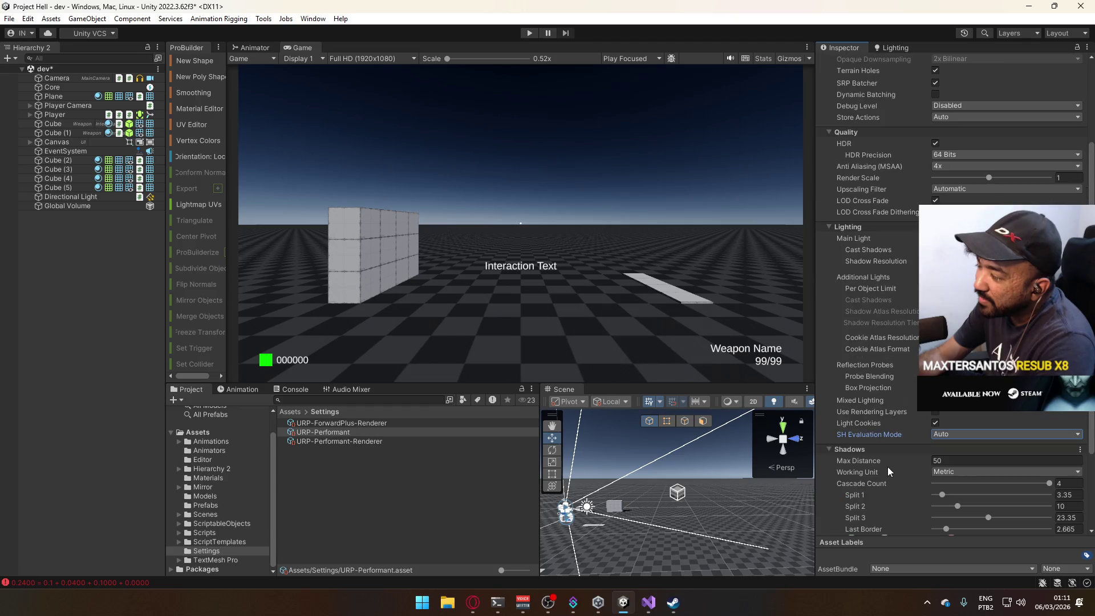
{"action": "left_click", "coordinate": [332, 441]}
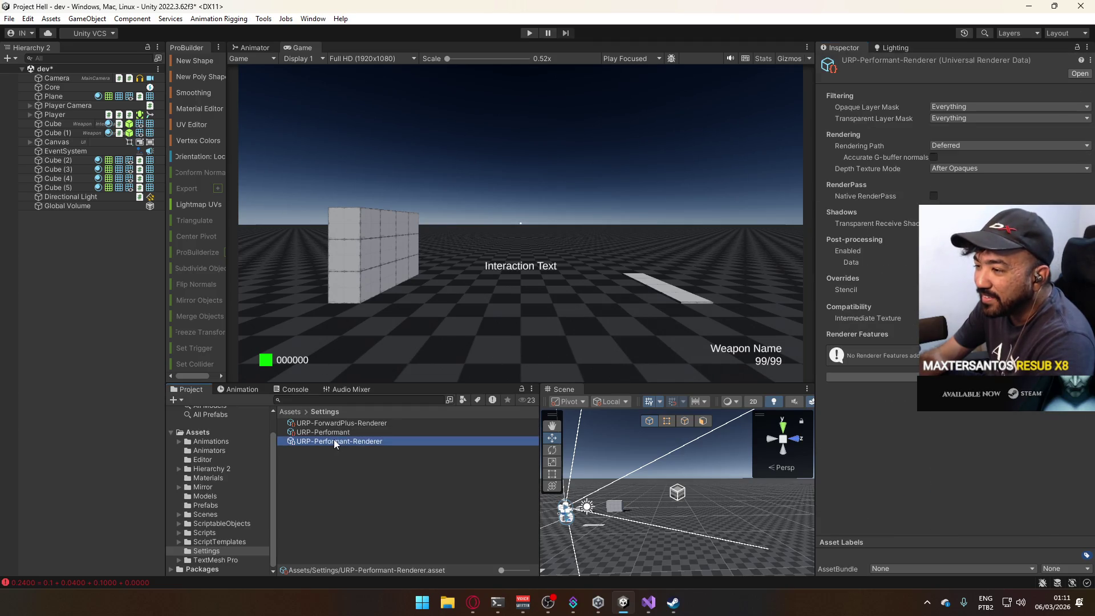
{"action": "left_click", "coordinate": [334, 433]}
{"action": "left_click", "coordinate": [89, 206]}
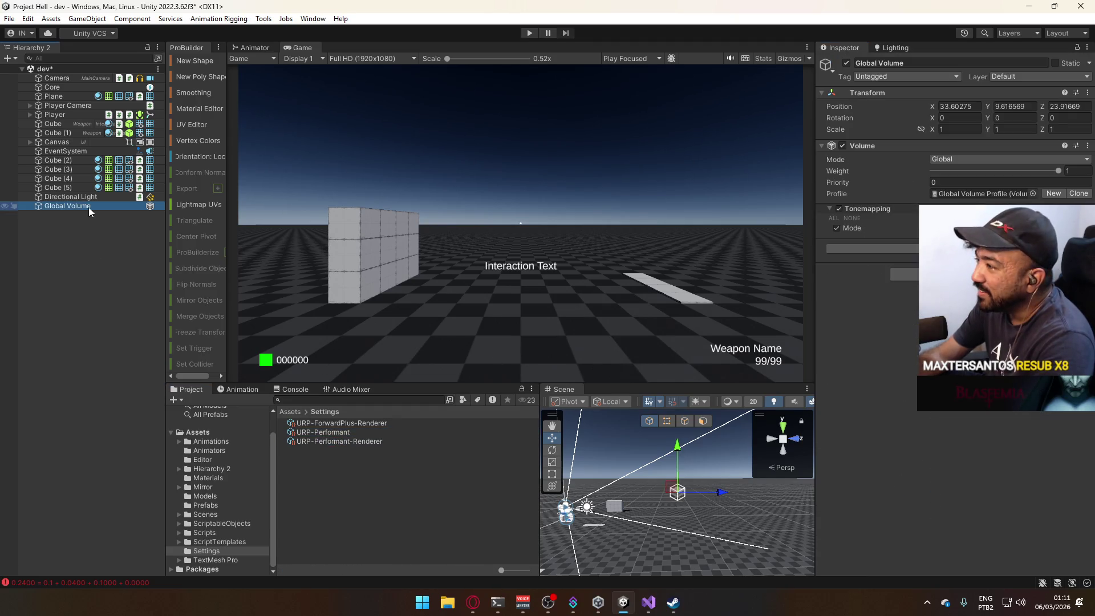
{"action": "left_click", "coordinate": [873, 248]}
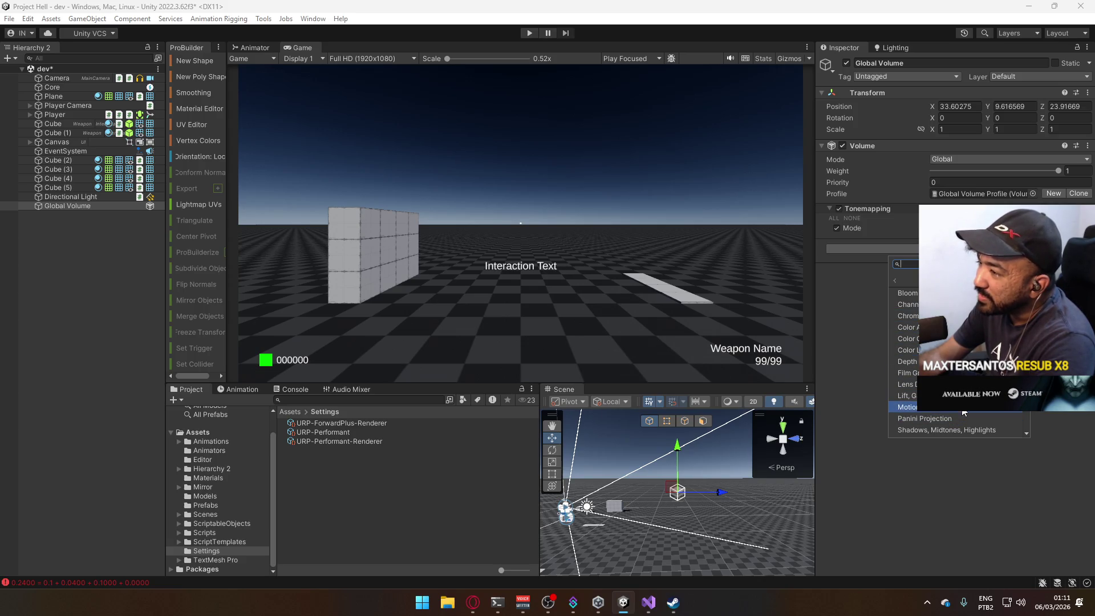
{"action": "scroll", "coordinate": [963, 411], "scroll_direction": "down", "scroll_amount": 2}
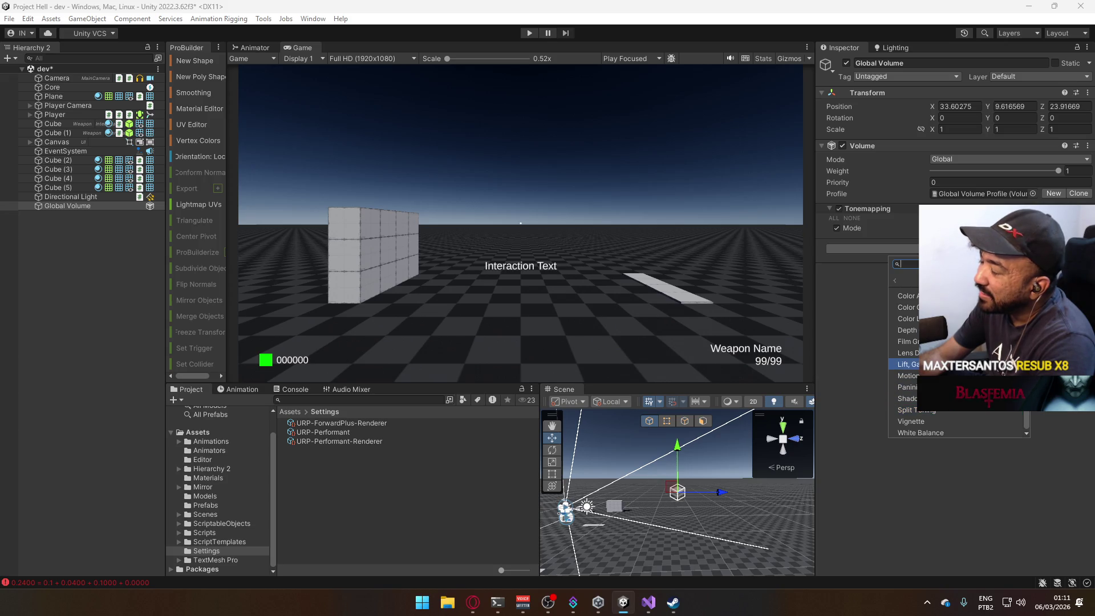
{"action": "scroll", "coordinate": [958, 365], "scroll_direction": "up", "scroll_amount": 1}
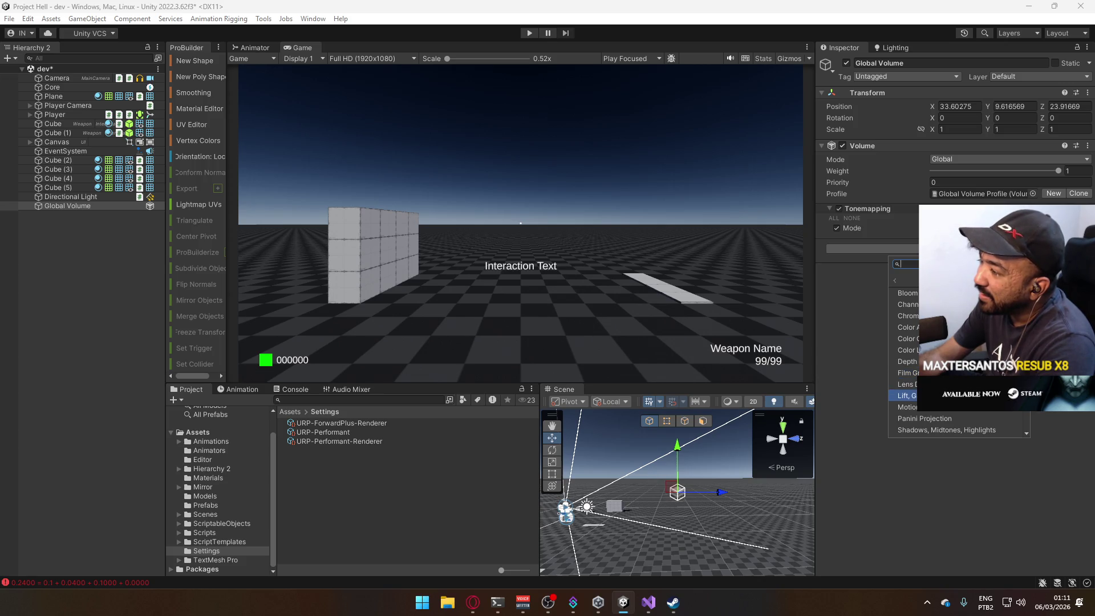
{"action": "left_click", "coordinate": [906, 395]}
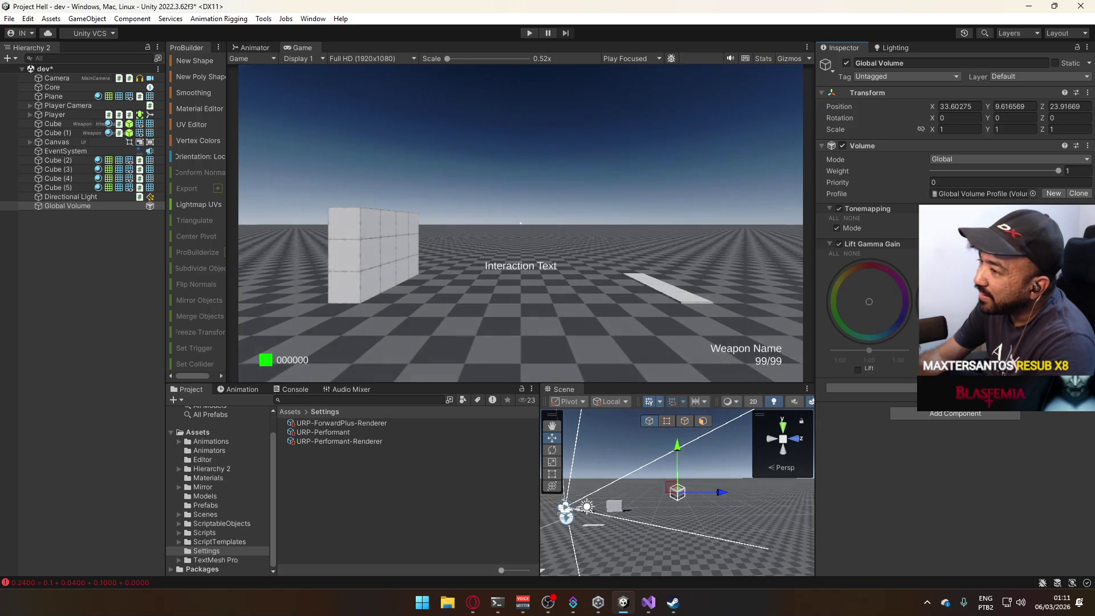
Toggle the Tonemapping Mode override, nudge Lift to 0.97, then turn off the Lift override.
{"action": "left_click", "coordinate": [852, 253]}
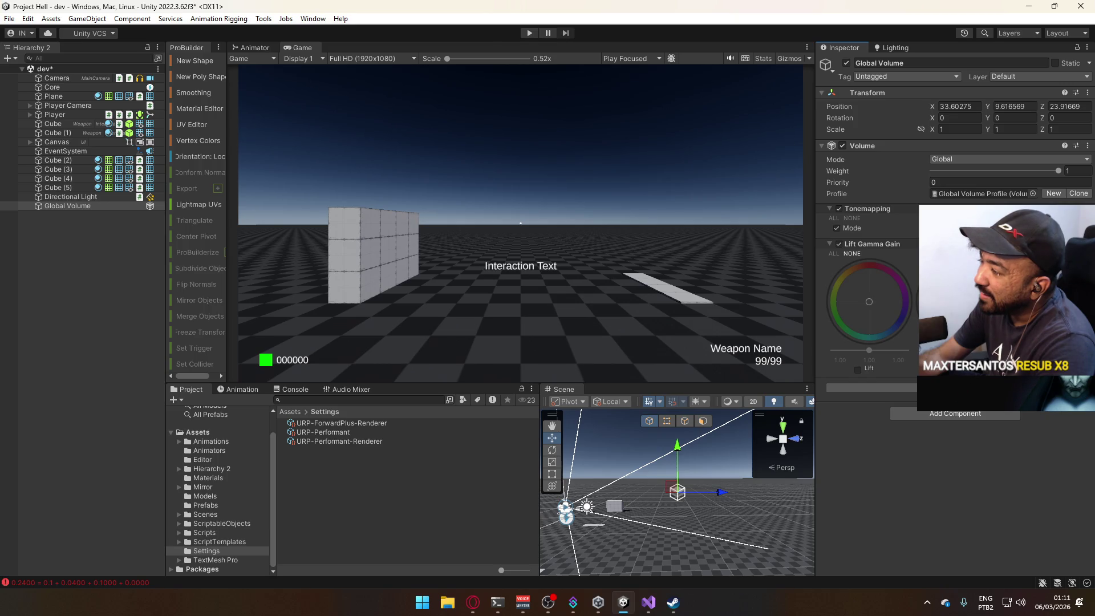
{"action": "left_click", "coordinate": [1087, 244]}
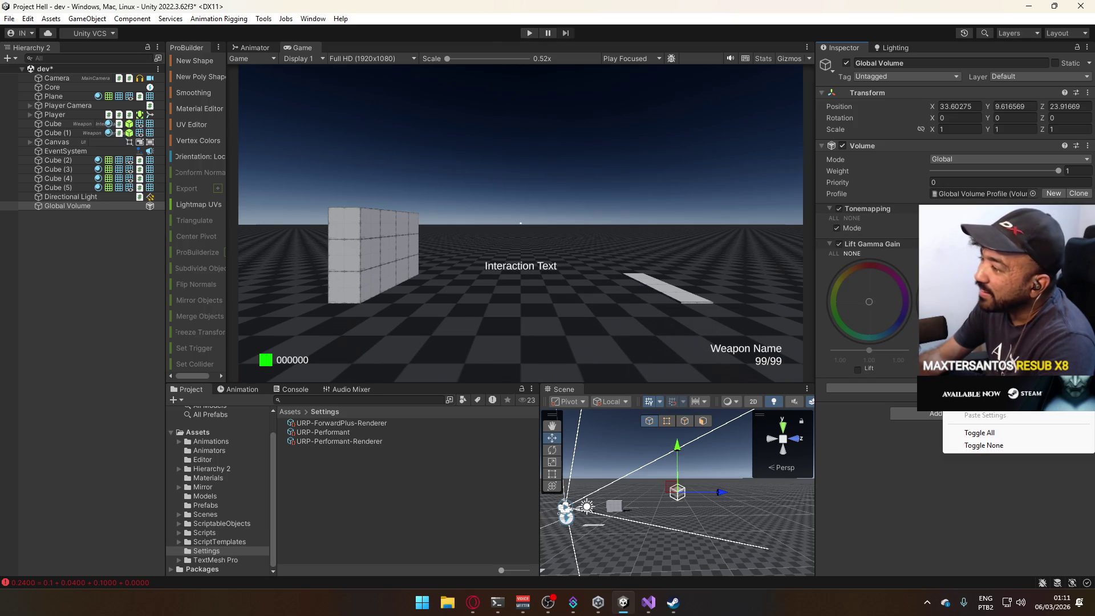
{"action": "key", "text": "Escape"}
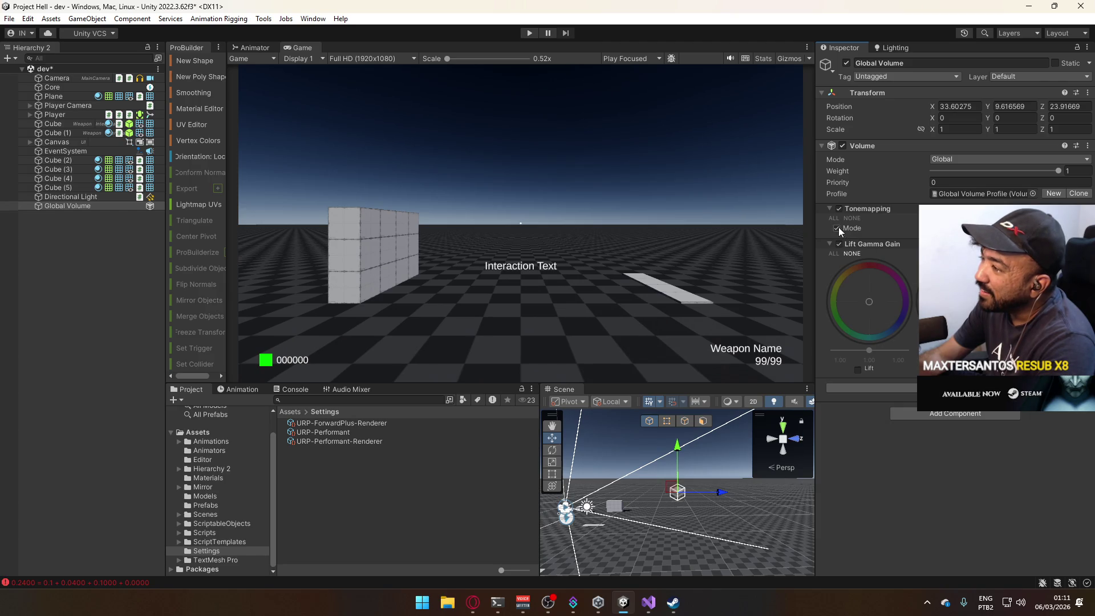
{"action": "left_click", "coordinate": [998, 227]}
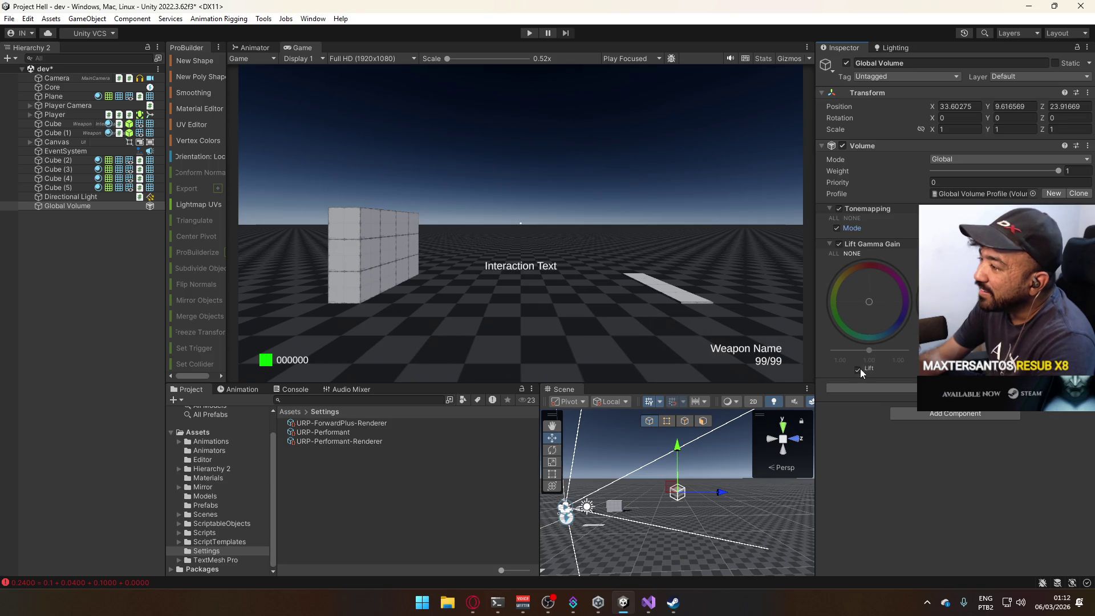
{"action": "left_click_drag", "start_coordinate": [869, 351], "coordinate": [868, 352]}
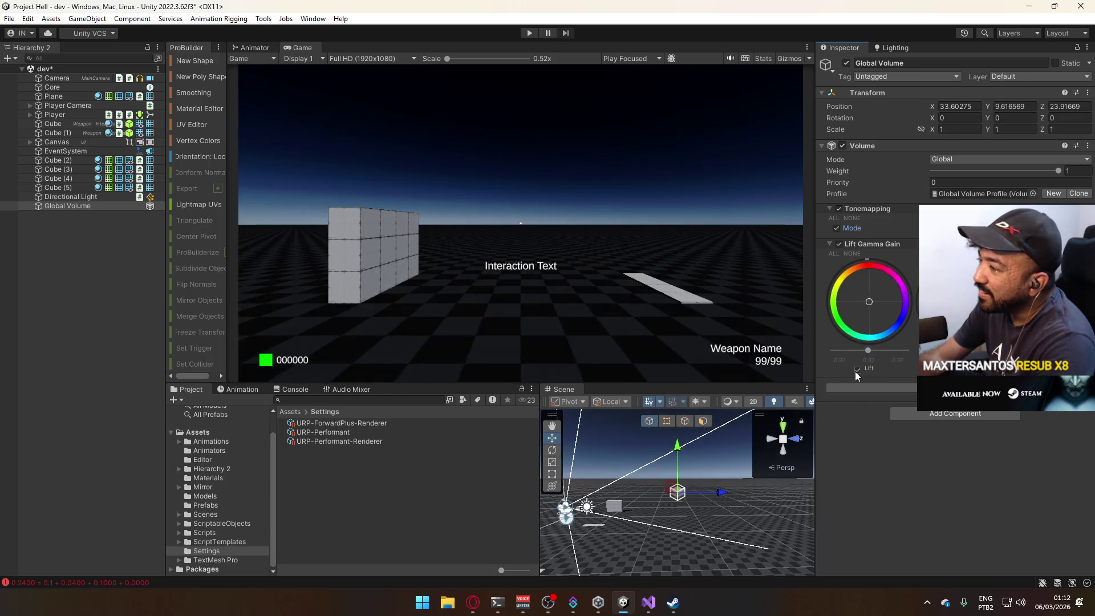
{"action": "left_click", "coordinate": [857, 370]}
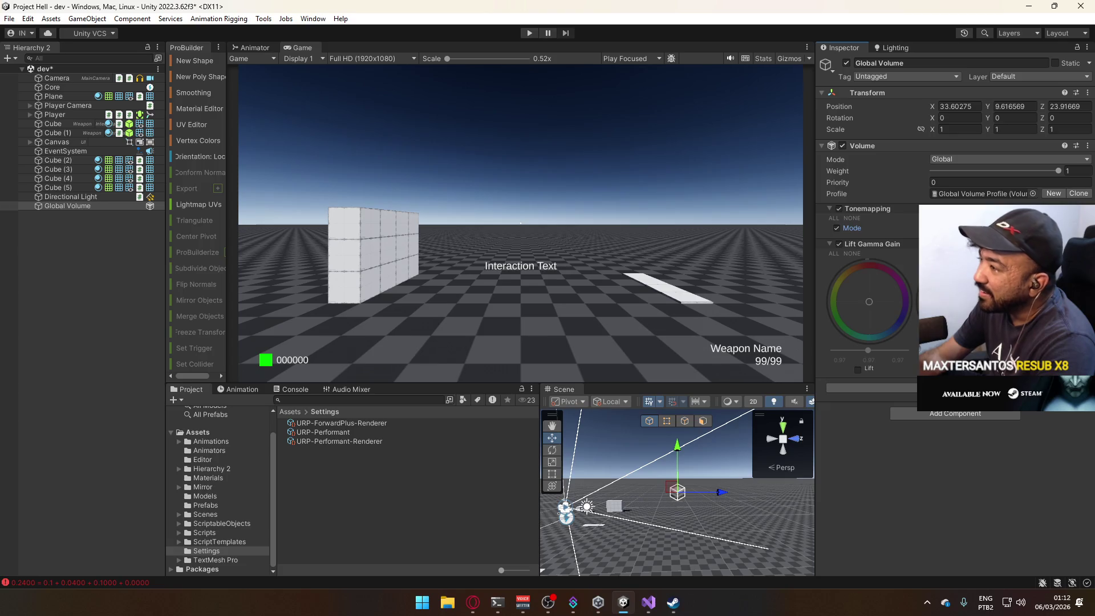
{"action": "left_click", "coordinate": [1087, 244]}
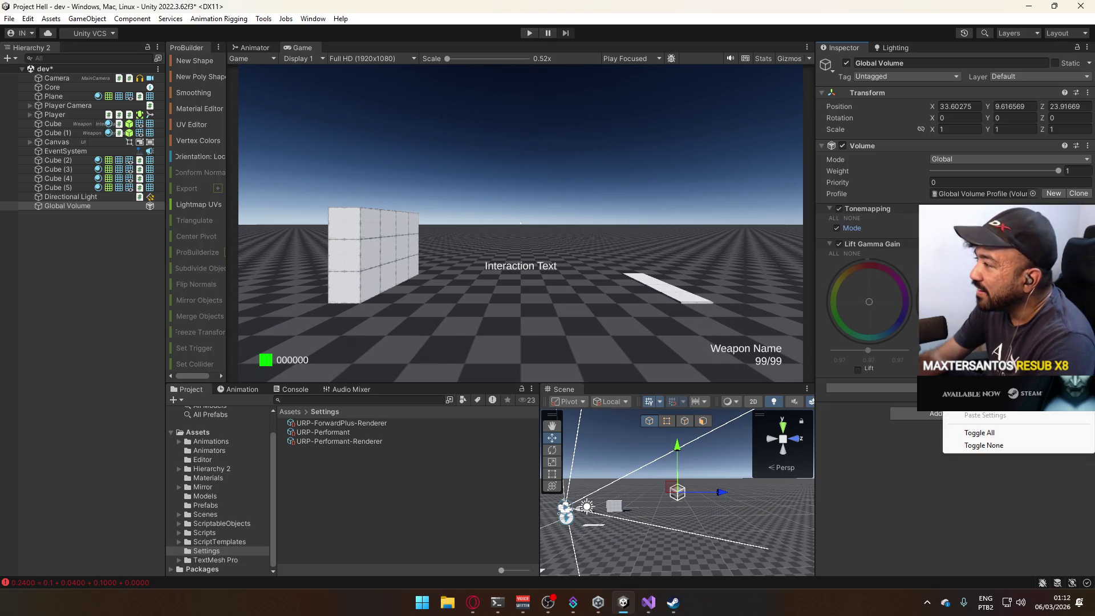
Remove the Lift Gamma Gain and Tonemapping effects from the Global Volume.
{"action": "left_click", "coordinate": [981, 266]}
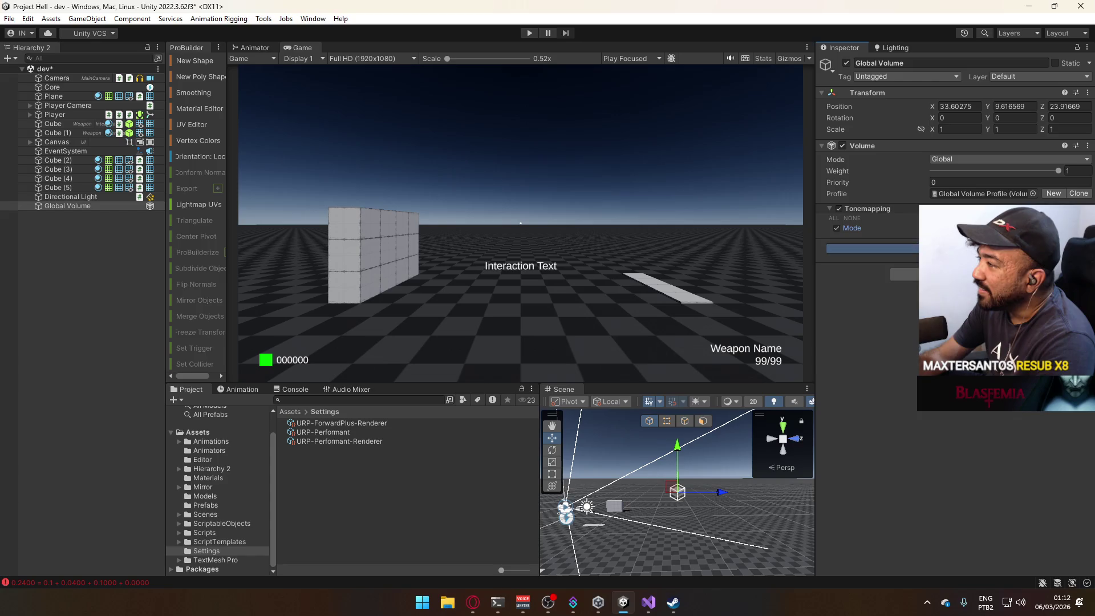
{"action": "left_click", "coordinate": [960, 274]}
{"action": "left_click", "coordinate": [1087, 208]}
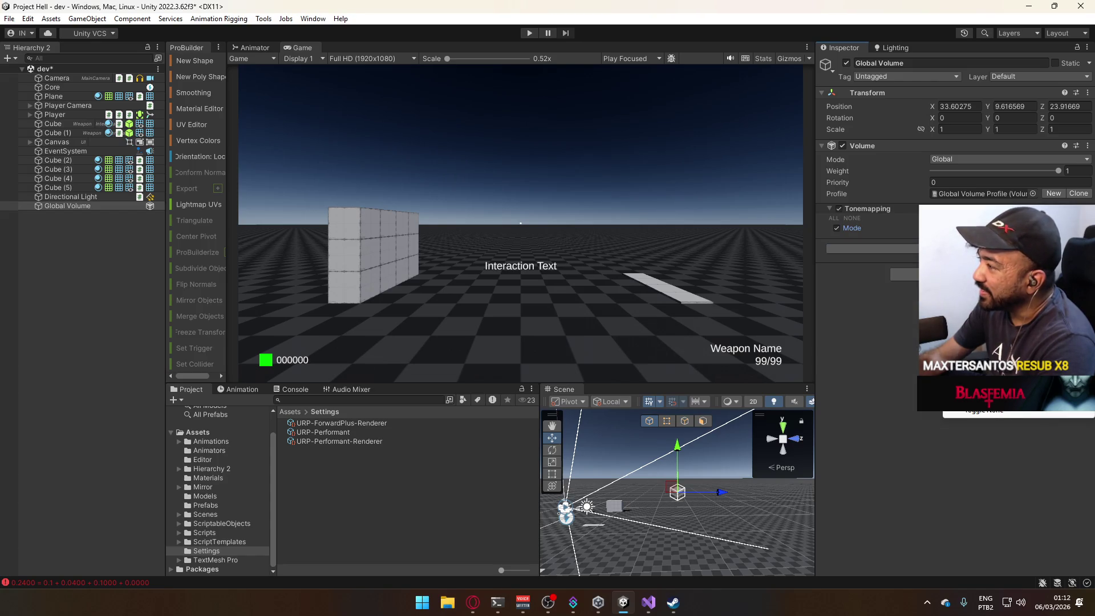
{"action": "left_click", "coordinate": [981, 267]}
Try a Split Toning effect, undo it, and add Color Adjustments from Post-processing instead.
{"action": "left_click", "coordinate": [959, 236]}
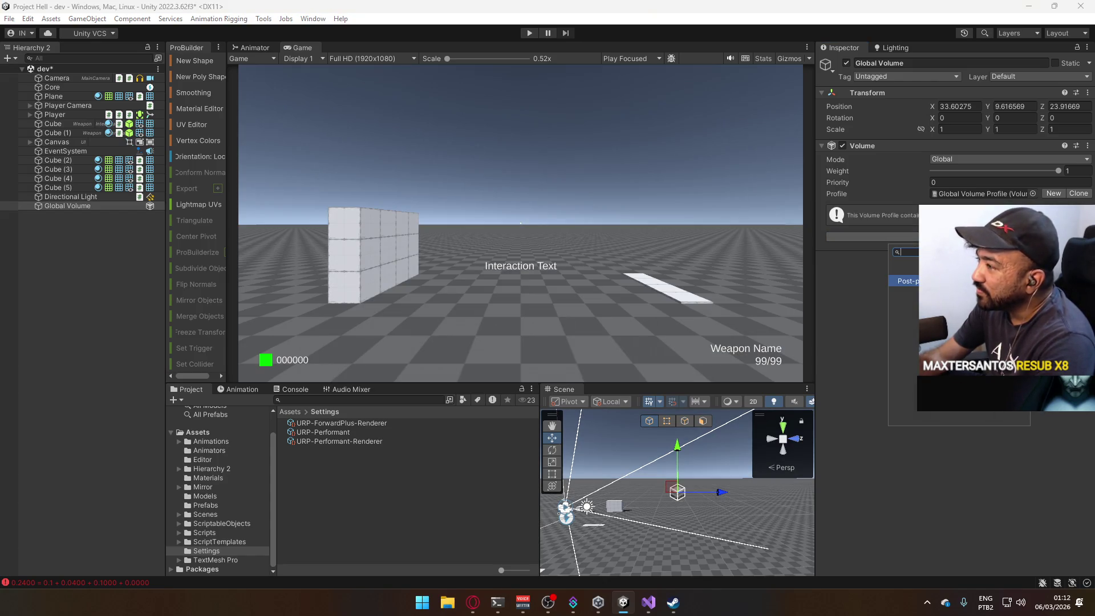
{"action": "scroll", "coordinate": [958, 342], "scroll_direction": "down", "scroll_amount": 2}
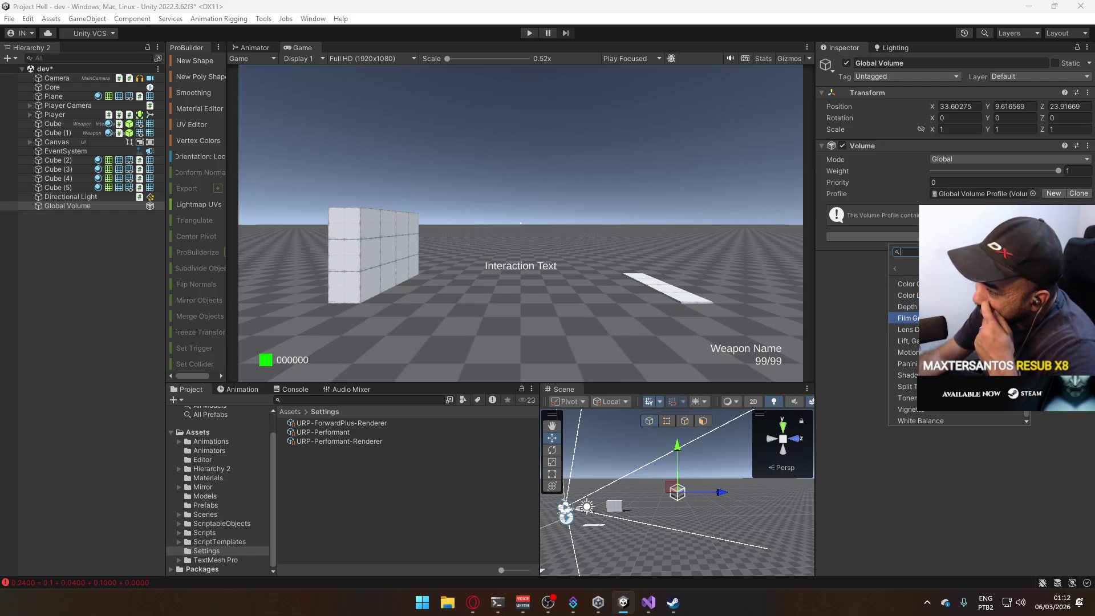
{"action": "left_click", "coordinate": [906, 386]}
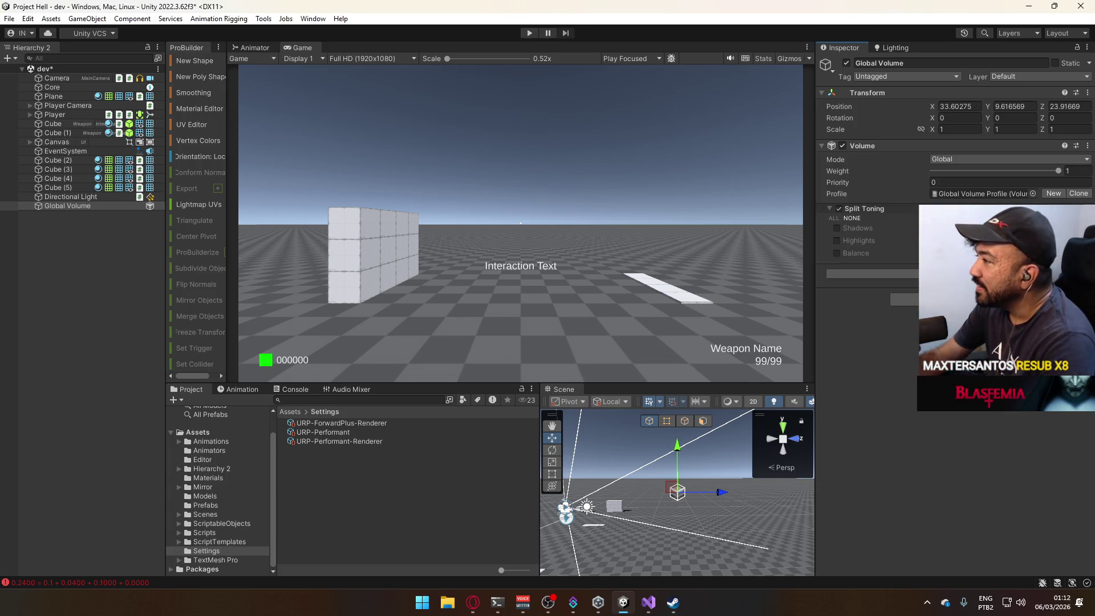
{"action": "key", "text": "ctrl+z"}
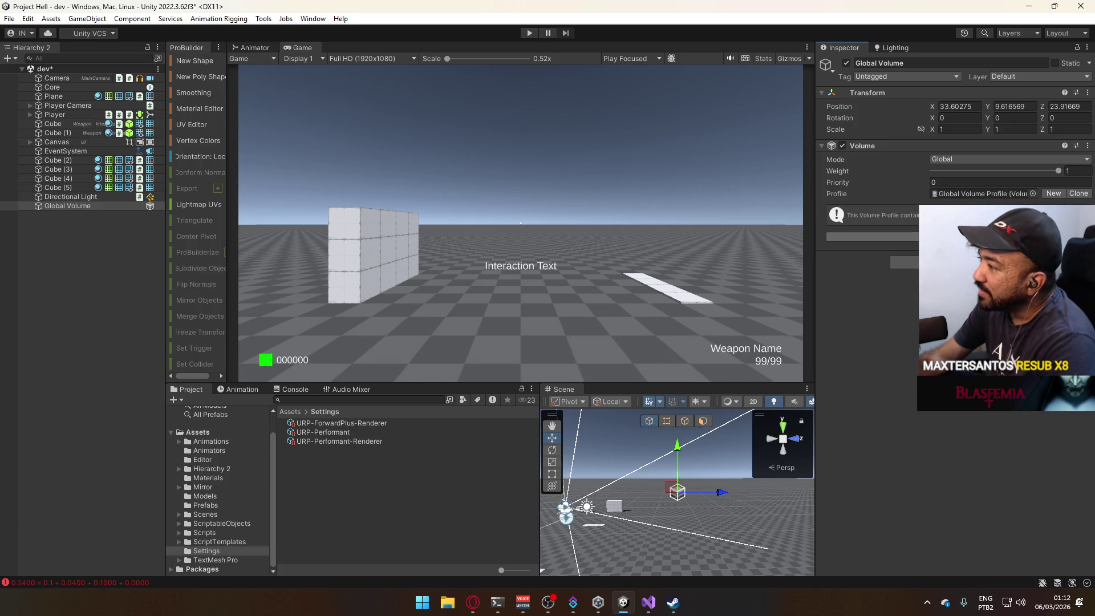
{"action": "left_click", "coordinate": [873, 236]}
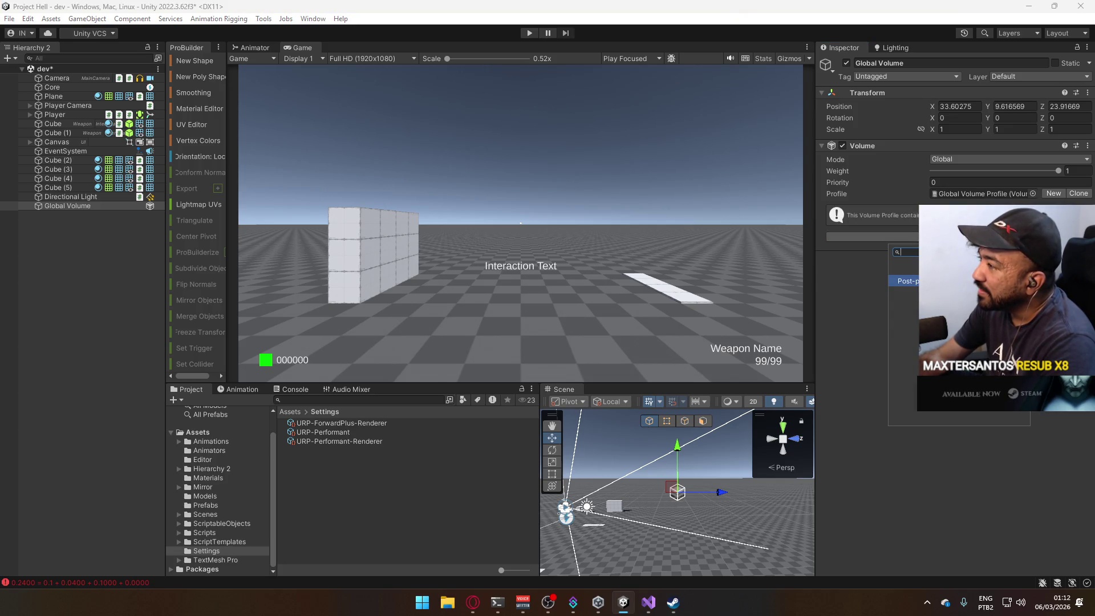
{"action": "key", "text": "Return"}
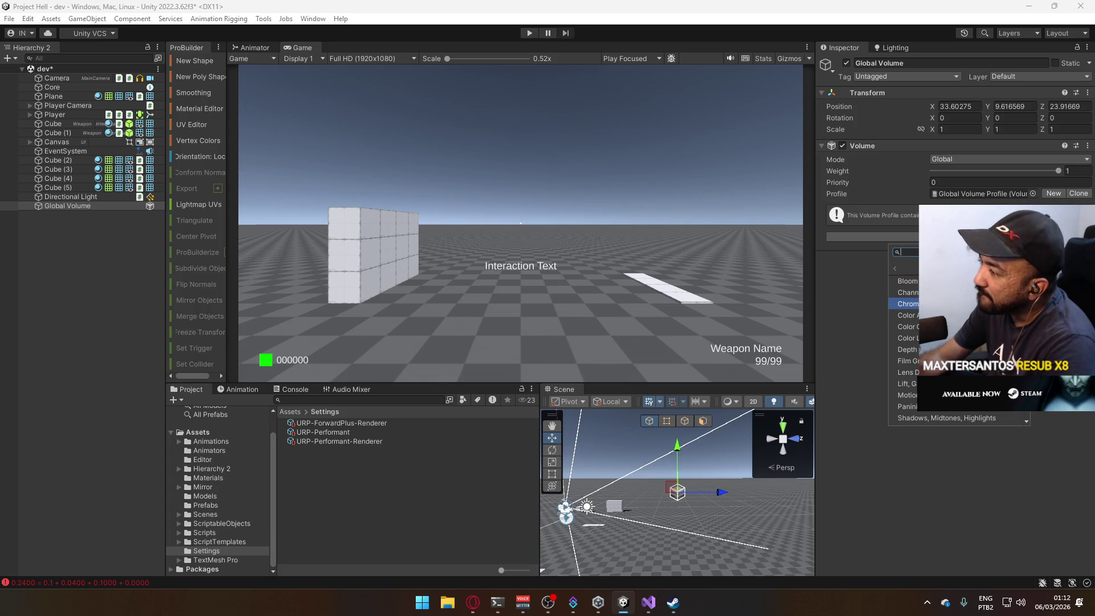
{"action": "key", "text": "Return"}
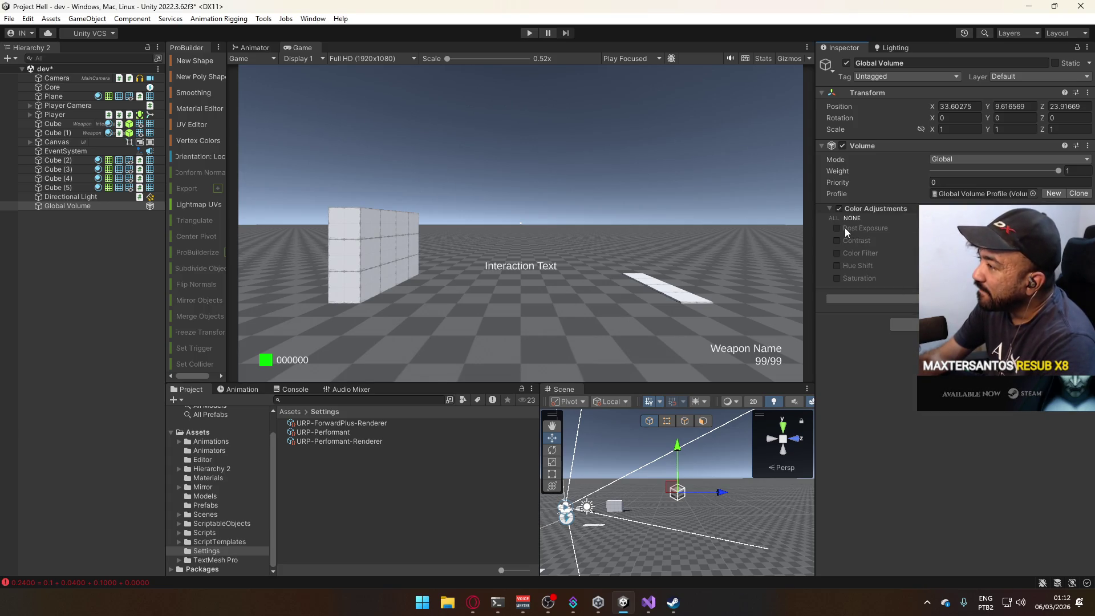
Enable Post Exposure, then add Tonemapping back and move it above Color Adjustments.
{"action": "left_click", "coordinate": [837, 228]}
{"action": "left_click", "coordinate": [872, 298]}
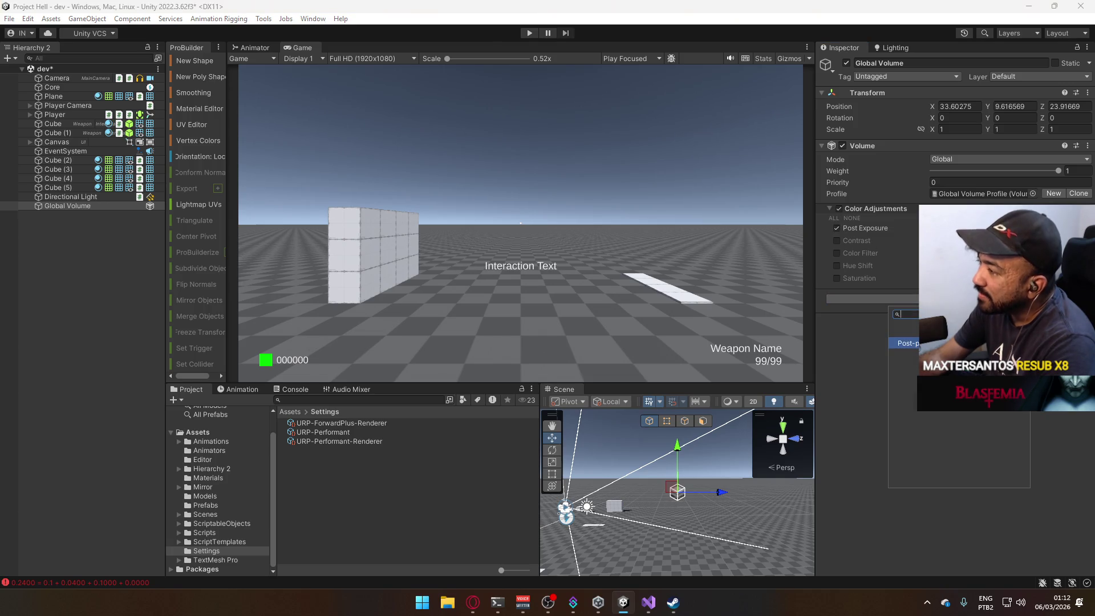
{"action": "key", "text": "Return"}
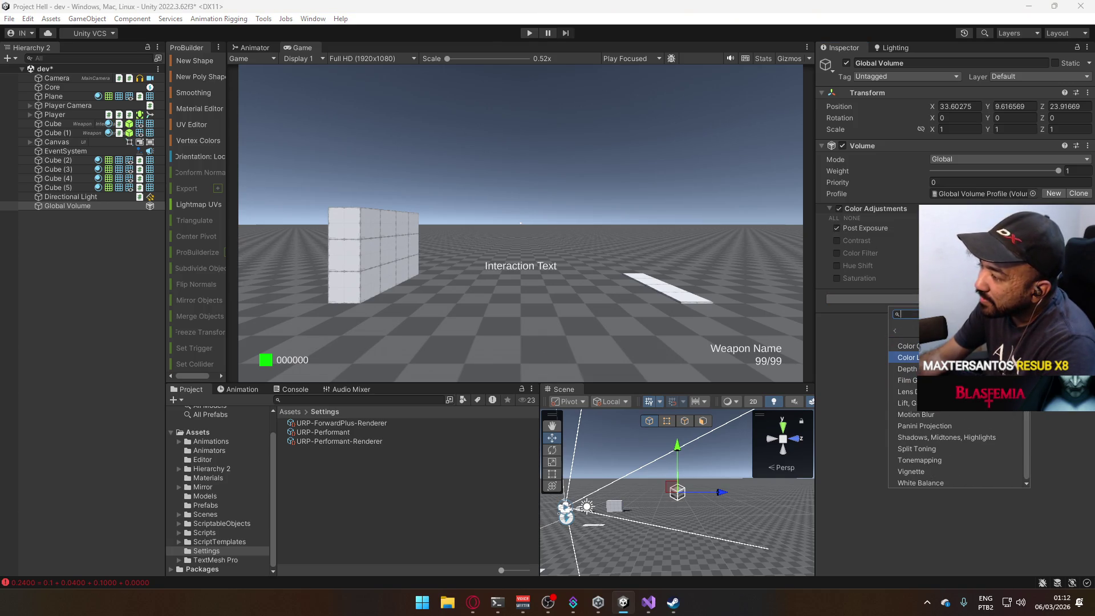
{"action": "key", "text": "Down"}
{"action": "key", "text": "Down"}
{"action": "key", "text": "Down"}
{"action": "left_click", "coordinate": [944, 458]}
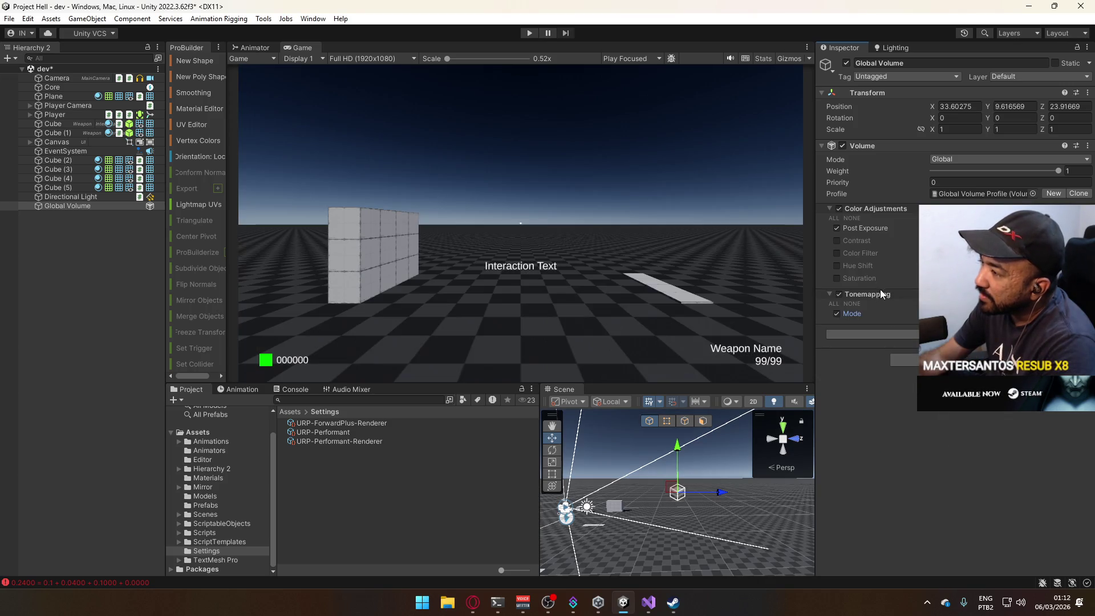
{"action": "right_click", "coordinate": [897, 294]}
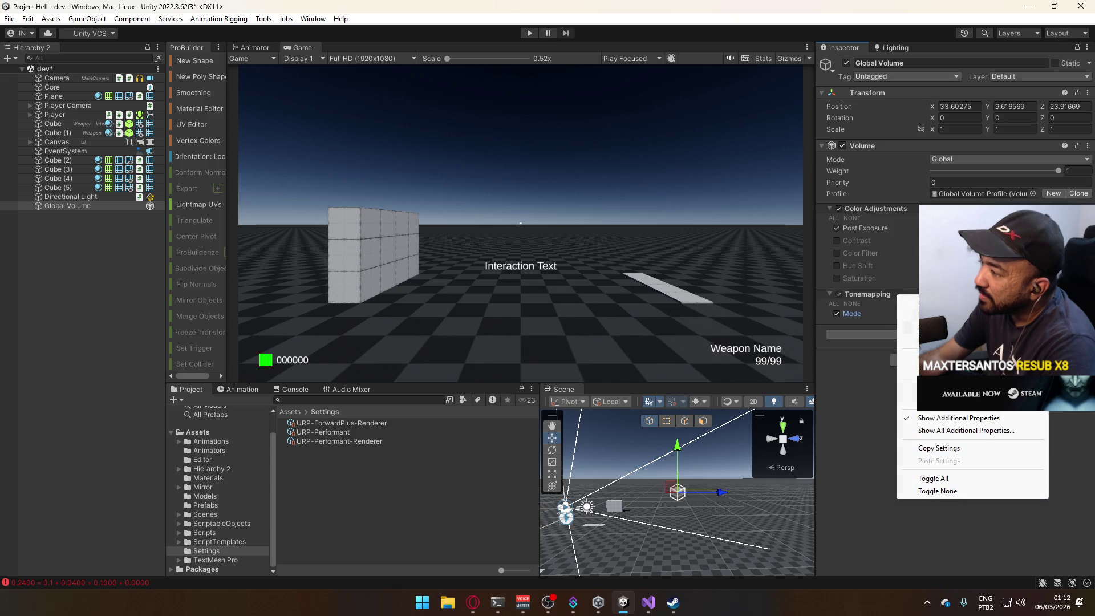
{"action": "left_click", "coordinate": [926, 316]}
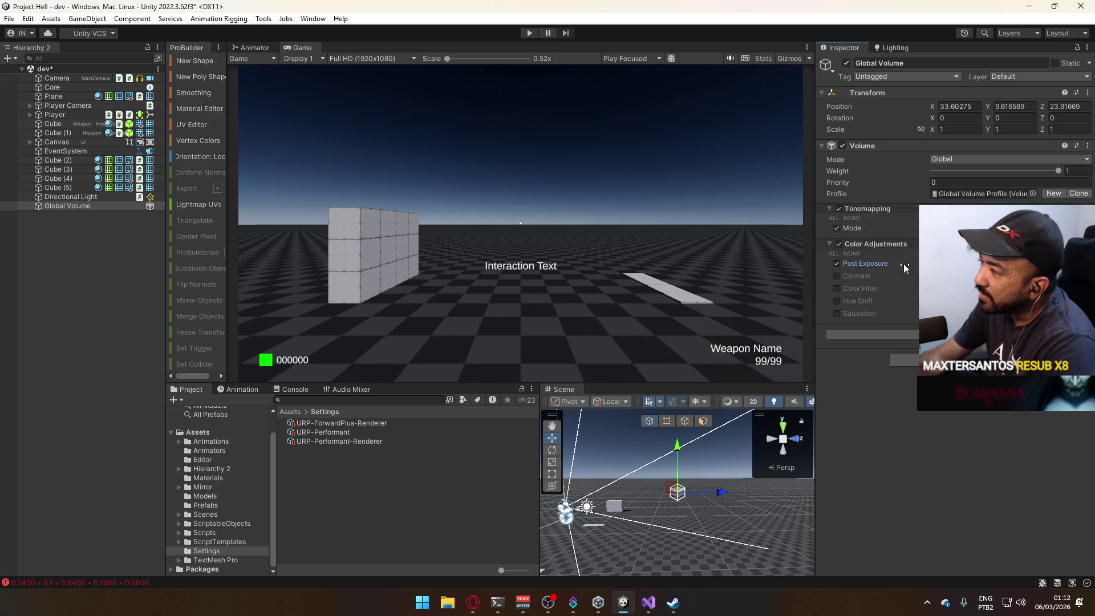
Scrub Post Exposure brighter to preview it, then undo the change.
{"action": "left_click_drag", "start_coordinate": [905, 268], "coordinate": [917, 266]}
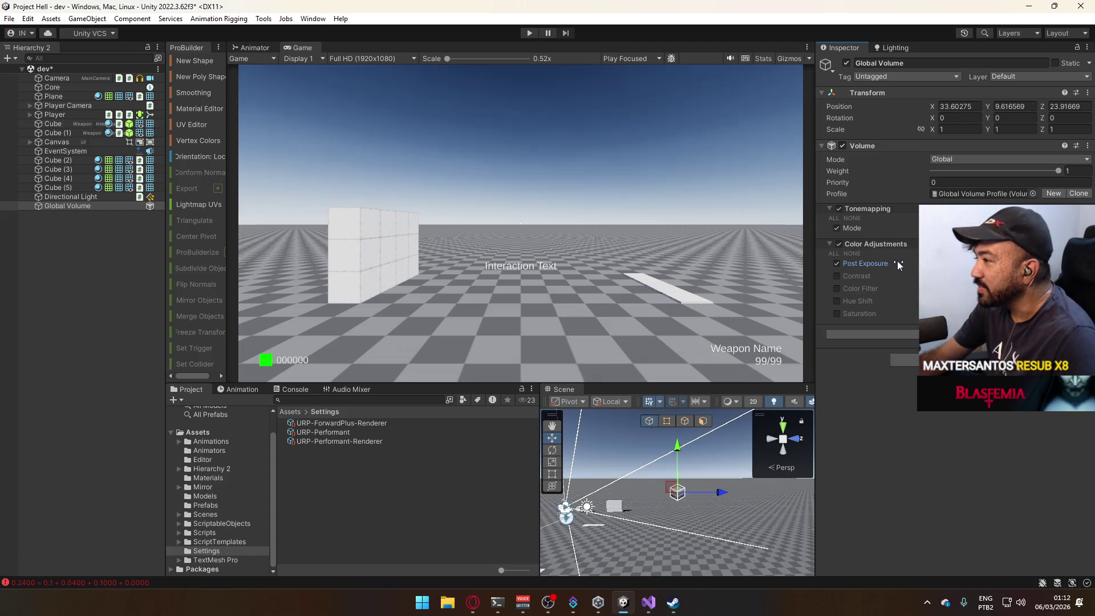
{"action": "left_click_drag", "start_coordinate": [915, 266], "coordinate": [898, 261]}
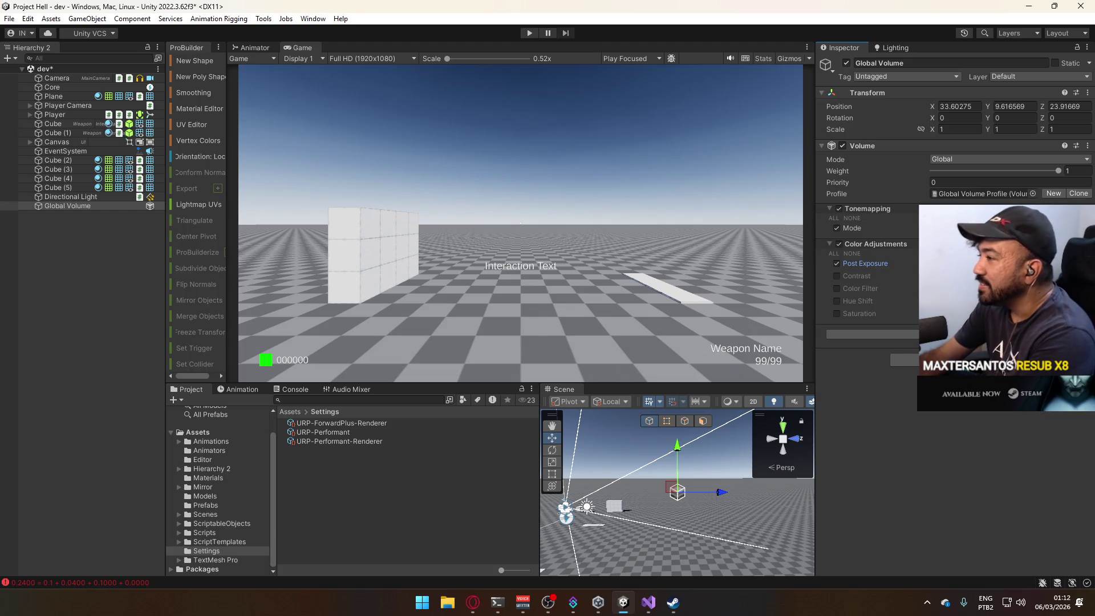
{"action": "key", "text": "ctrl+z"}
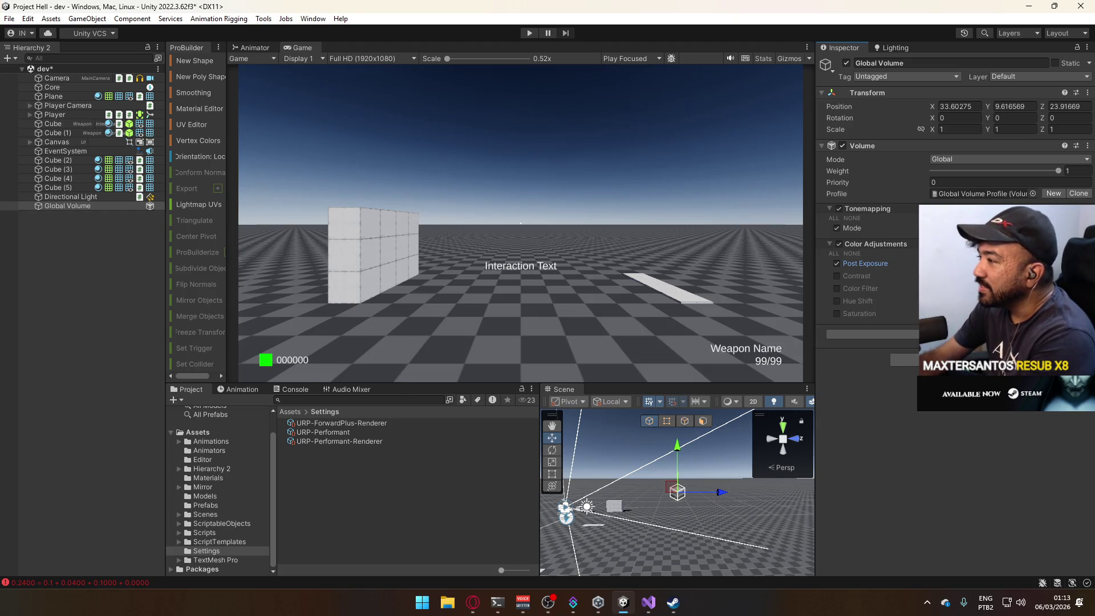
Enable Saturation in Color Adjustments, briefly toggling Contrast on and off.
{"action": "left_click", "coordinate": [837, 313]}
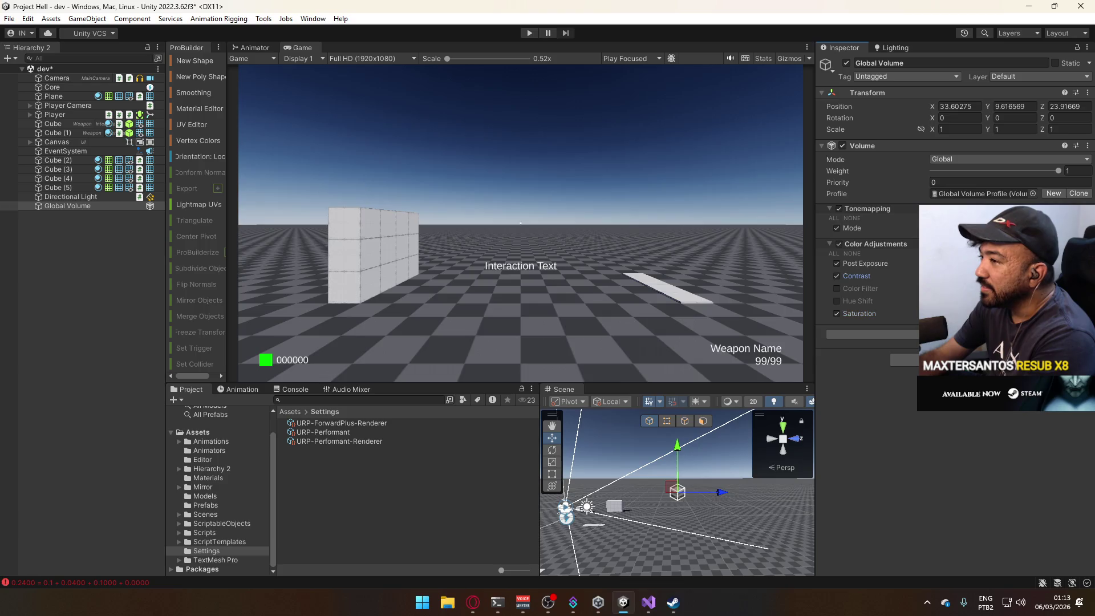
{"action": "left_click", "coordinate": [837, 276]}
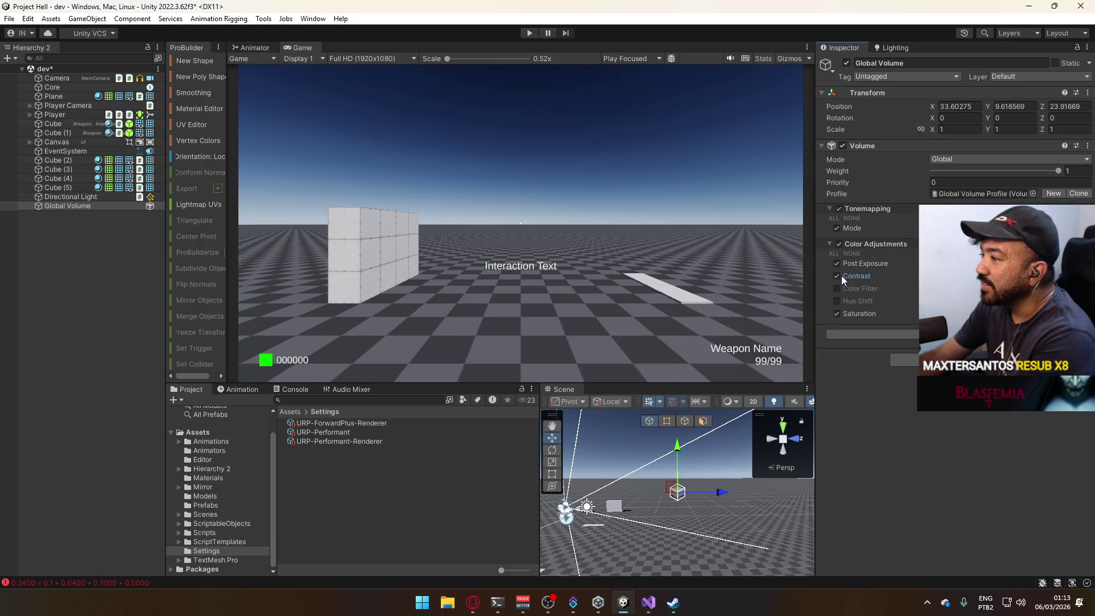
{"action": "left_click", "coordinate": [838, 274]}
Play-test the scene, fire the pistol at the targets, and stop play mode.
{"action": "left_click", "coordinate": [531, 33]}
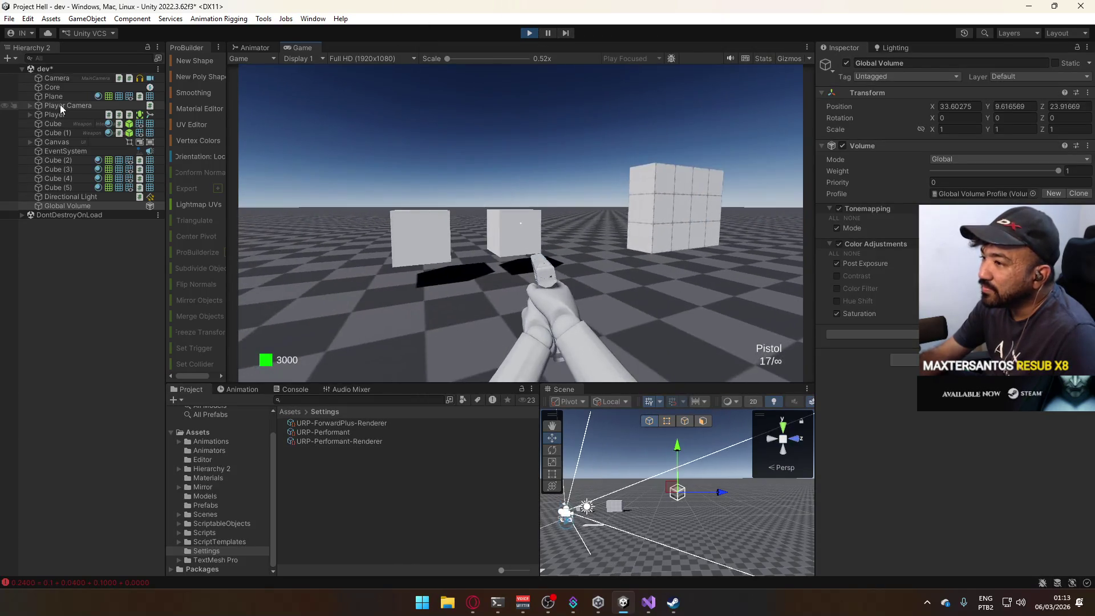
{"action": "key", "text": "super"}
{"action": "left_click", "coordinate": [328, 236]}
{"action": "left_click", "coordinate": [370, 189]}
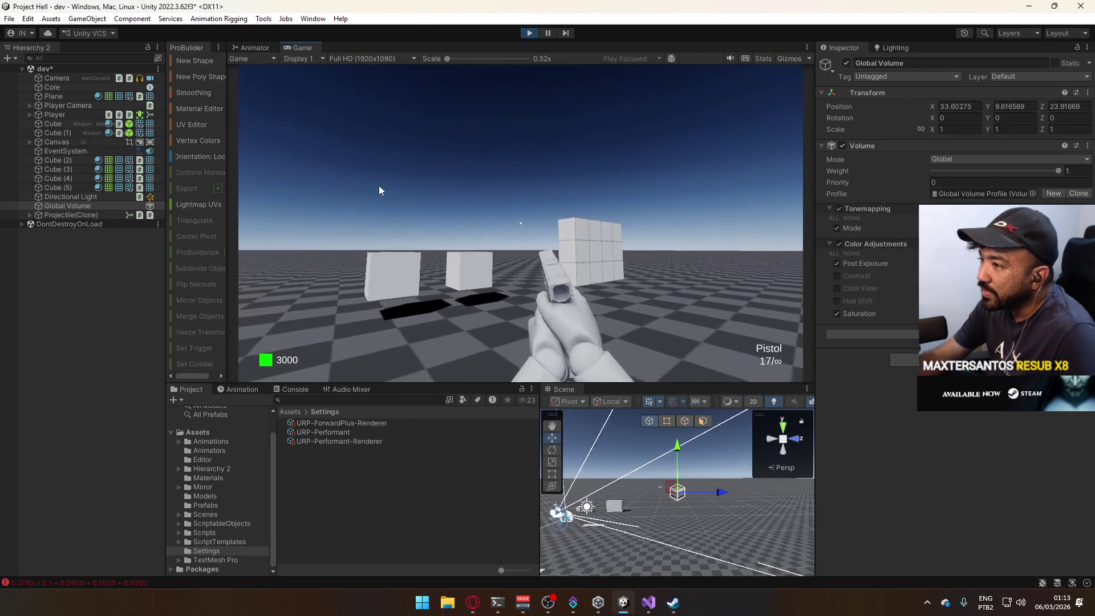
{"action": "left_click", "coordinate": [378, 186]}
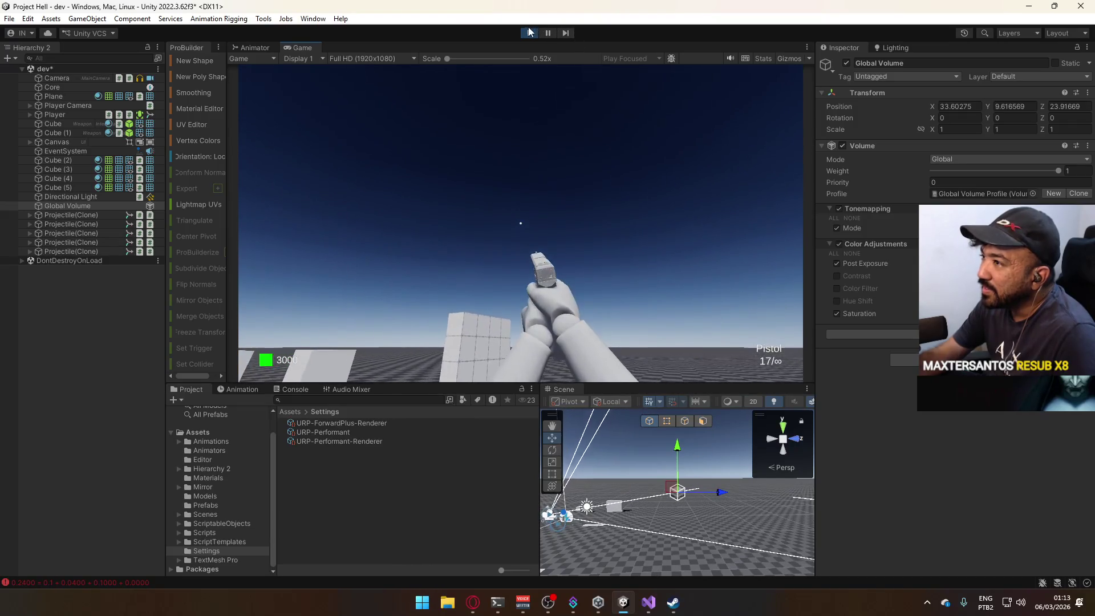
{"action": "key", "text": "ctrl+p"}
{"action": "left_click", "coordinate": [878, 335]}
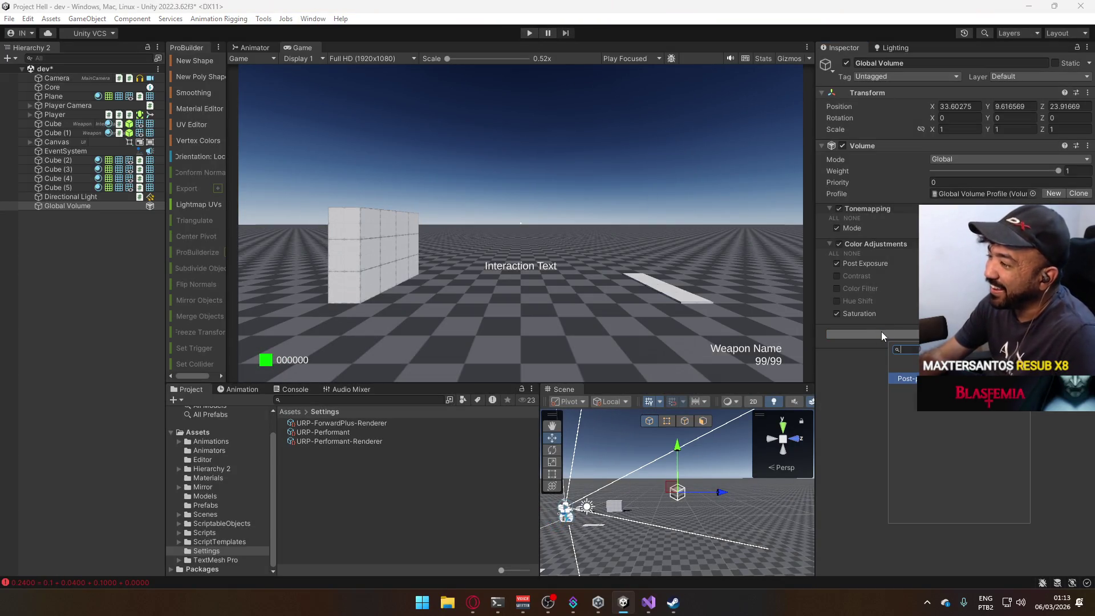
Add Bloom overriding Threshold, Intensity, Scatter, Tint and High Quality Filtering, with filtering on.
{"action": "left_click", "coordinate": [970, 379]}
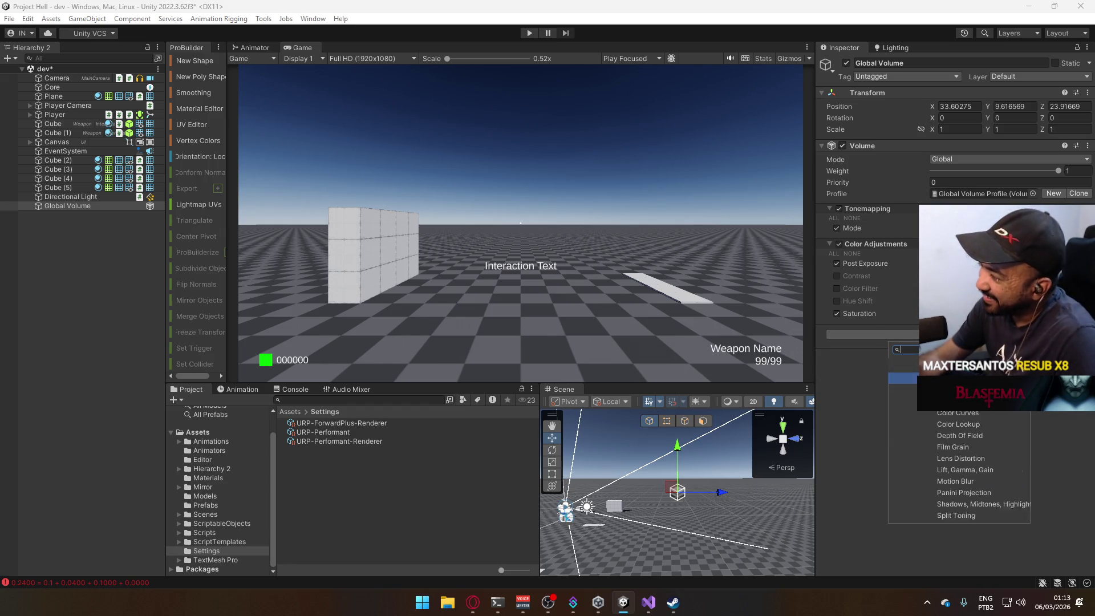
{"action": "left_click", "coordinate": [970, 391]}
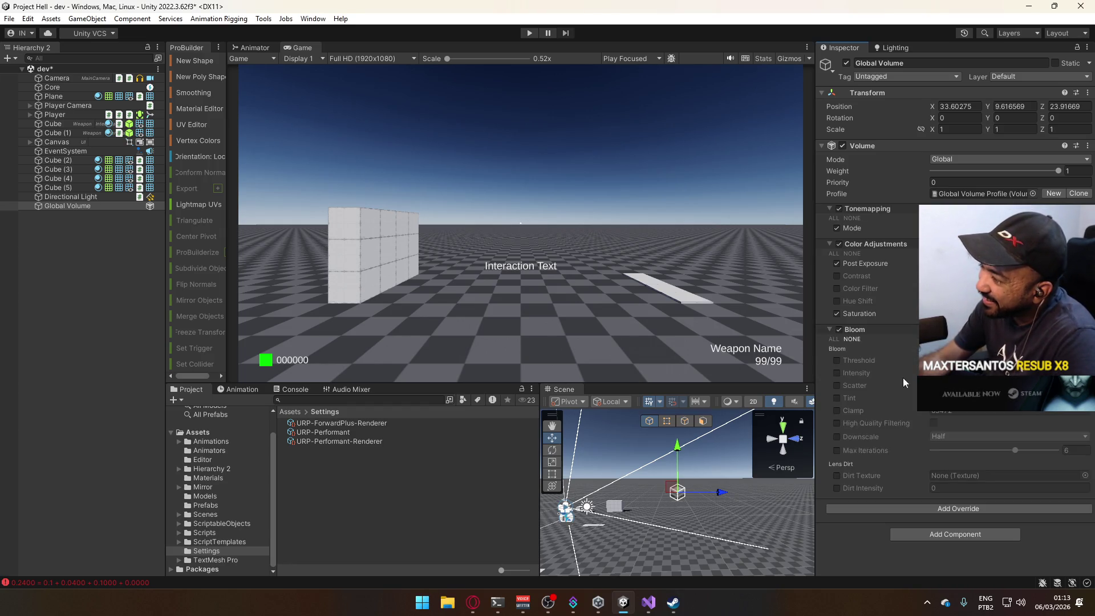
{"action": "left_click", "coordinate": [837, 359]}
{"action": "left_click", "coordinate": [836, 372]}
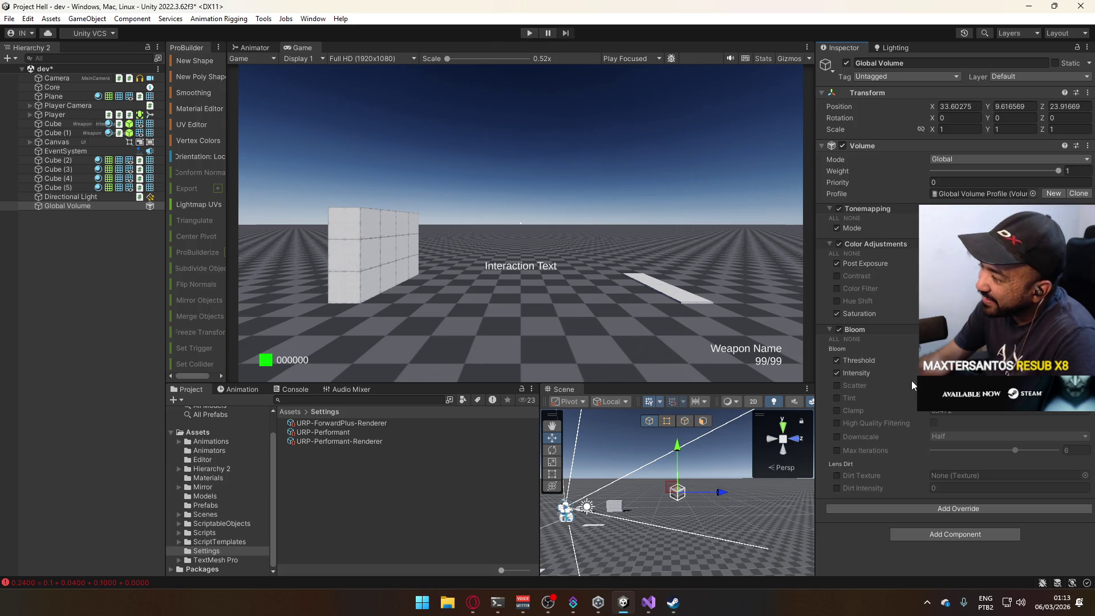
{"action": "left_click", "coordinate": [915, 375]}
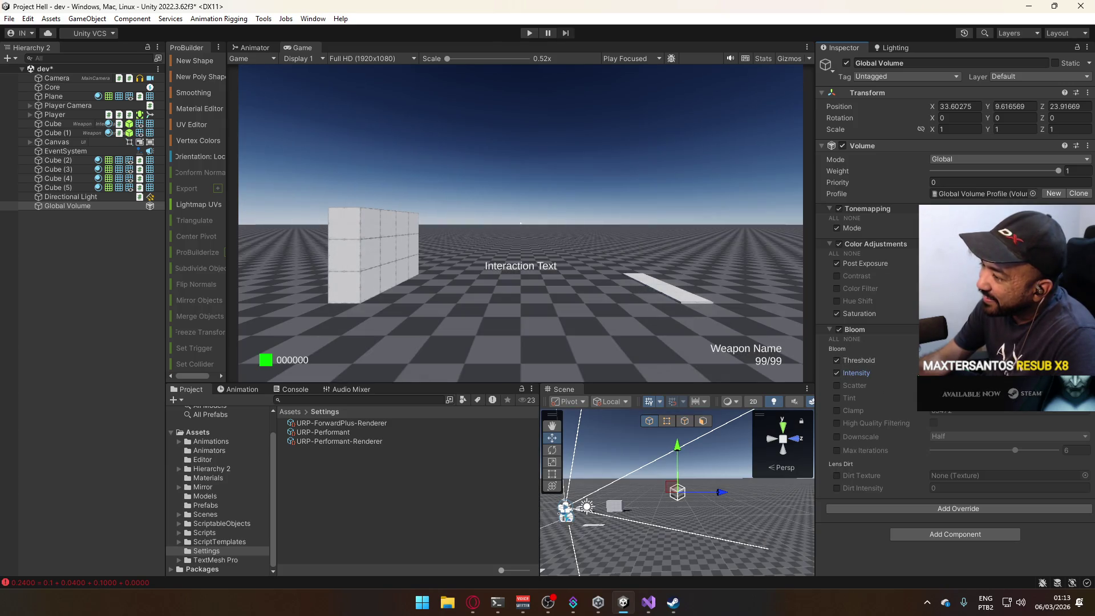
{"action": "left_click", "coordinate": [837, 385]}
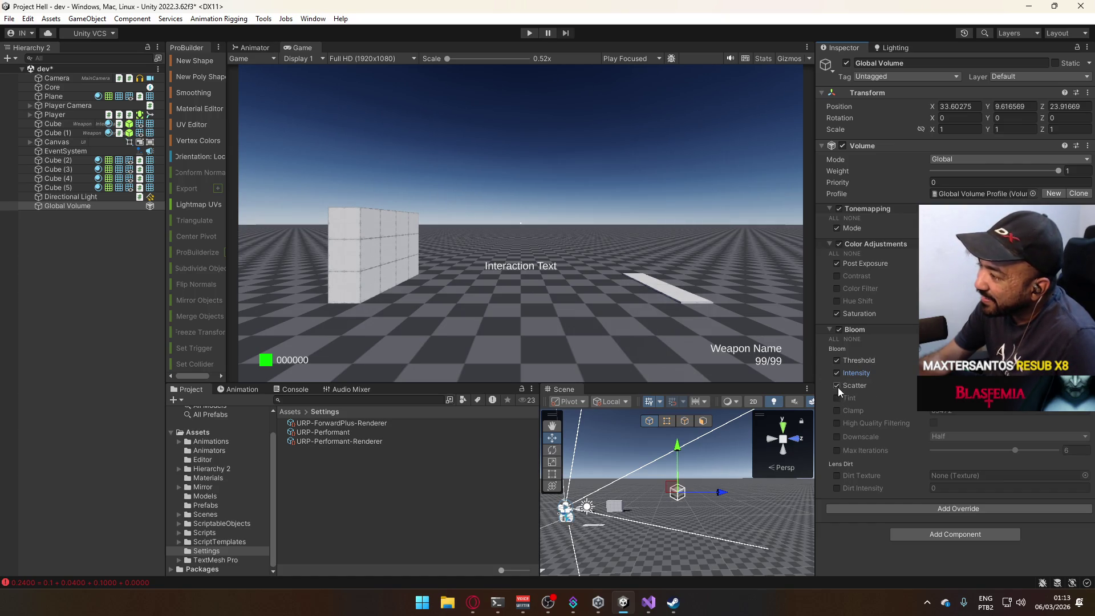
{"action": "left_click", "coordinate": [837, 398]}
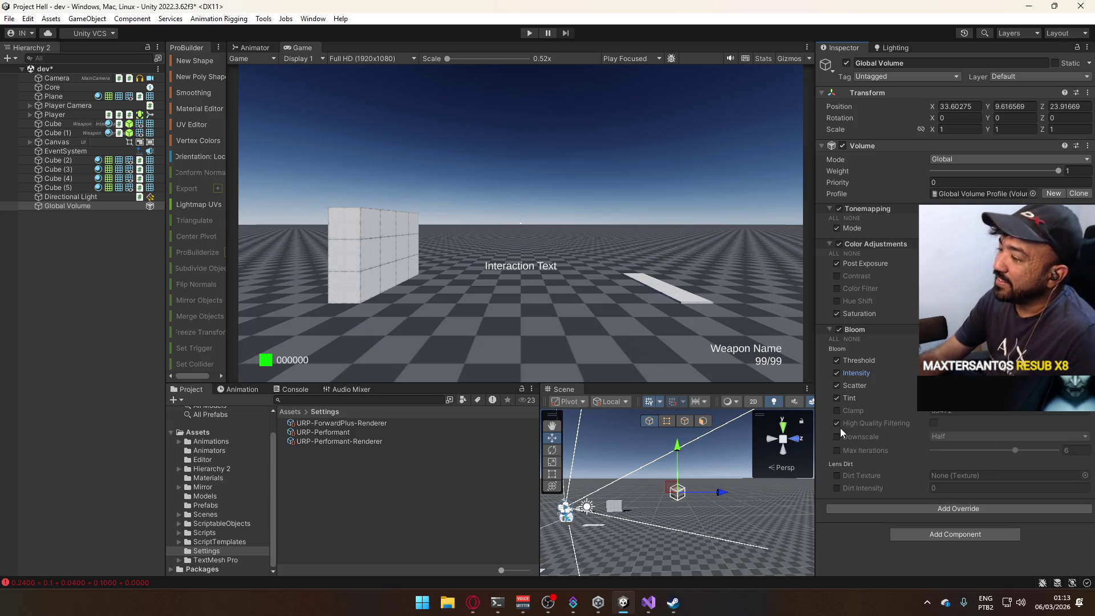
{"action": "left_click", "coordinate": [837, 423]}
{"action": "left_click", "coordinate": [934, 423]}
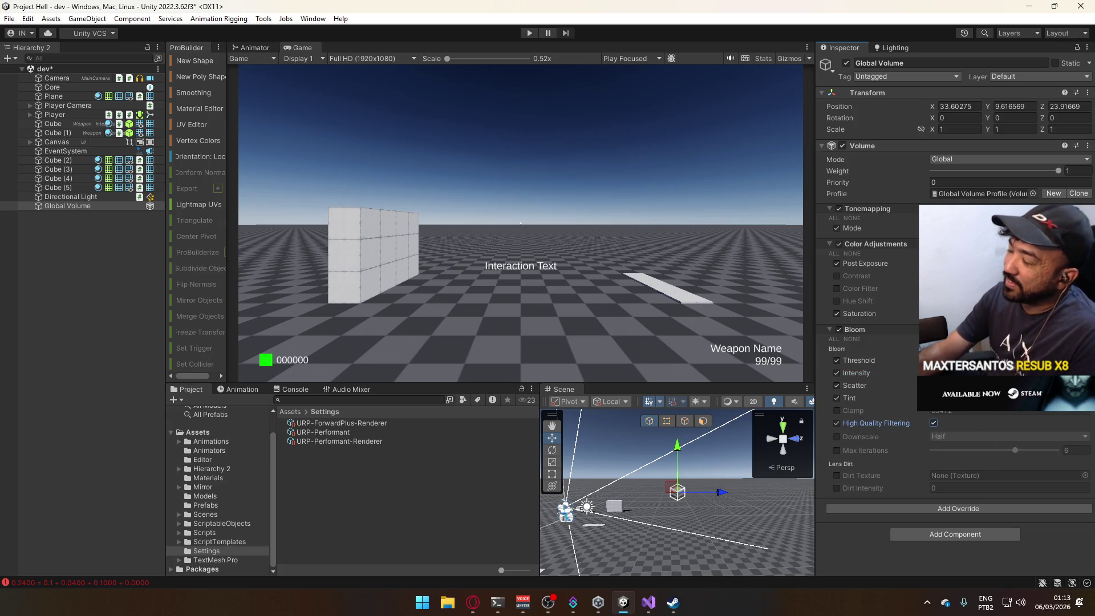
Scrub Bloom Intensity to preview the glow.
{"action": "left_click", "coordinate": [899, 370]}
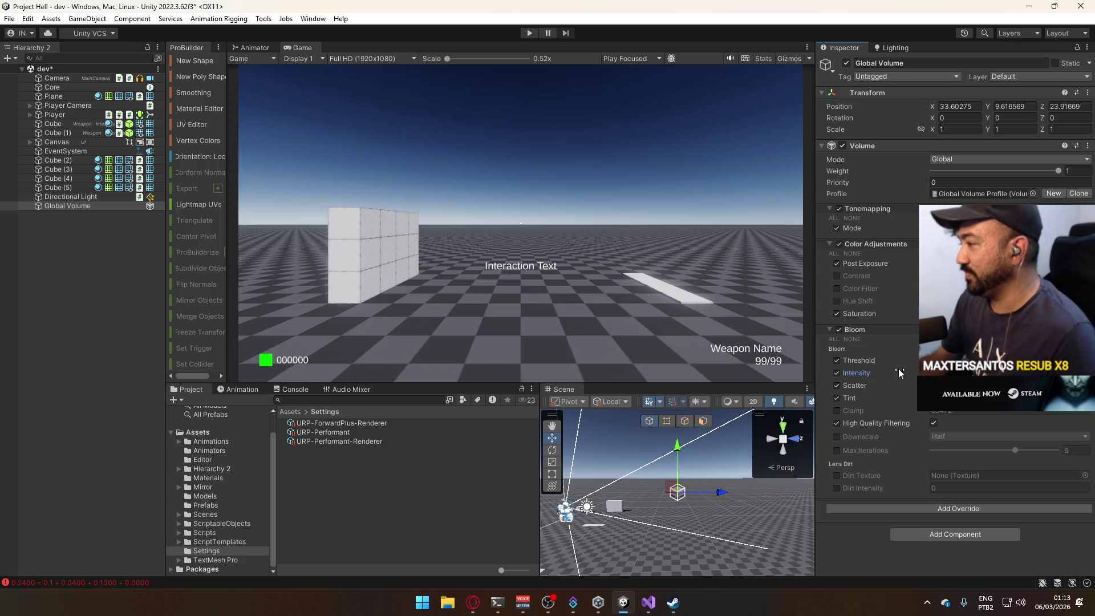
{"action": "left_click", "coordinate": [904, 360]}
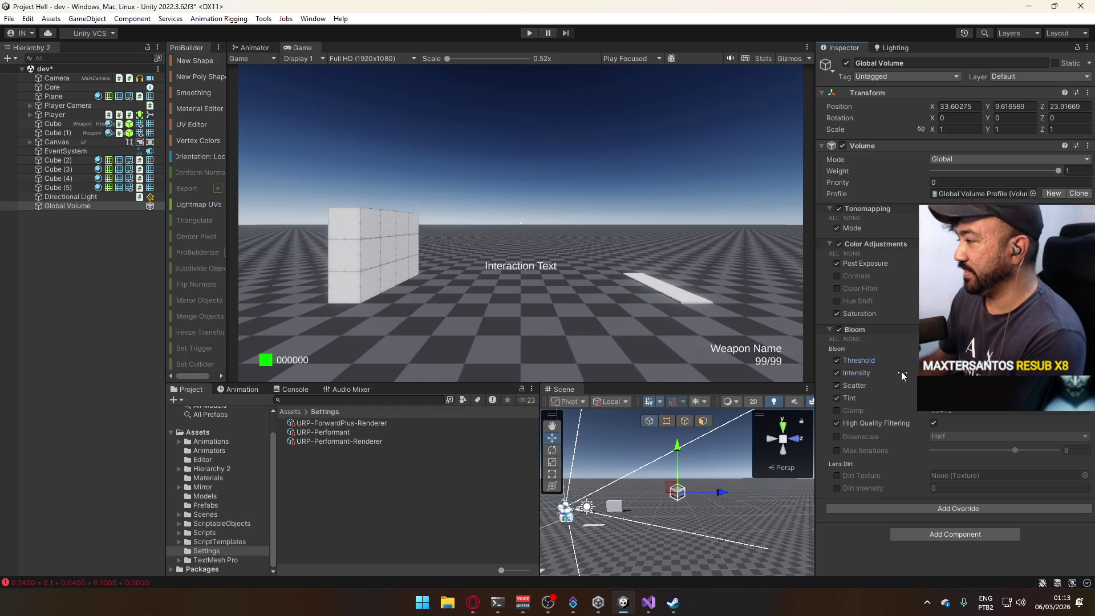
{"action": "left_click_drag", "start_coordinate": [895, 374], "coordinate": [910, 371]}
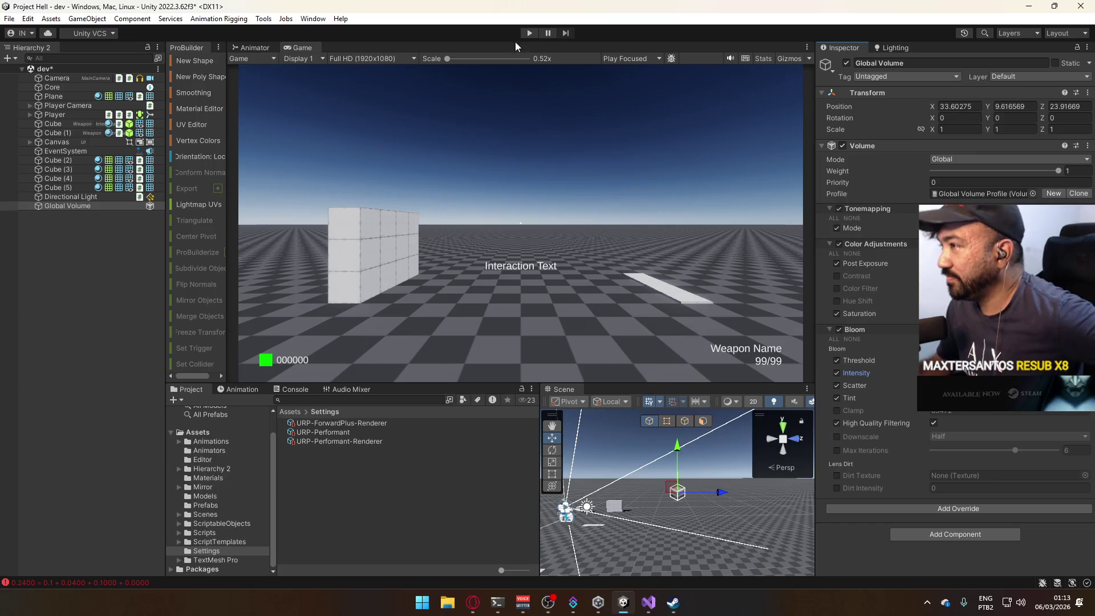
{"action": "left_click", "coordinate": [529, 33]}
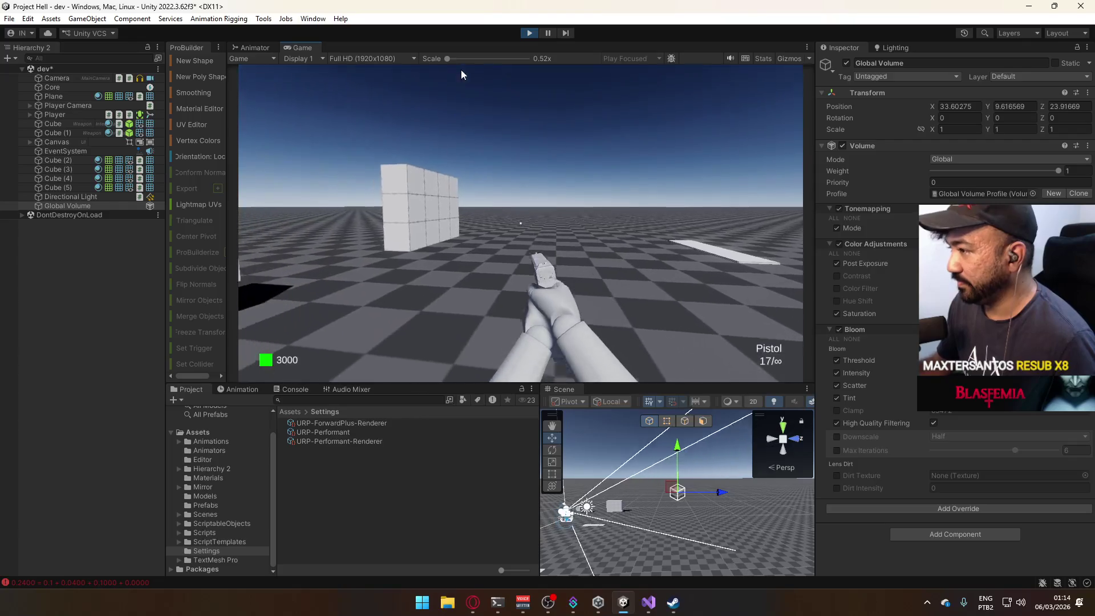
{"action": "key", "text": "super"}
{"action": "left_click", "coordinate": [549, 155]}
{"action": "left_click", "coordinate": [549, 155]}
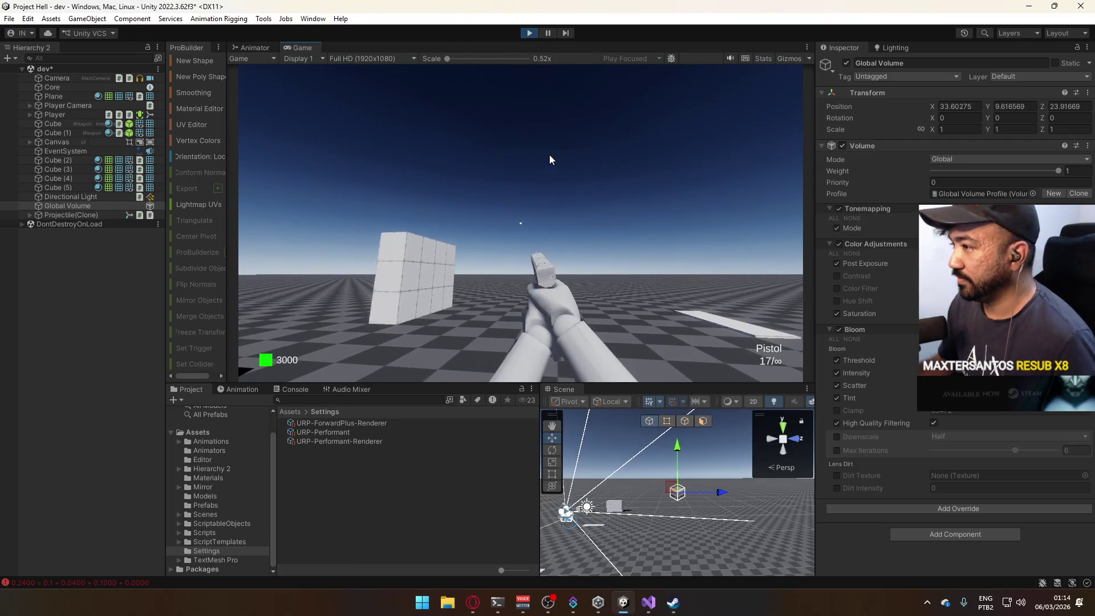
{"action": "left_click", "coordinate": [555, 227]}
{"action": "left_click", "coordinate": [555, 227]}
{"action": "left_click", "coordinate": [559, 233]}
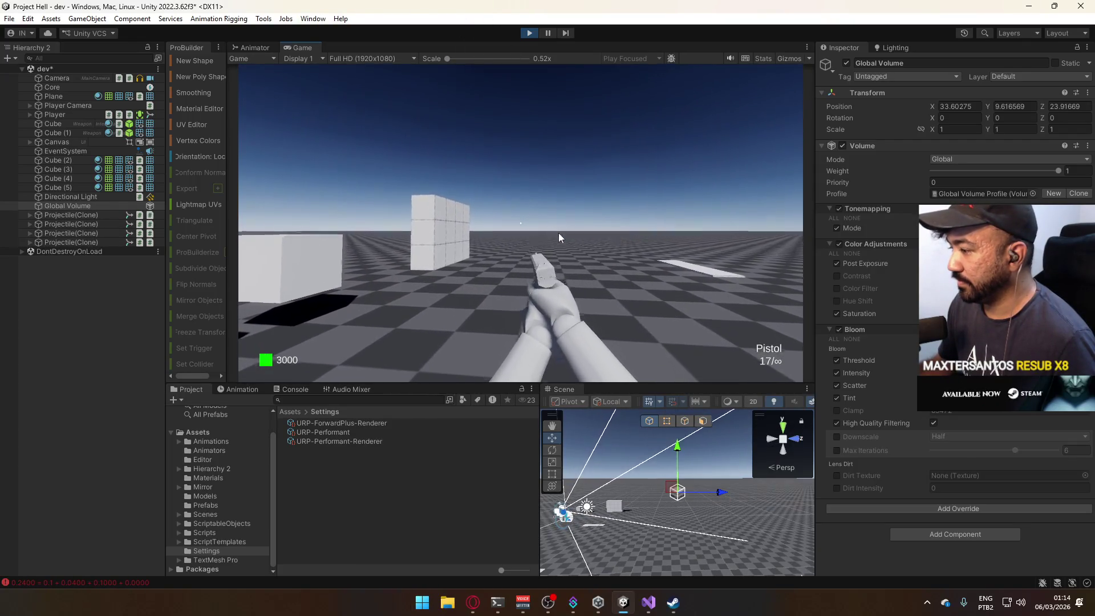
{"action": "left_click", "coordinate": [599, 248]}
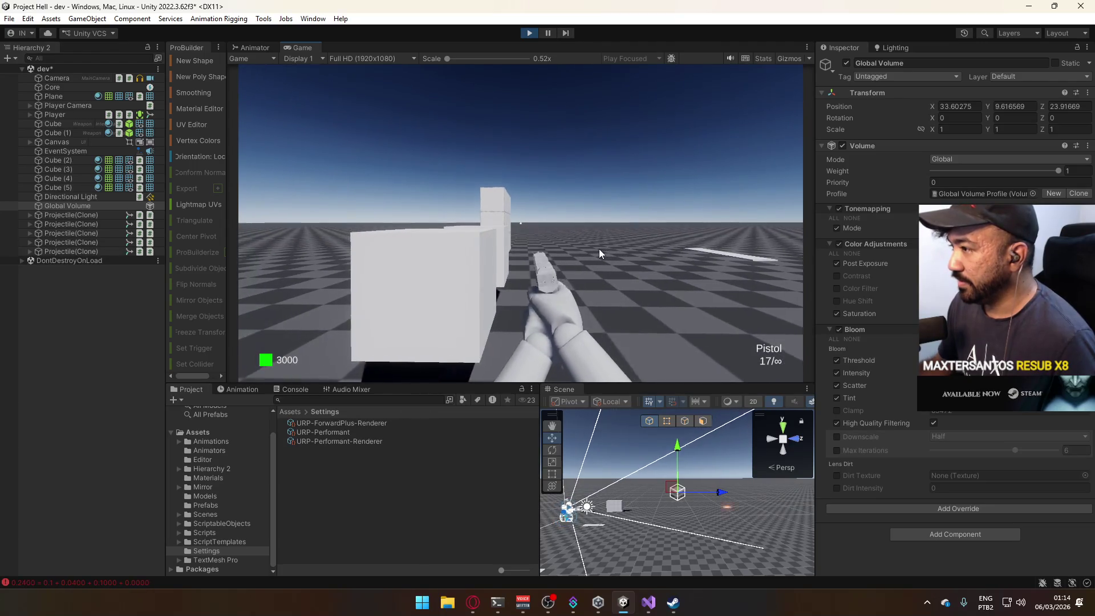
{"action": "left_click", "coordinate": [605, 242]}
{"action": "left_click", "coordinate": [608, 238]}
{"action": "left_click", "coordinate": [608, 238]}
{"action": "left_click", "coordinate": [608, 238]}
{"action": "left_click", "coordinate": [608, 239]}
{"action": "left_click", "coordinate": [608, 239]}
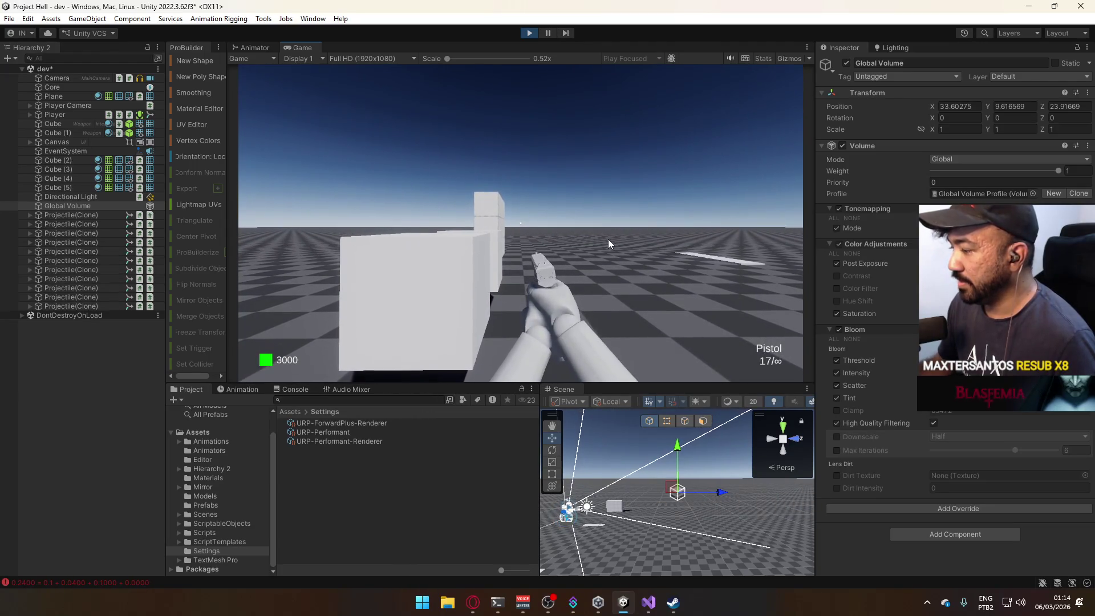
{"action": "mouse_move", "coordinate": [685, 425]}
{"action": "left_mouse_down"}
{"action": "mouse_move", "coordinate": [659, 422]}
{"action": "mouse_move", "coordinate": [669, 410]}
{"action": "left_mouse_up"}
{"action": "left_click", "coordinate": [587, 192]}
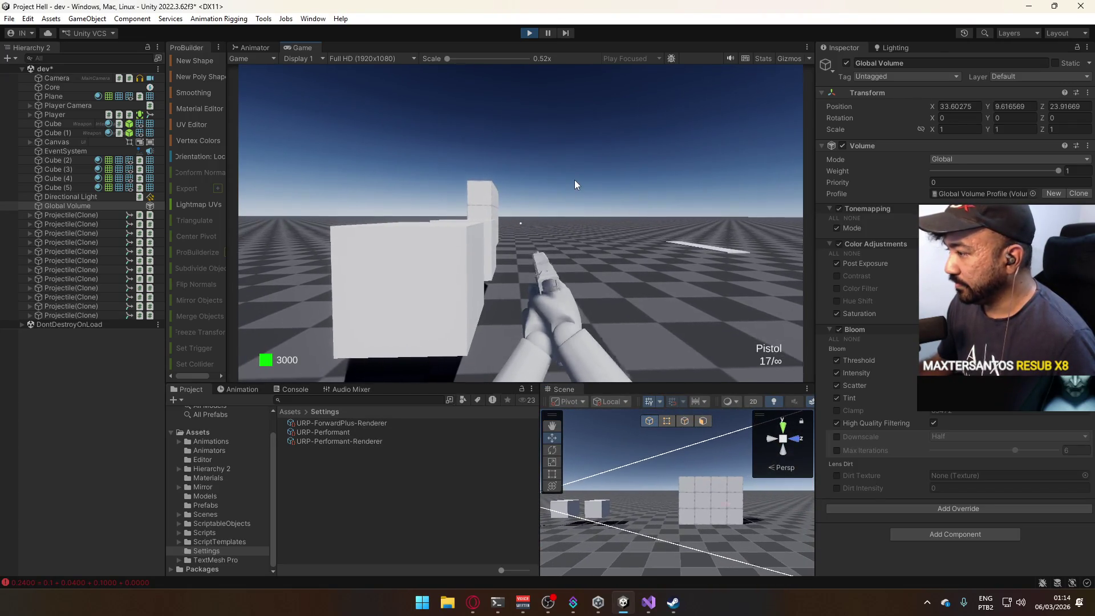
{"action": "left_click", "coordinate": [574, 180]}
{"action": "left_click", "coordinate": [575, 175]}
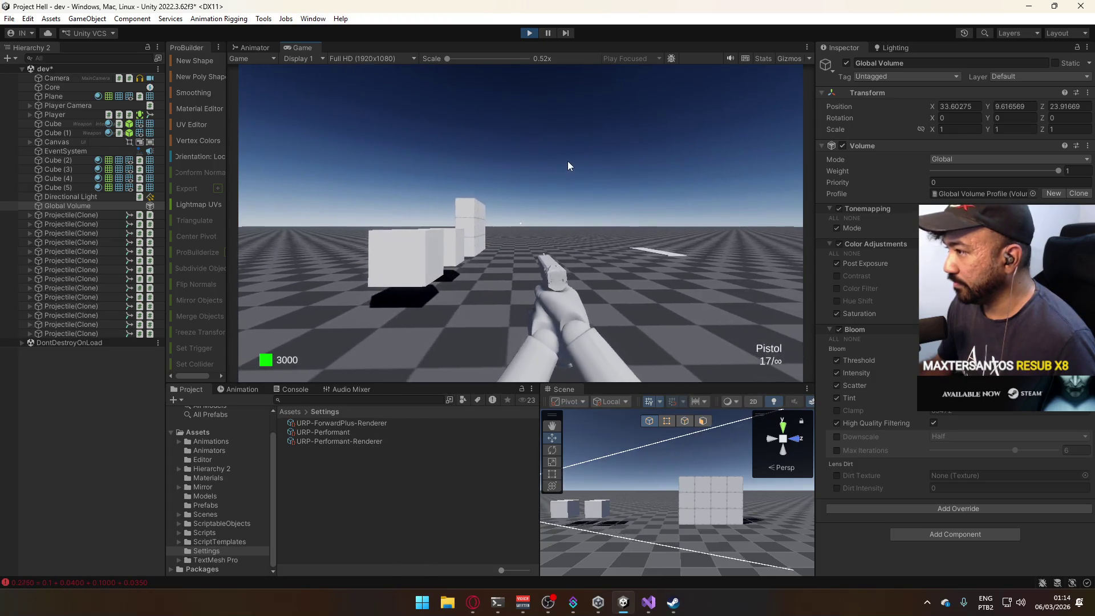
{"action": "left_click", "coordinate": [567, 160]}
{"action": "left_click", "coordinate": [568, 162]}
{"action": "left_click", "coordinate": [569, 162]}
{"action": "left_click", "coordinate": [570, 163]}
{"action": "left_click", "coordinate": [570, 163]}
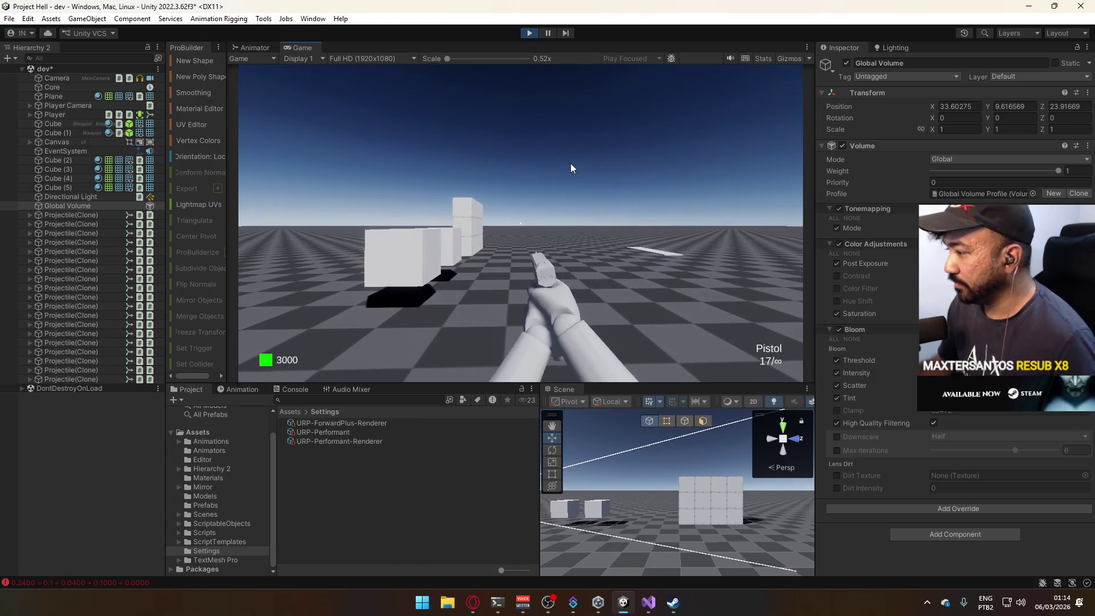
{"action": "left_click", "coordinate": [571, 163]}
{"action": "left_click", "coordinate": [570, 163]}
{"action": "left_click", "coordinate": [570, 163]}
{"action": "left_click", "coordinate": [570, 163]}
{"action": "left_click", "coordinate": [570, 163]}
{"action": "left_click", "coordinate": [570, 163]}
{"action": "left_click", "coordinate": [571, 163]}
{"action": "left_click", "coordinate": [570, 164]}
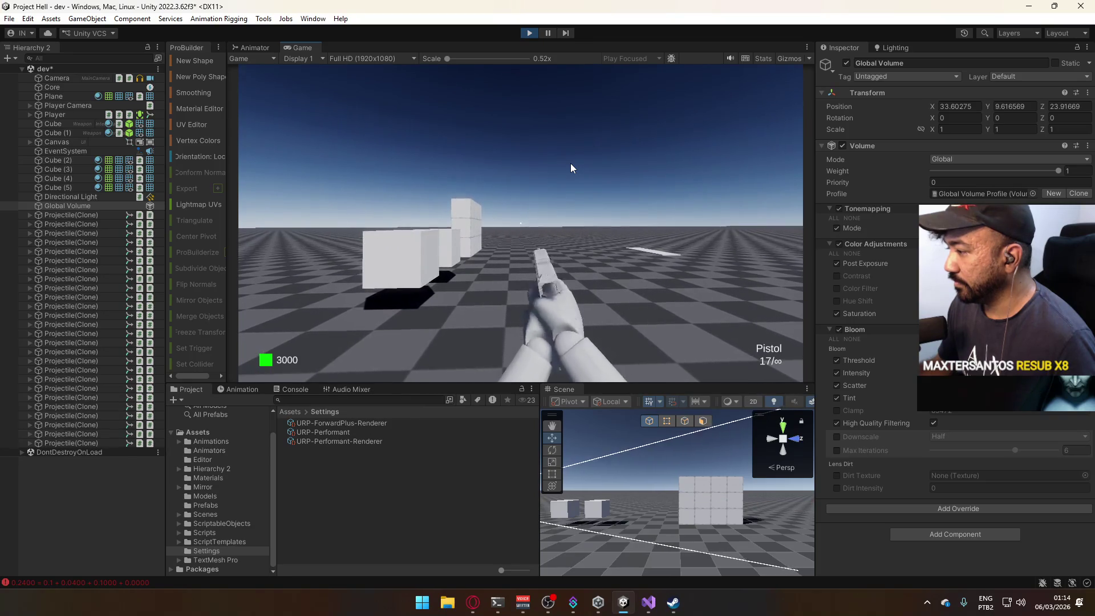
{"action": "left_click", "coordinate": [571, 163]}
{"action": "left_click", "coordinate": [570, 163]}
{"action": "left_click", "coordinate": [570, 163]}
{"action": "left_click", "coordinate": [570, 163]}
{"action": "left_click", "coordinate": [570, 163]}
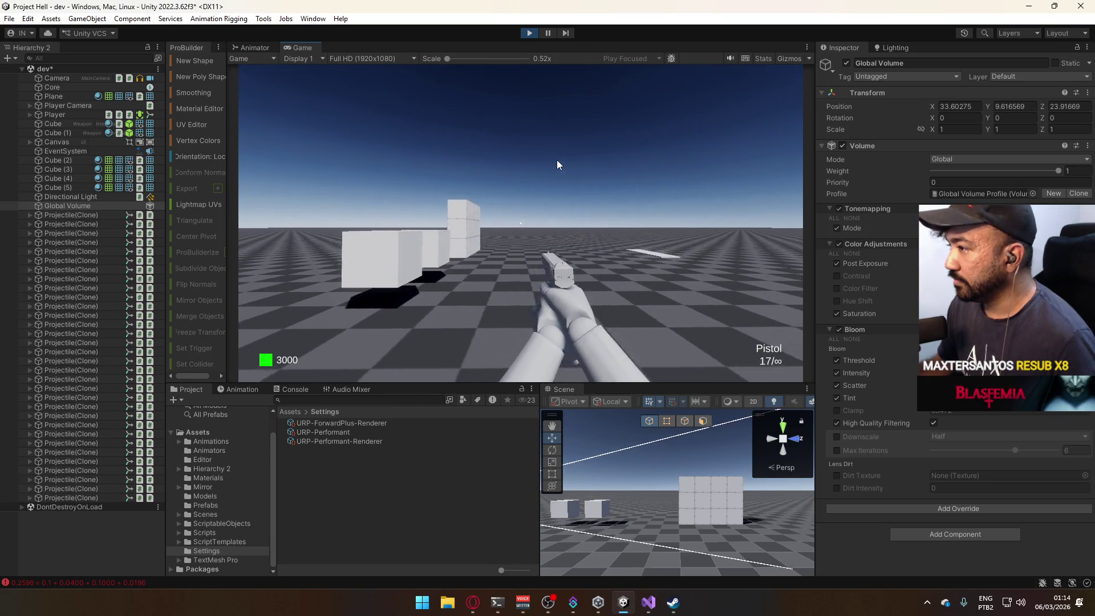
{"action": "left_click", "coordinate": [549, 149]}
{"action": "left_click", "coordinate": [534, 109]}
{"action": "left_click", "coordinate": [527, 75]}
{"action": "left_click", "coordinate": [527, 74]}
{"action": "left_click", "coordinate": [527, 74]}
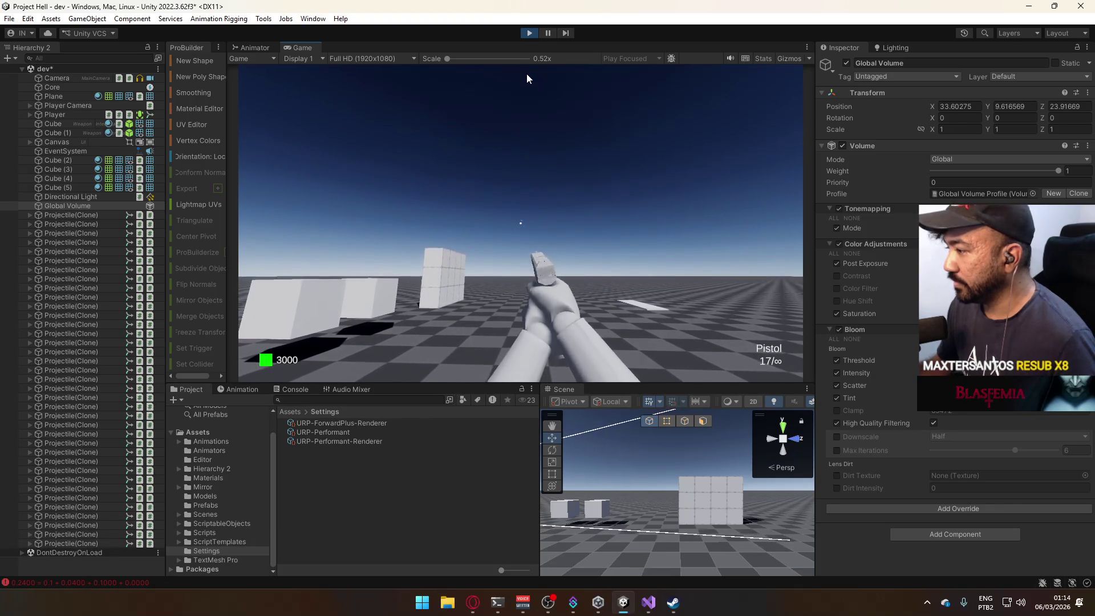
{"action": "left_click", "coordinate": [527, 74]}
{"action": "key", "text": "super"}
{"action": "left_click", "coordinate": [663, 455]}
{"action": "mouse_move", "coordinate": [663, 455]}
{"action": "left_mouse_down"}
{"action": "mouse_move", "coordinate": [644, 271]}
{"action": "mouse_move", "coordinate": [724, 228]}
{"action": "mouse_move", "coordinate": [806, 207]}
{"action": "mouse_move", "coordinate": [720, 97]}
{"action": "mouse_move", "coordinate": [709, 593]}
{"action": "mouse_move", "coordinate": [714, 47]}
{"action": "mouse_move", "coordinate": [602, 209]}
{"action": "left_mouse_up"}
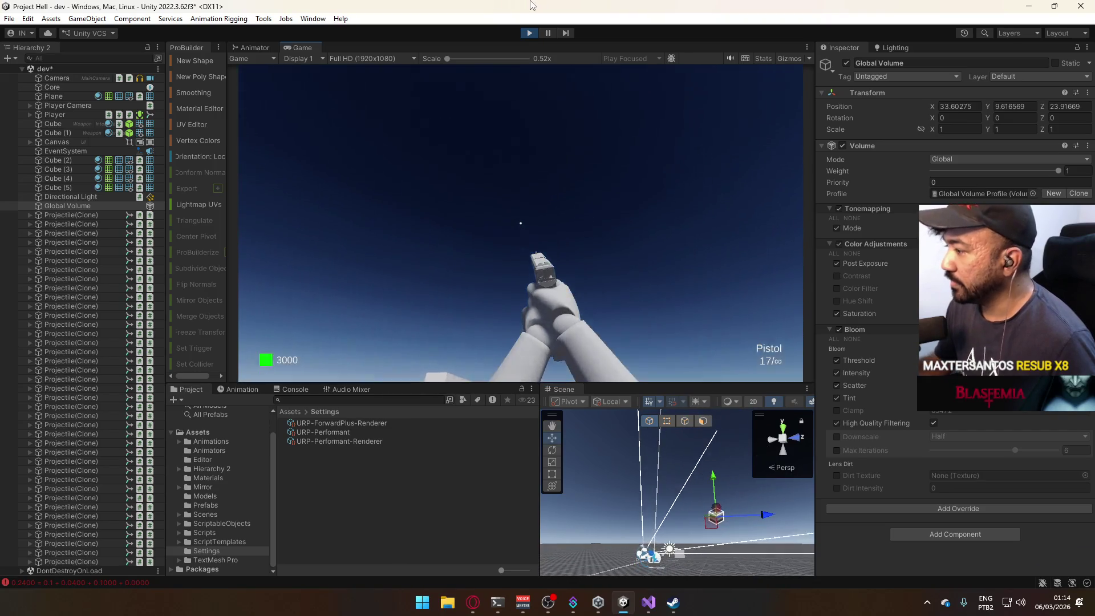
{"action": "key", "text": "super"}
{"action": "key", "text": "Escape"}
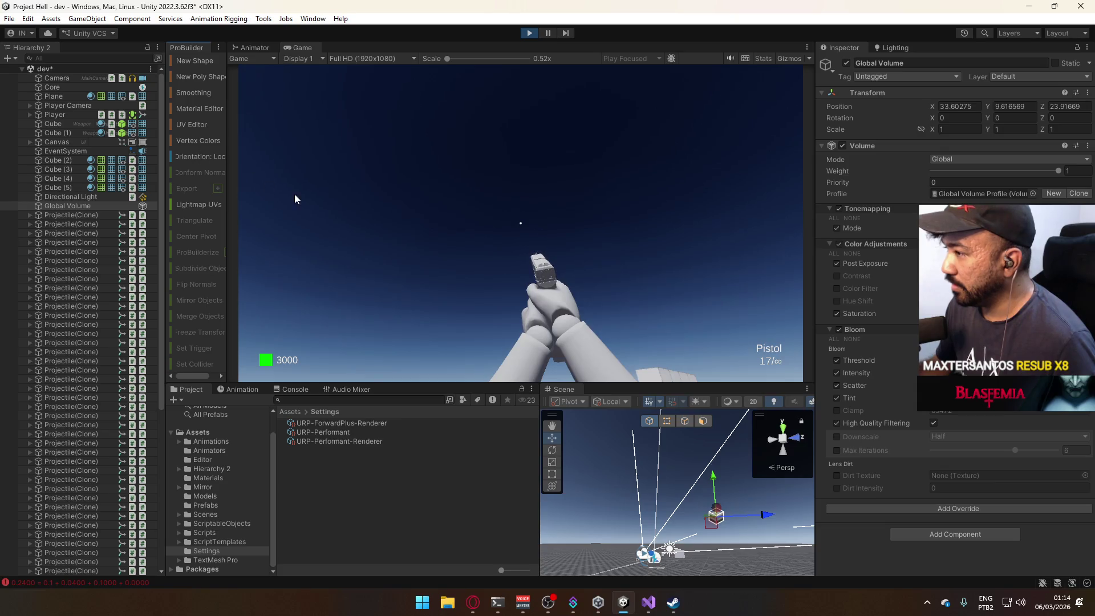
{"action": "key", "text": "super"}
{"action": "key", "text": "super"}
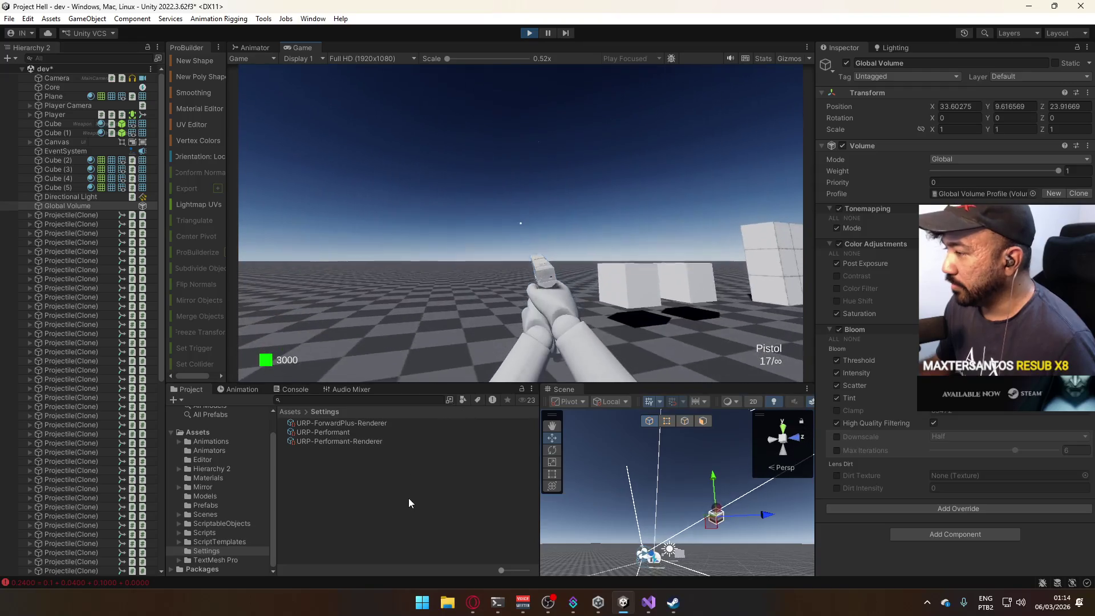
{"action": "key", "text": "super"}
{"action": "key", "text": "super"}
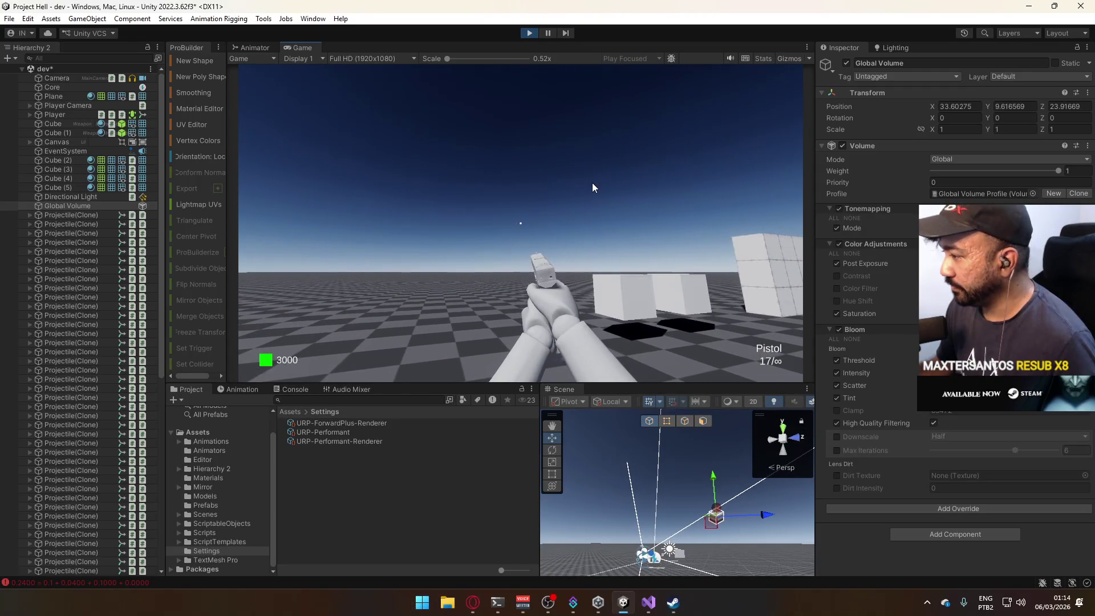
{"action": "key", "text": "ctrl+p"}
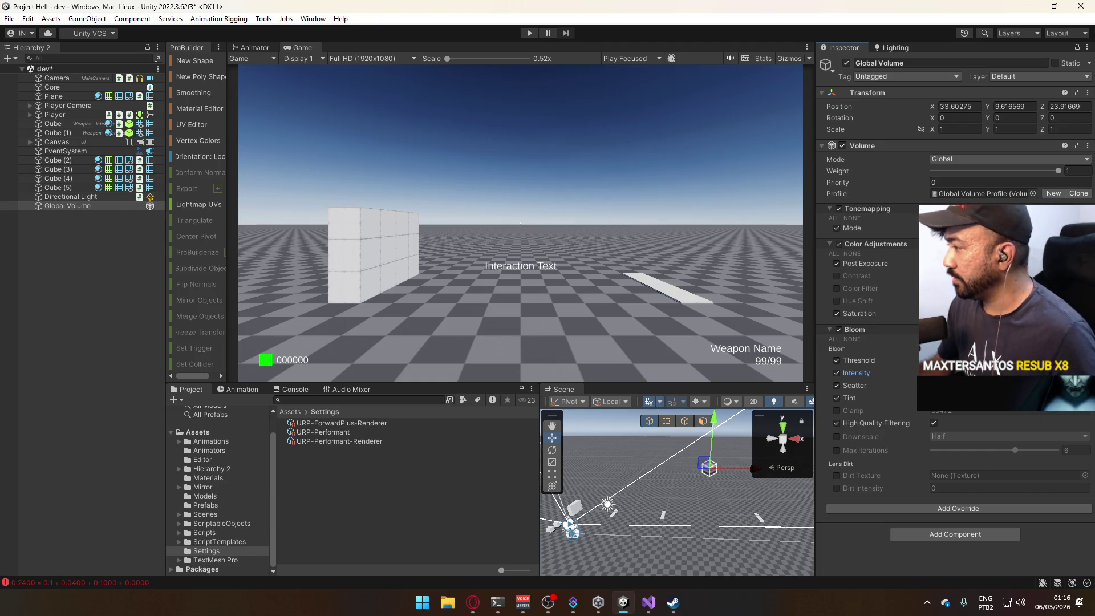
Tweak Post Exposure down and back up, then select the Canvas object.
{"action": "left_click_drag", "start_coordinate": [891, 263], "coordinate": [883, 266]}
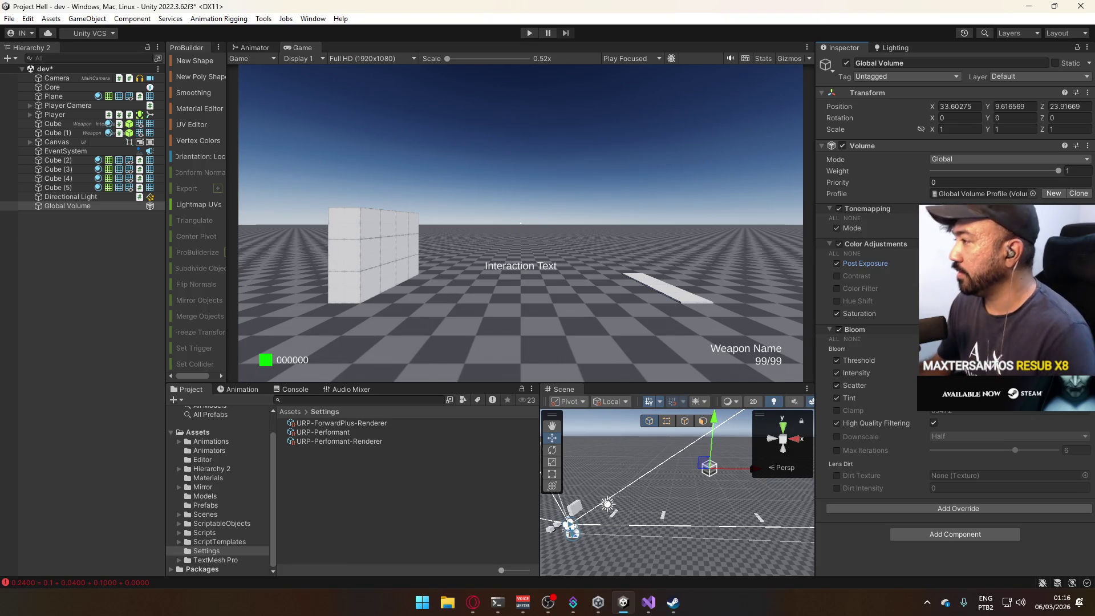
{"action": "left_click_drag", "start_coordinate": [883, 266], "coordinate": [890, 265]}
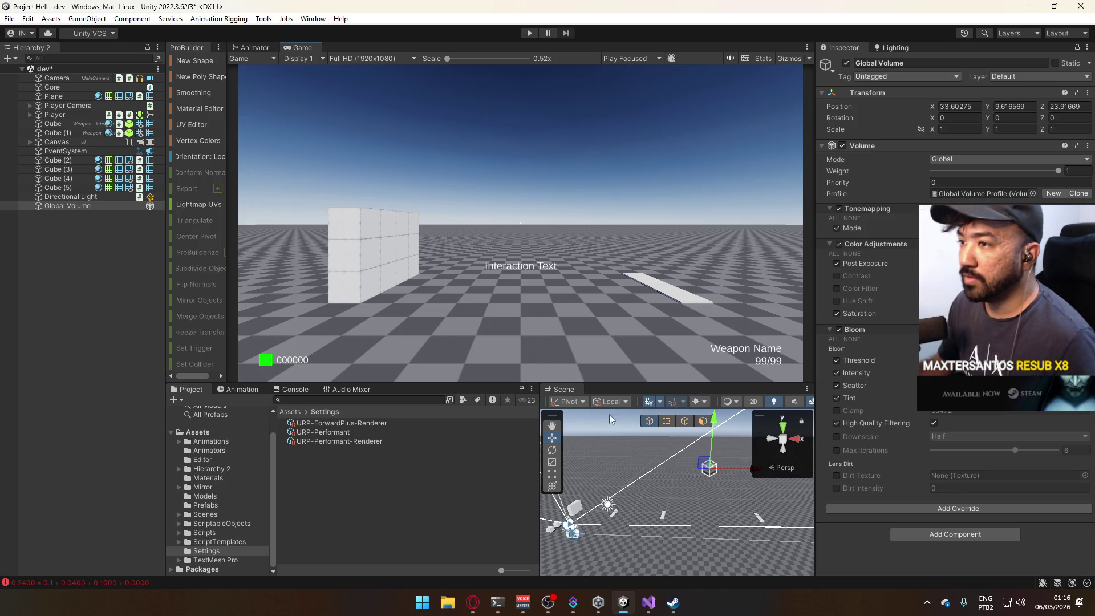
{"action": "mouse_move", "coordinate": [609, 414]}
{"action": "left_mouse_down"}
{"action": "mouse_move", "coordinate": [672, 521]}
{"action": "mouse_move", "coordinate": [707, 496]}
{"action": "left_mouse_up"}
{"action": "left_click", "coordinate": [720, 483]}
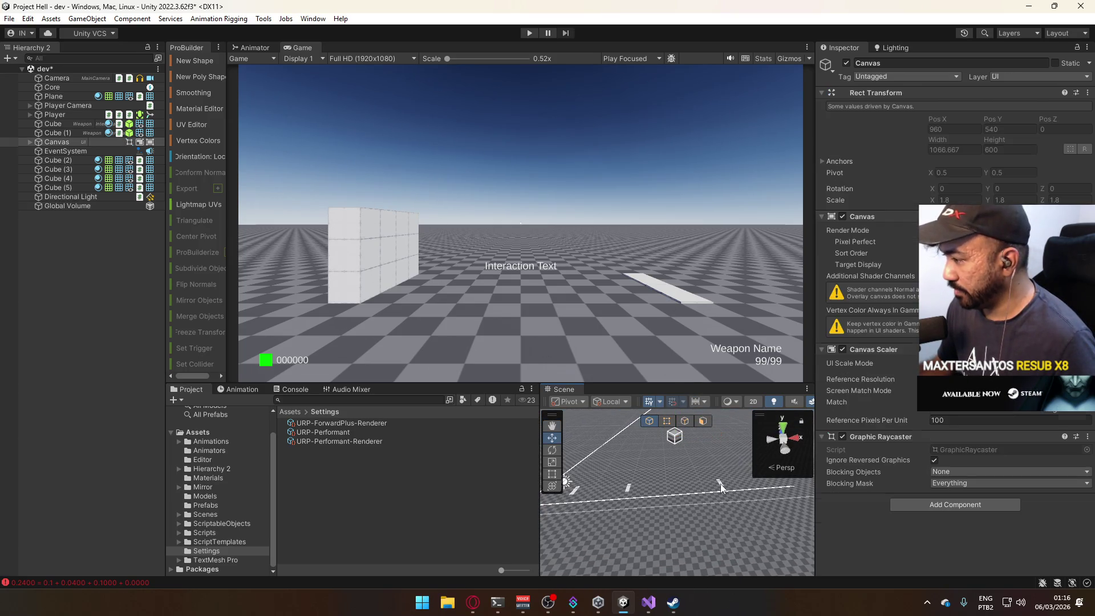
Inspect Cube (5), undo an edit to it, and open the Scenes folder in the project assets.
{"action": "left_click", "coordinate": [720, 484]}
{"action": "mouse_move", "coordinate": [662, 431]}
{"action": "left_mouse_down"}
{"action": "mouse_move", "coordinate": [629, 485]}
{"action": "mouse_move", "coordinate": [727, 469]}
{"action": "left_mouse_up"}
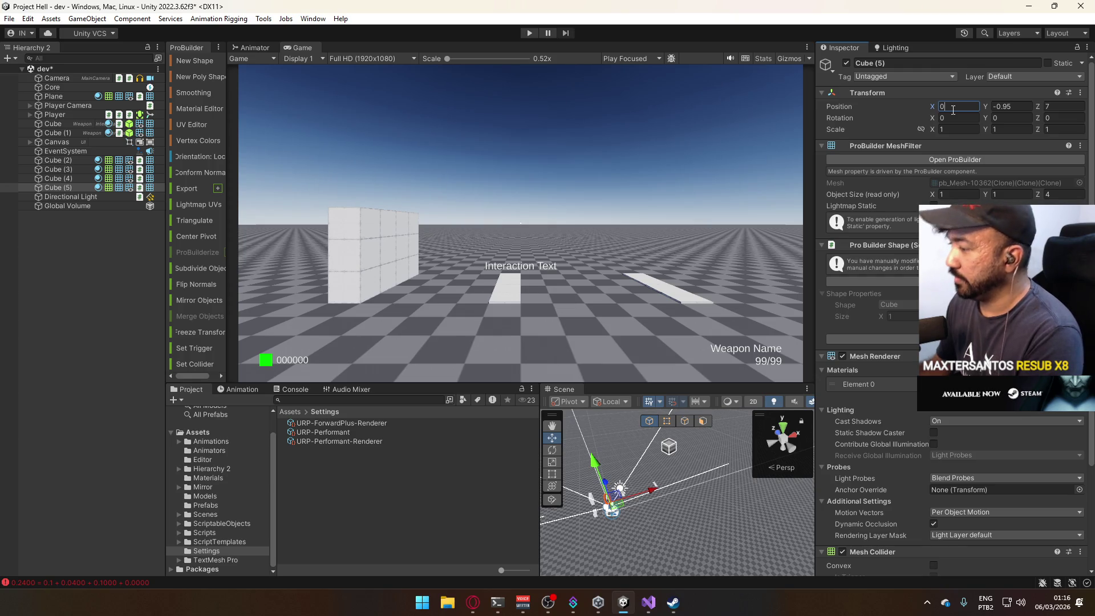
{"action": "type", "text": "46+5"}
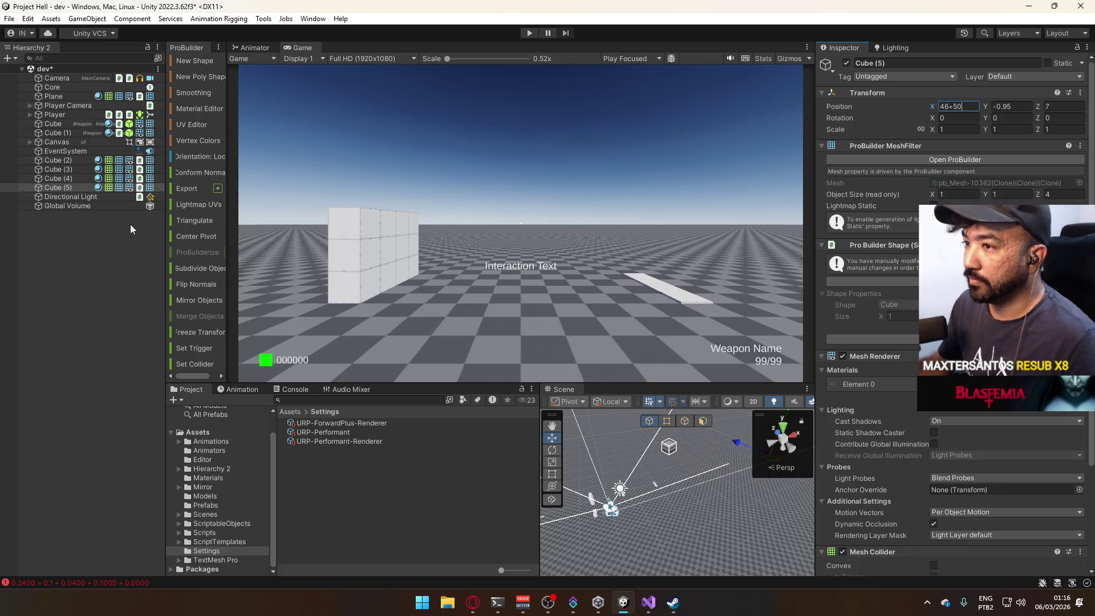
{"action": "left_click", "coordinate": [80, 223]}
{"action": "key", "text": "ctrl+z"}
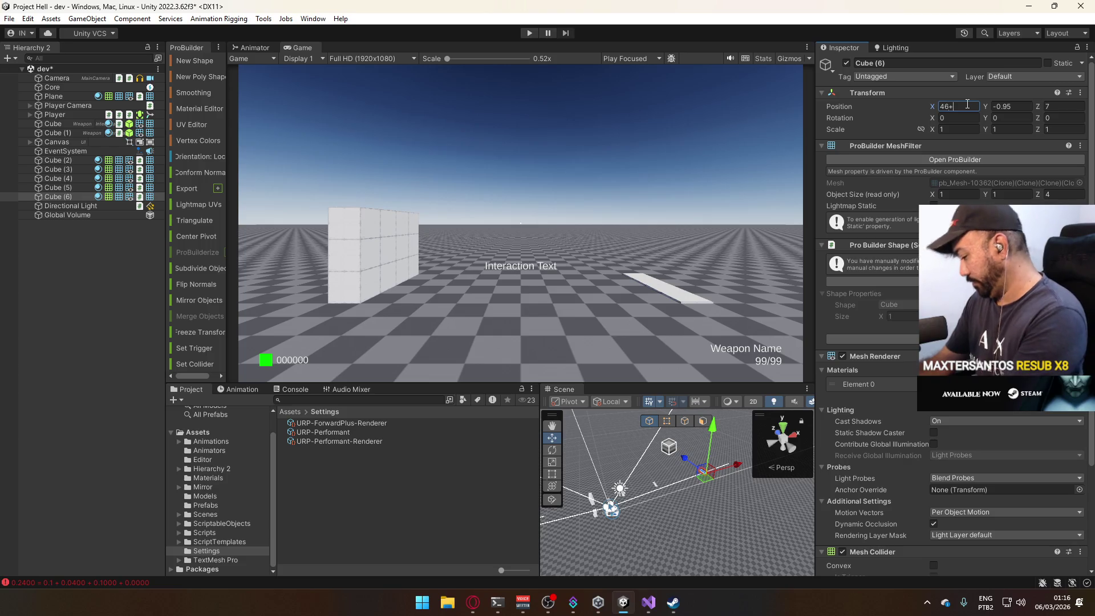
{"action": "mouse_move", "coordinate": [656, 468]}
{"action": "left_mouse_down"}
{"action": "mouse_move", "coordinate": [643, 450]}
{"action": "mouse_move", "coordinate": [537, 469]}
{"action": "mouse_move", "coordinate": [332, 438]}
{"action": "mouse_move", "coordinate": [608, 501]}
{"action": "mouse_move", "coordinate": [576, 487]}
{"action": "left_mouse_up"}
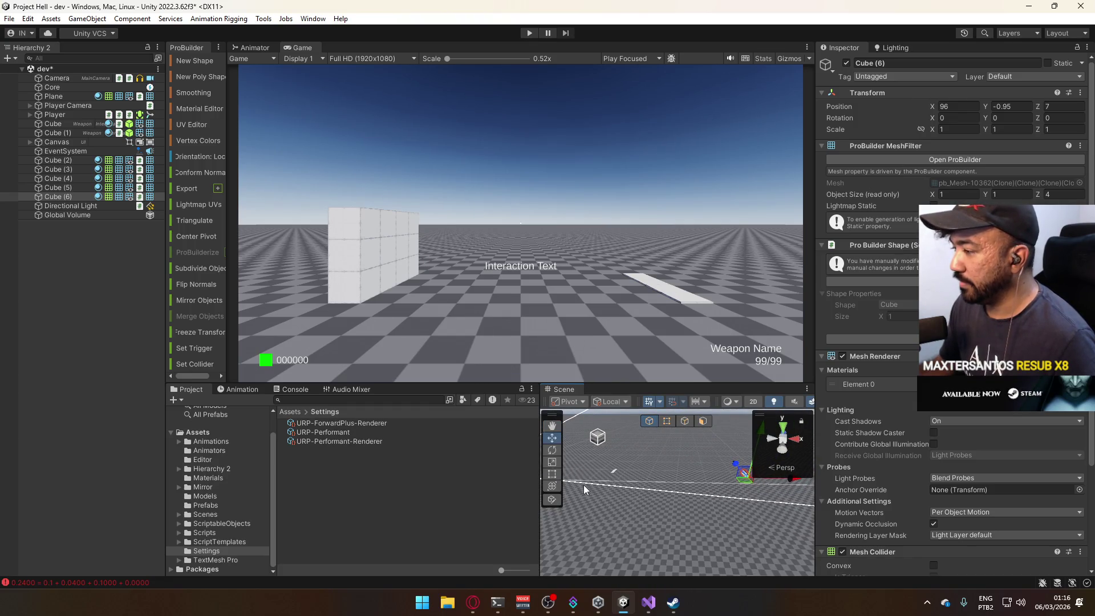
{"action": "left_click", "coordinate": [209, 514]}
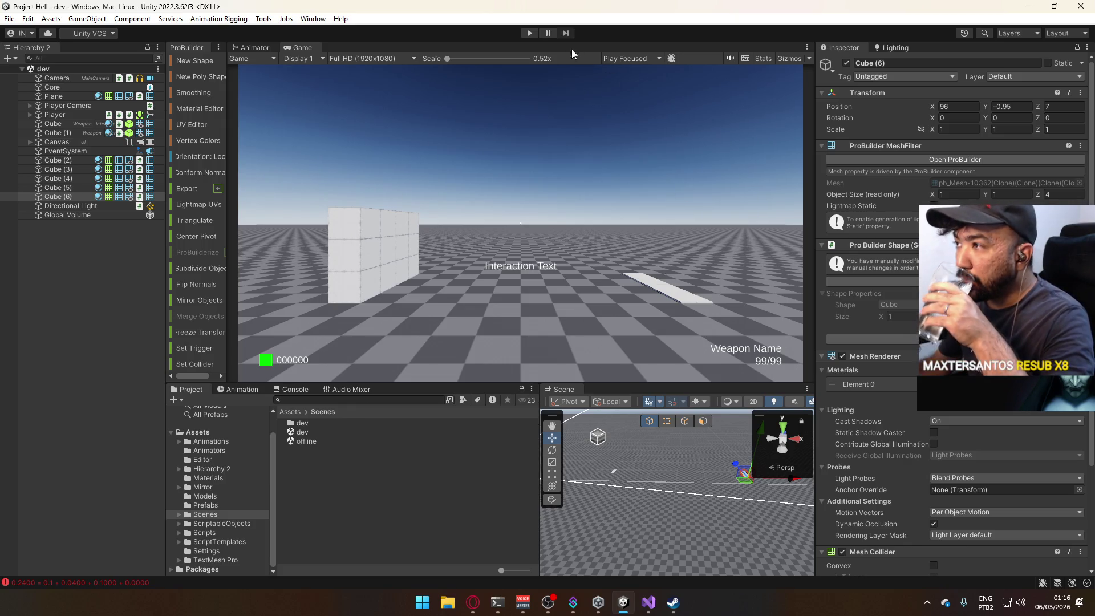
{"action": "left_click", "coordinate": [530, 33]}
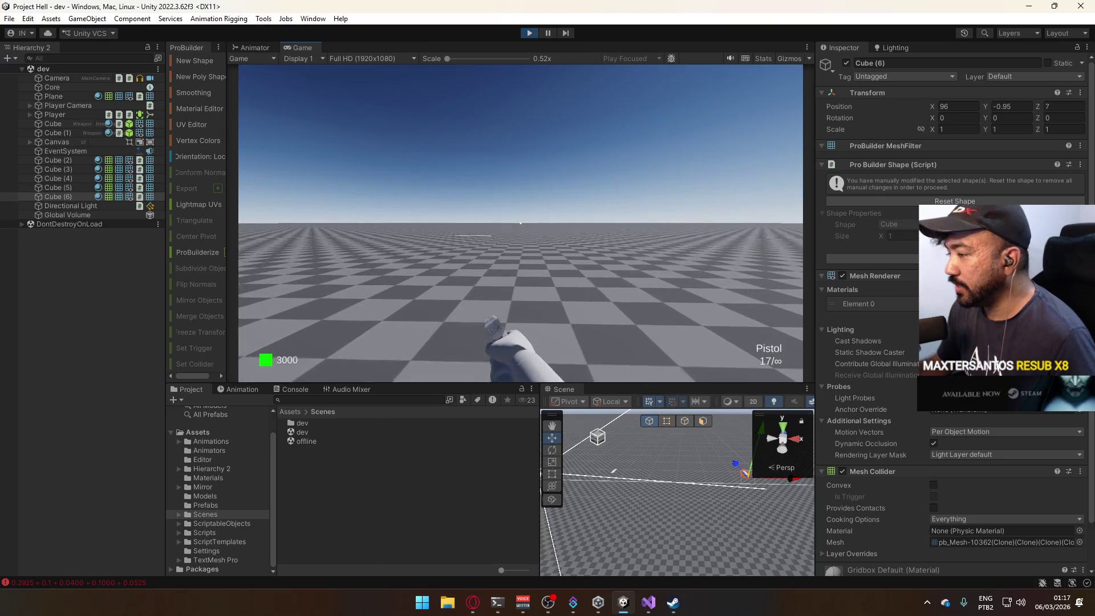
Walk the player forward across the floor onto the white platform.
{"action": "key", "text": "w"}
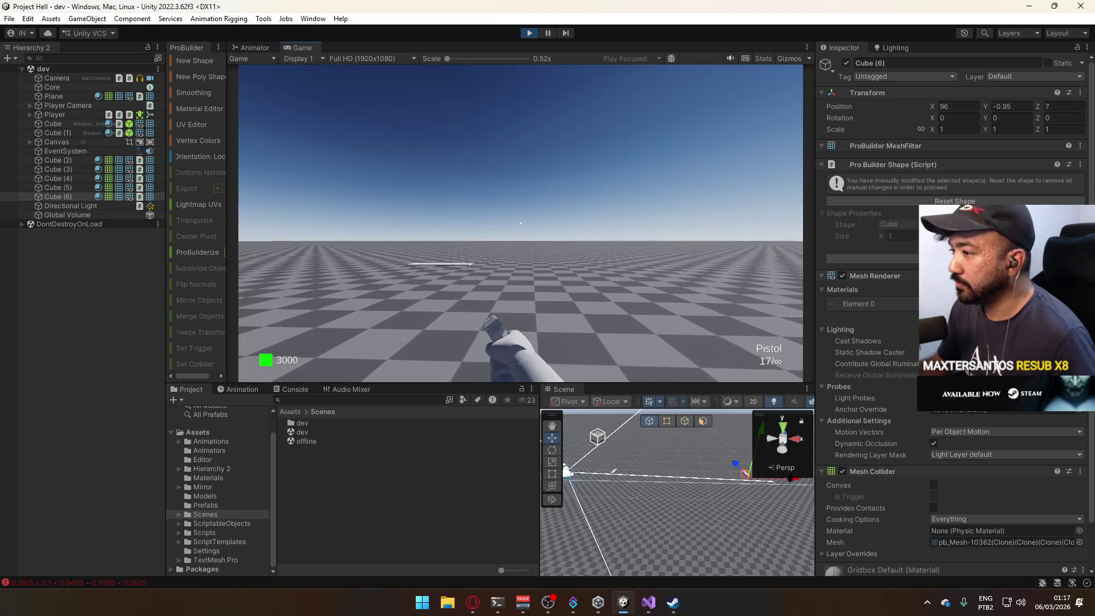
{"action": "key", "text": "w"}
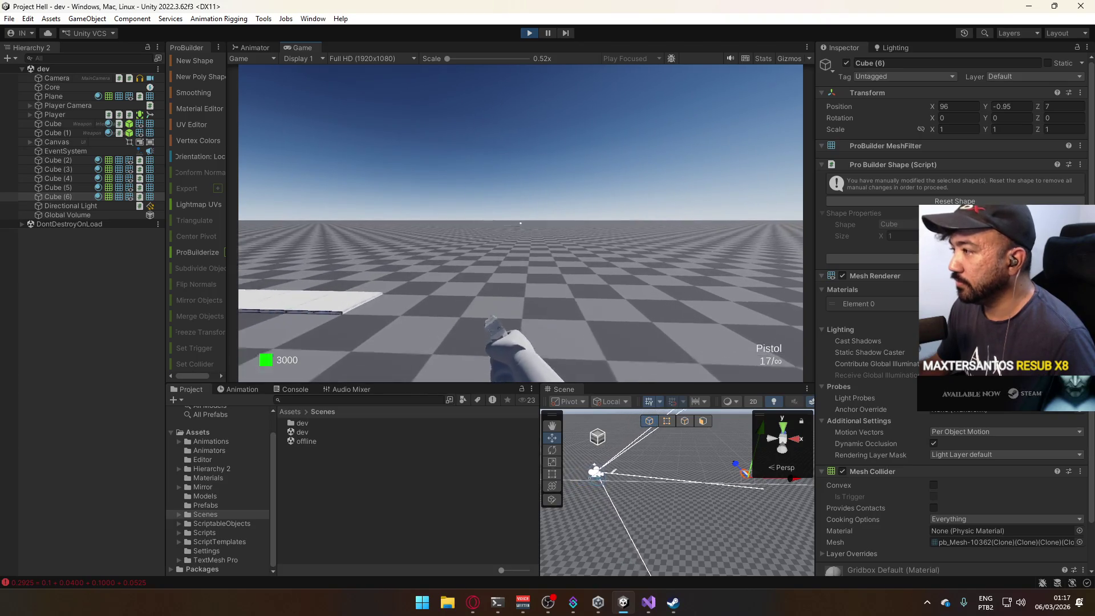
{"action": "key", "text": "w"}
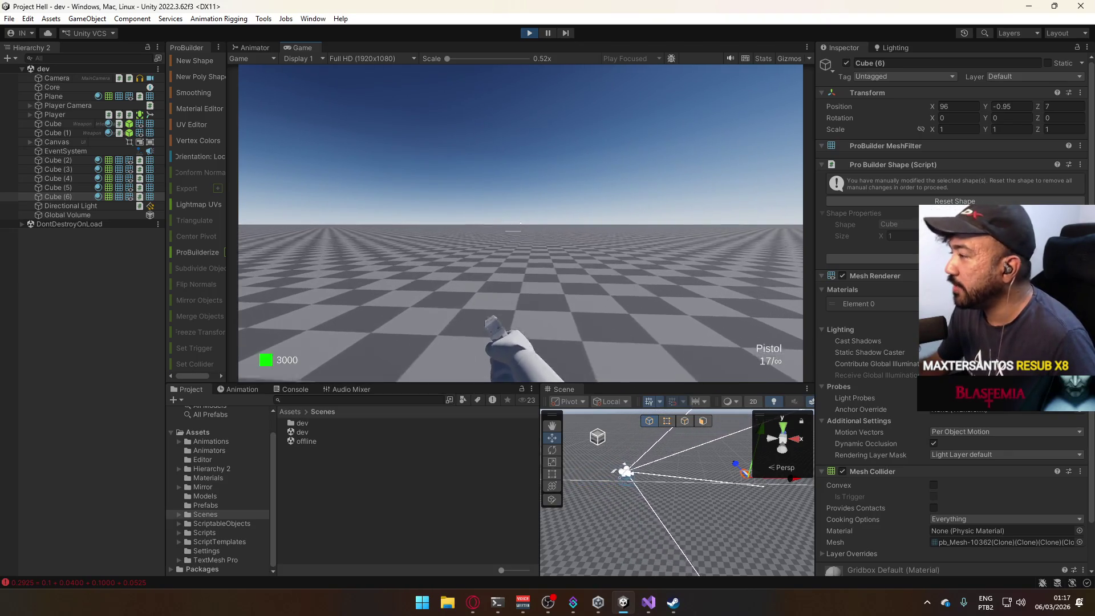
{"action": "key", "text": "w"}
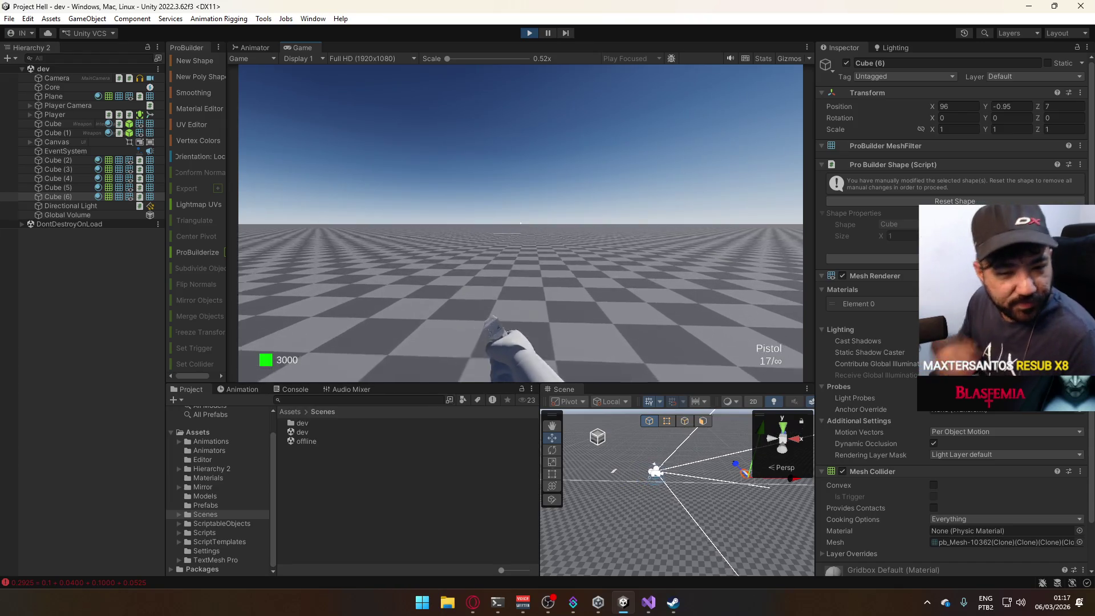
{"action": "key", "text": "w"}
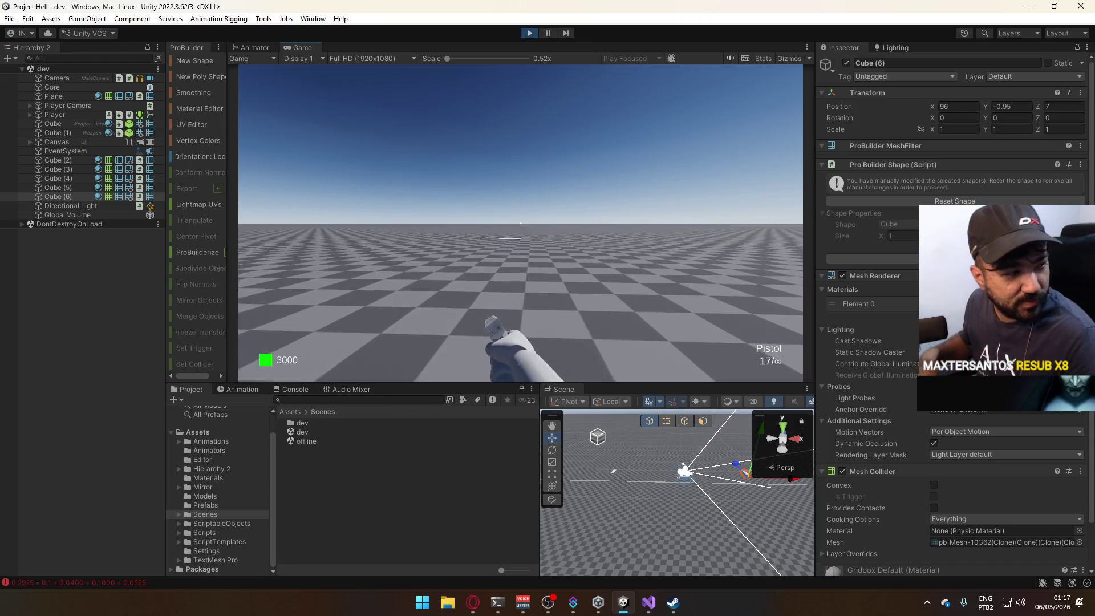
{"action": "key", "text": "w"}
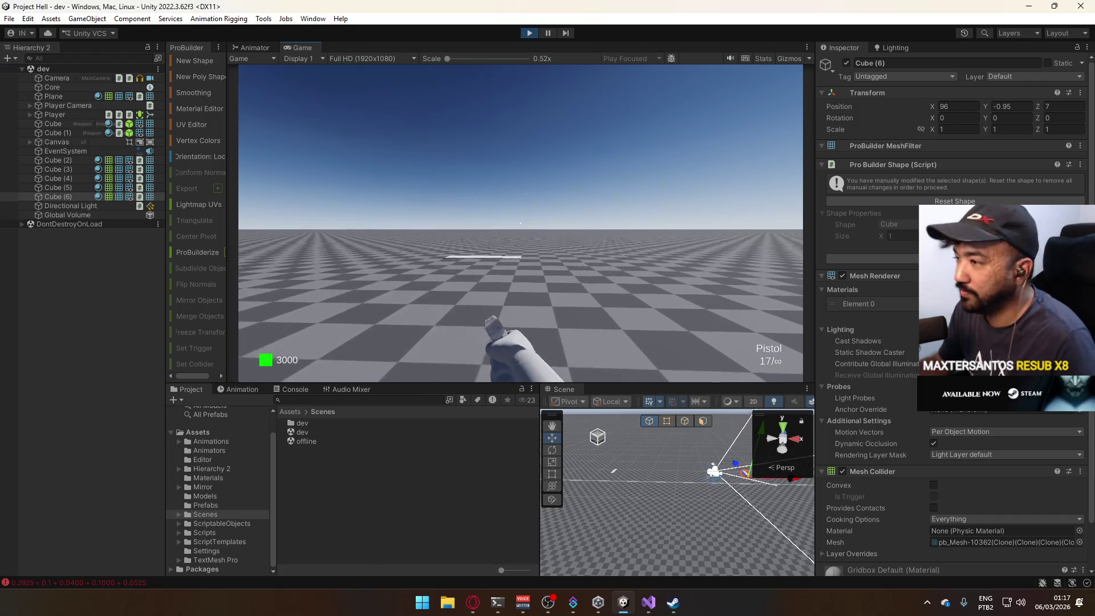
{"action": "key", "text": "w"}
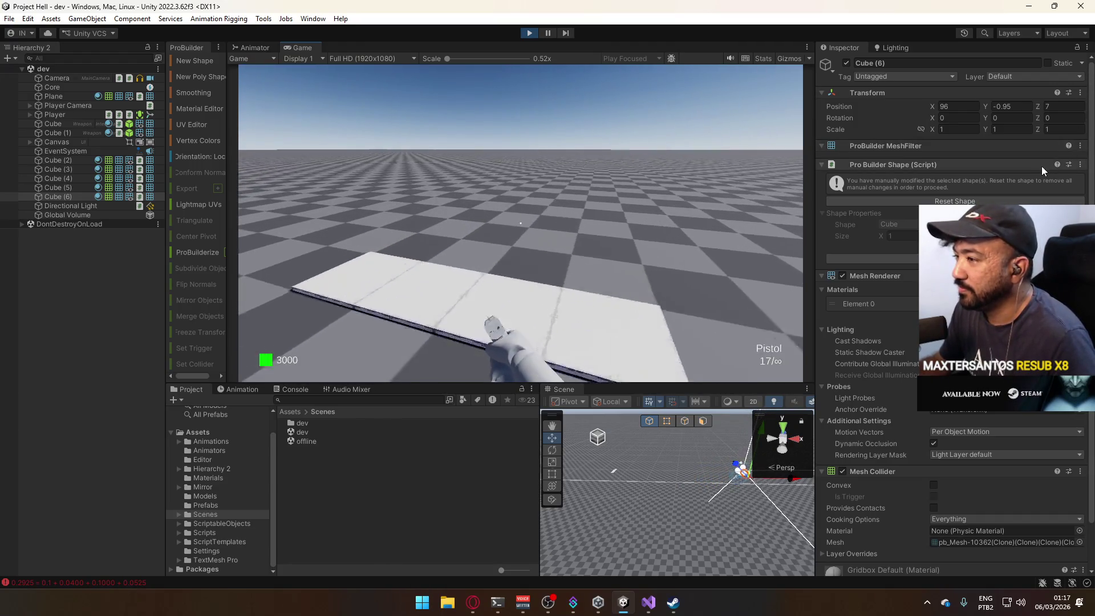
{"action": "key", "text": "w"}
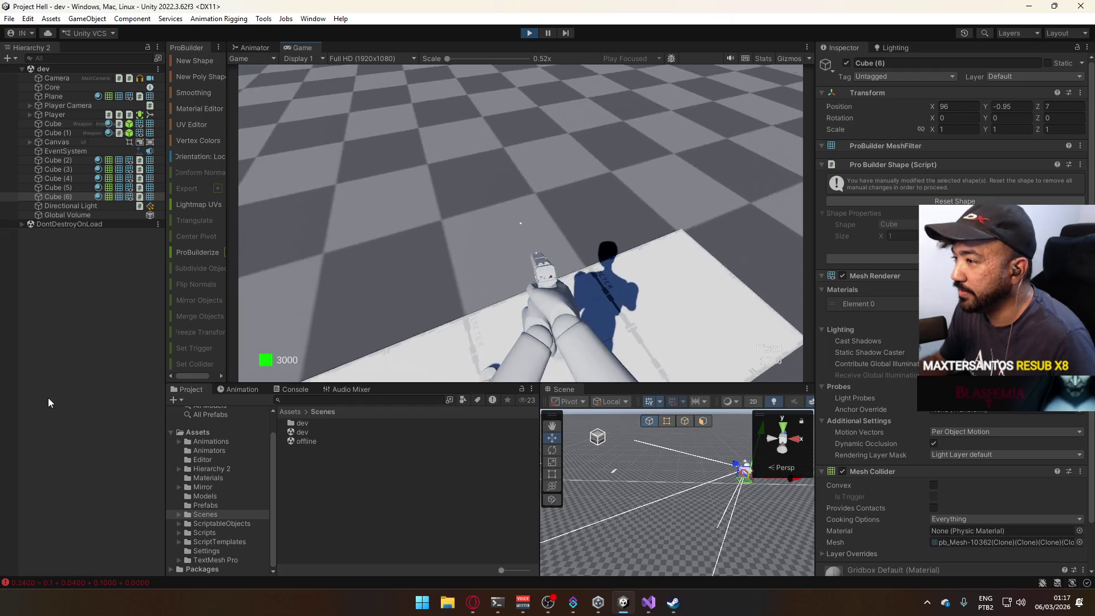
{"action": "key", "text": "super"}
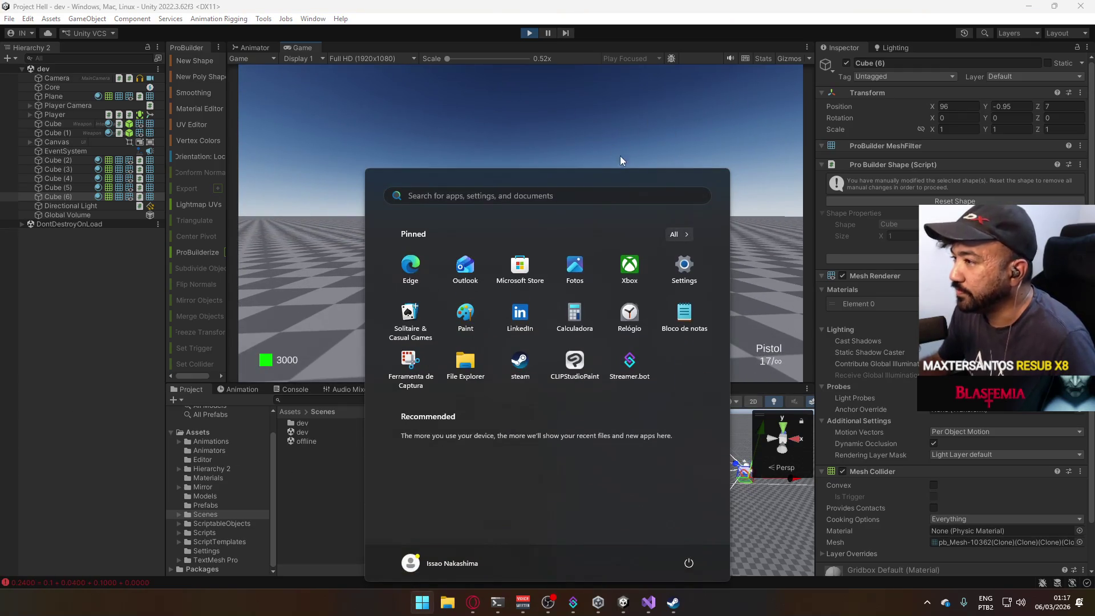
{"action": "key", "text": "super"}
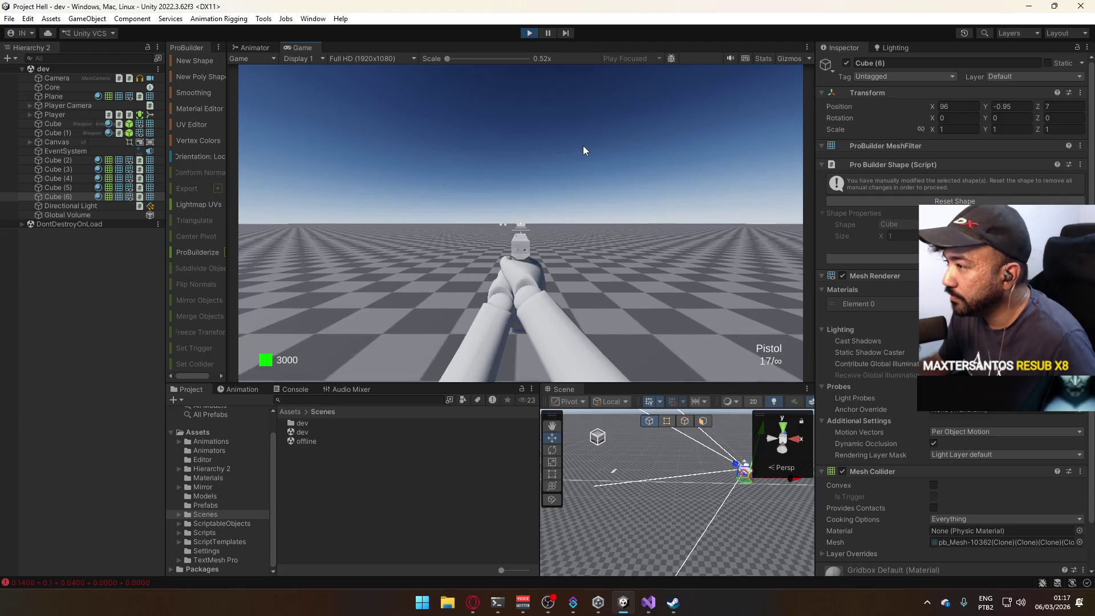
Fire a shot, pause, and step four frames while watching the projectile from ground level.
{"action": "key", "text": "ctrl+shift+p"}
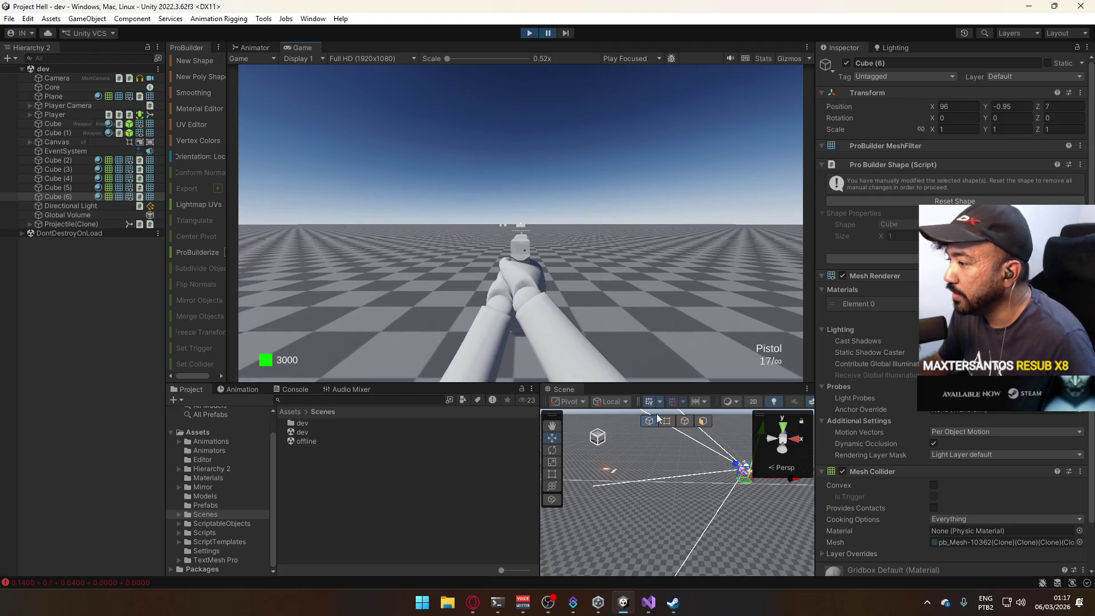
{"action": "left_click_drag", "start_coordinate": [656, 413], "coordinate": [804, 462]}
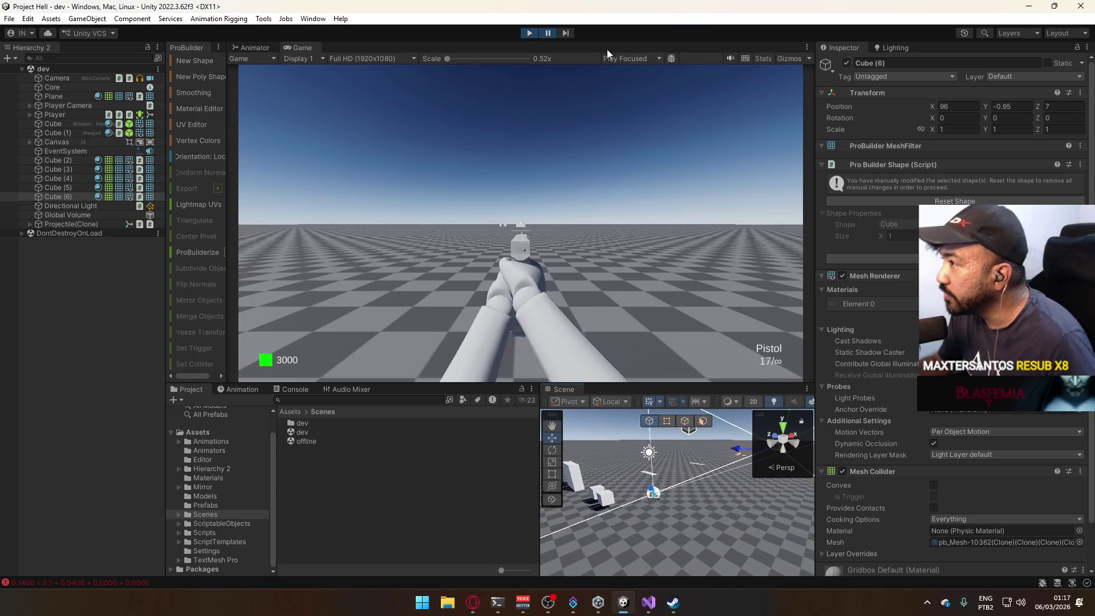
{"action": "left_click", "coordinate": [570, 33]}
{"action": "left_click", "coordinate": [570, 33]}
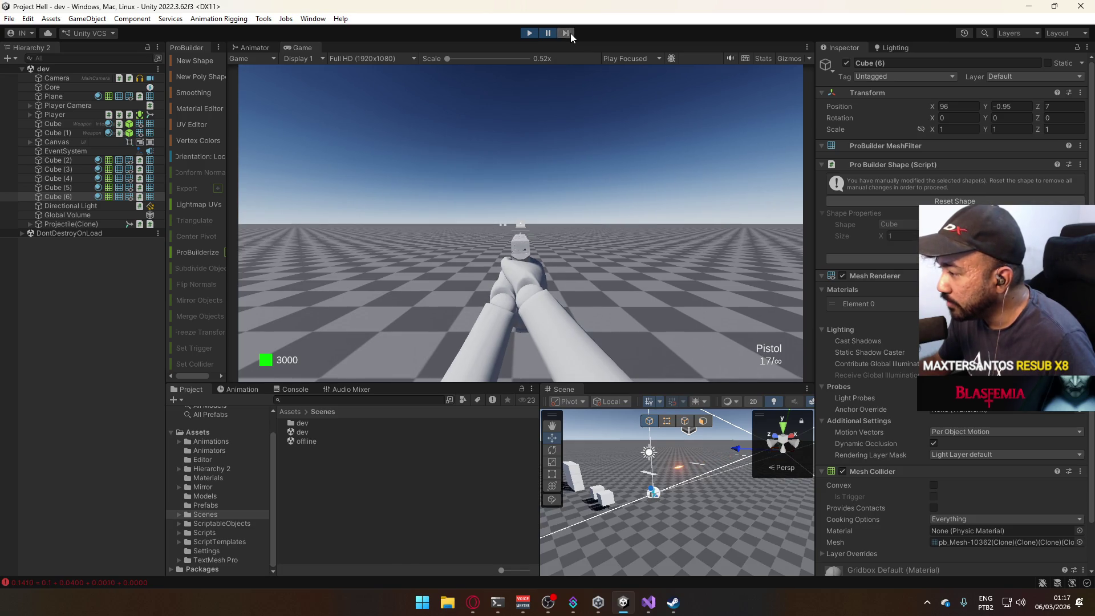
{"action": "left_click", "coordinate": [571, 33]}
{"action": "left_click", "coordinate": [570, 33]}
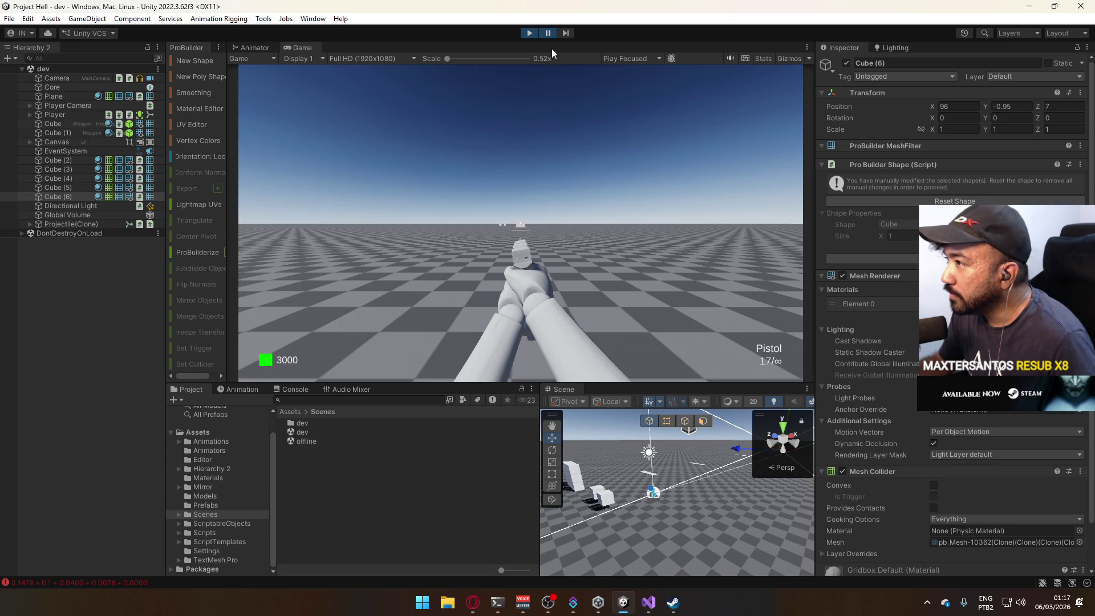
{"action": "left_click", "coordinate": [551, 34]}
{"action": "key", "text": "super"}
{"action": "key", "text": "super"}
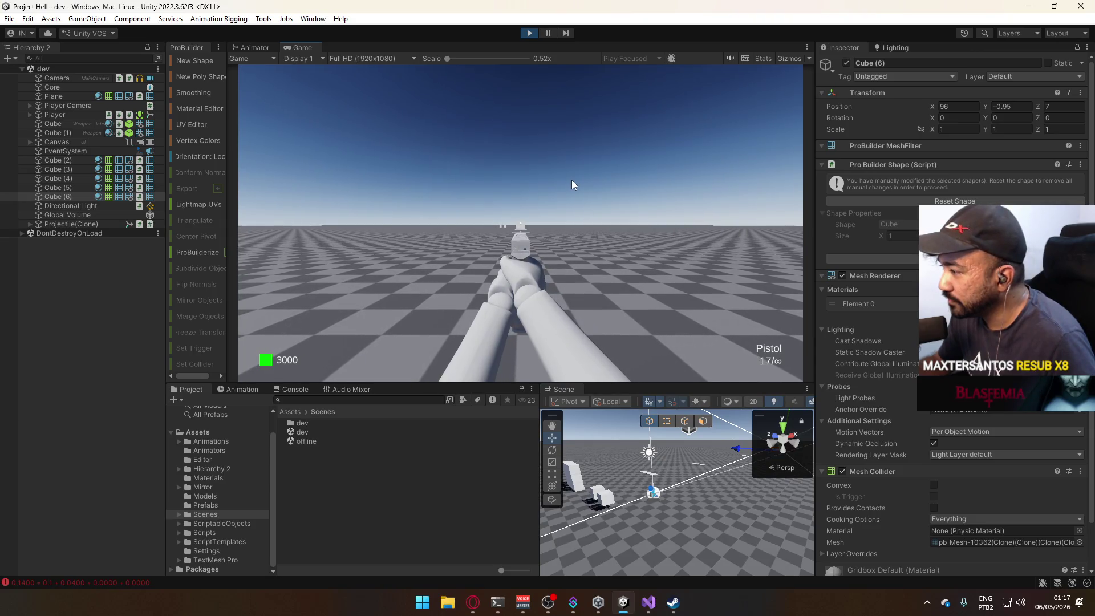
Fire another shot and step frame by frame, following the projectile in the Scene view.
{"action": "left_click", "coordinate": [571, 183]}
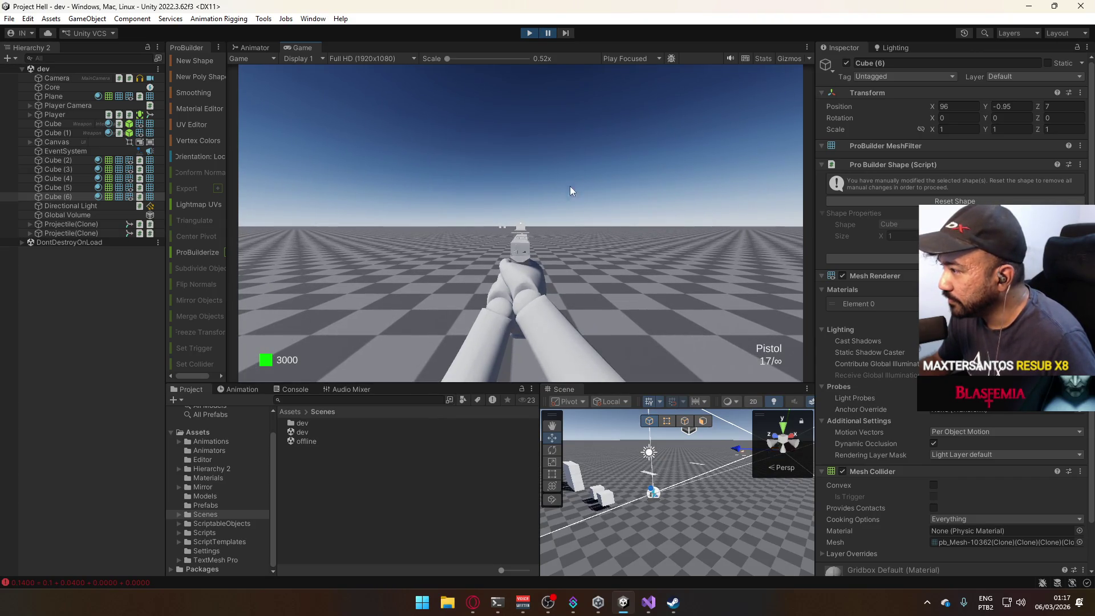
{"action": "mouse_move", "coordinate": [621, 494]}
{"action": "left_mouse_down"}
{"action": "mouse_move", "coordinate": [474, 487]}
{"action": "mouse_move", "coordinate": [488, 450]}
{"action": "left_mouse_up"}
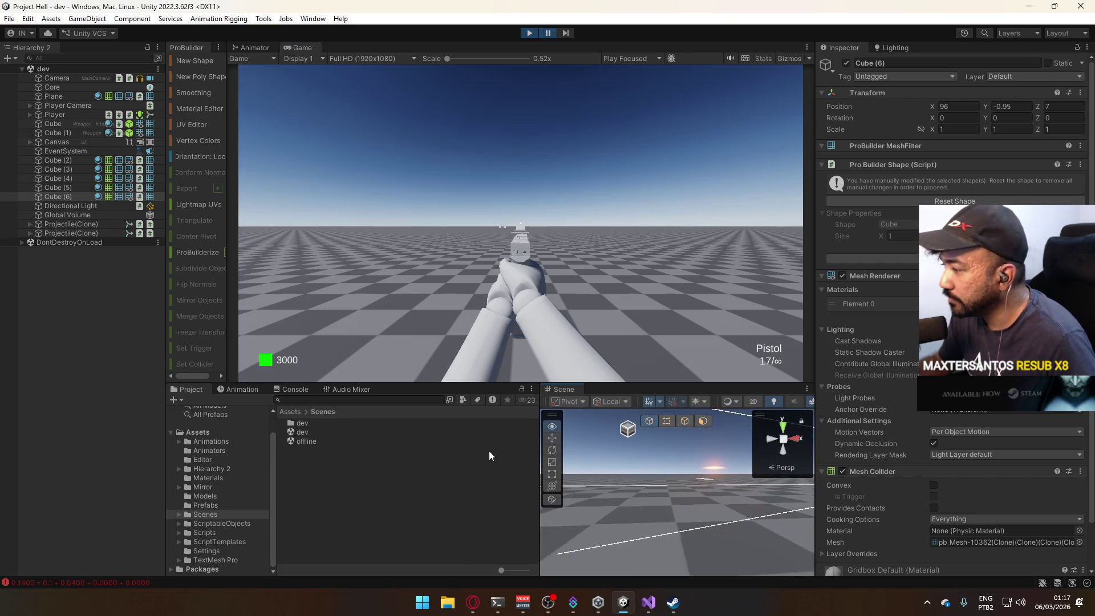
{"action": "left_click", "coordinate": [566, 33]}
{"action": "left_click", "coordinate": [565, 33]}
{"action": "left_click_drag", "start_coordinate": [591, 426], "coordinate": [694, 493]}
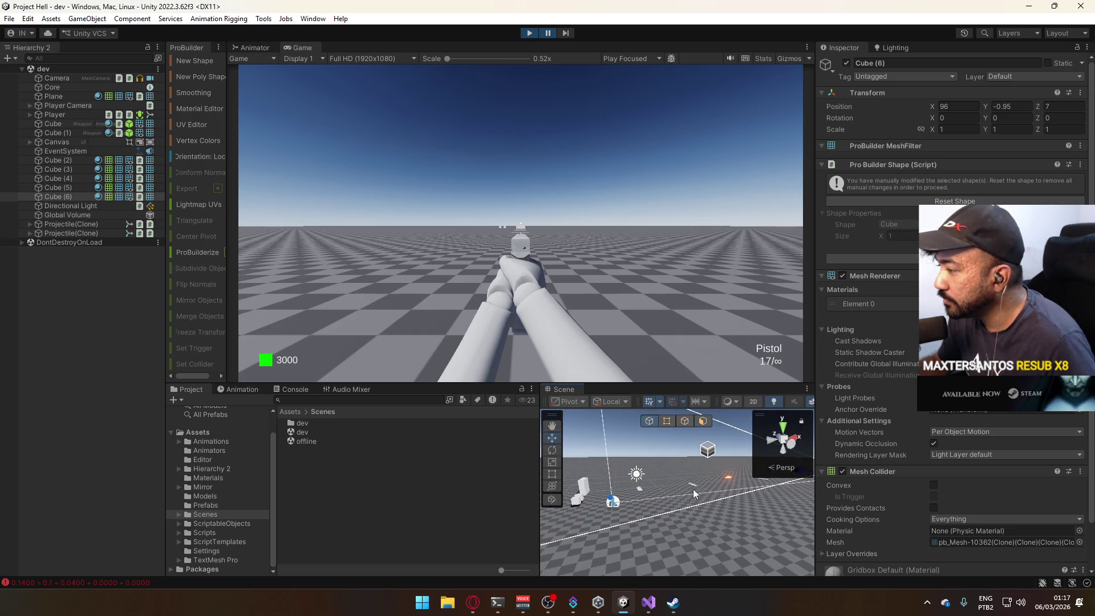
{"action": "left_click", "coordinate": [564, 33]}
{"action": "left_click", "coordinate": [564, 33]}
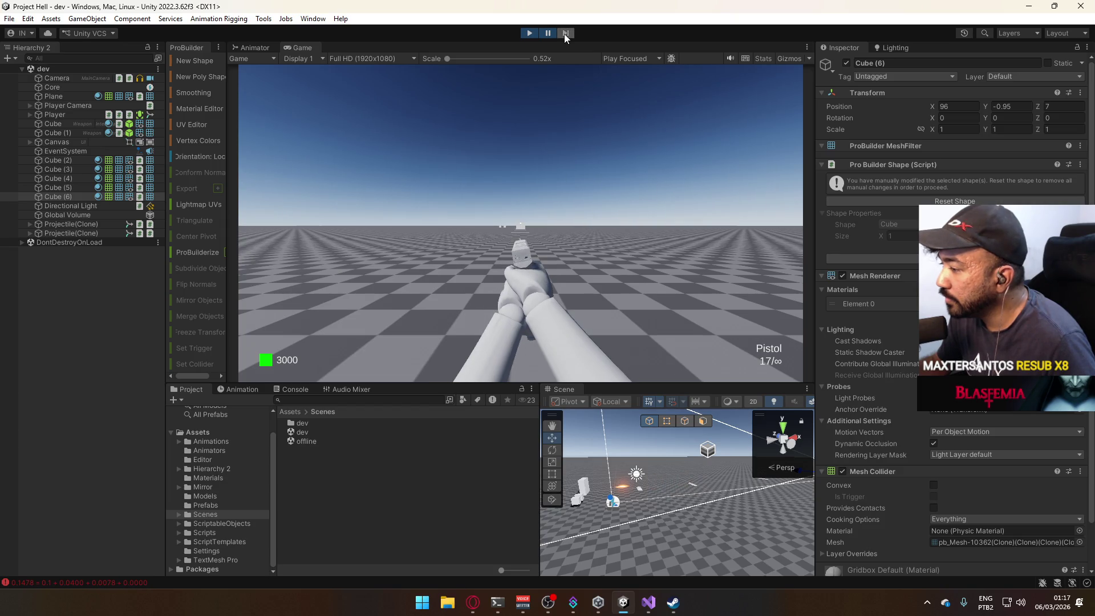
{"action": "left_click", "coordinate": [564, 33]}
{"action": "mouse_move", "coordinate": [620, 450]}
{"action": "left_mouse_down"}
{"action": "mouse_move", "coordinate": [529, 487]}
{"action": "mouse_move", "coordinate": [524, 452]}
{"action": "mouse_move", "coordinate": [481, 449]}
{"action": "left_mouse_up"}
{"action": "key", "text": "f"}
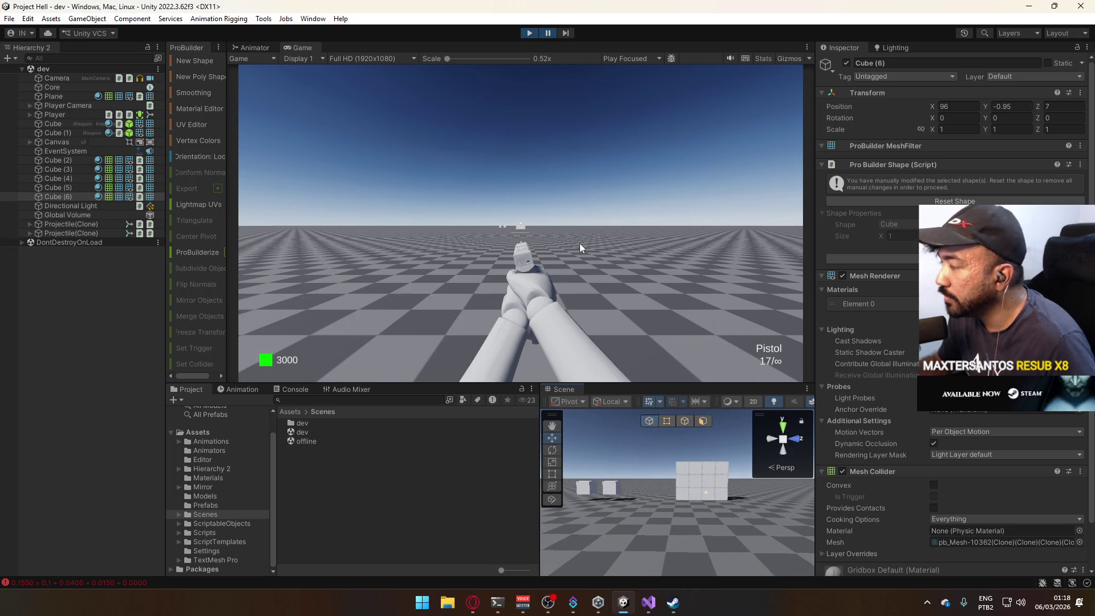
{"action": "left_click", "coordinate": [551, 31]}
{"action": "key", "text": "super"}
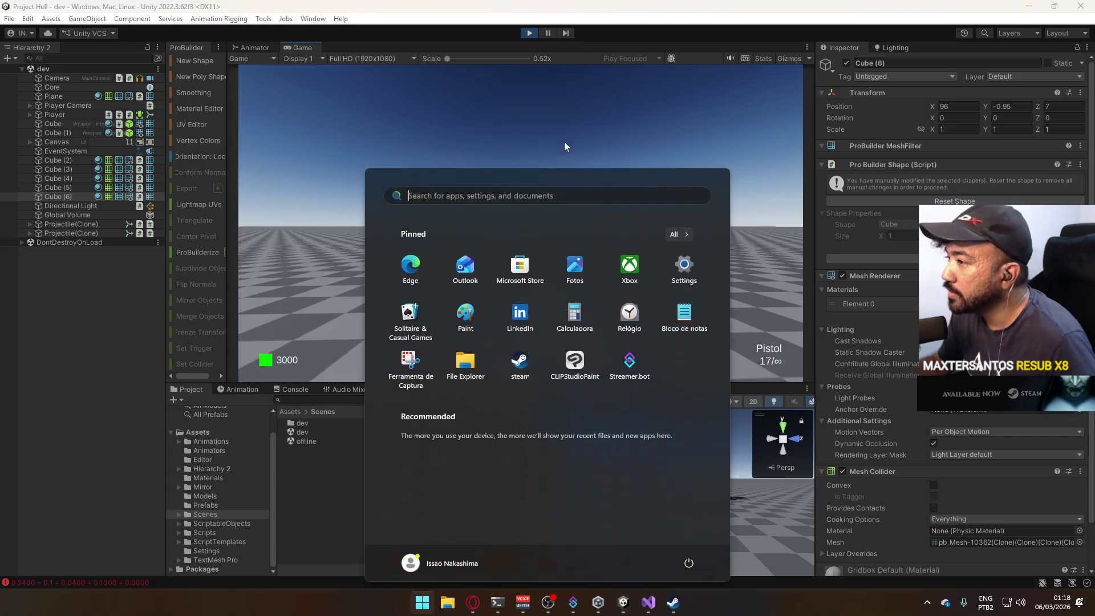
Keep firing the pistol in play mode until many Projectile(Clone) objects accumulate.
{"action": "key", "text": "super"}
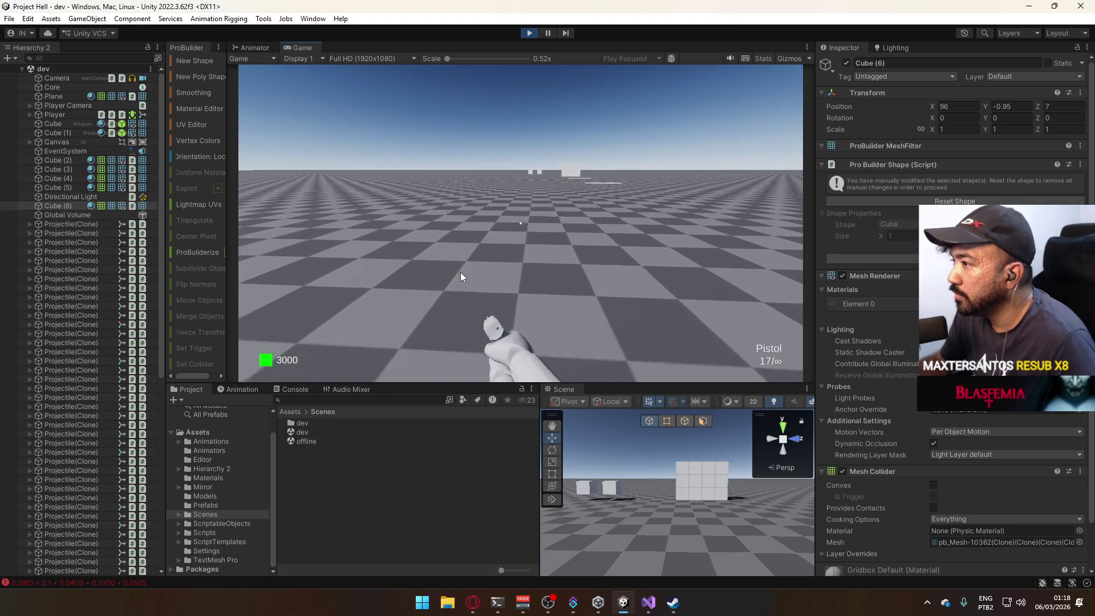
Walk toward the cubes and buy the SMG, dropping money from 3000 to 1200.
{"action": "key", "text": "w"}
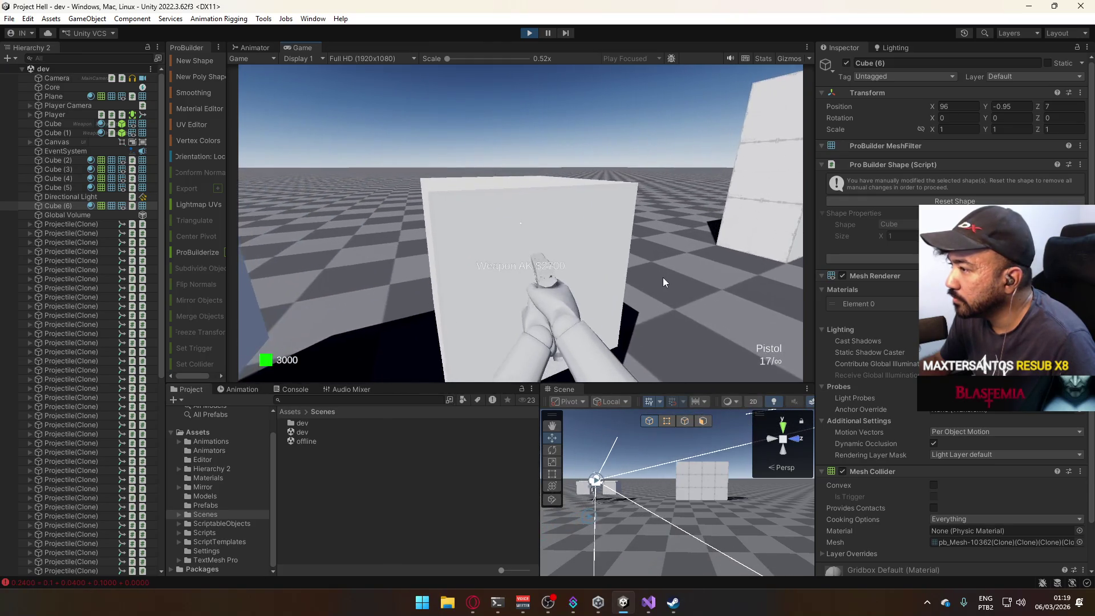
{"action": "key", "text": "e"}
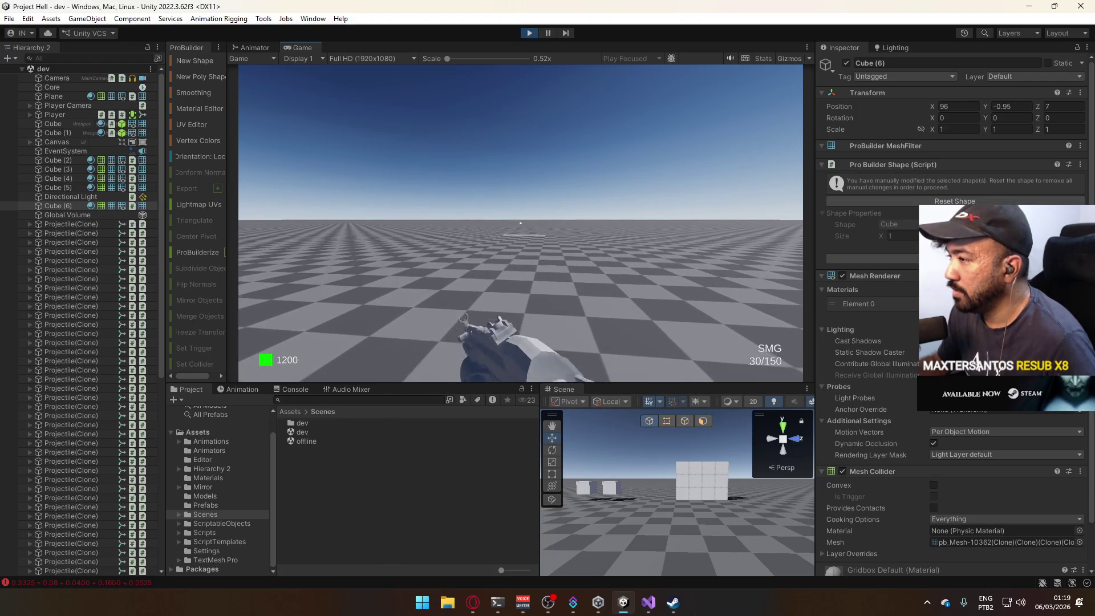
{"action": "key", "text": "w"}
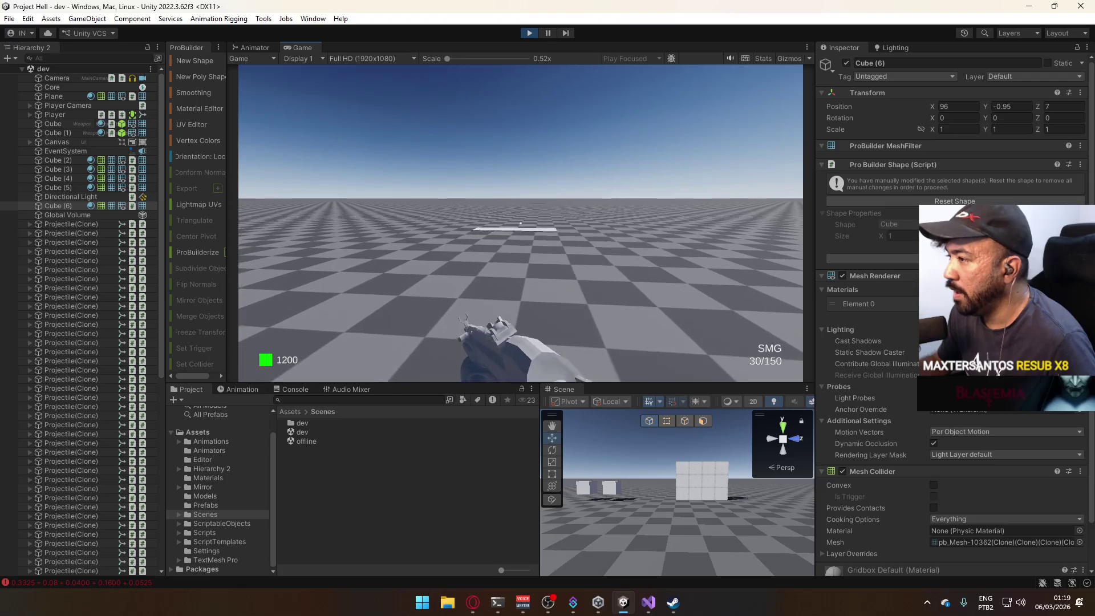
{"action": "key", "text": "w"}
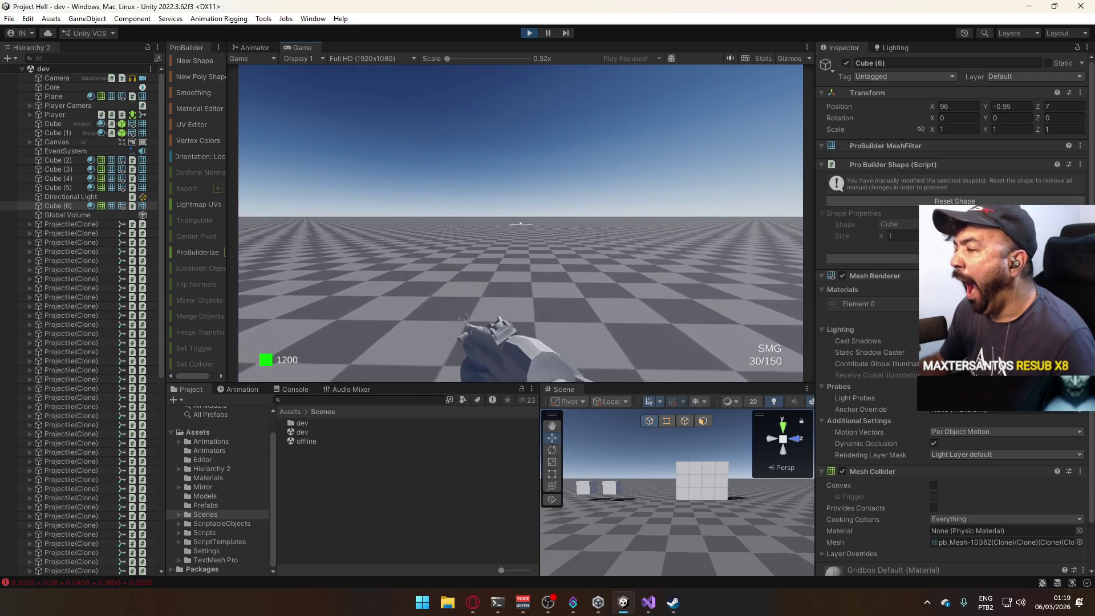
{"action": "key", "text": "w"}
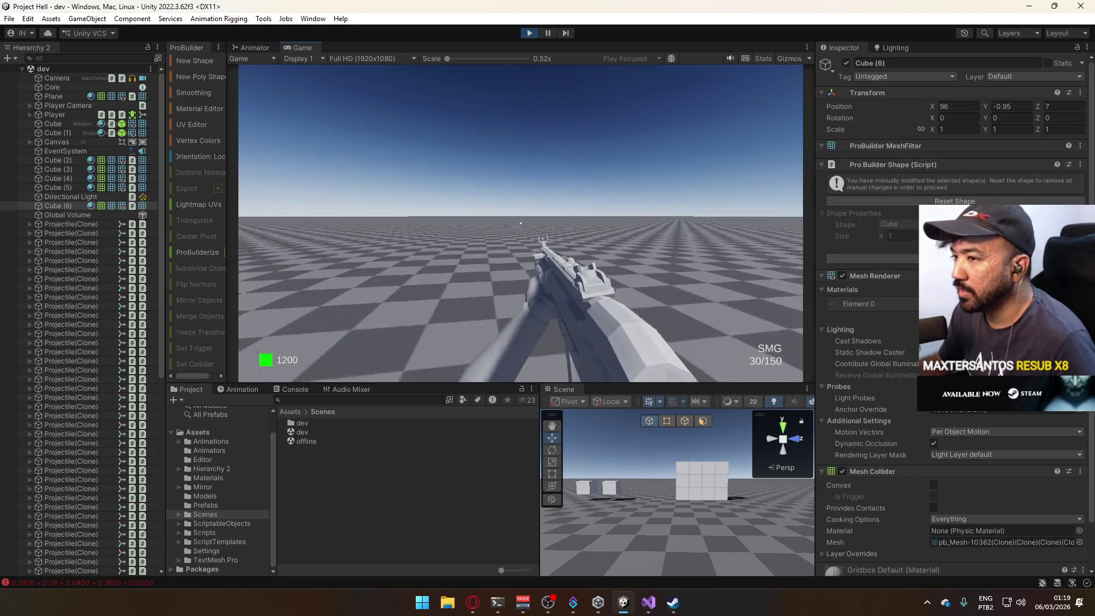
{"action": "key", "text": "Escape"}
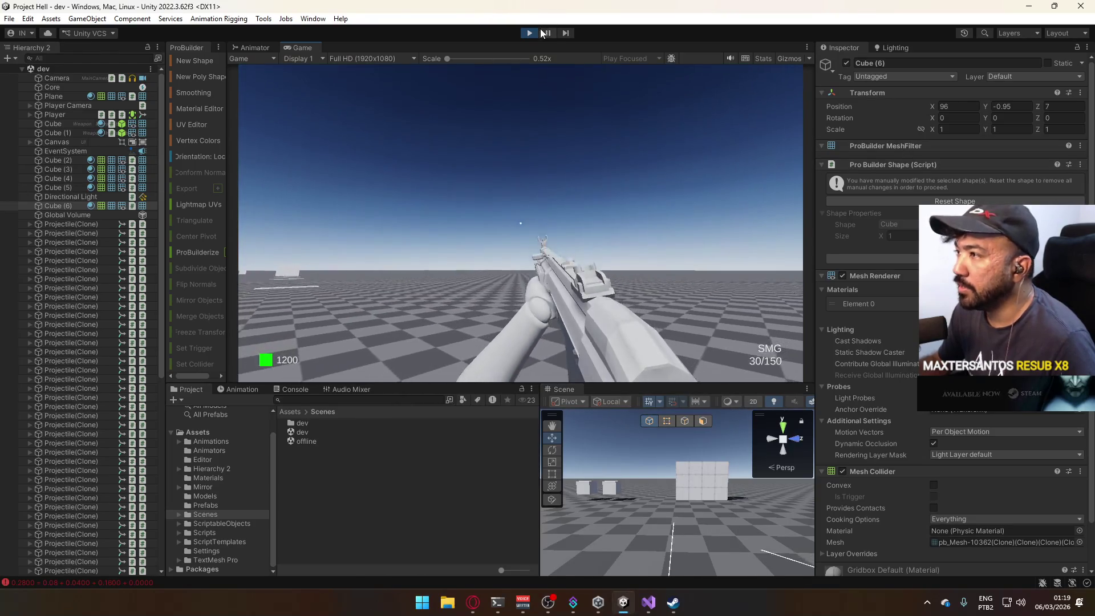
Select all leftover Projectile(Clone) objects in the Hierarchy and delete them.
{"action": "left_click", "coordinate": [388, 423]}
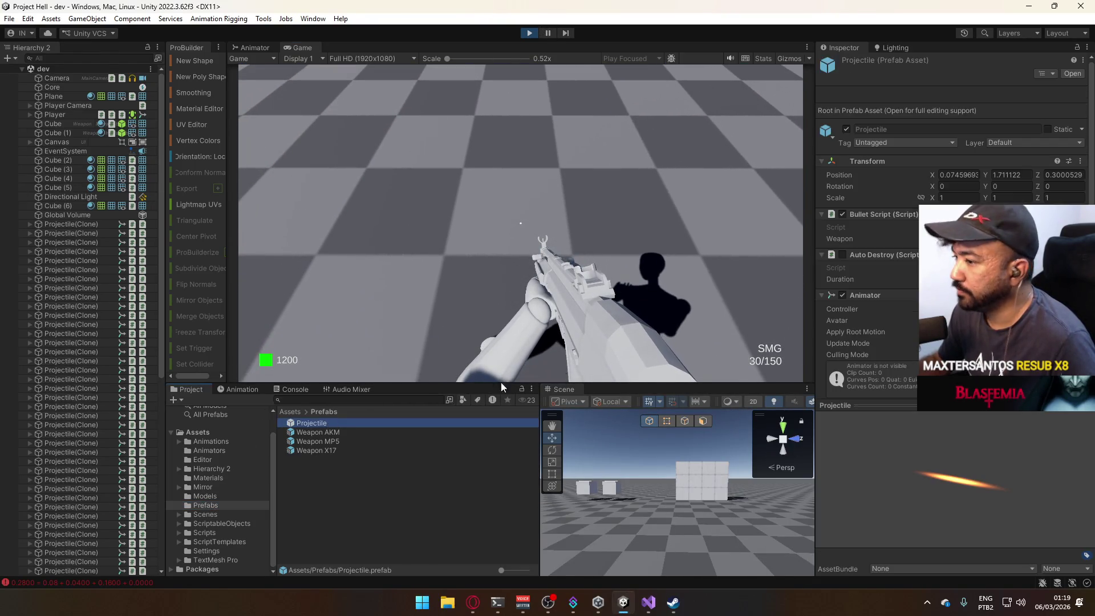
{"action": "left_click", "coordinate": [78, 227]}
{"action": "left_click_drag", "start_coordinate": [166, 365], "coordinate": [179, 376]}
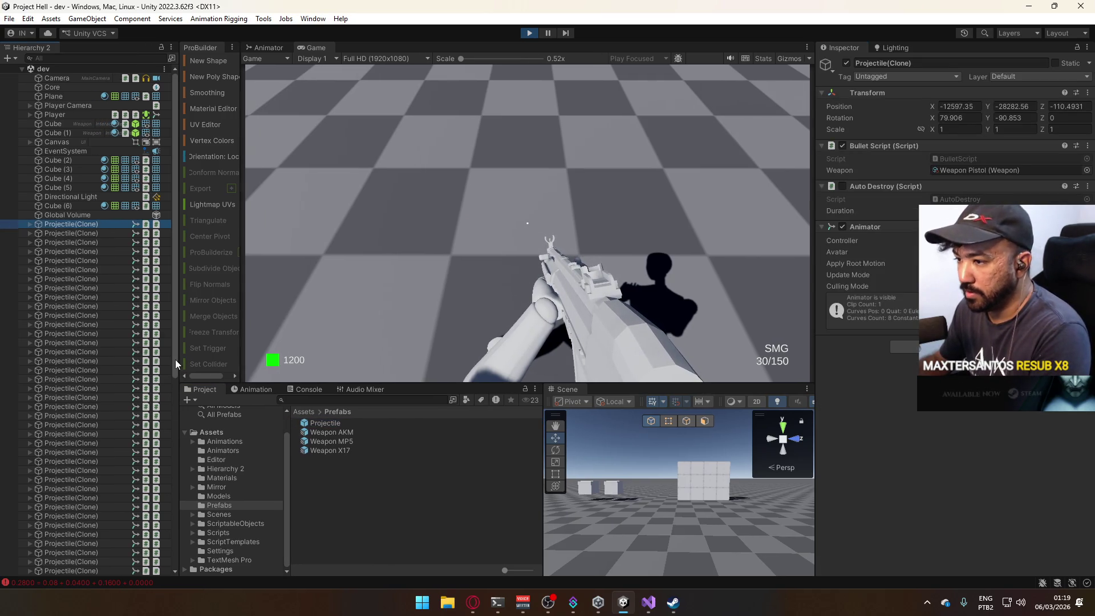
{"action": "left_click", "coordinate": [93, 559], "text": "shift"}
{"action": "key", "text": "Delete"}
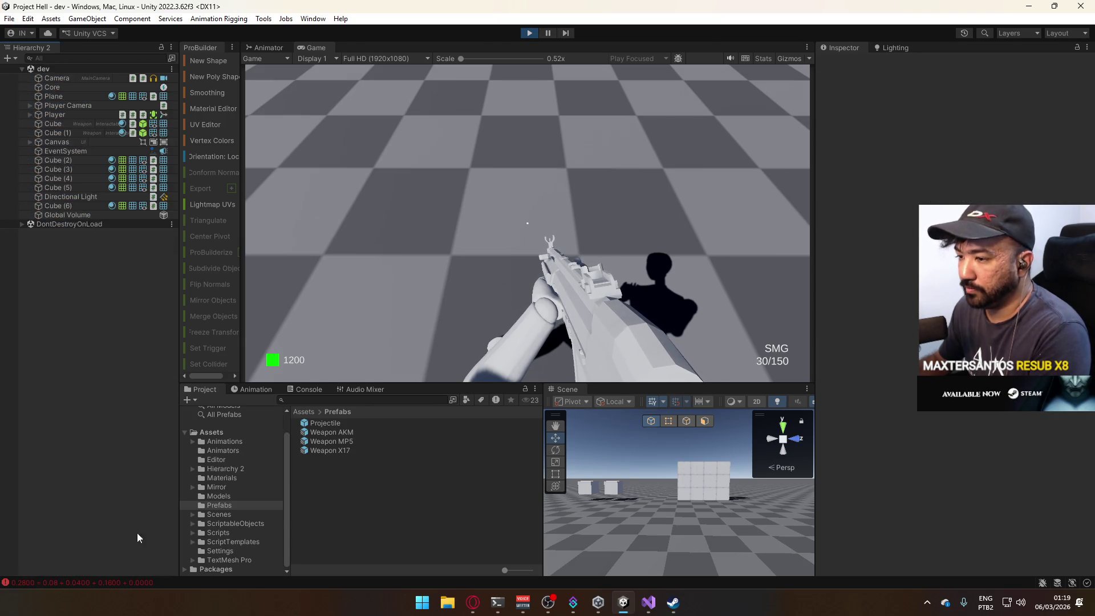
{"action": "left_click", "coordinate": [492, 256]}
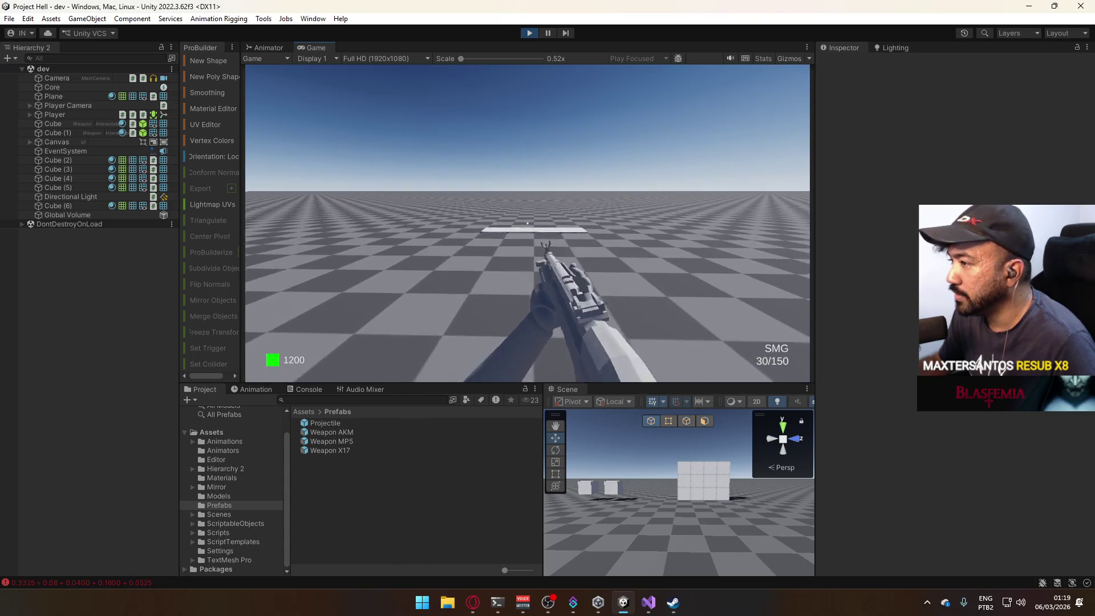
Select the Weapon AK asset in Assets/ScriptableObjects/Weapons.
{"action": "key", "text": "w"}
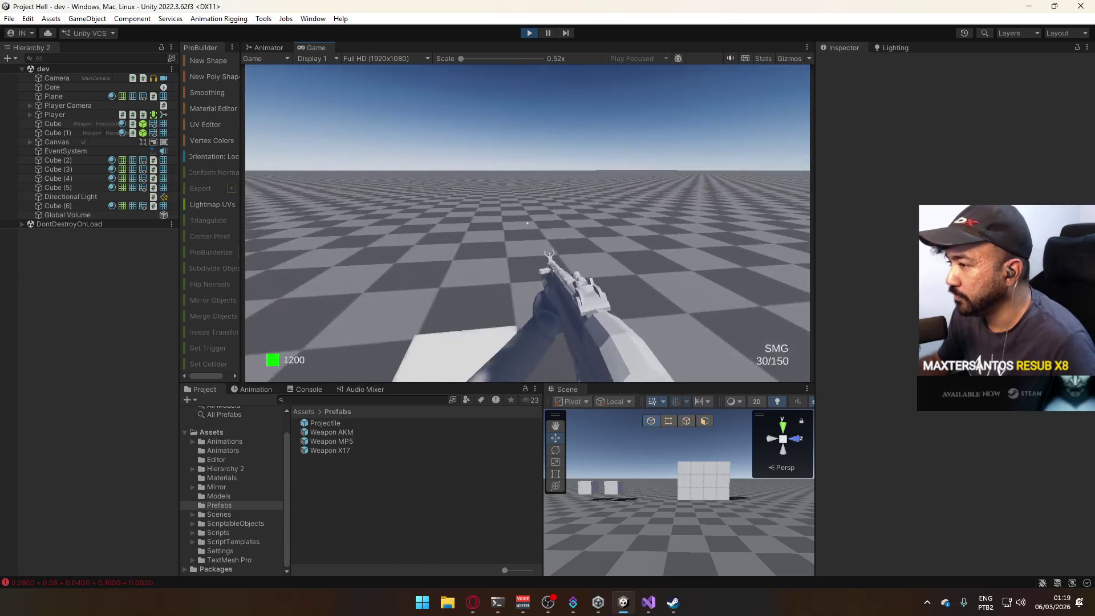
{"action": "key", "text": "super"}
{"action": "key", "text": "super"}
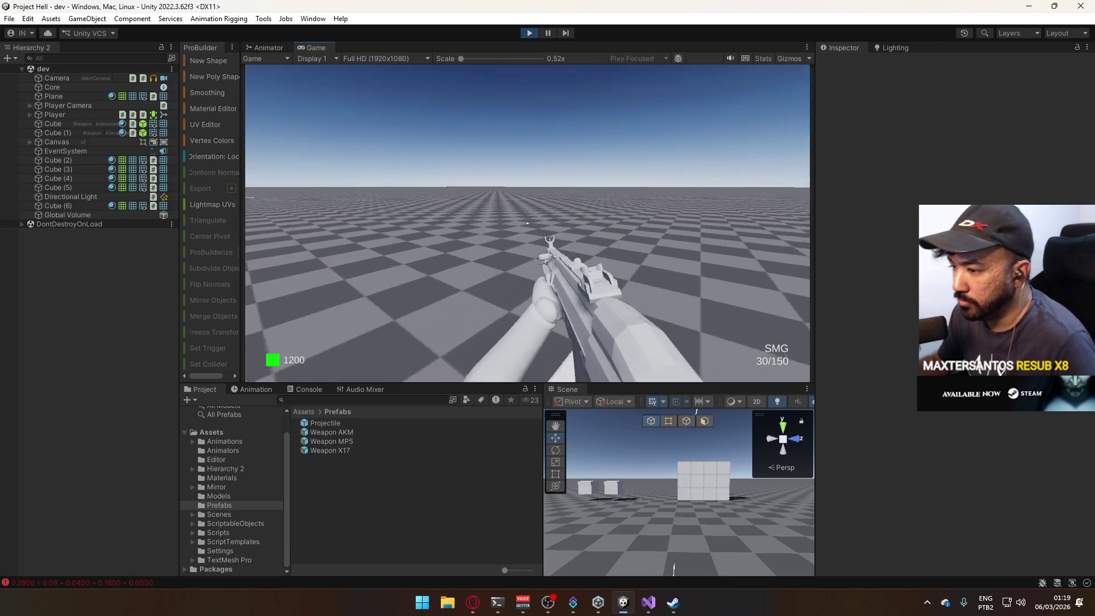
{"action": "key", "text": "super"}
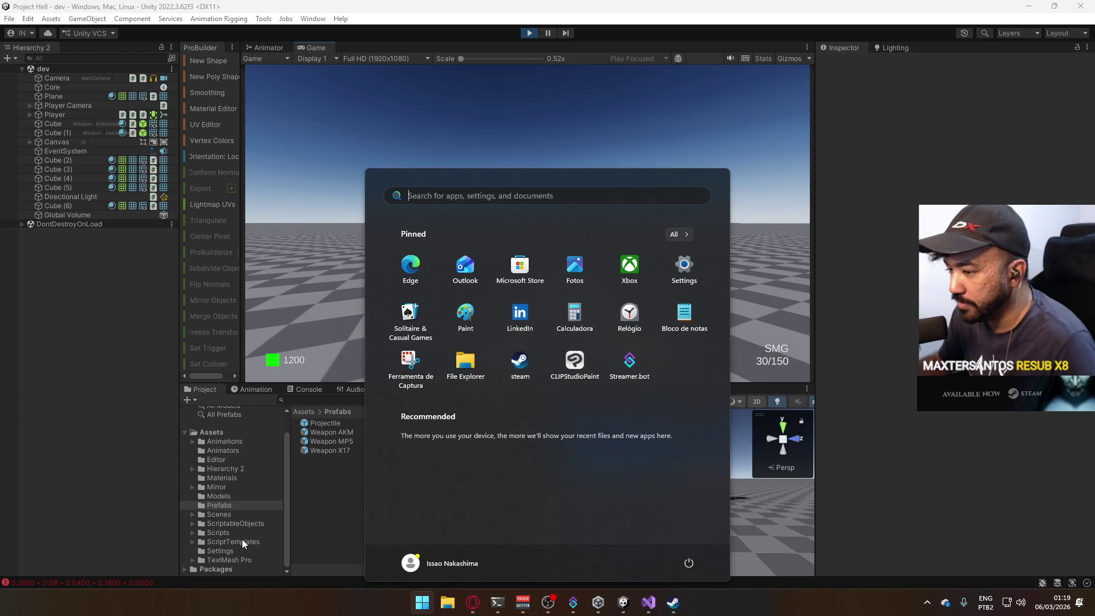
{"action": "left_click", "coordinate": [239, 526]}
{"action": "double_click", "coordinate": [345, 432]}
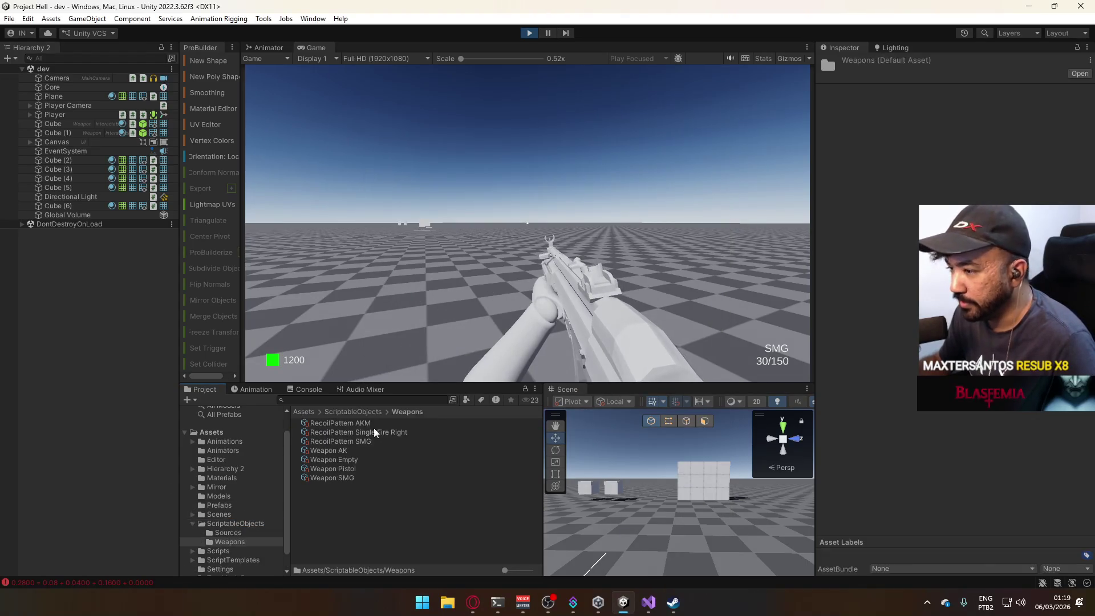
{"action": "left_click", "coordinate": [342, 450]}
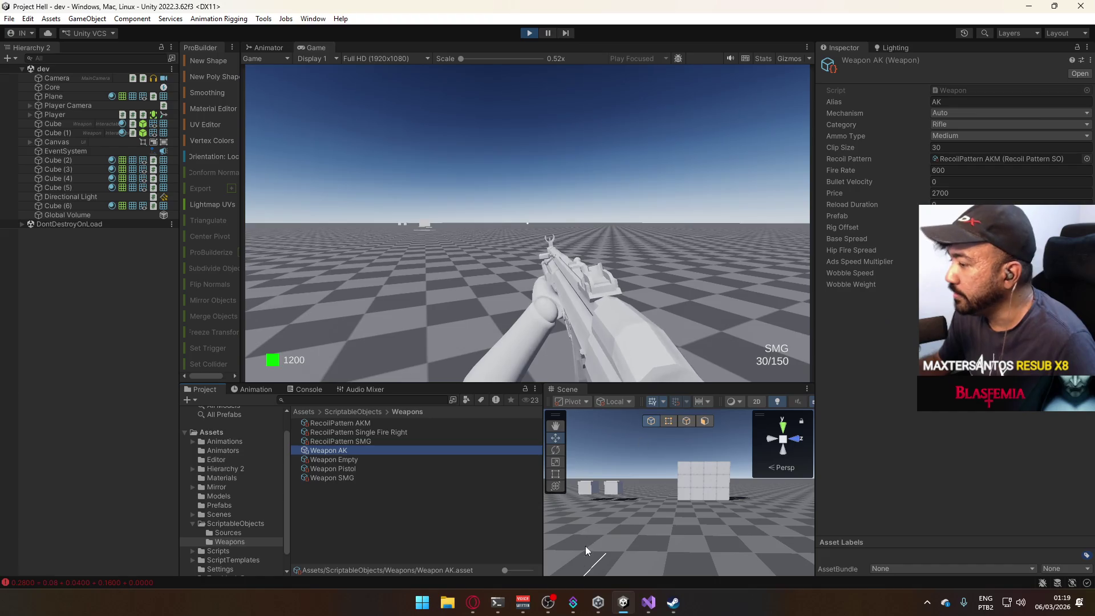
{"action": "left_click", "coordinate": [473, 602]}
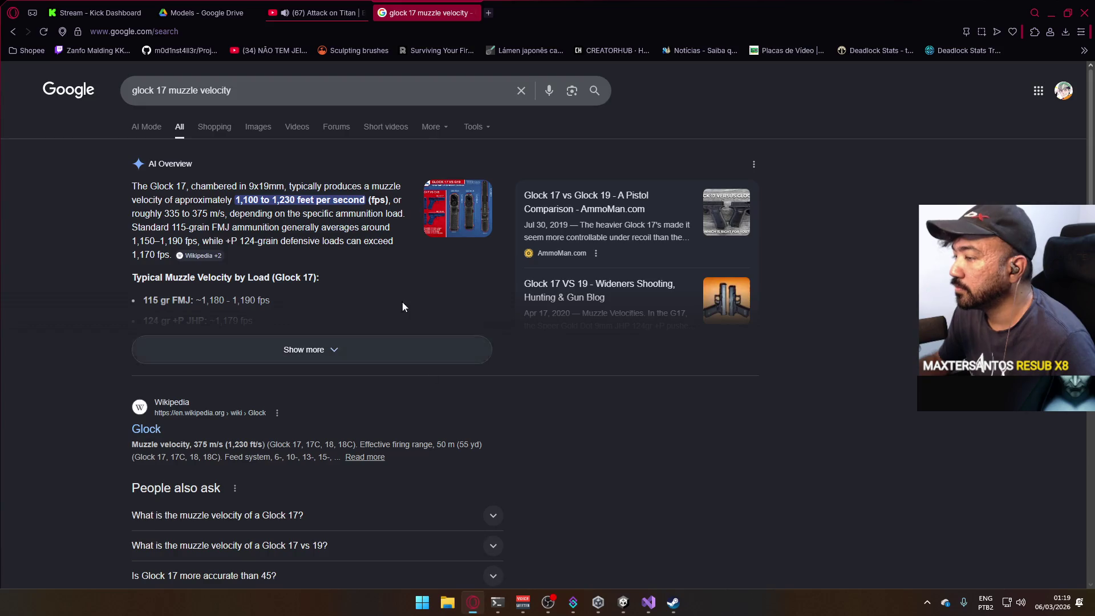
Search Google for 'akm bullet velocity', which gives about 715 m/s.
{"action": "triple_click", "coordinate": [181, 90]}
{"action": "type", "text": "akm bullet "}
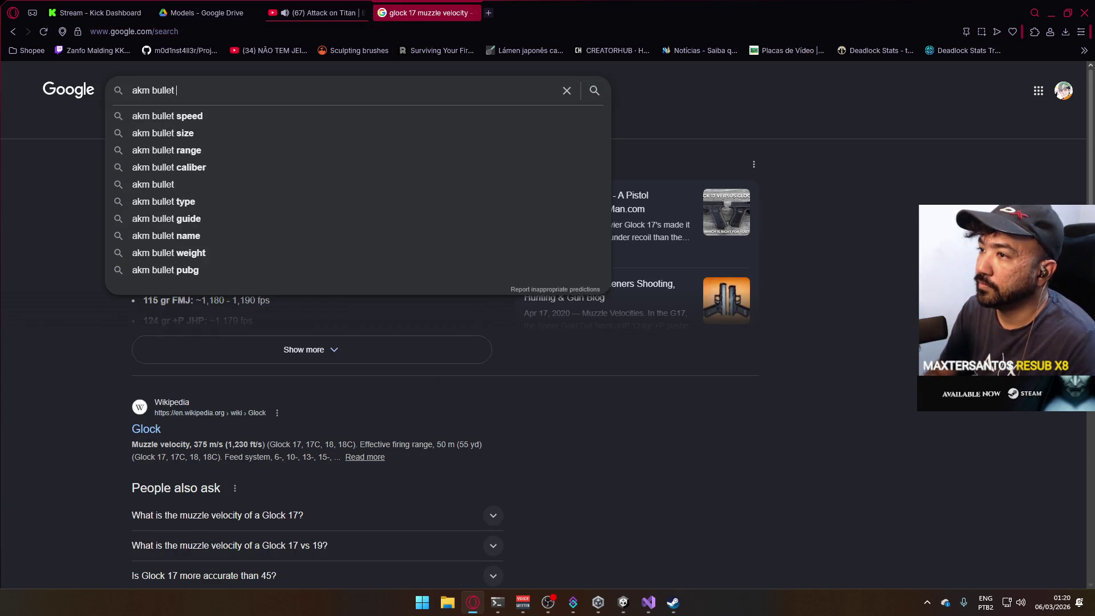
{"action": "type", "text": "velocity"}
{"action": "key", "text": "Return"}
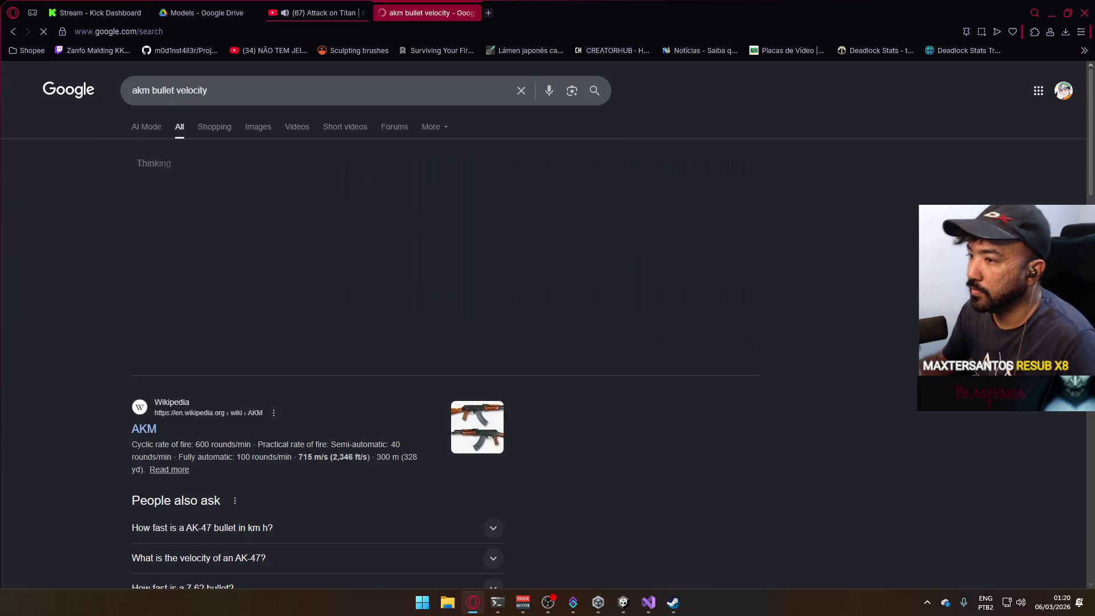
Start editing Weapon AK's Bullet Velocity in Unity, then go back to the search results.
{"action": "key", "text": "alt+Tab"}
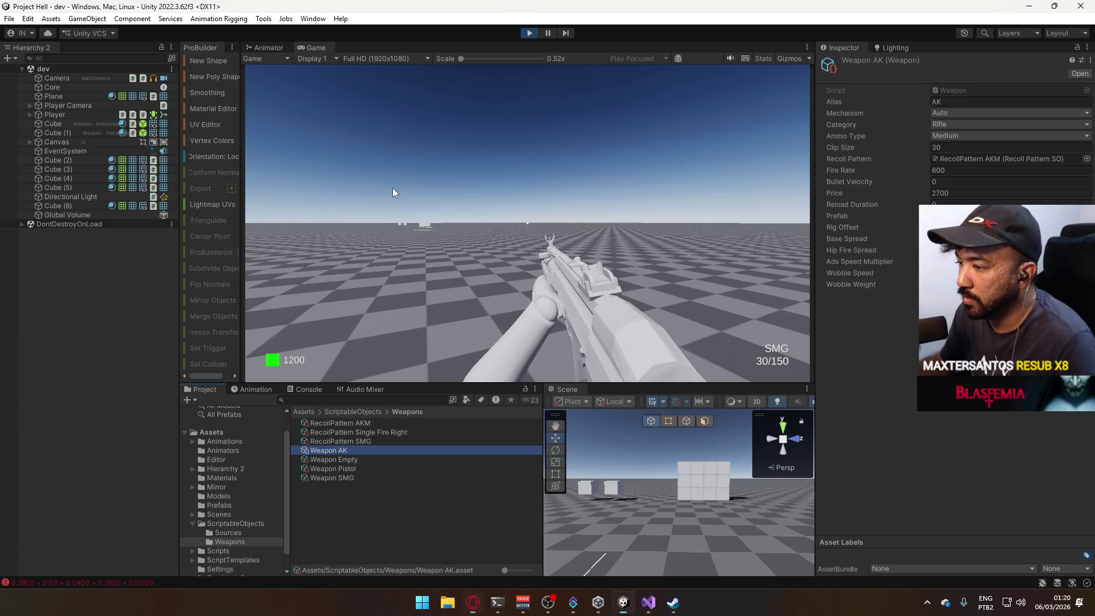
{"action": "left_click", "coordinate": [970, 180]}
{"action": "type", "text": "715"}
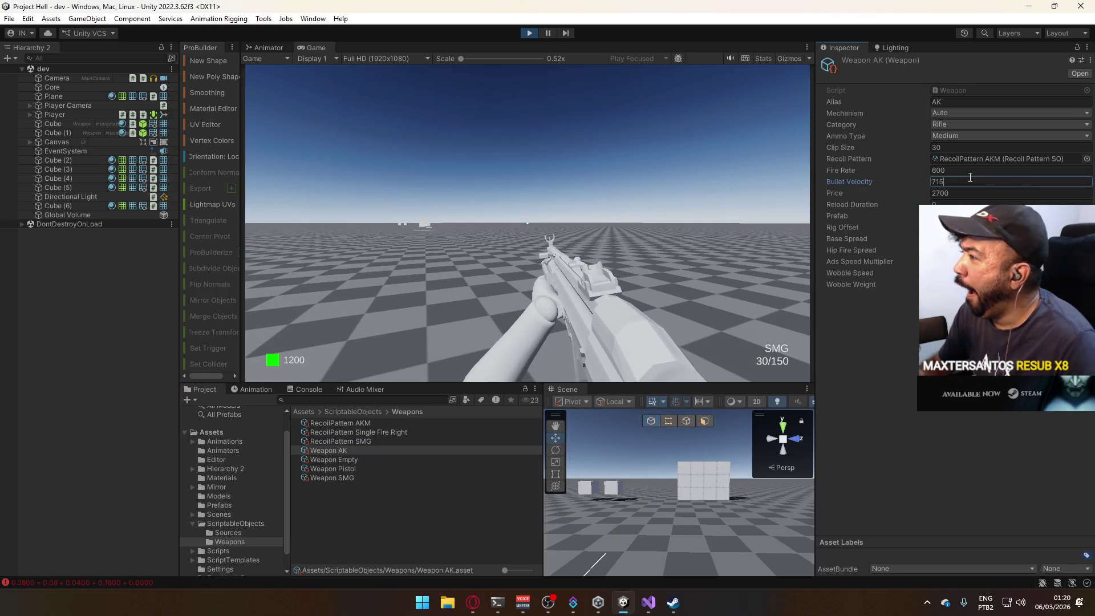
{"action": "key", "text": "alt+Tab"}
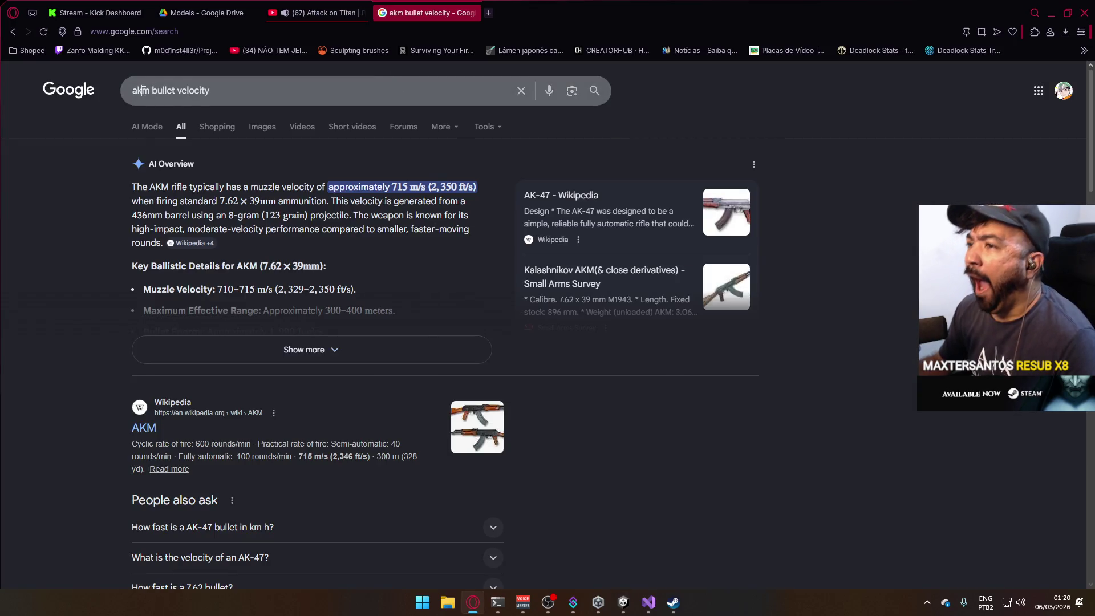
Search 'mp5km bullet velocity' (about 375–400 m/s) and enter 400 as Weapon AK's Bullet Velocity.
{"action": "left_click", "coordinate": [143, 90]}
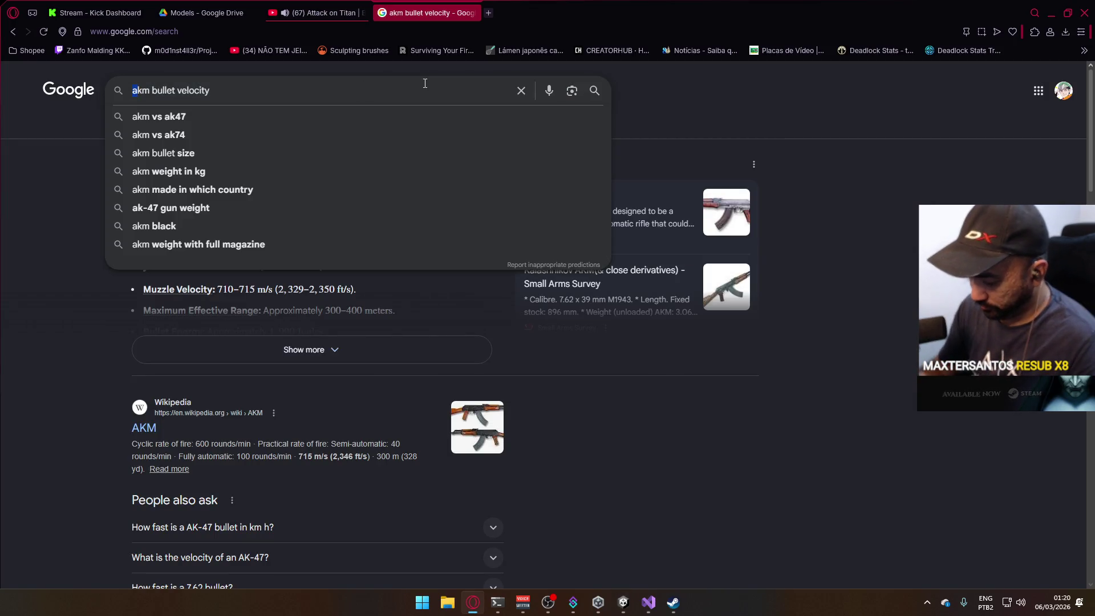
{"action": "type", "text": "mp5"}
{"action": "key", "text": "Return"}
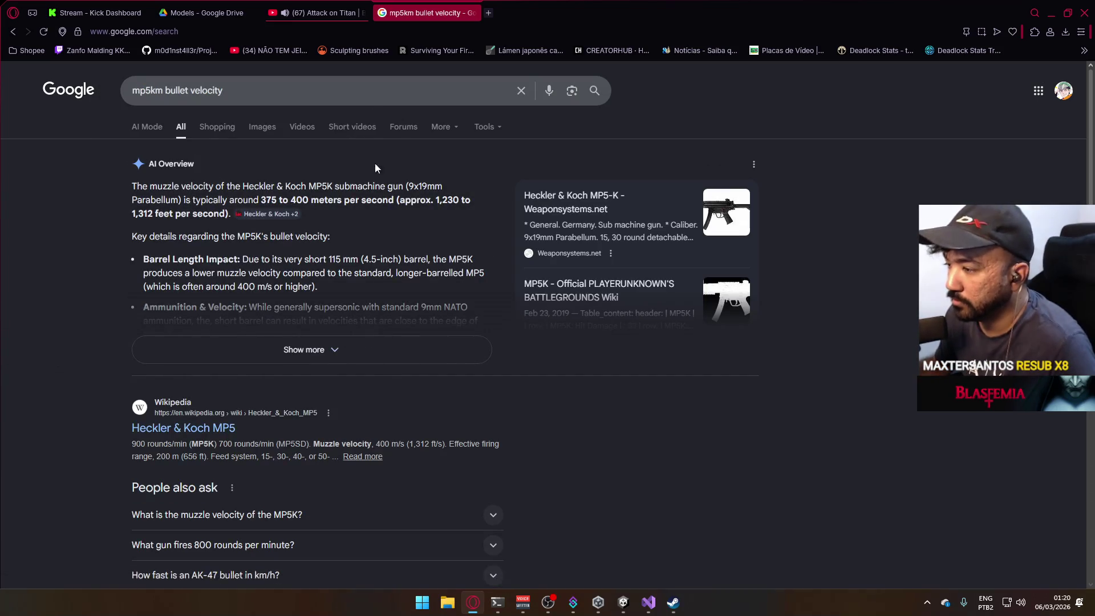
{"action": "key", "text": "alt+Tab"}
{"action": "type", "text": "400"}
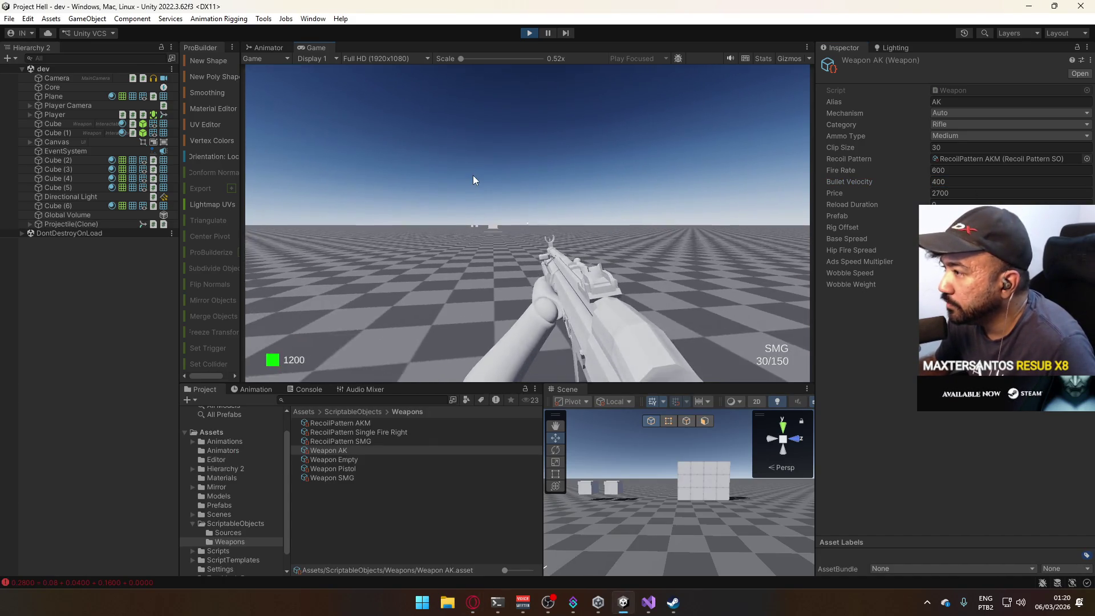
Test-fire the AK, then set its Bullet Velocity back to 715.
{"action": "left_click", "coordinate": [408, 178]}
{"action": "left_click", "coordinate": [409, 177]}
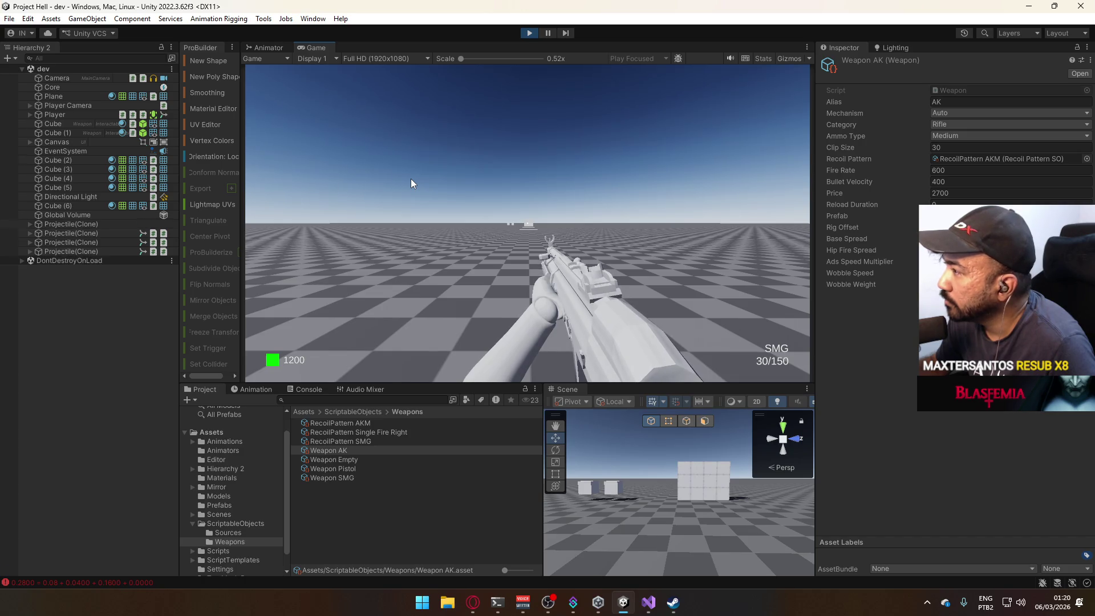
{"action": "left_click_drag", "start_coordinate": [833, 182], "coordinate": [1003, 183]}
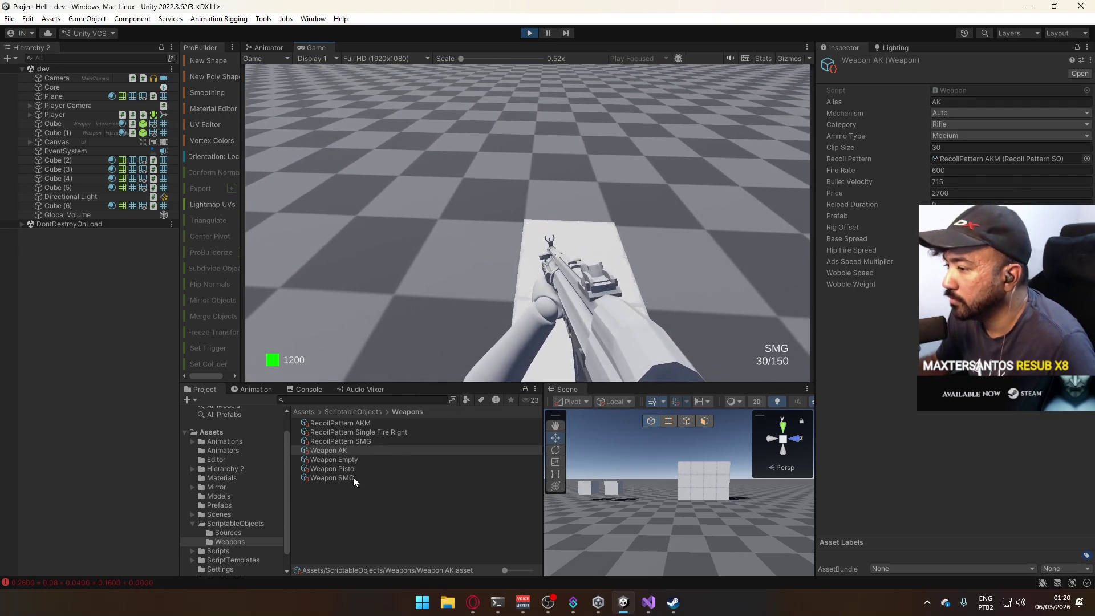
Give the Weapon SMG asset a Bullet Velocity of 400 and resume the game.
{"action": "left_click", "coordinate": [353, 477]}
{"action": "left_click", "coordinate": [950, 181]}
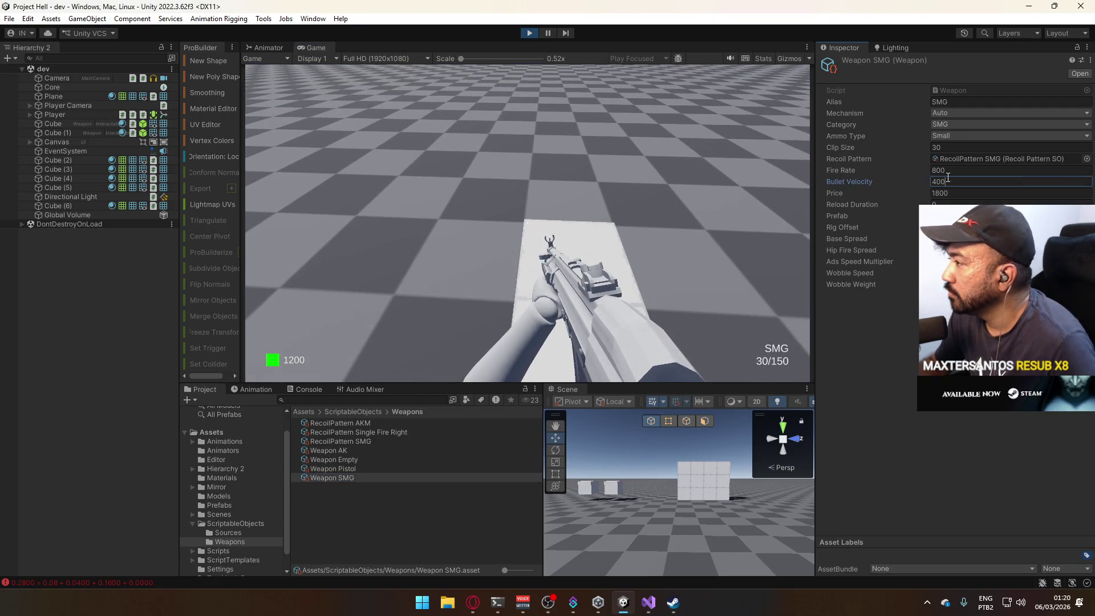
{"action": "left_click", "coordinate": [527, 241]}
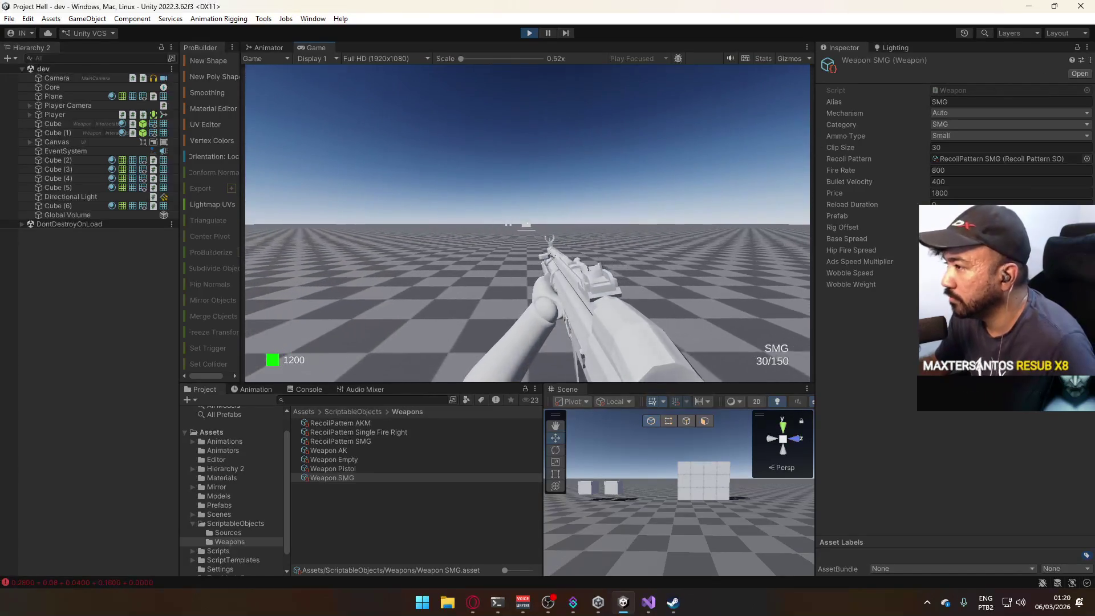
{"action": "key", "text": "super"}
{"action": "left_click", "coordinate": [738, 488]}
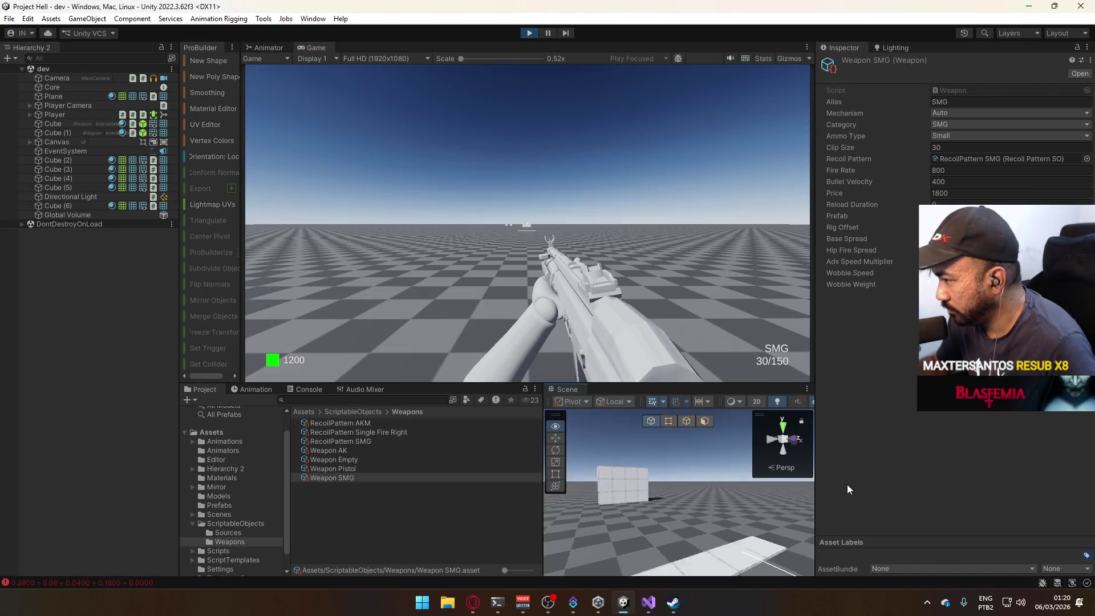
Test-fire the SMG repeatedly in the running game.
{"action": "left_click", "coordinate": [655, 231]}
{"action": "left_click", "coordinate": [652, 234]}
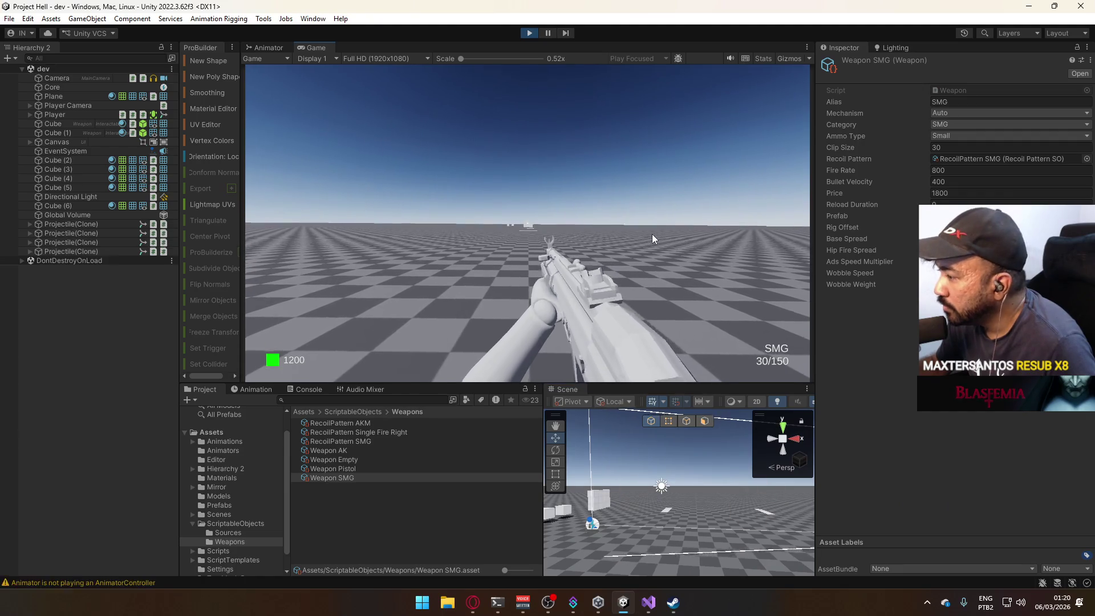
{"action": "left_click", "coordinate": [652, 235]}
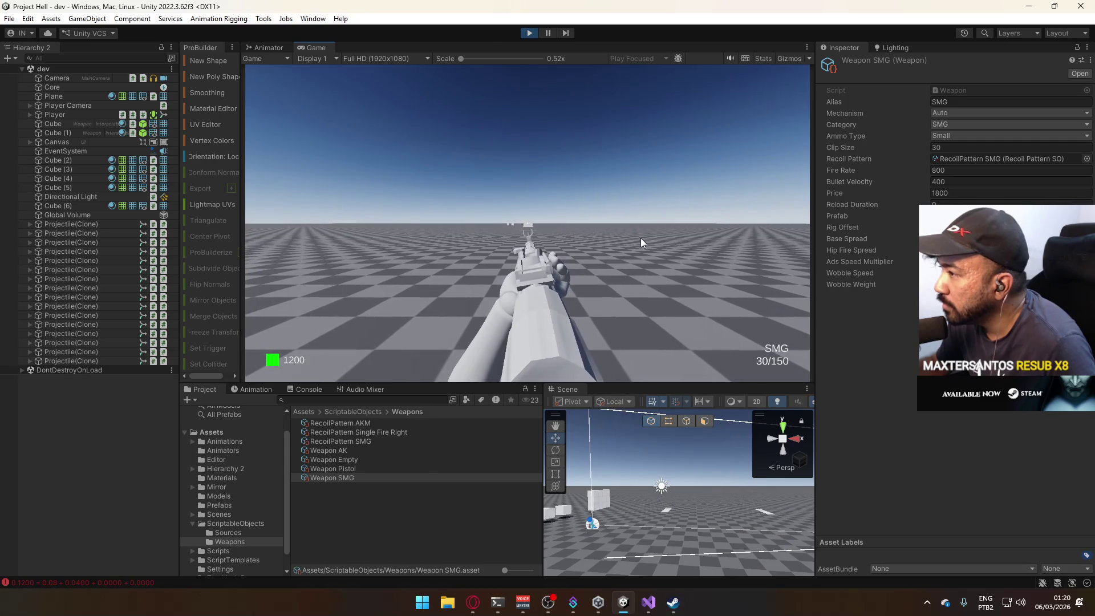
{"action": "left_click", "coordinate": [641, 238]}
{"action": "left_click", "coordinate": [641, 253]}
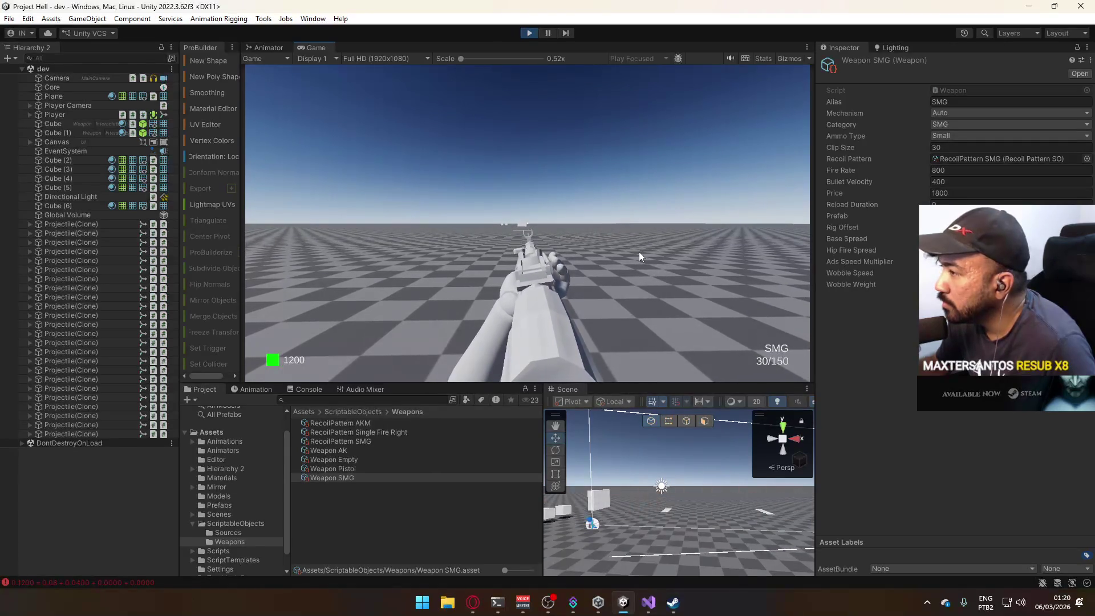
{"action": "left_click", "coordinate": [629, 254]}
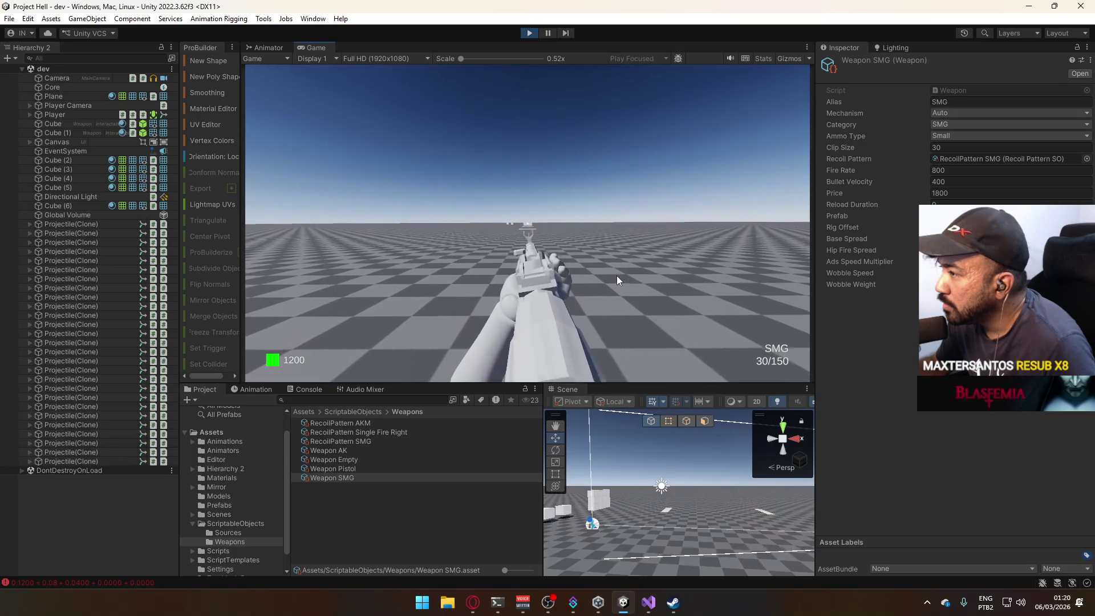
{"action": "left_click", "coordinate": [607, 295]}
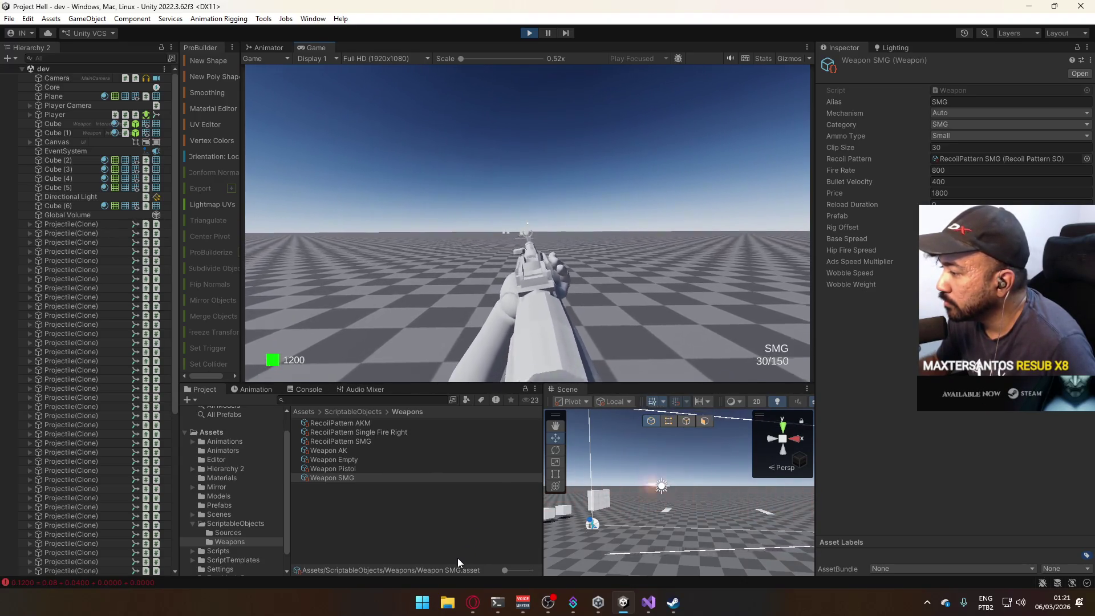
{"action": "right_click", "coordinate": [471, 563]}
{"action": "left_click", "coordinate": [435, 245]}
{"action": "key", "text": "super"}
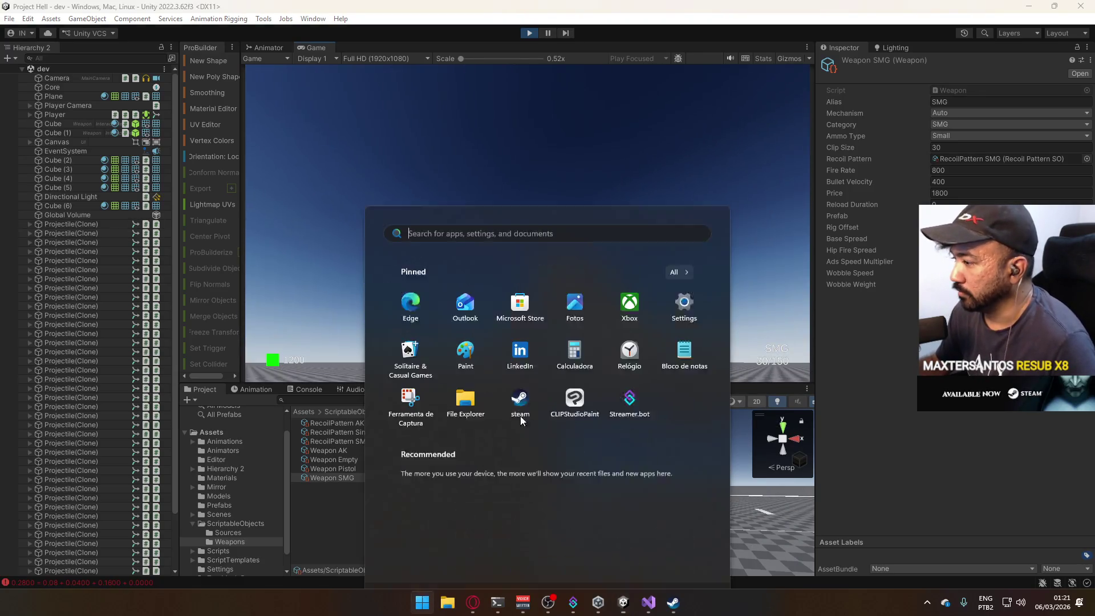
{"action": "key", "text": "Escape"}
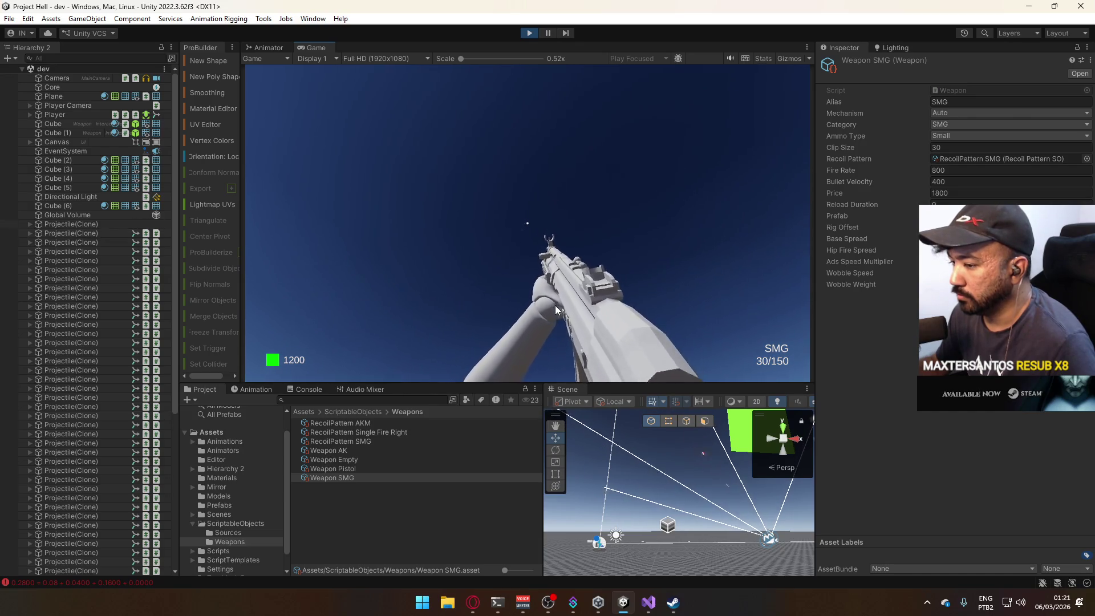
Pause the game and trace the repeated spread log in the Console to PlayerScript.cs line 164.
{"action": "key", "text": "ctrl+shift+p"}
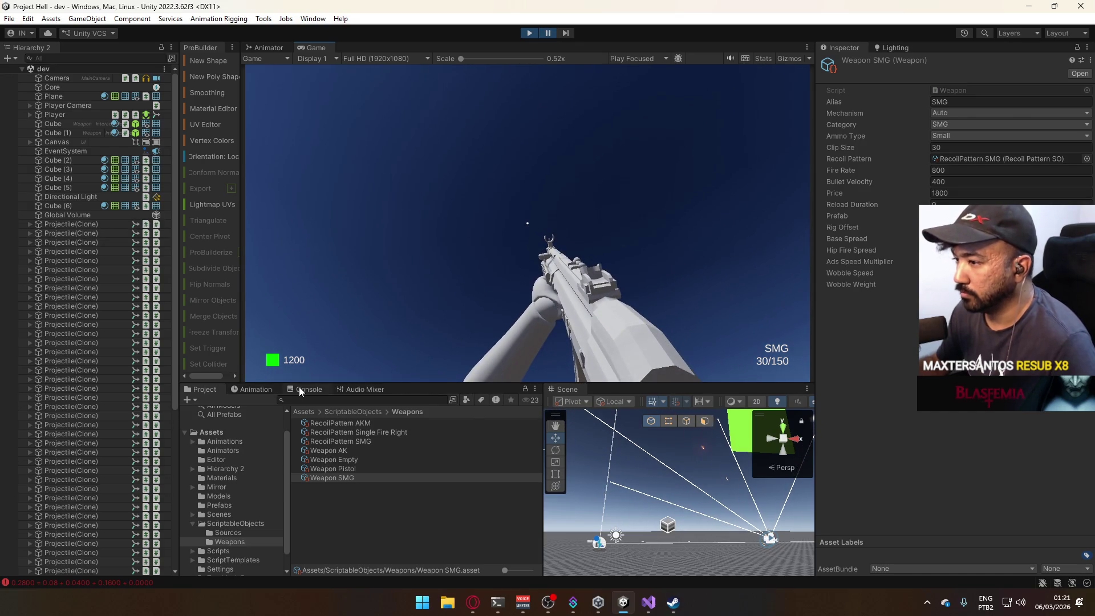
{"action": "left_click", "coordinate": [303, 389]}
{"action": "left_click_drag", "start_coordinate": [540, 511], "coordinate": [525, 464]}
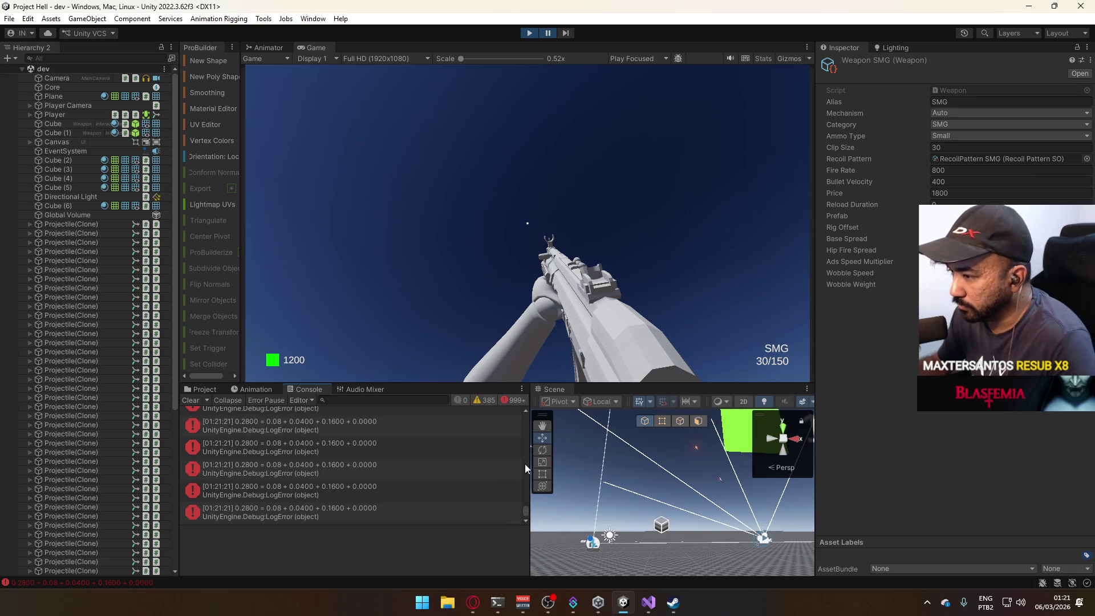
{"action": "left_click_drag", "start_coordinate": [527, 511], "coordinate": [513, 409]}
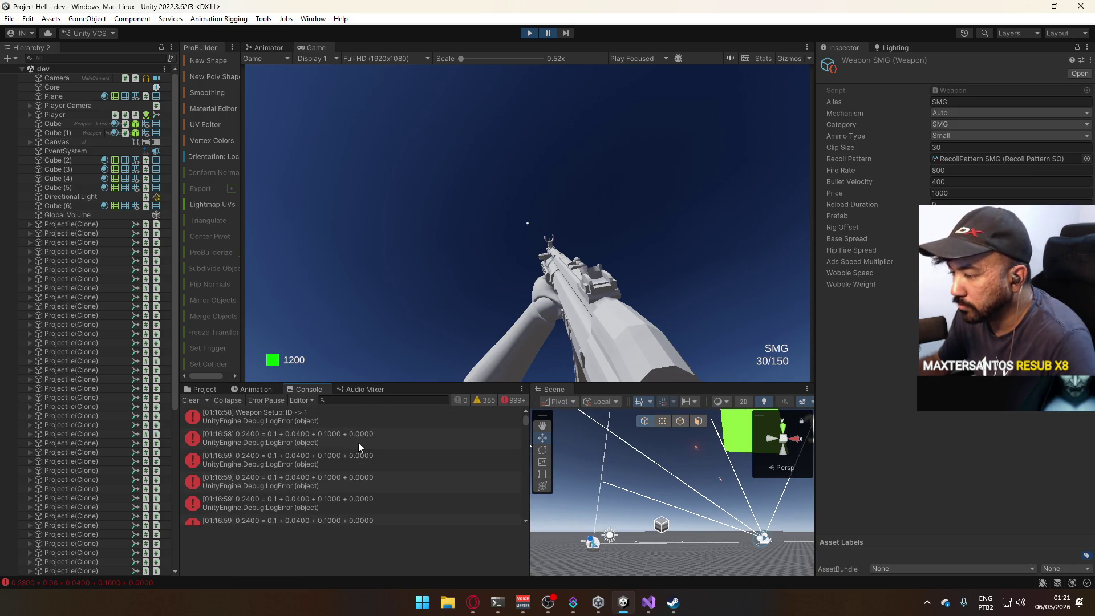
{"action": "left_click", "coordinate": [375, 443]}
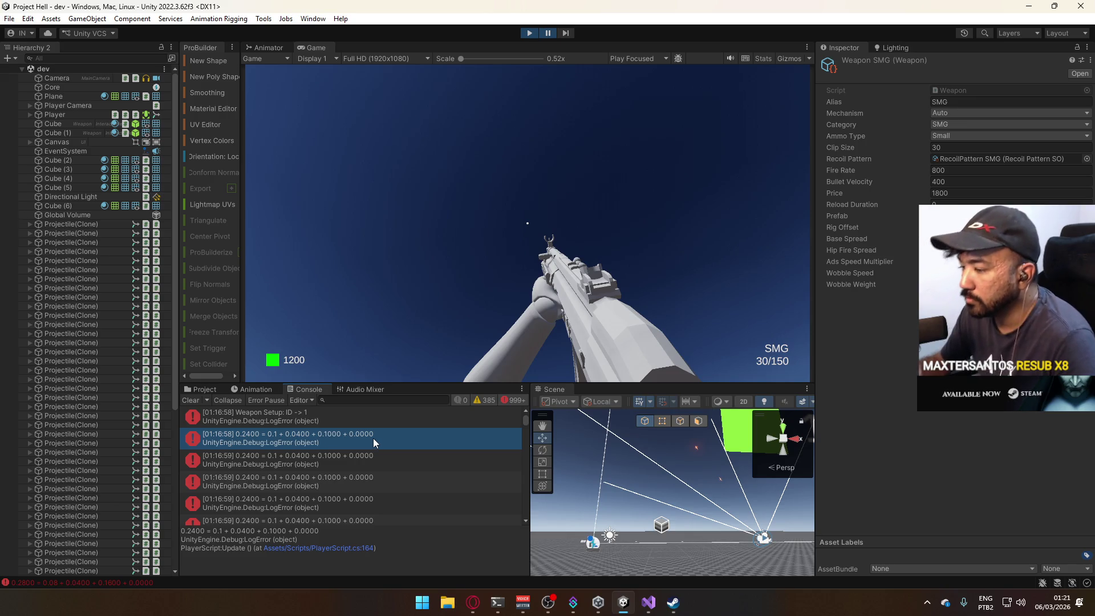
{"action": "left_click", "coordinate": [313, 19]}
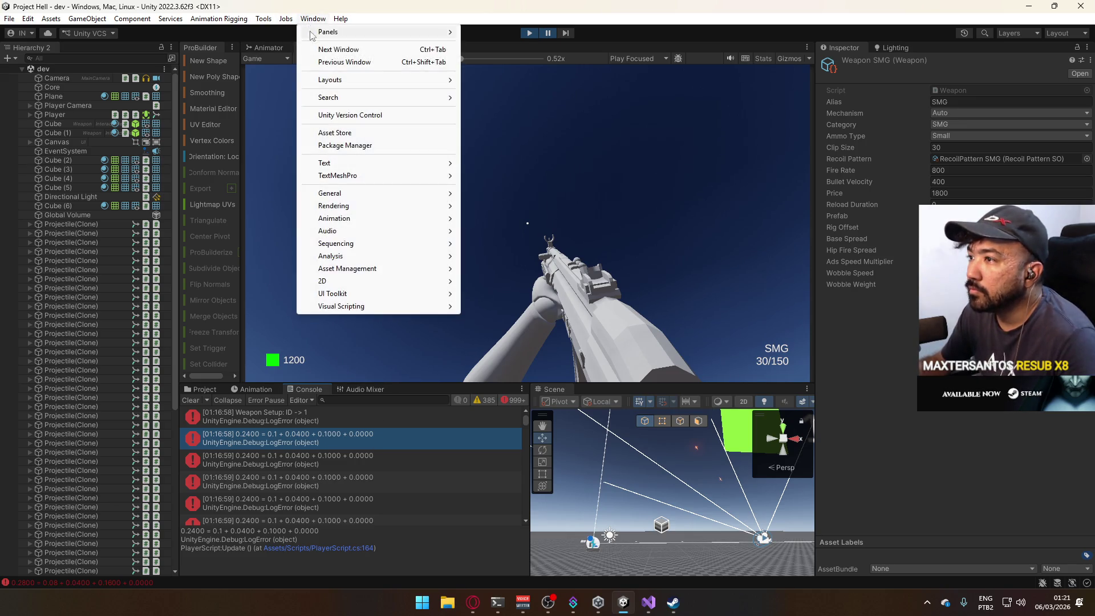
Record a Profiler capture, pause the game and select a single CPU frame.
{"action": "mouse_move", "coordinate": [342, 256]}
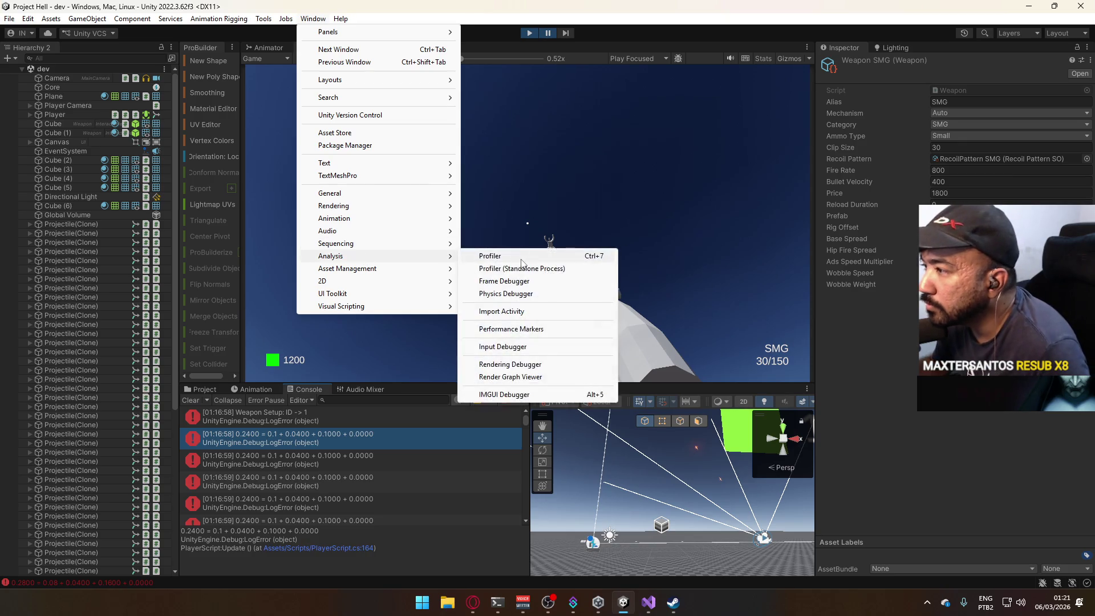
{"action": "left_click", "coordinate": [479, 256]}
{"action": "mouse_move", "coordinate": [429, 122]}
{"action": "left_mouse_down"}
{"action": "mouse_move", "coordinate": [434, 229]}
{"action": "mouse_move", "coordinate": [512, 367]}
{"action": "left_mouse_up"}
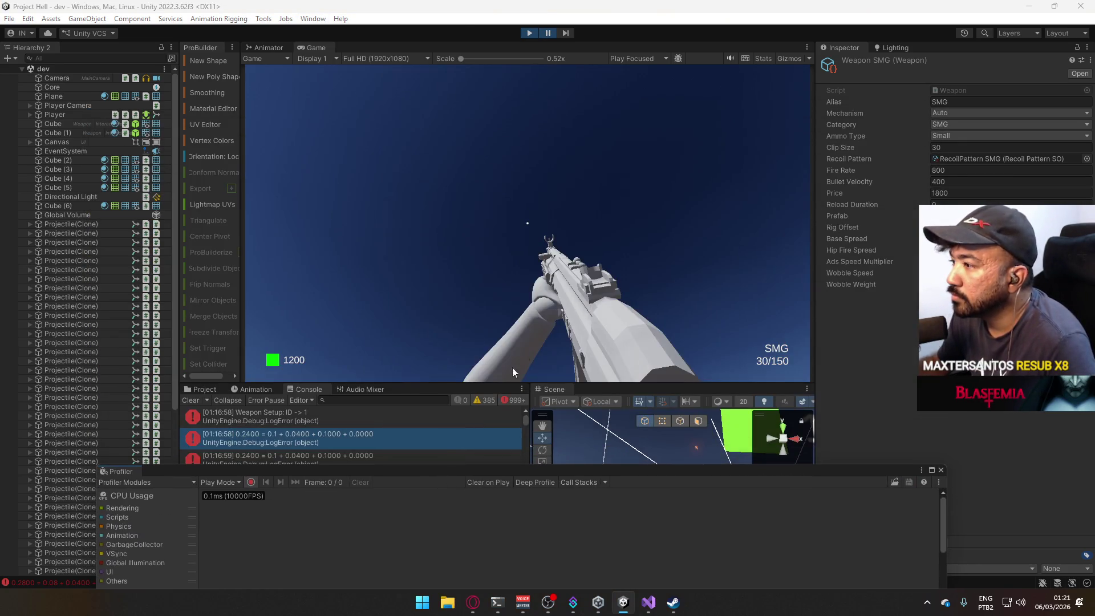
{"action": "left_click", "coordinate": [539, 234]}
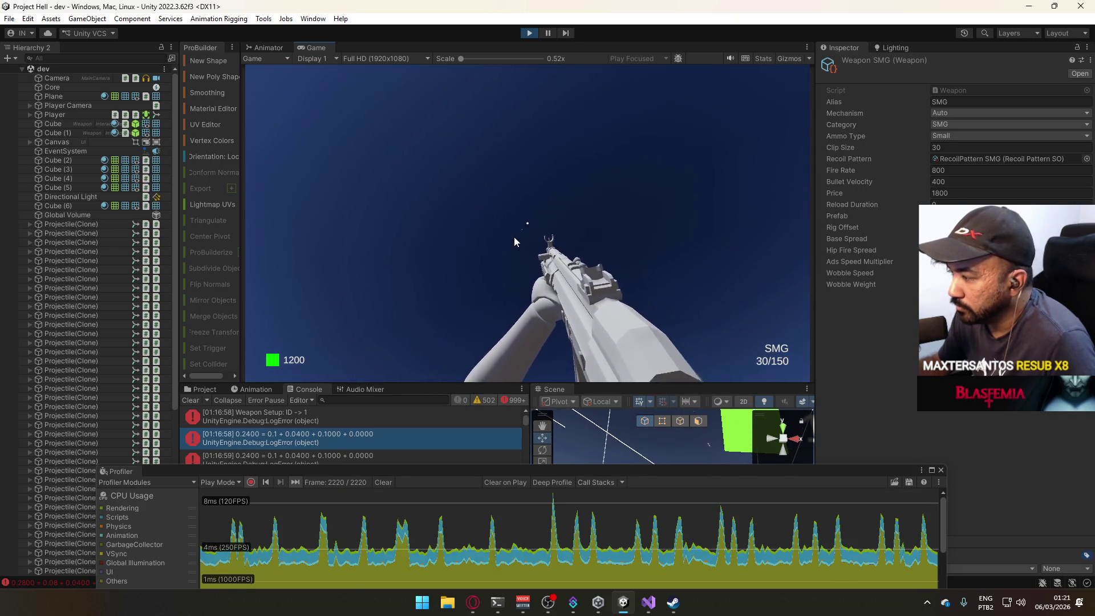
{"action": "key", "text": "ctrl+shift+p"}
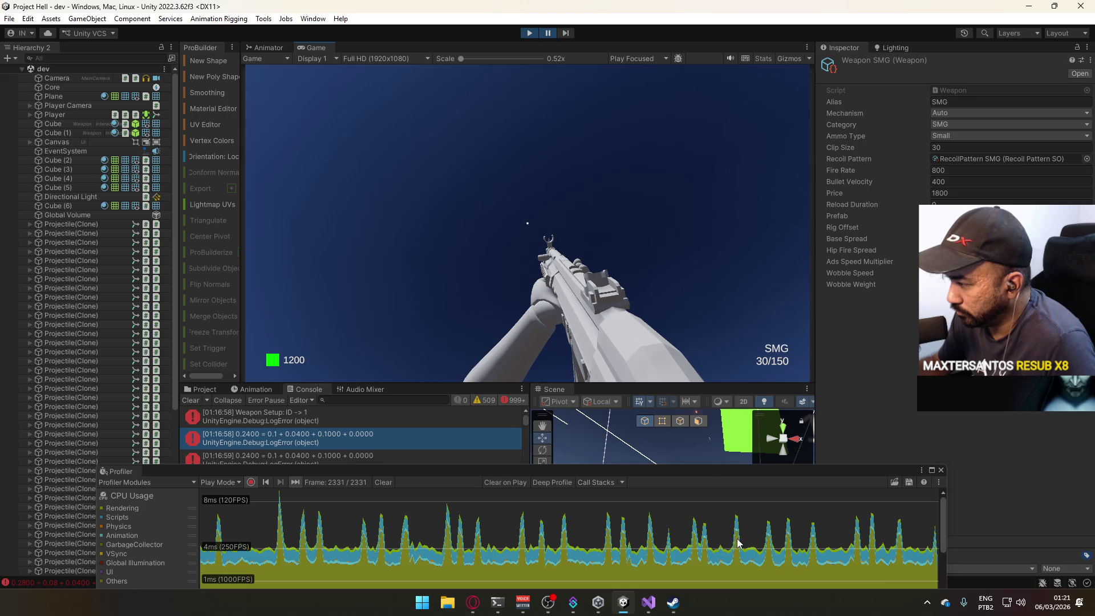
{"action": "left_click", "coordinate": [736, 540]}
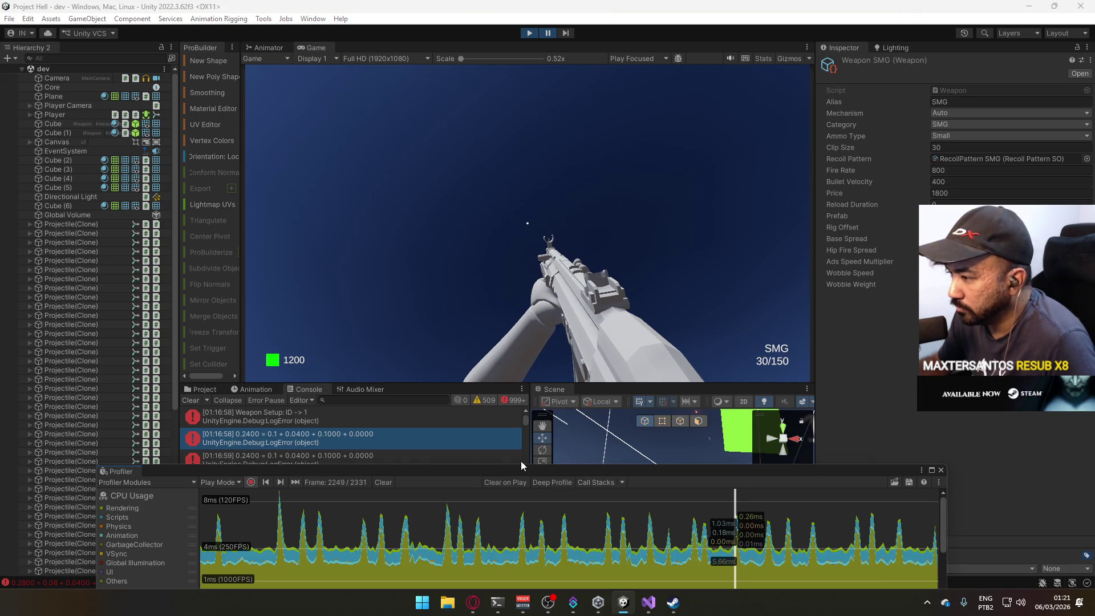
{"action": "left_click_drag", "start_coordinate": [521, 461], "coordinate": [482, 108]}
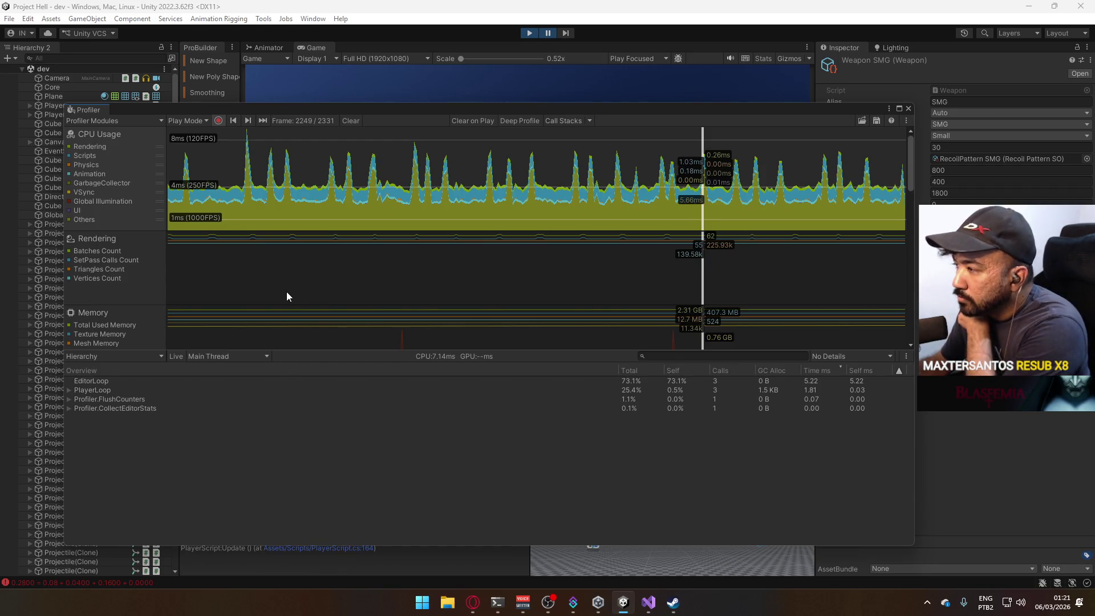
Expand PlayerLoop down to PlayerScript.Update, comparing BulletScript.Update, and reveal LogStringToConsole's cost.
{"action": "left_click", "coordinate": [67, 390]}
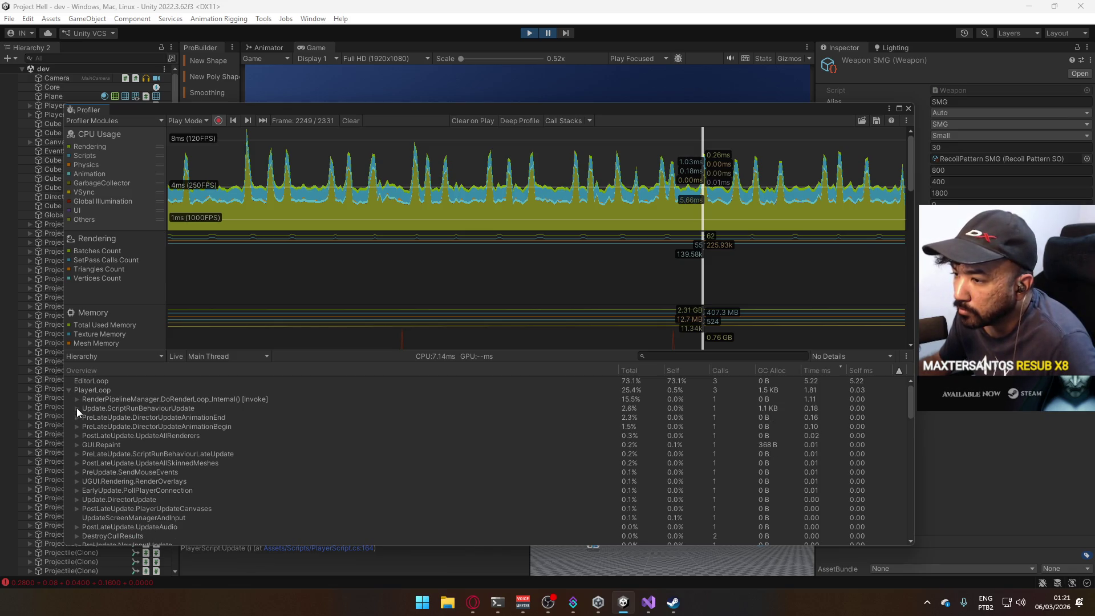
{"action": "left_click", "coordinate": [77, 409]}
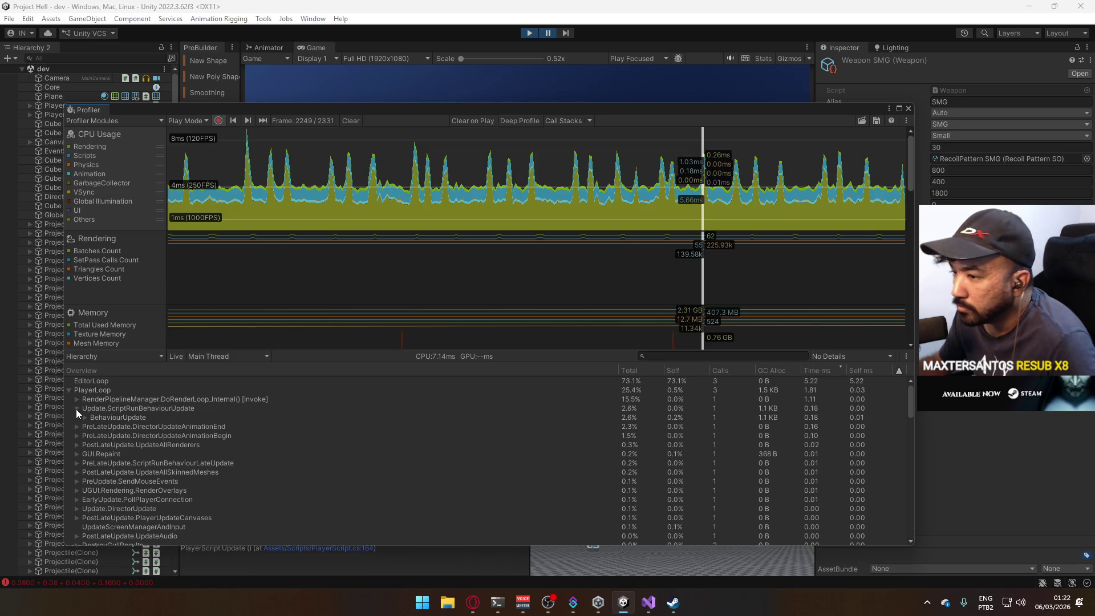
{"action": "left_click", "coordinate": [87, 418]}
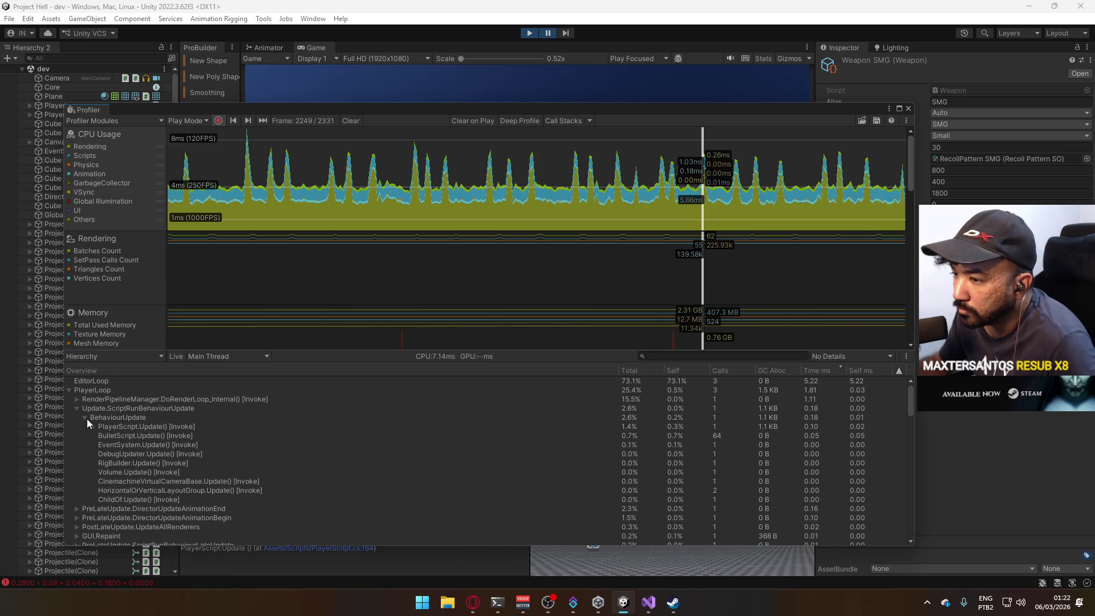
{"action": "left_click", "coordinate": [140, 427]}
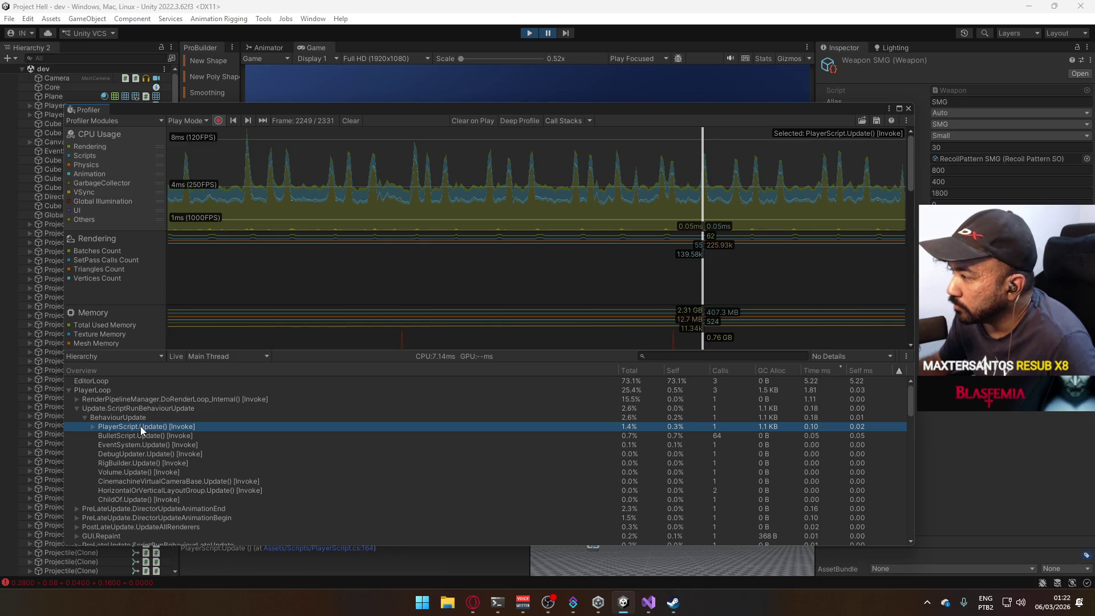
{"action": "left_click", "coordinate": [130, 436]}
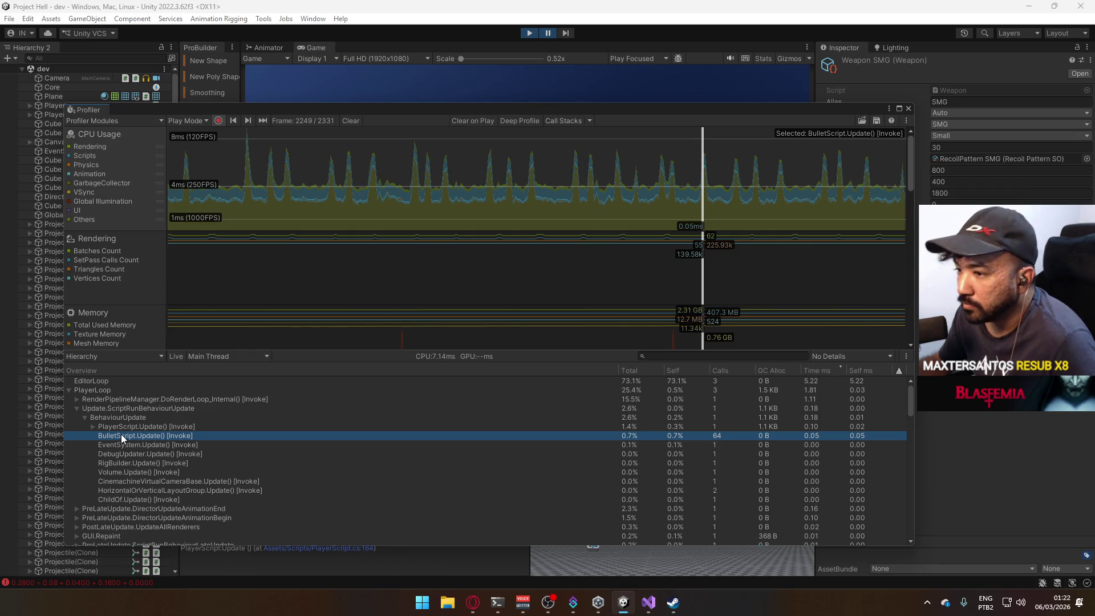
{"action": "left_click", "coordinate": [121, 427]}
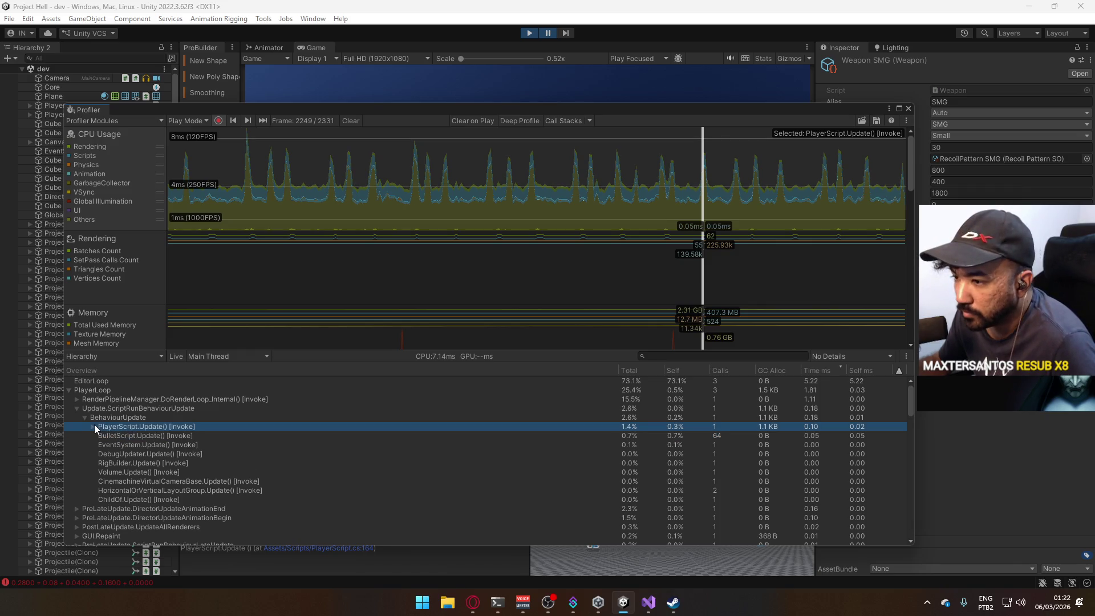
{"action": "left_click", "coordinate": [94, 426]}
{"action": "left_click", "coordinate": [101, 436]}
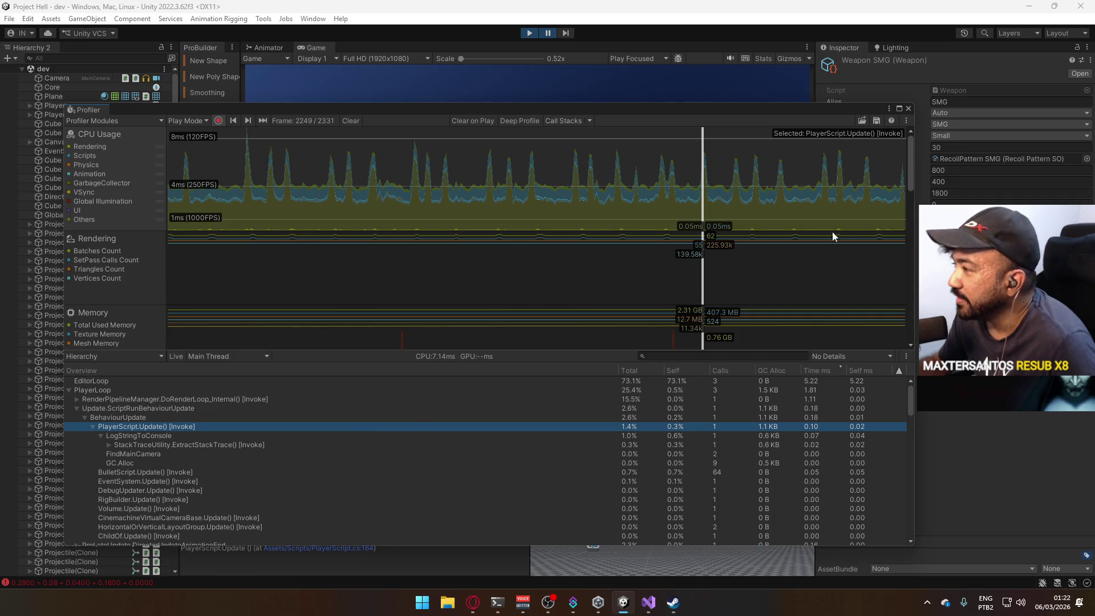
Close the Profiler and unpause the game.
{"action": "left_click", "coordinate": [907, 109]}
{"action": "left_click", "coordinate": [539, 34]}
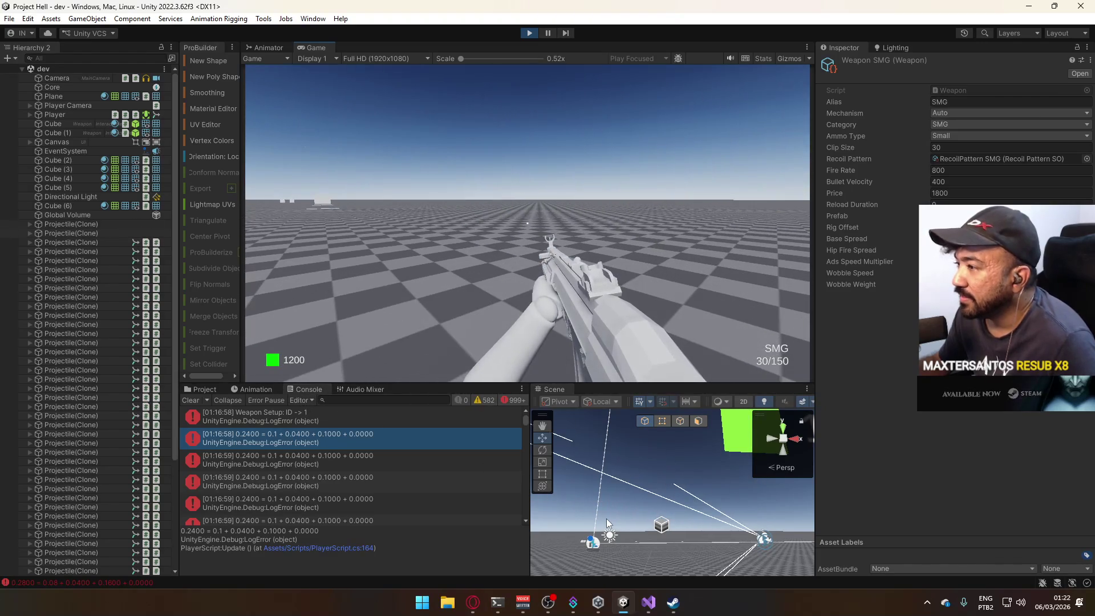
{"action": "key", "text": "super"}
Open Project C from Unity Hub, then make the running game view fill the editor.
{"action": "left_click", "coordinate": [545, 40]}
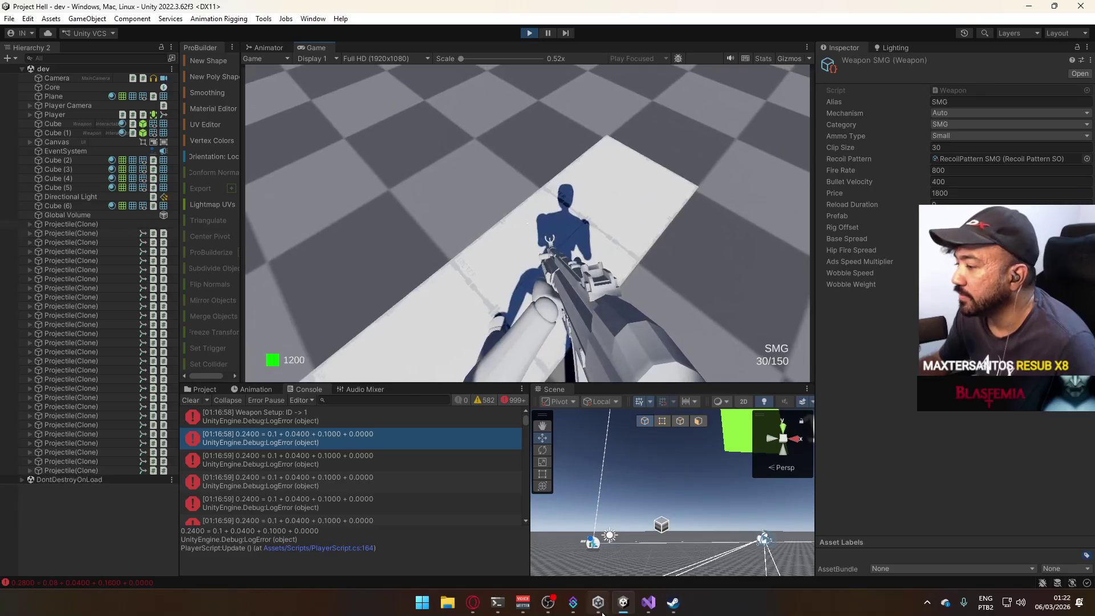
{"action": "mouse_move", "coordinate": [600, 611]}
{"action": "left_click", "coordinate": [574, 531]}
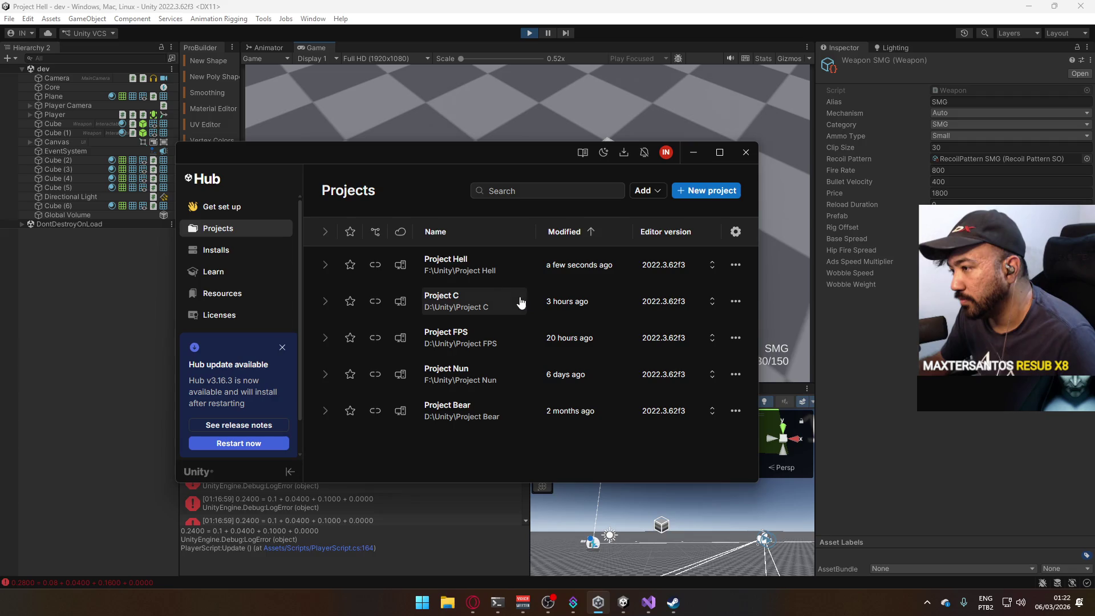
{"action": "left_click", "coordinate": [452, 297]}
{"action": "left_click", "coordinate": [694, 152]}
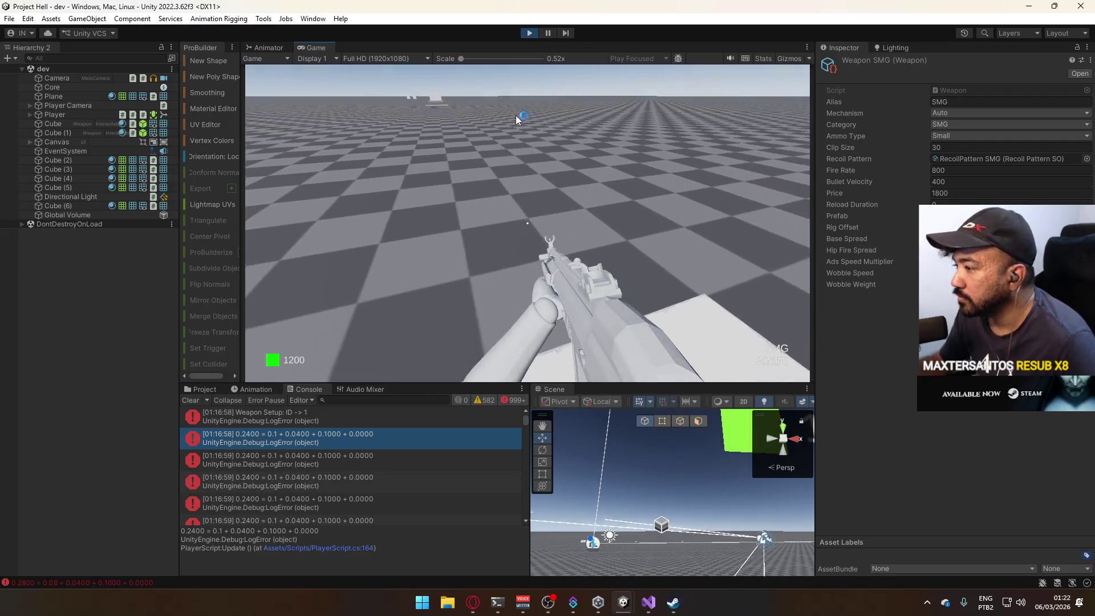
{"action": "key", "text": "super"}
{"action": "key", "text": "super"}
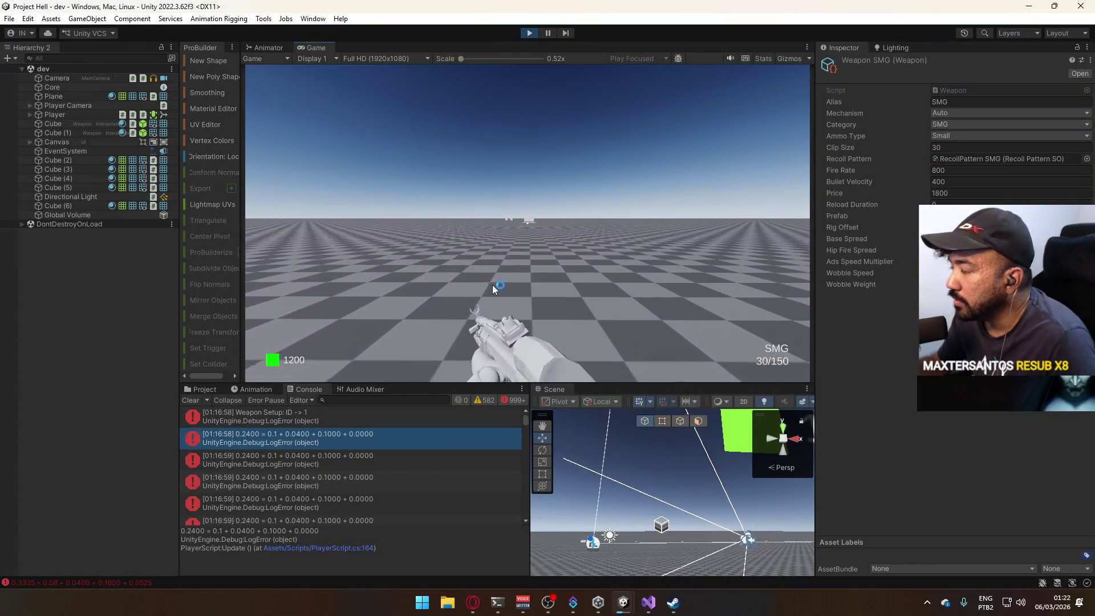
{"action": "key", "text": "shift+space"}
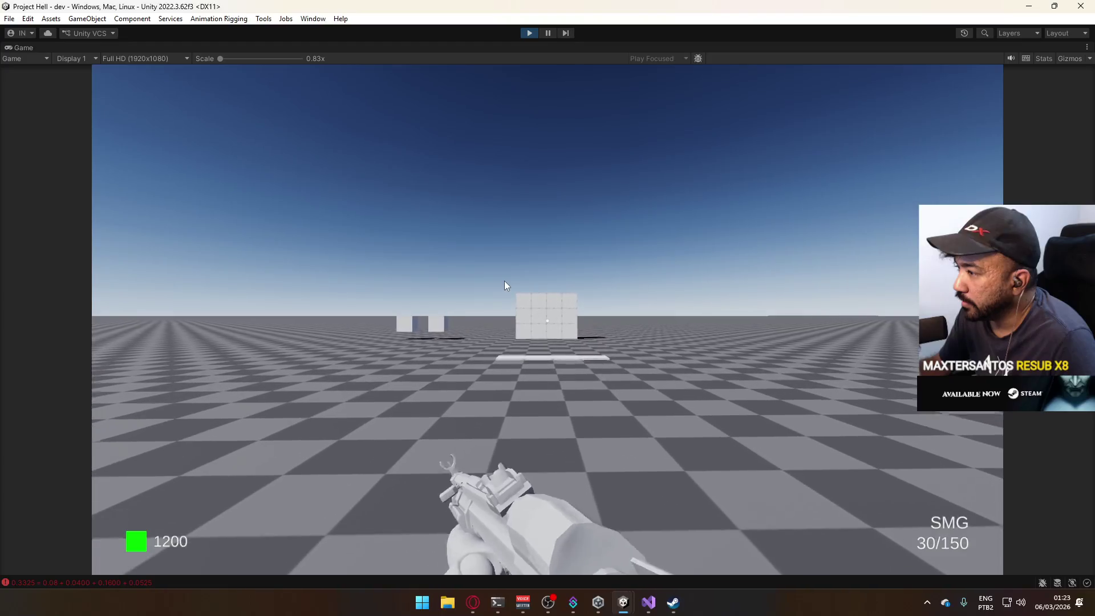
Walk with the SMG toward the wall, boxes and past the white slab.
{"action": "key", "text": "w"}
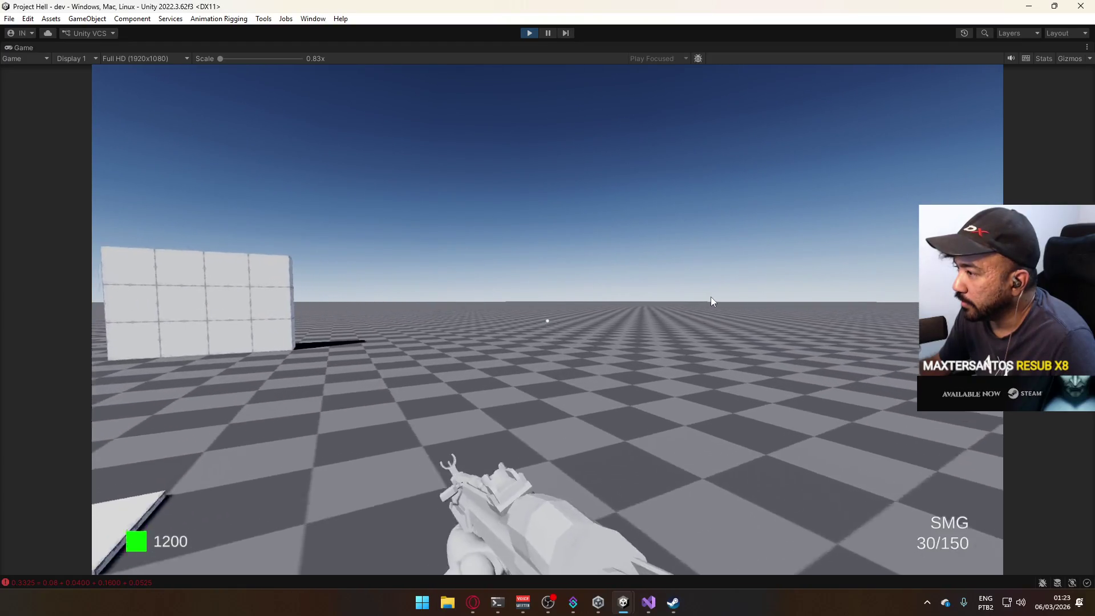
{"action": "key", "text": "w"}
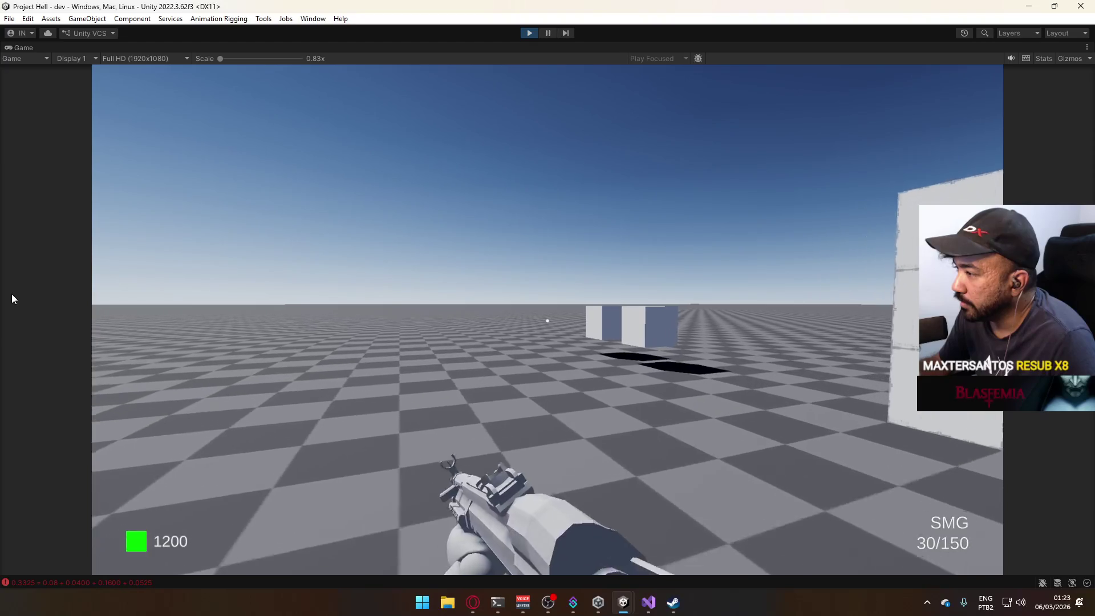
{"action": "key", "text": "w"}
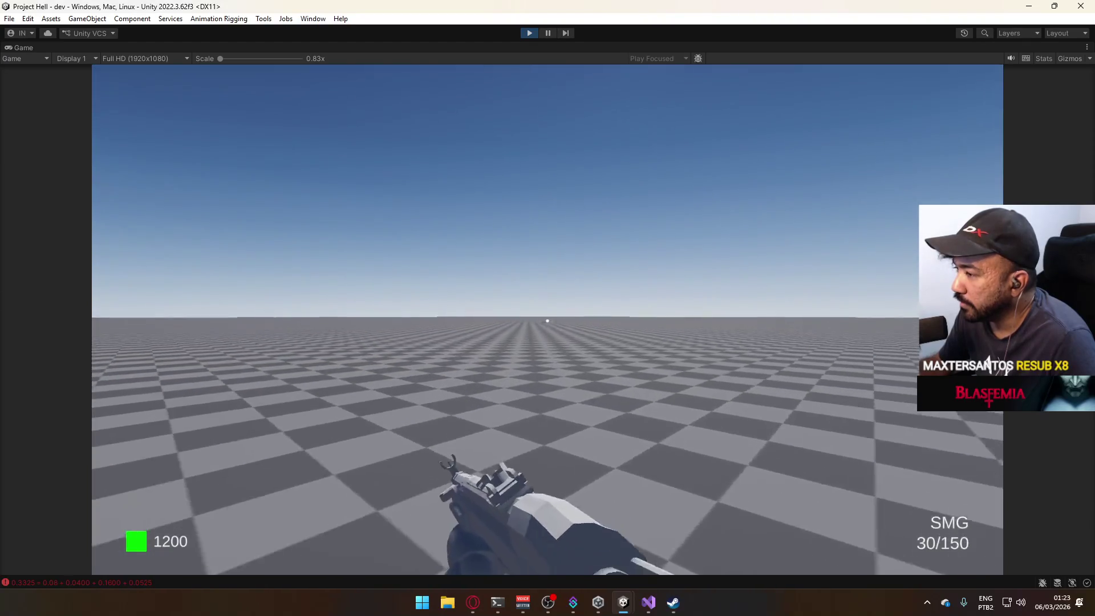
{"action": "key", "text": "w"}
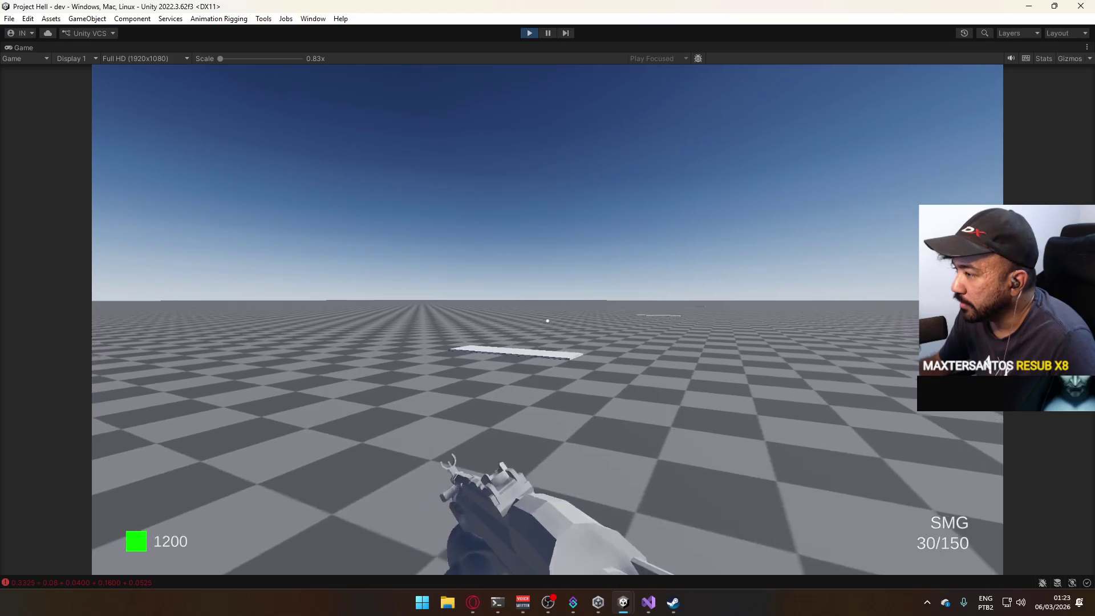
{"action": "key", "text": "w"}
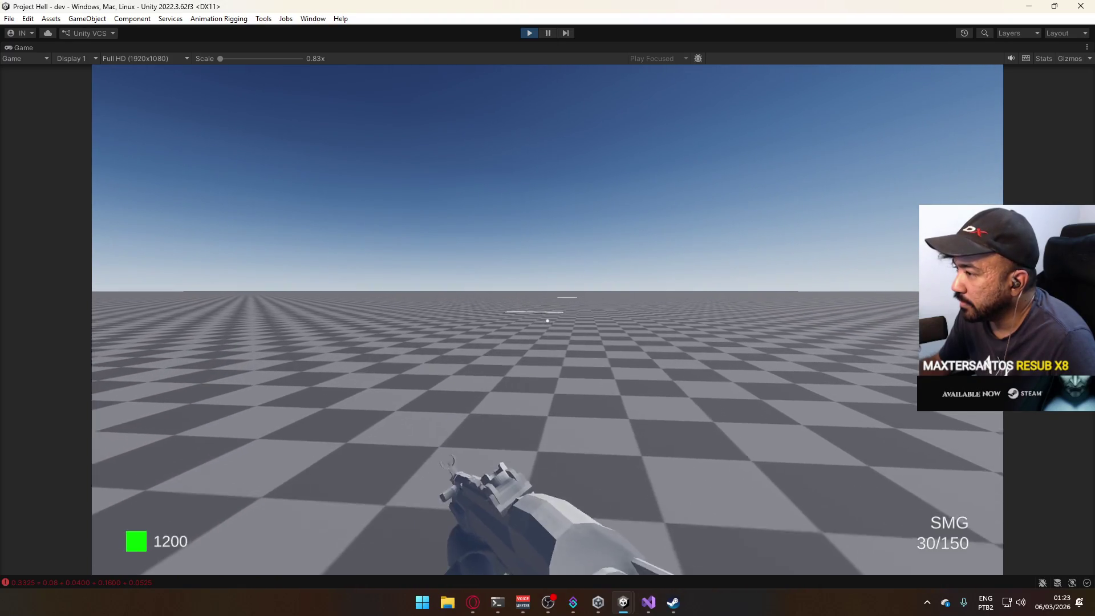
{"action": "key", "text": "w"}
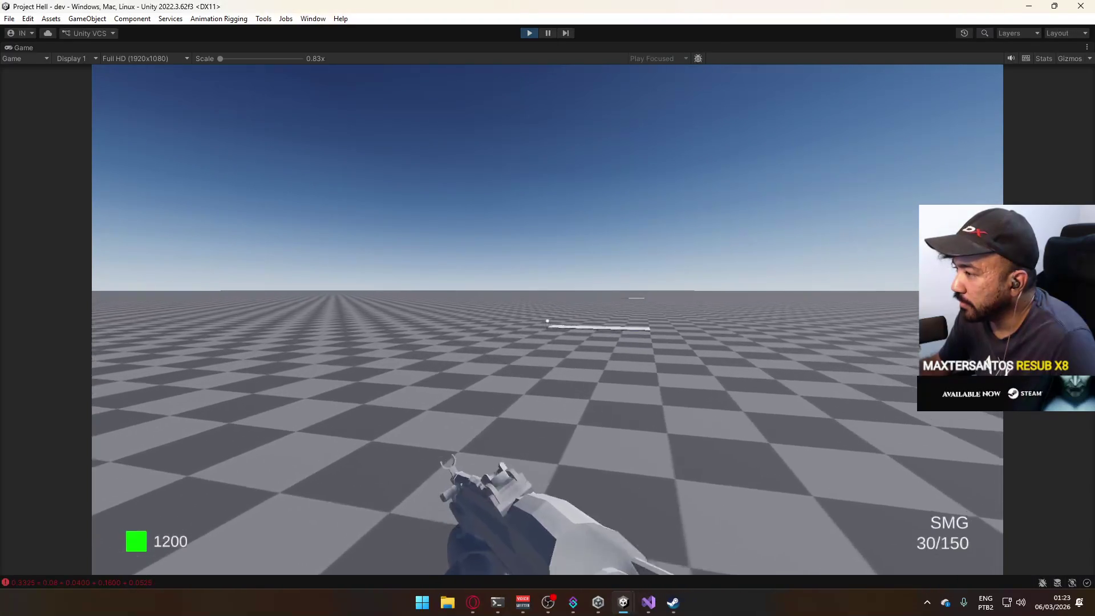
{"action": "key", "text": "w"}
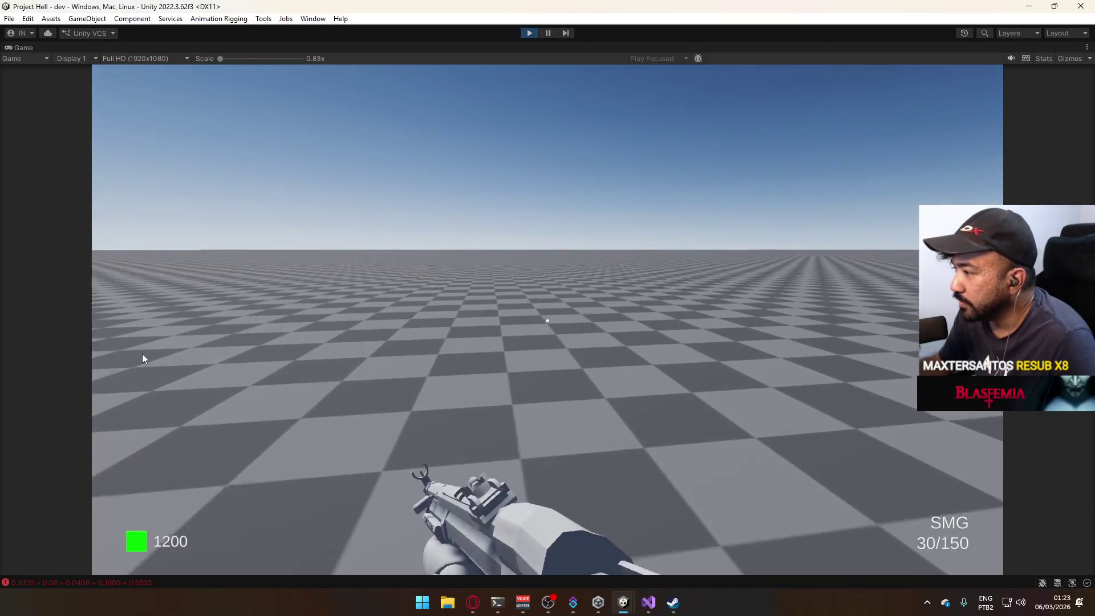
{"action": "key", "text": "Escape"}
{"action": "key", "text": "w"}
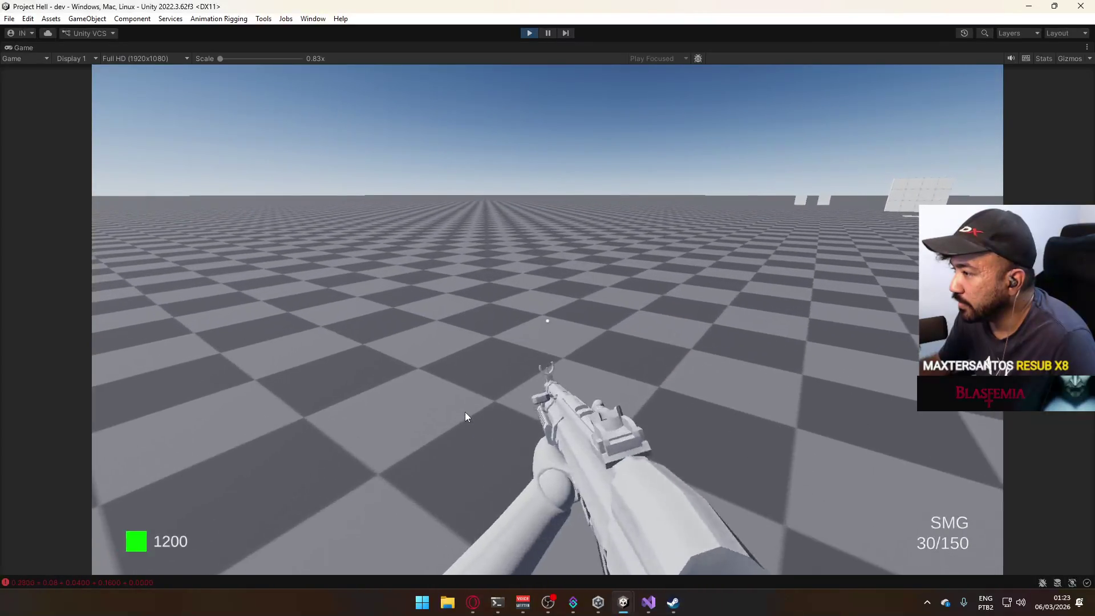
Walk toward the distant slabs, then move back and forth around the wall and boxes.
{"action": "mouse_move", "coordinate": [816, 282]}
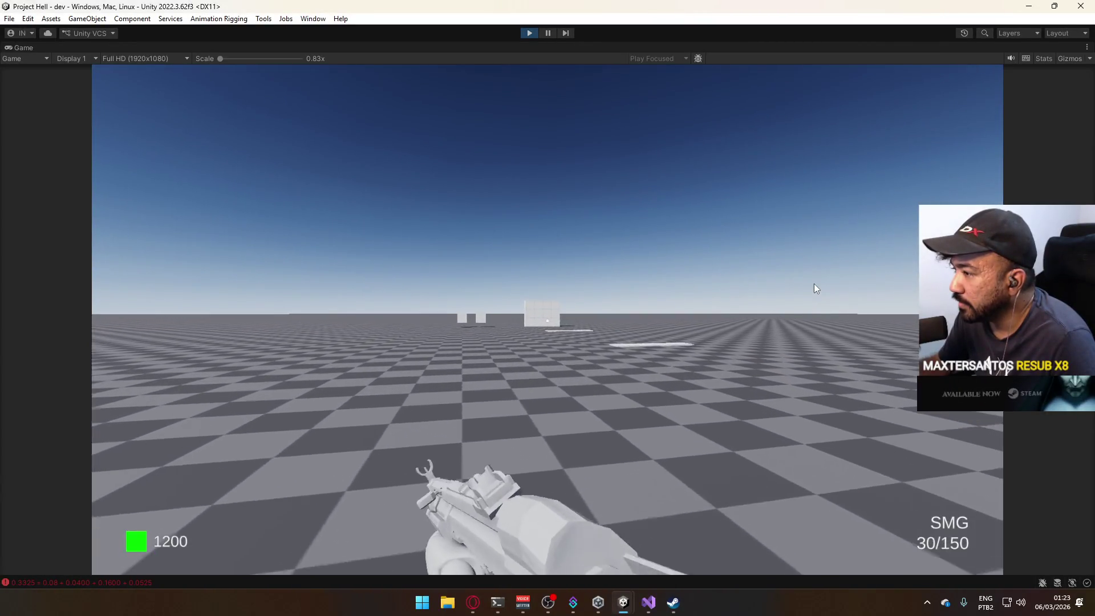
{"action": "key", "text": "w"}
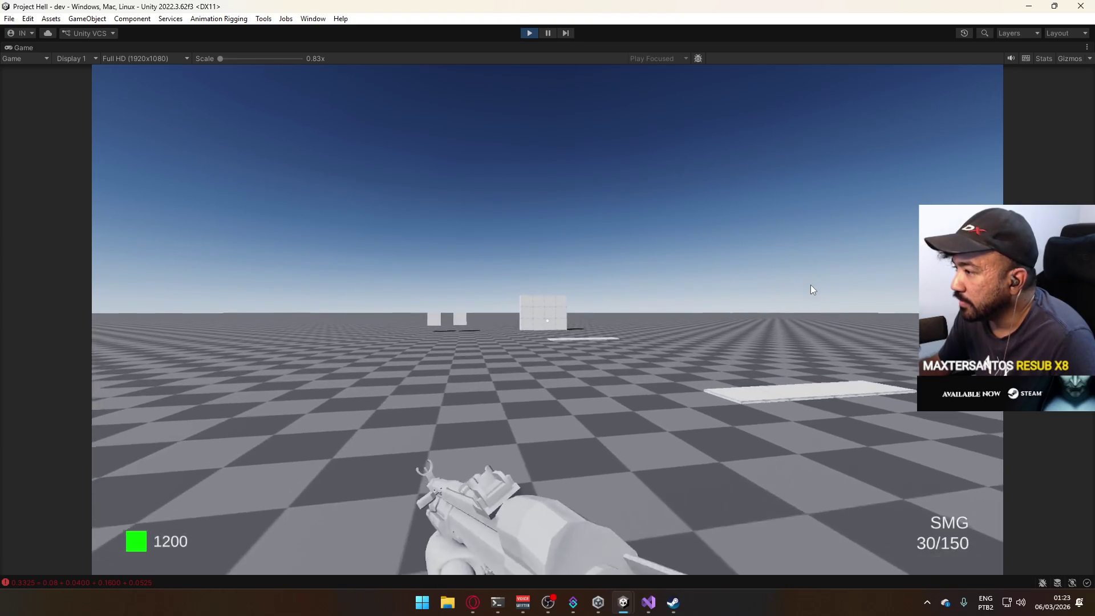
{"action": "key", "text": "w"}
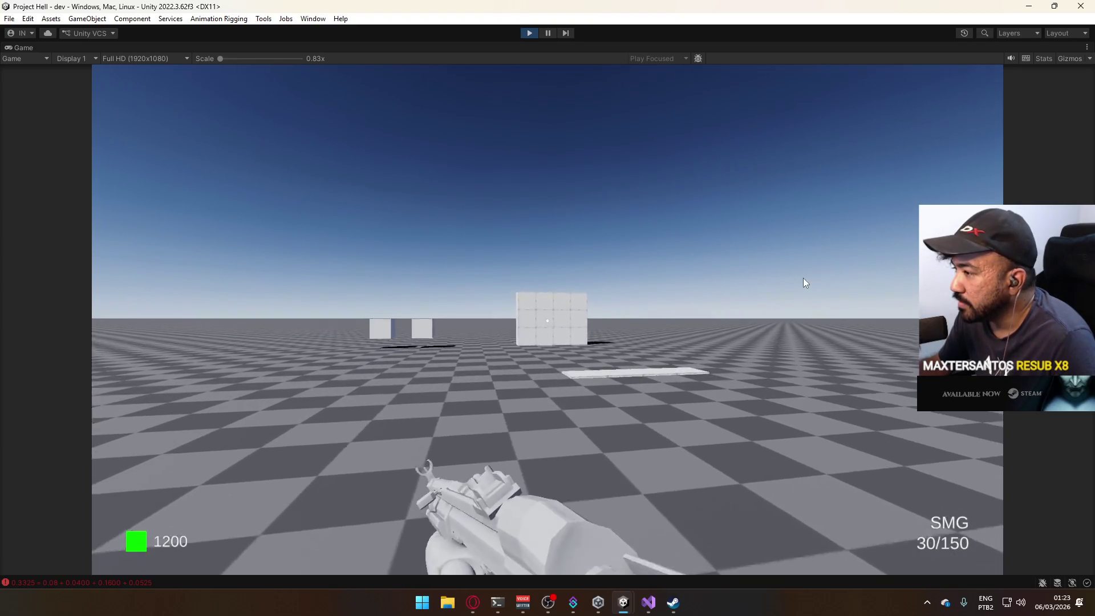
{"action": "key", "text": "w"}
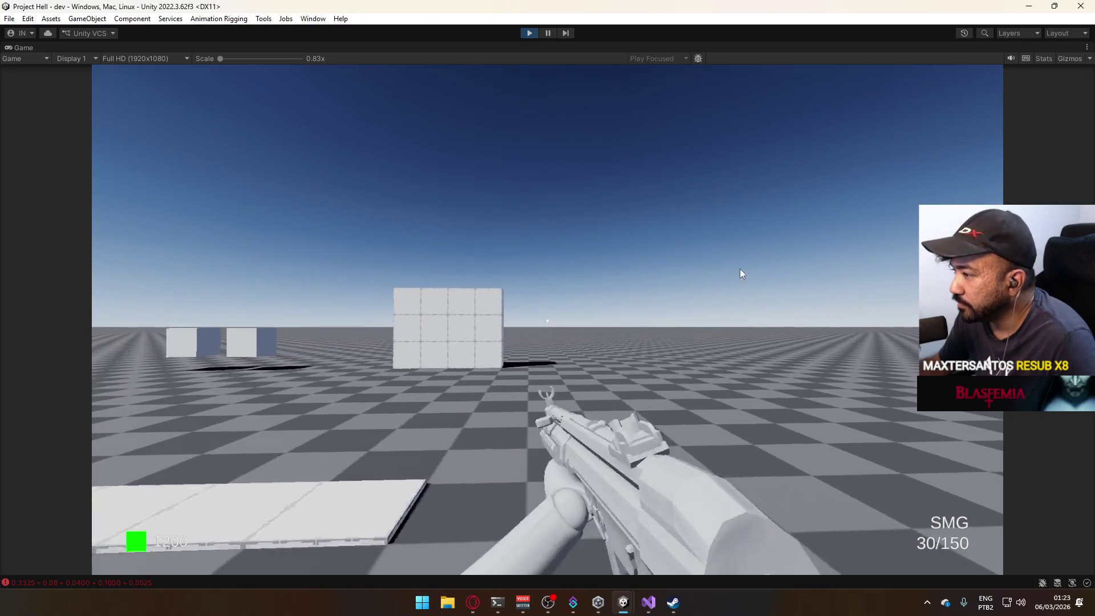
{"action": "key", "text": "s"}
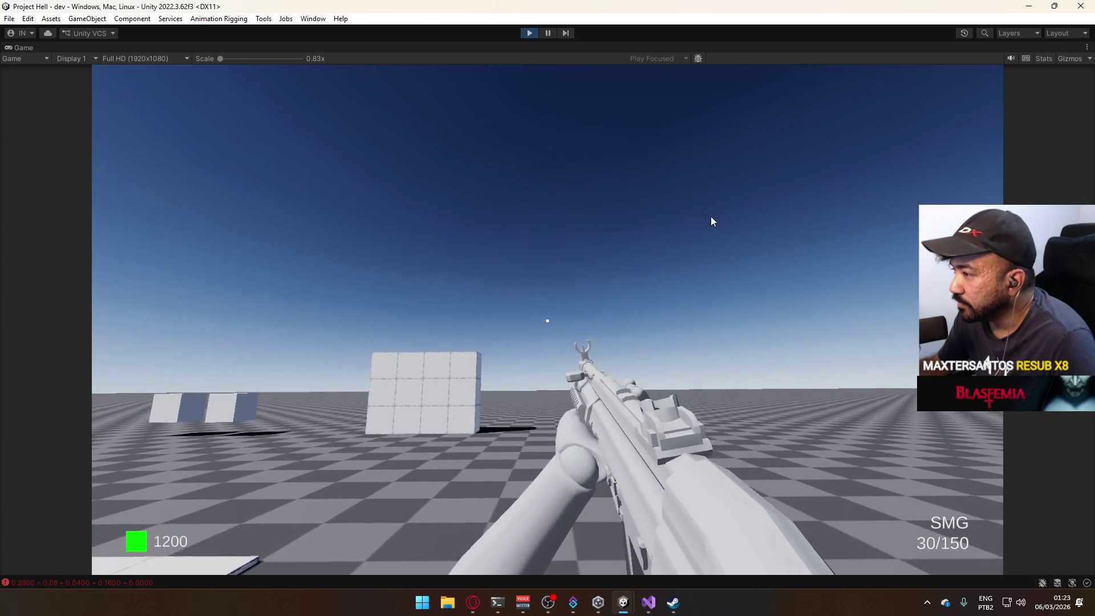
{"action": "key", "text": "s"}
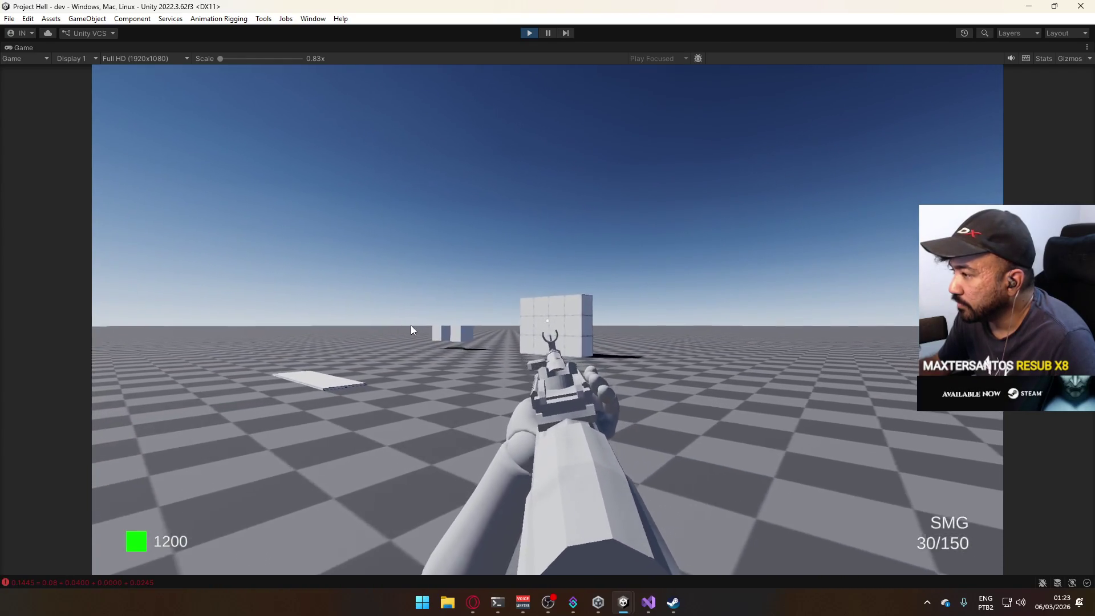
{"action": "key", "text": "w"}
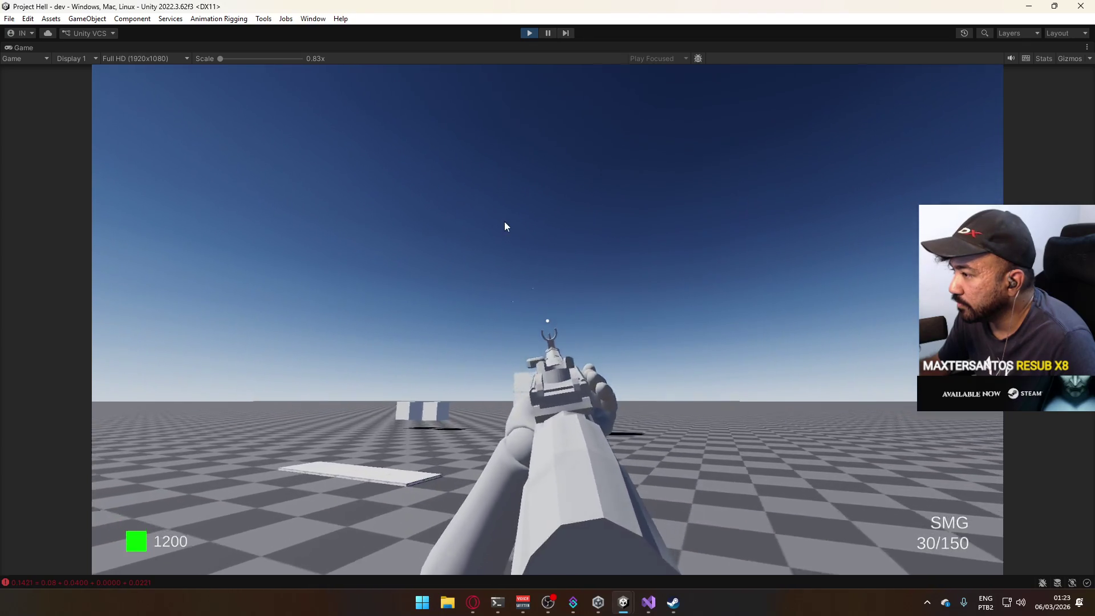
{"action": "key", "text": "w"}
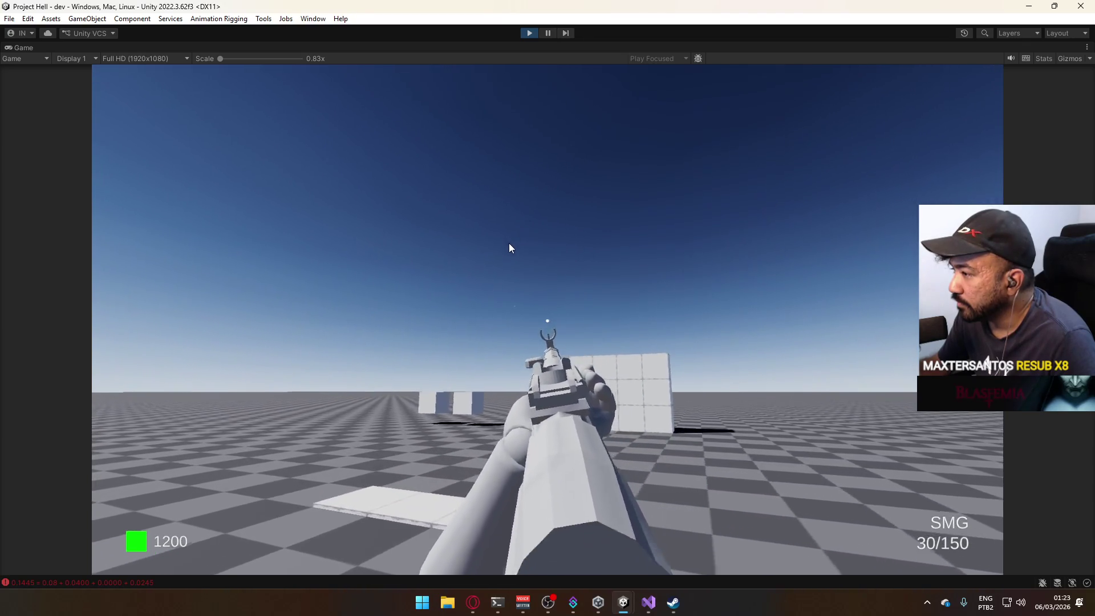
{"action": "key", "text": "w"}
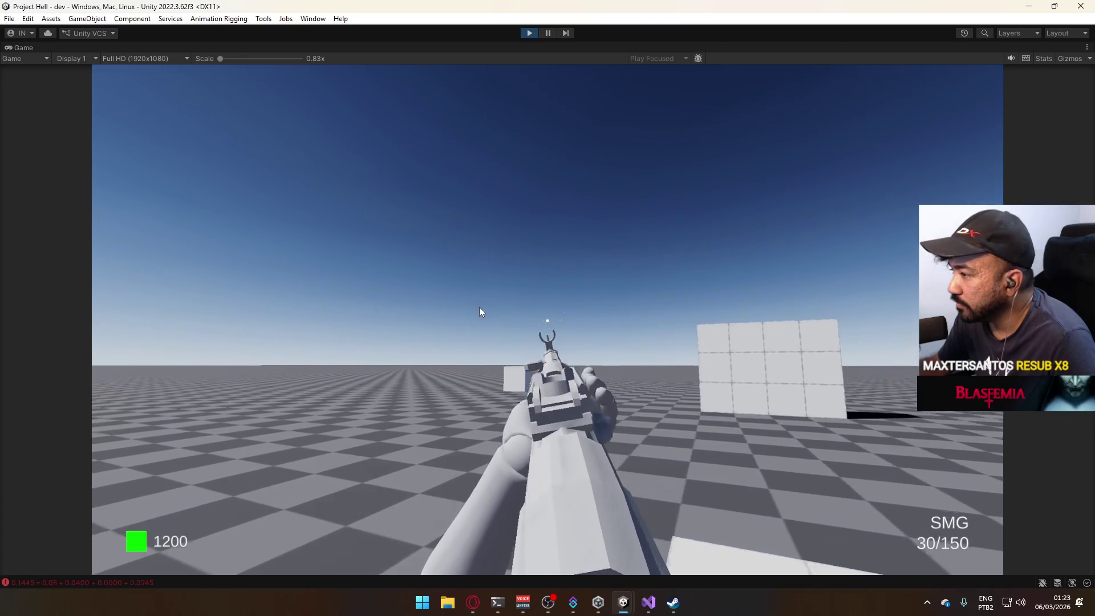
{"action": "key", "text": "w"}
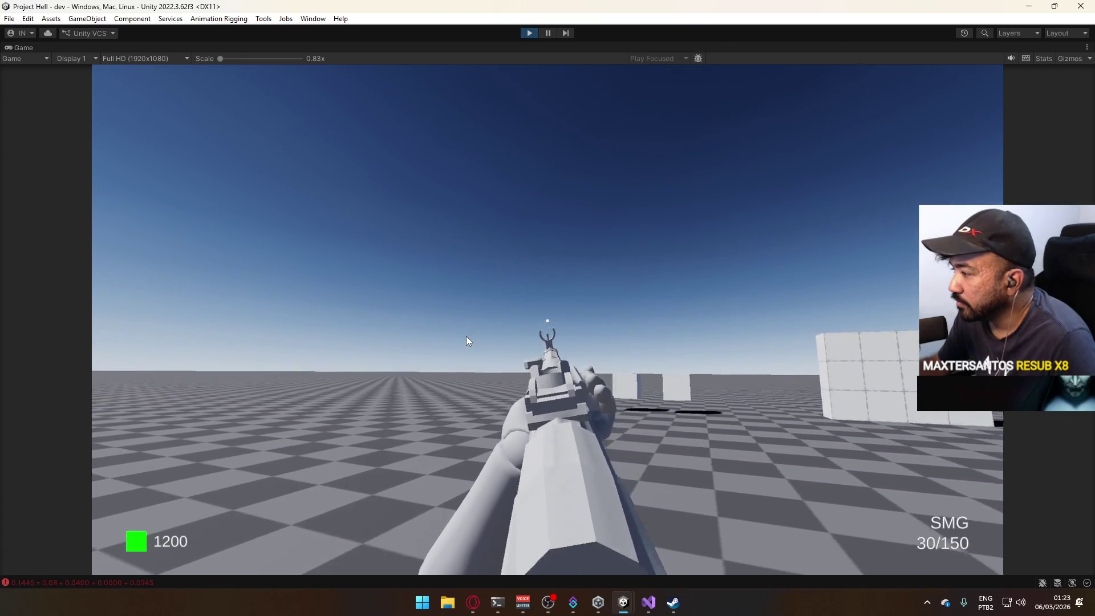
{"action": "key", "text": "w"}
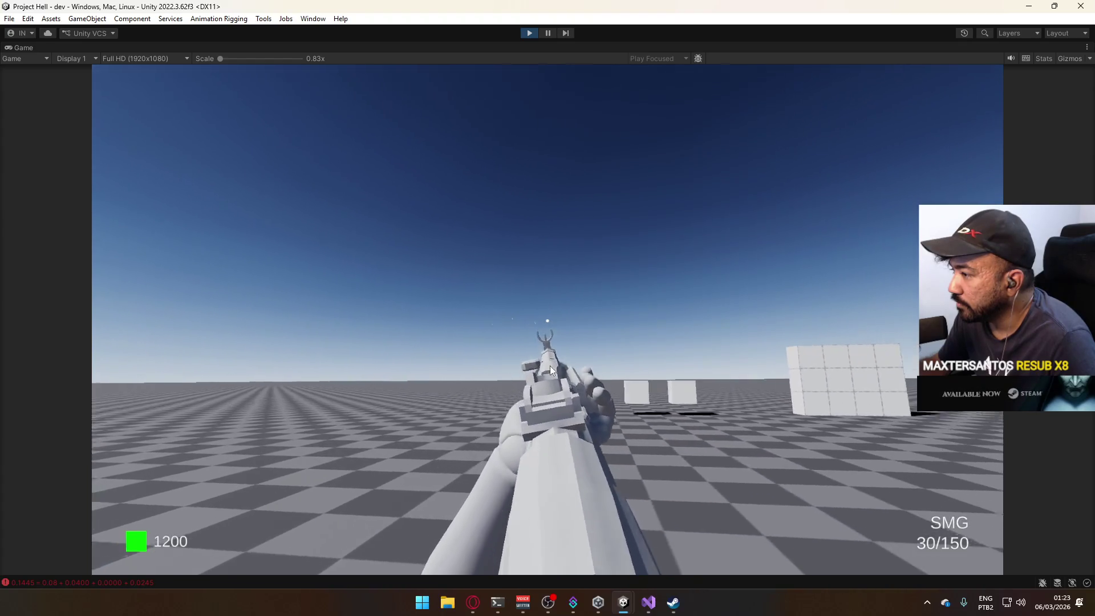
{"action": "key", "text": "s"}
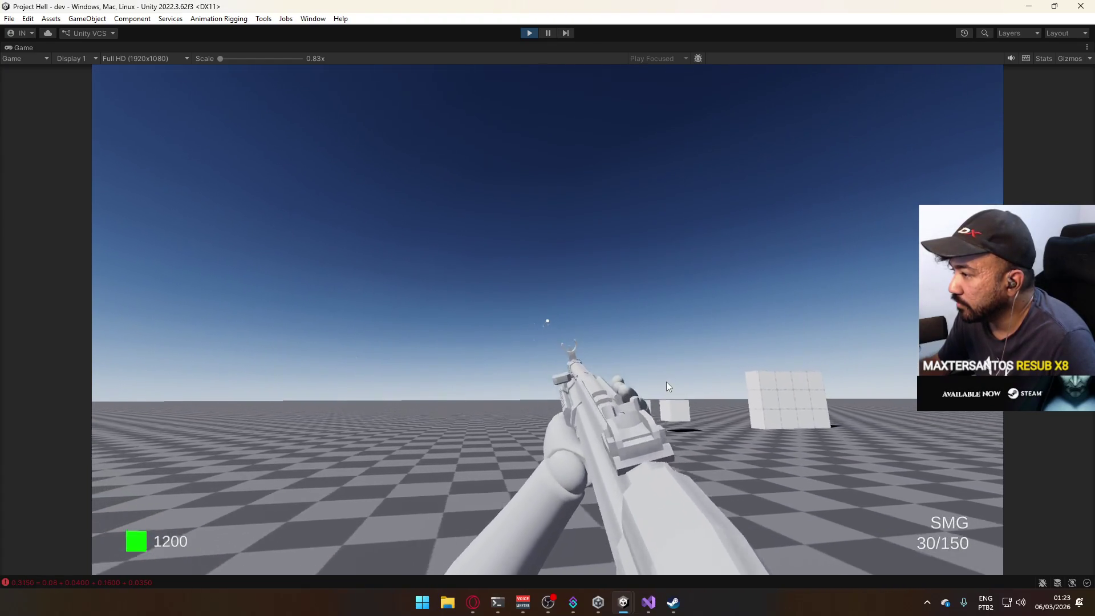
{"action": "key", "text": "w"}
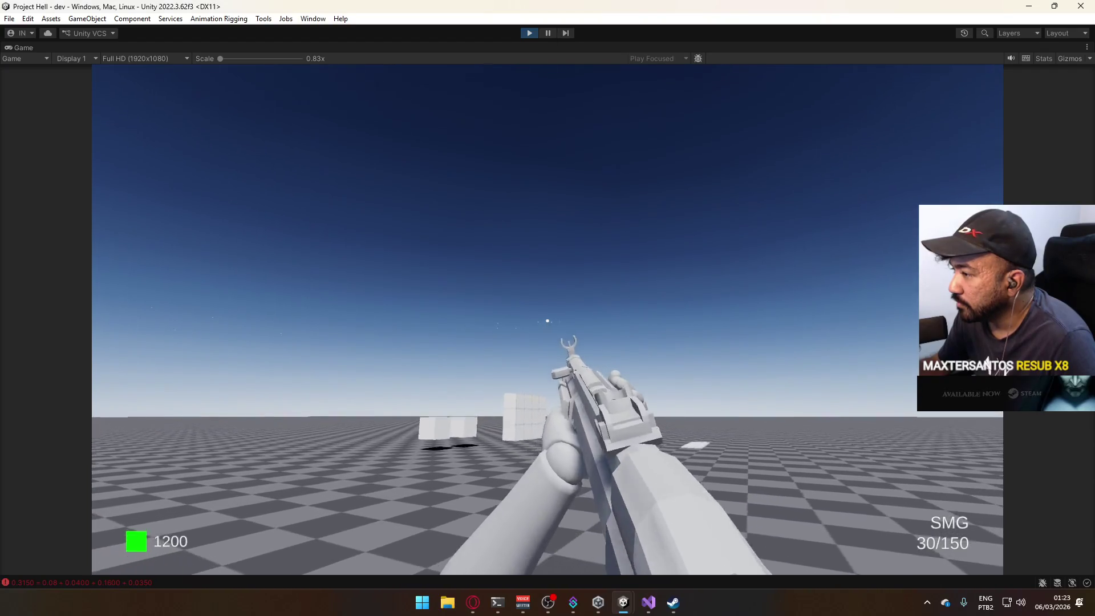
{"action": "key", "text": "w"}
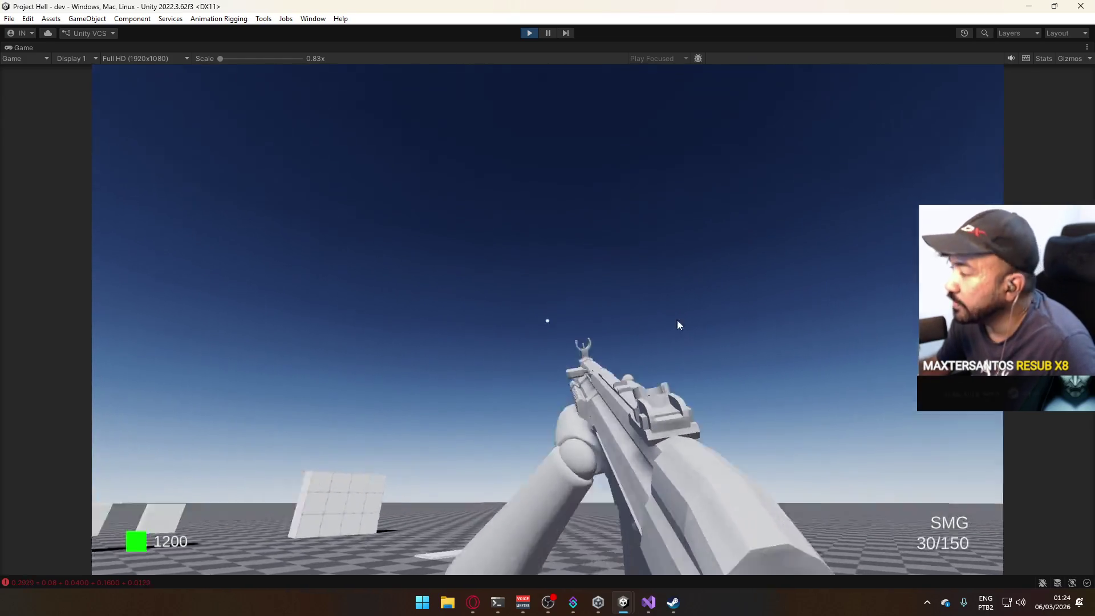
Exit Play mode and return to the full editor layout.
{"action": "key", "text": "super"}
{"action": "left_click", "coordinate": [529, 33]}
{"action": "mouse_move", "coordinate": [630, 606]}
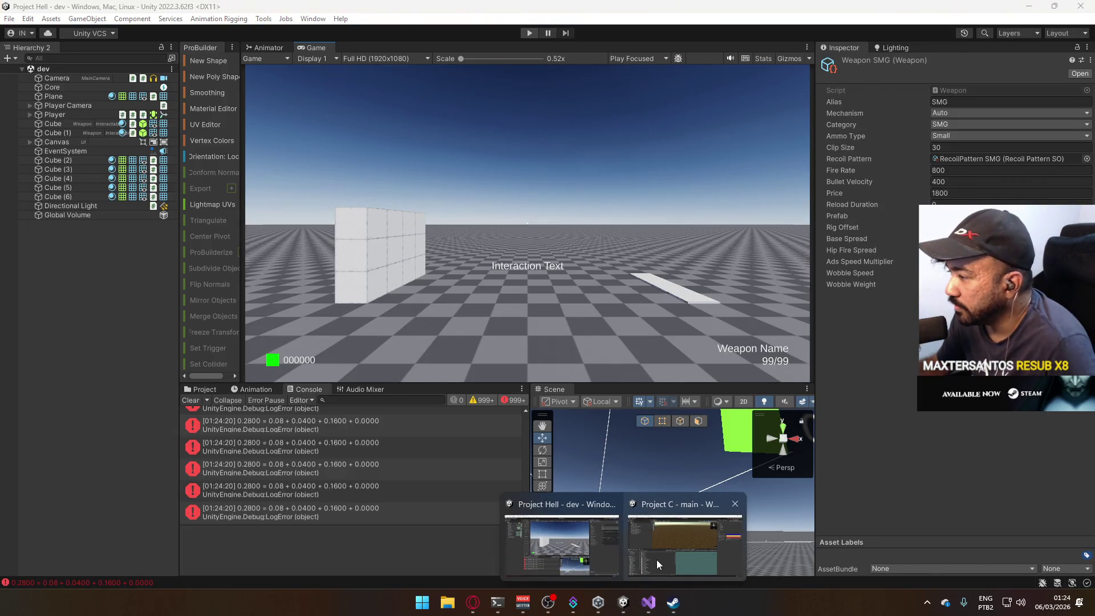
{"action": "left_click", "coordinate": [656, 560]}
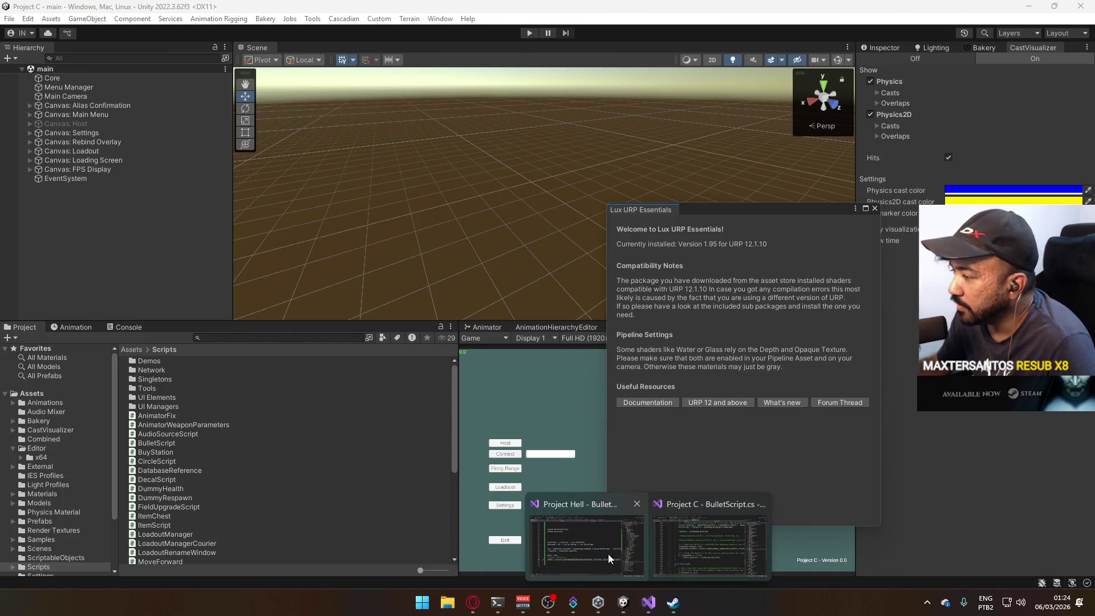
{"action": "left_click", "coordinate": [608, 553]}
{"action": "scroll", "coordinate": [378, 567], "scroll_direction": "left", "scroll_amount": 2}
{"action": "scroll", "coordinate": [378, 567], "scroll_direction": "left", "scroll_amount": 3}
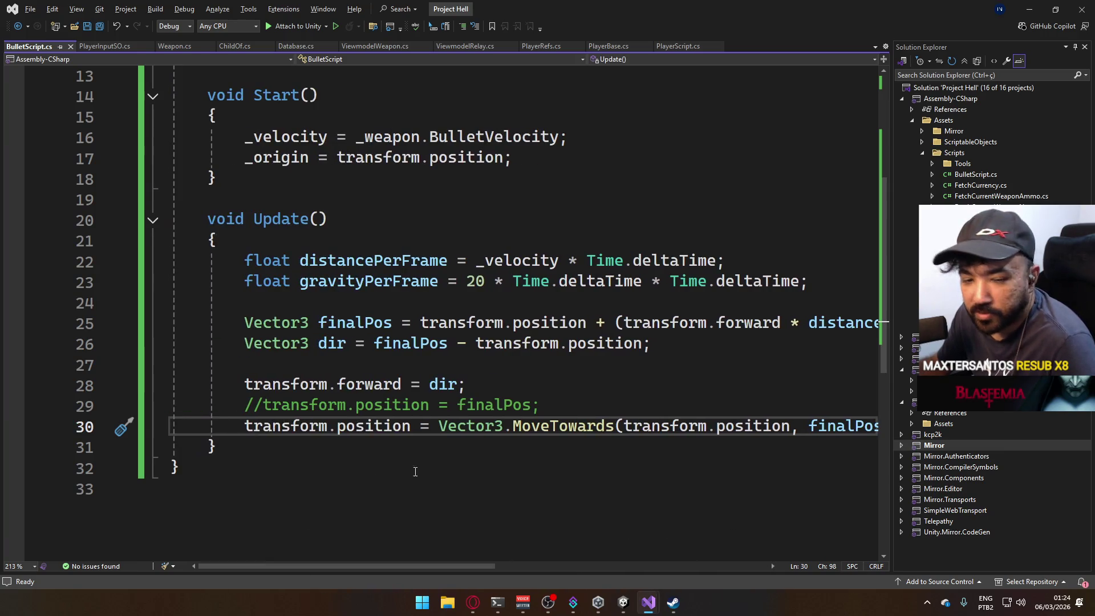
{"action": "scroll", "coordinate": [424, 427], "scroll_direction": "up", "scroll_amount": 4}
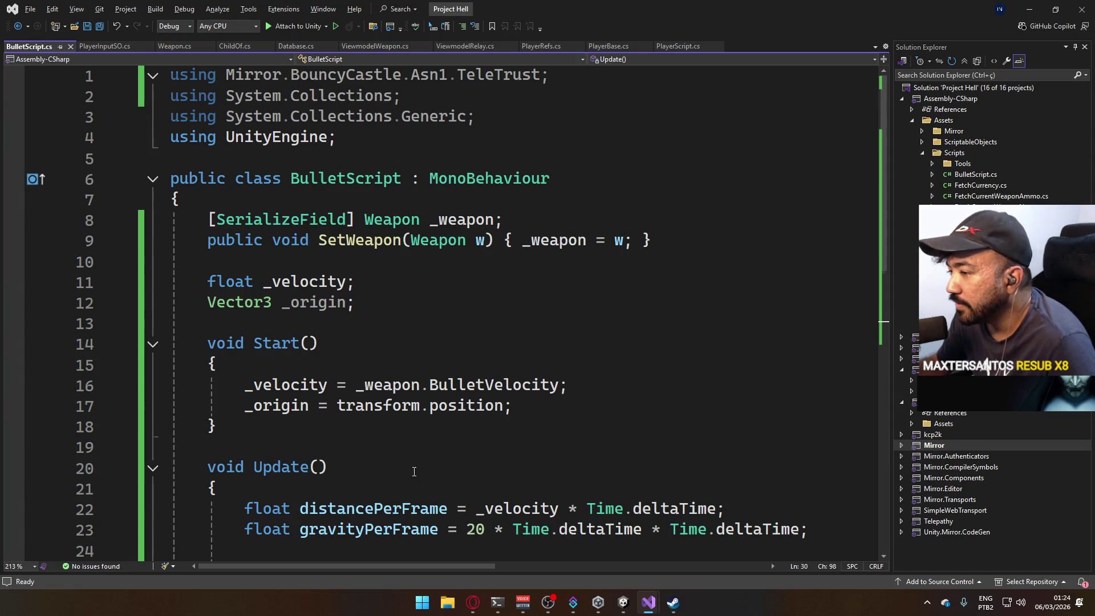
{"action": "scroll", "coordinate": [414, 471], "scroll_direction": "down", "scroll_amount": 3}
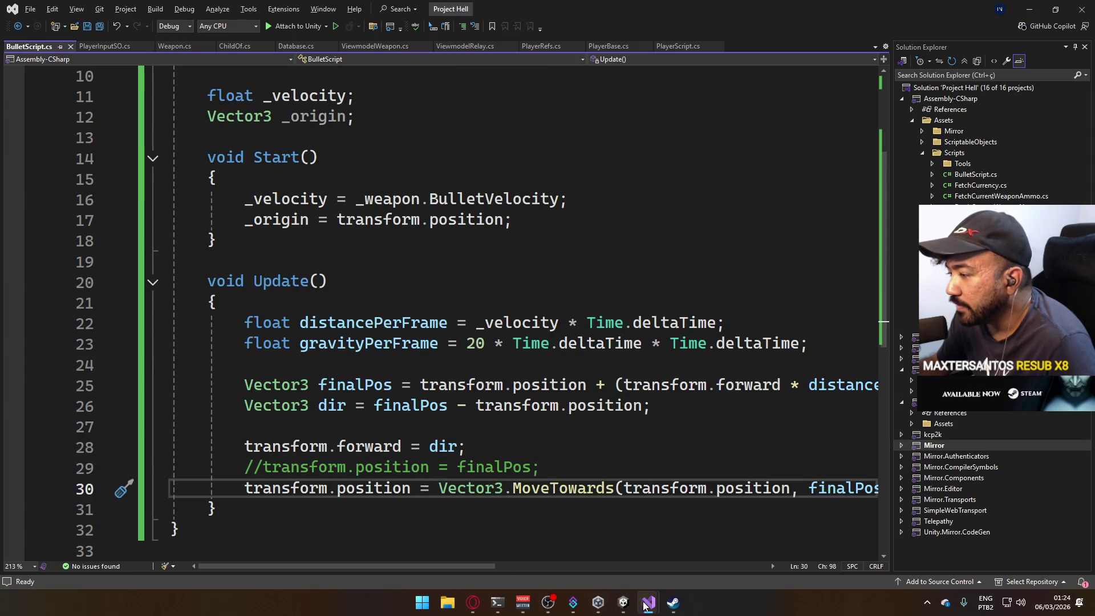
{"action": "mouse_move", "coordinate": [645, 606]}
{"action": "left_click", "coordinate": [628, 539]}
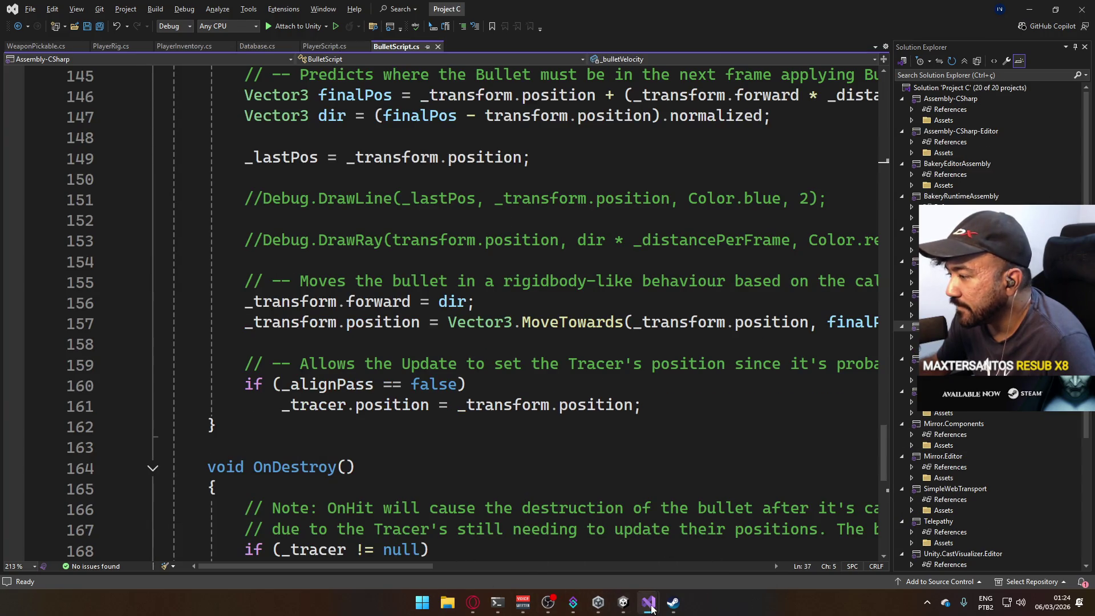
{"action": "left_click", "coordinate": [545, 547]}
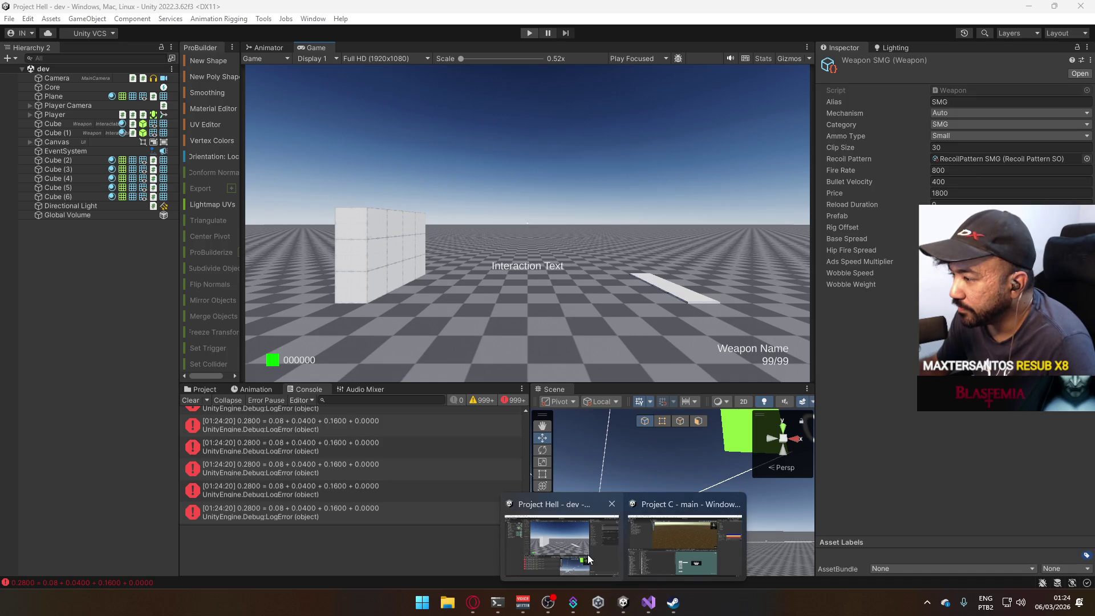
{"action": "left_click", "coordinate": [556, 568]}
{"action": "double_click", "coordinate": [333, 469]}
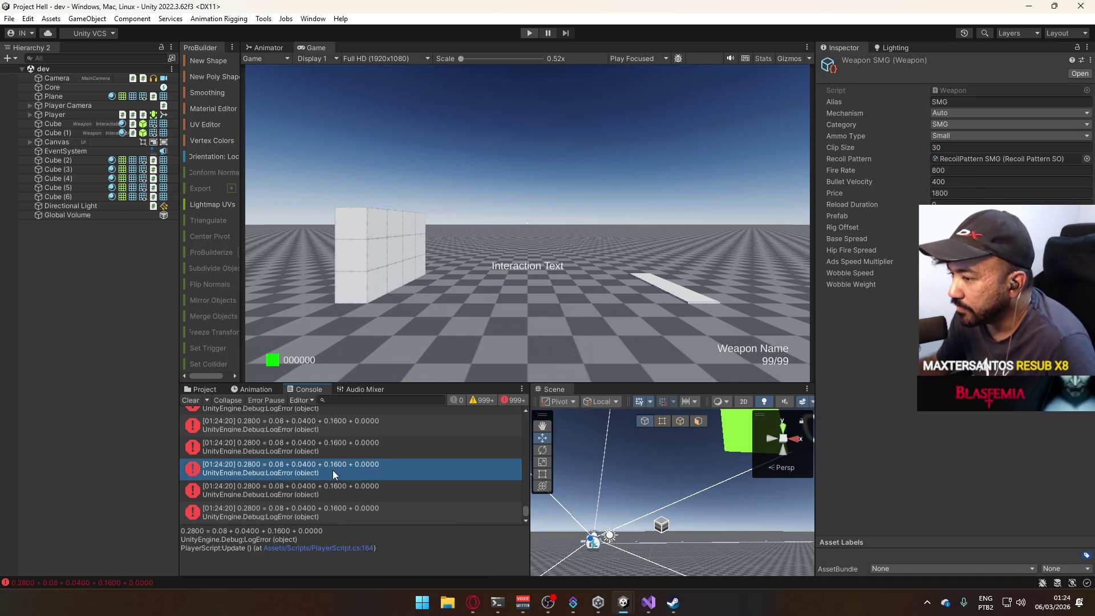
Prefix line 164's Debug.LogError with // and save PlayerScript.cs.
{"action": "key", "text": "Home"}
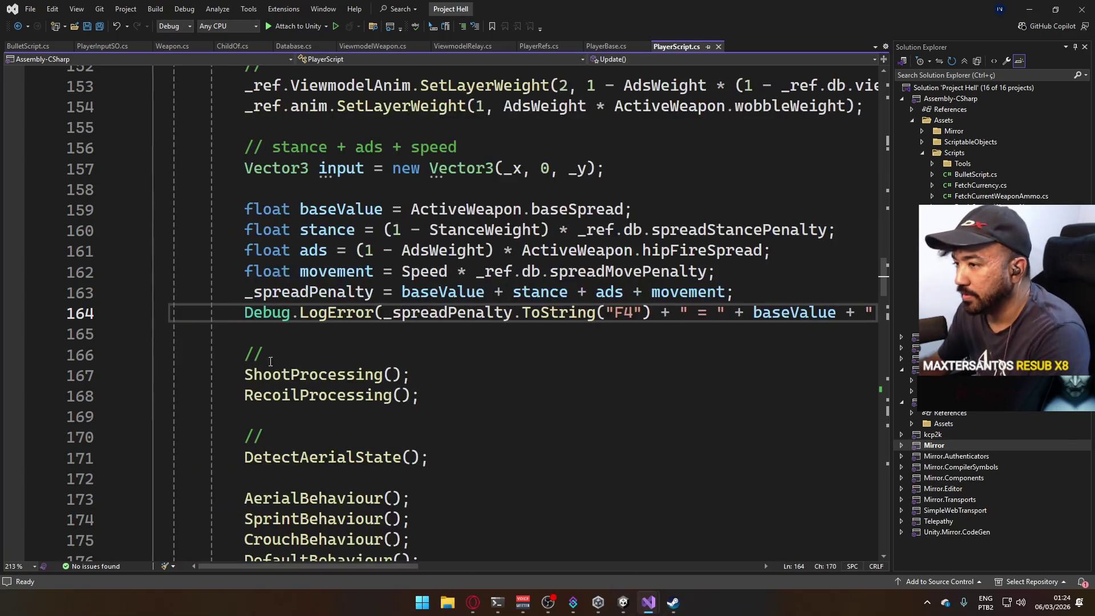
{"action": "type", "text": ",,"}
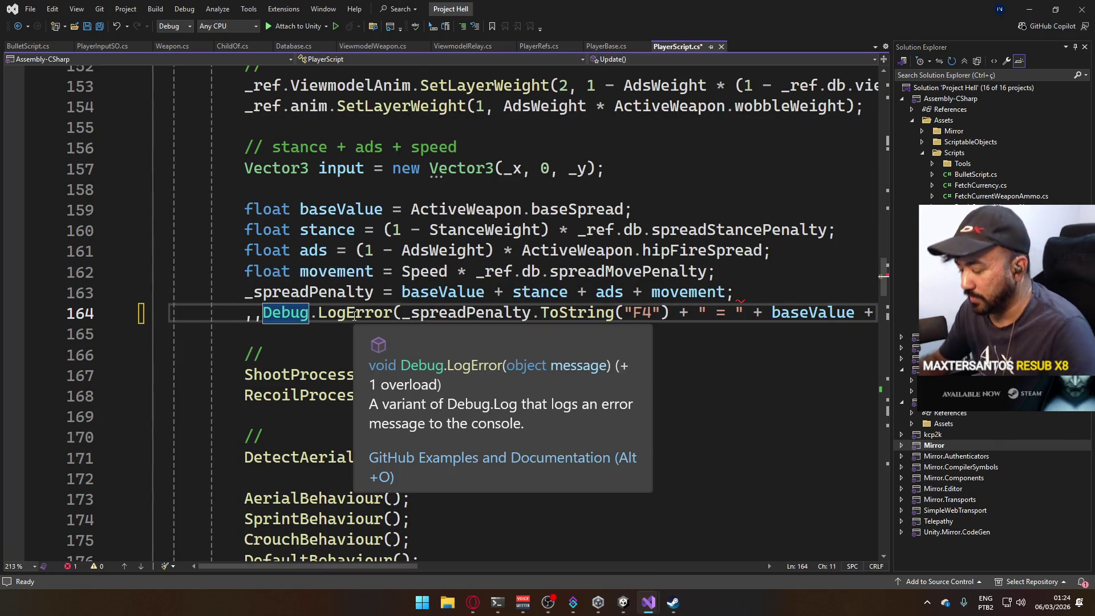
{"action": "key", "text": "BackSpace"}
{"action": "key", "text": "BackSpace"}
{"action": "type", "text": "//"}
{"action": "key", "text": "ctrl+s"}
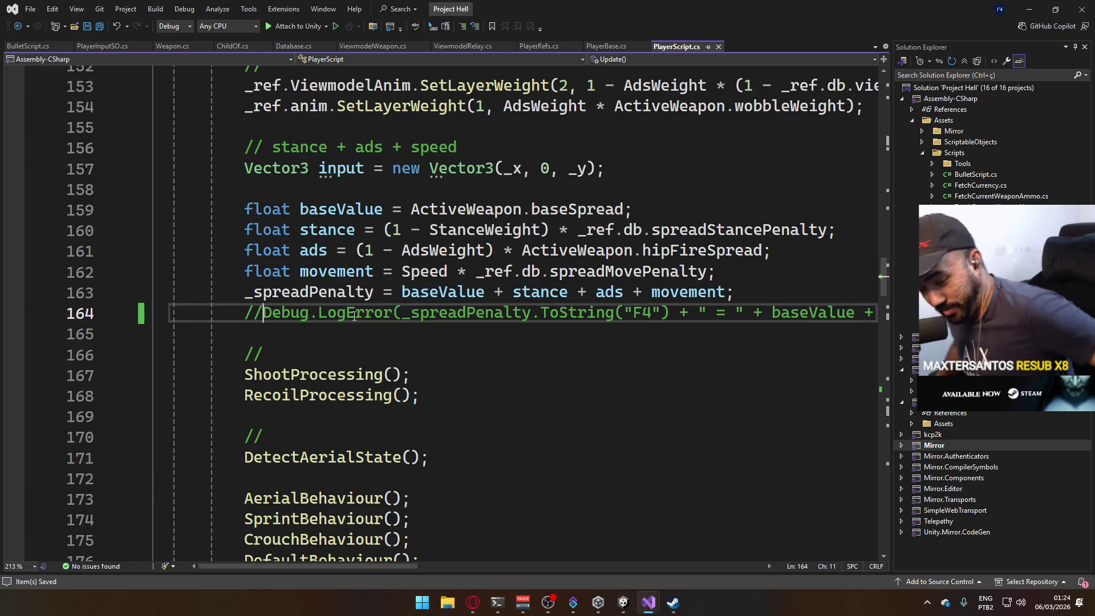
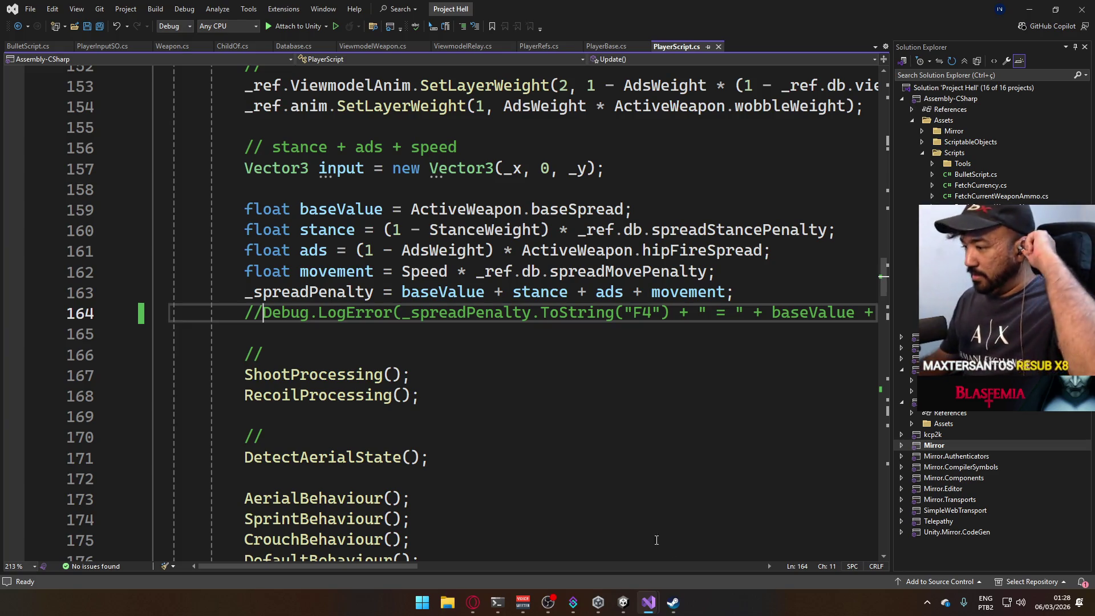
In the browser, resume the music video and close the 'mp5km bullet velocity' tab.
{"action": "key", "text": "alt+Tab"}
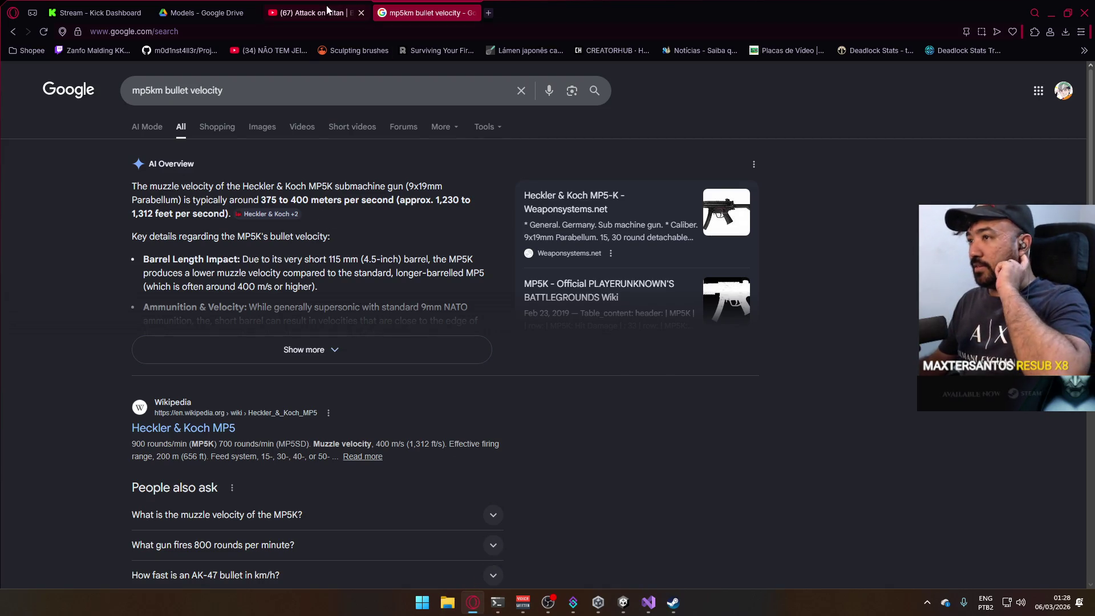
{"action": "left_click", "coordinate": [331, 13]}
{"action": "left_click", "coordinate": [603, 344]}
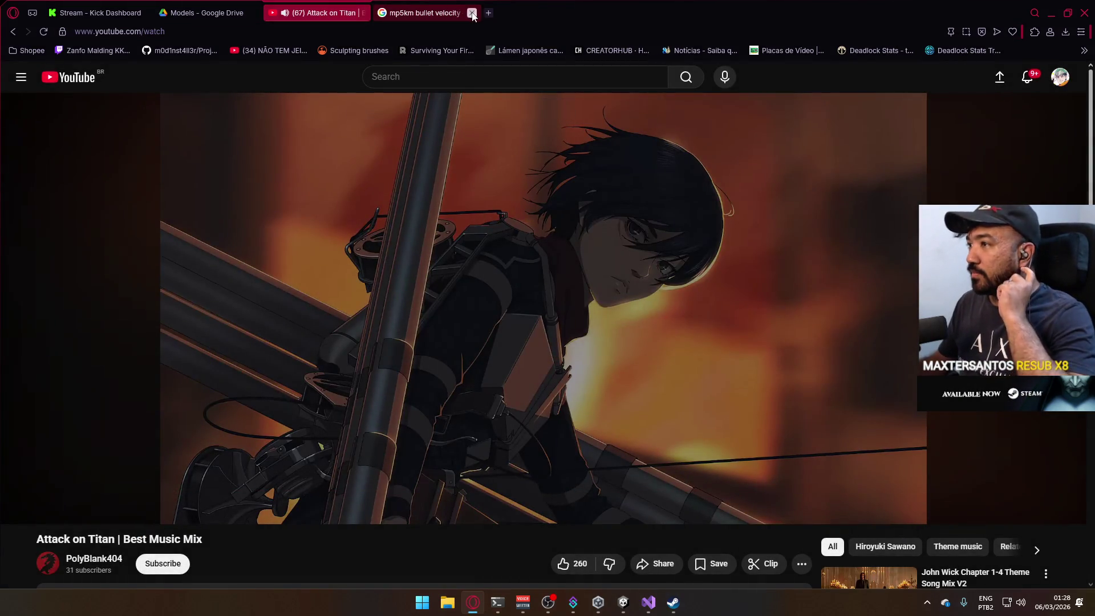
{"action": "left_click", "coordinate": [472, 12]}
Return to Visual Studio and bring the Unity editor forward.
{"action": "key", "text": "alt+Tab"}
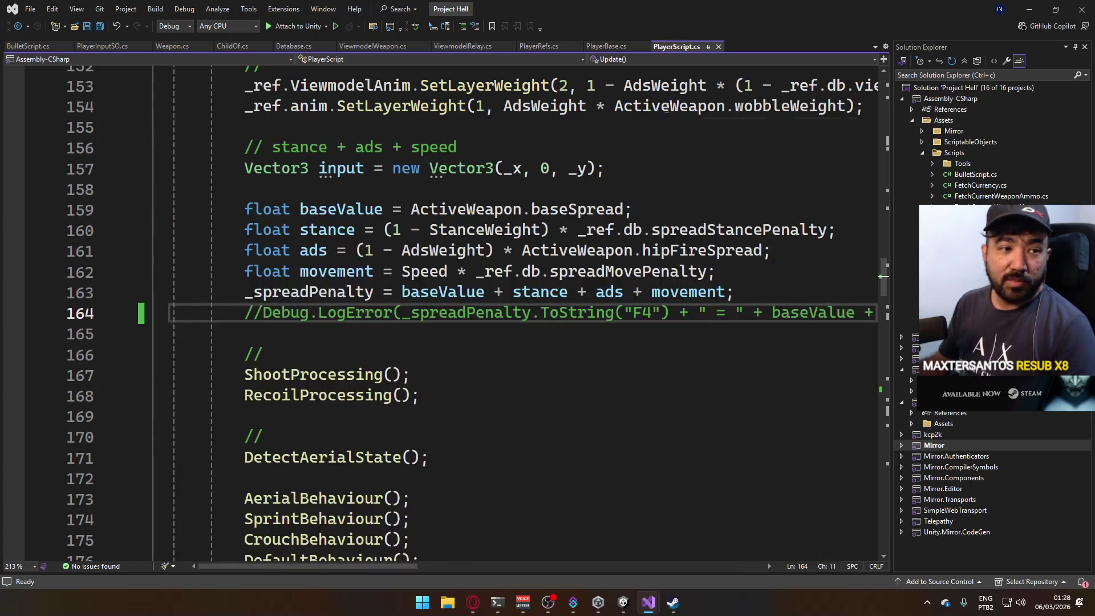
{"action": "mouse_move", "coordinate": [623, 602]}
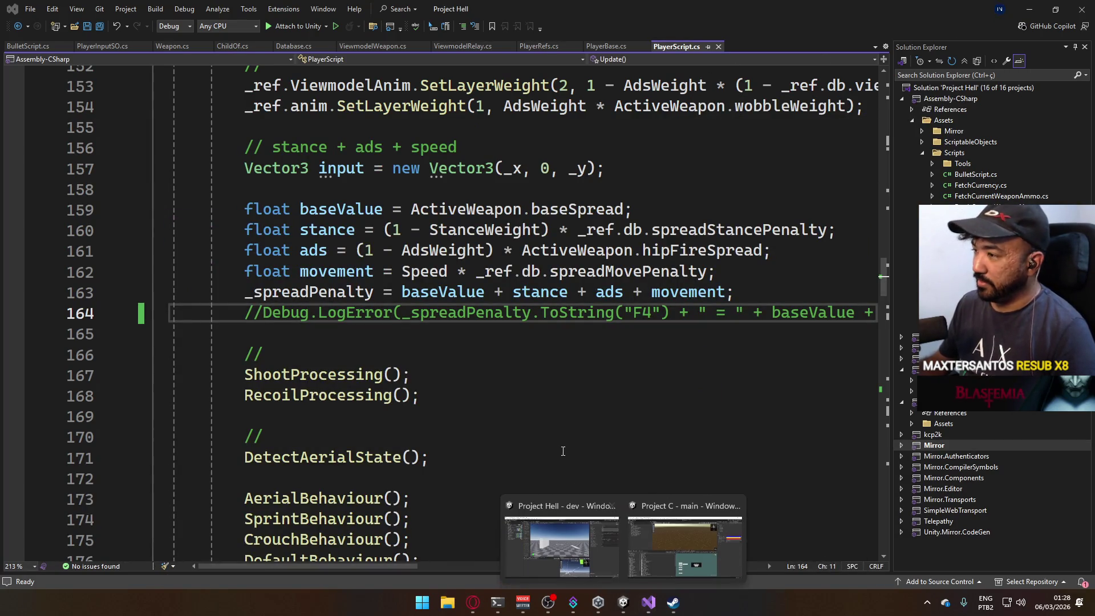
{"action": "left_click", "coordinate": [573, 536]}
Dismiss the Lux URP Essentials welcome window in Project C and show the Materials folder.
{"action": "left_click", "coordinate": [678, 539]}
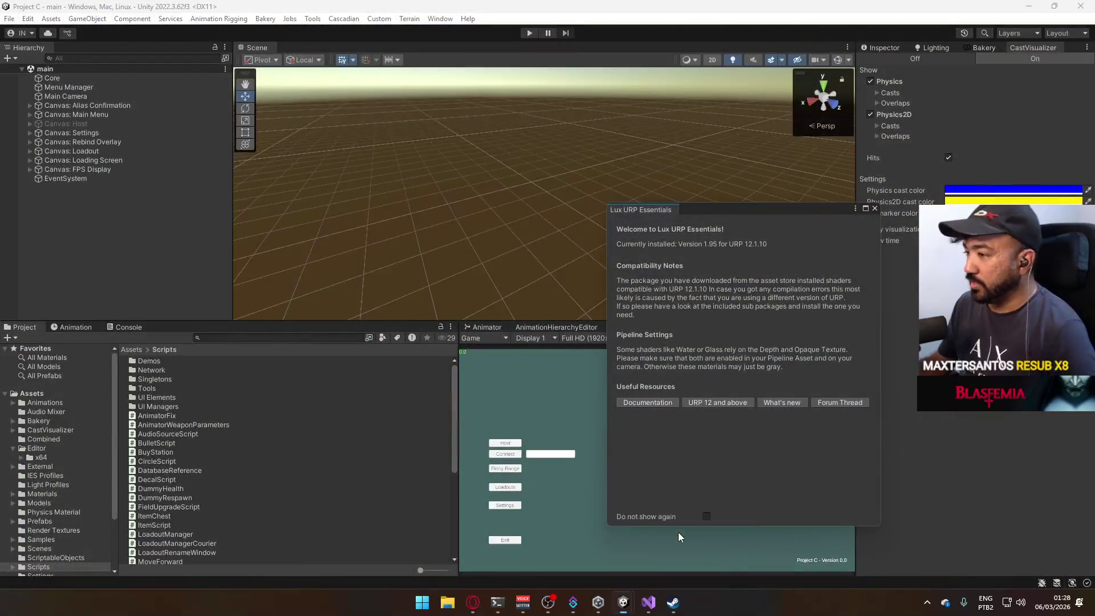
{"action": "left_click", "coordinate": [874, 209]}
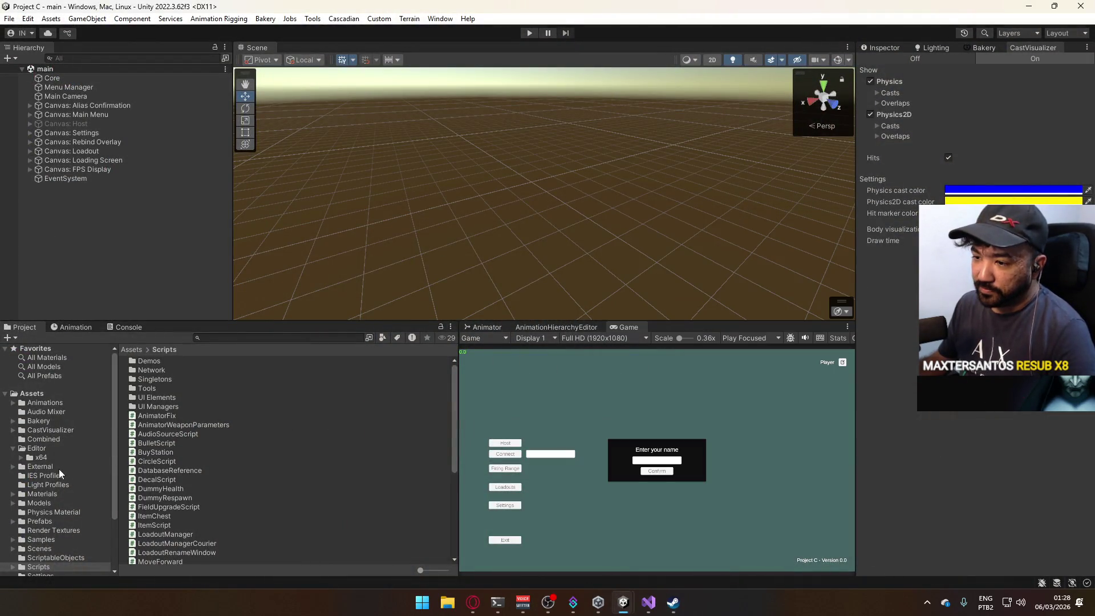
{"action": "left_click", "coordinate": [42, 494]}
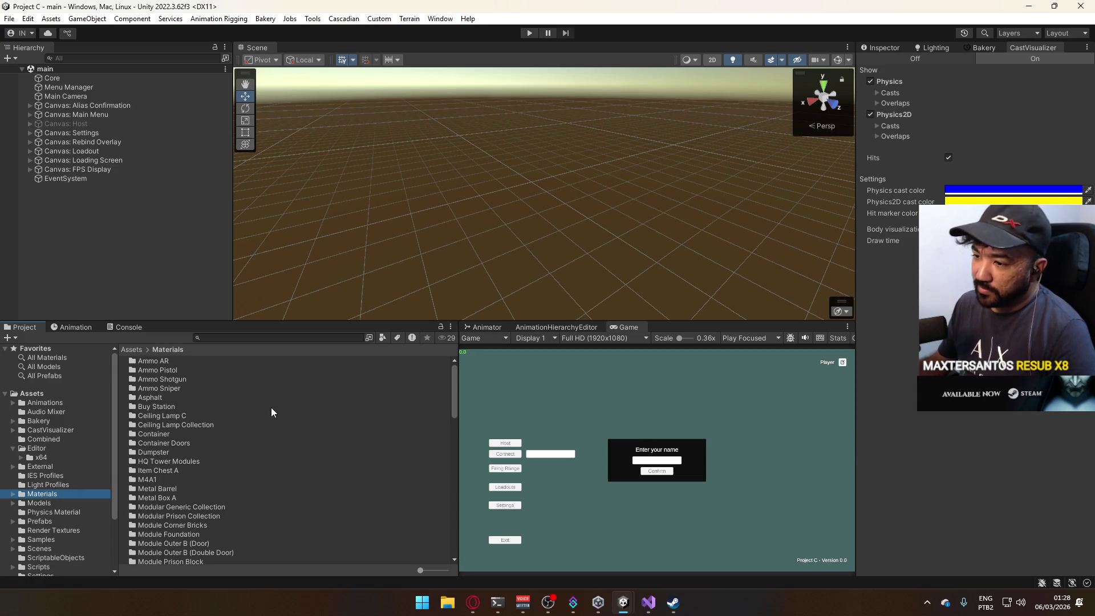
Look through the Materials, then open the shipment scene from the Scenes folder.
{"action": "scroll", "coordinate": [288, 438], "scroll_direction": "down", "scroll_amount": 3}
{"action": "scroll", "coordinate": [289, 438], "scroll_direction": "down", "scroll_amount": 3}
{"action": "scroll", "coordinate": [289, 438], "scroll_direction": "down", "scroll_amount": 3}
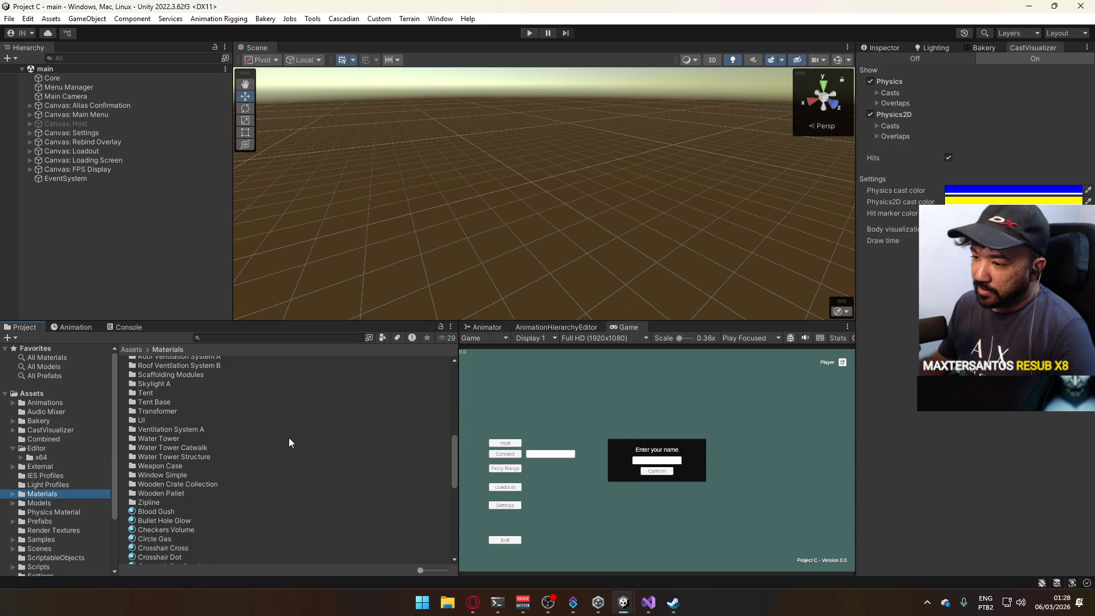
{"action": "scroll", "coordinate": [289, 437], "scroll_direction": "down", "scroll_amount": 3}
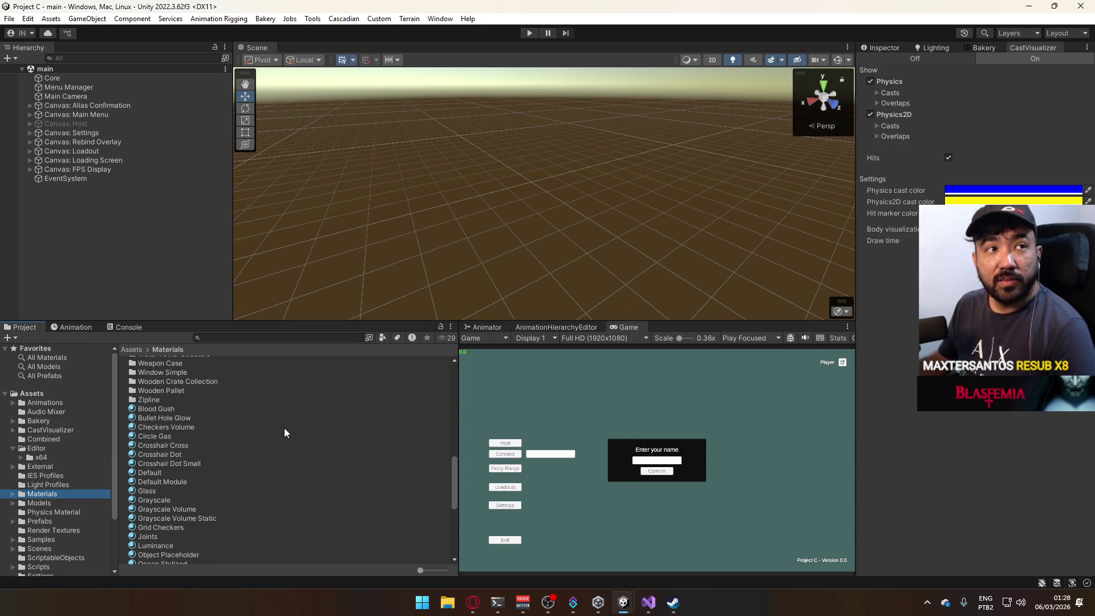
{"action": "scroll", "coordinate": [284, 433], "scroll_direction": "down", "scroll_amount": 3}
{"action": "scroll", "coordinate": [283, 433], "scroll_direction": "down", "scroll_amount": 3}
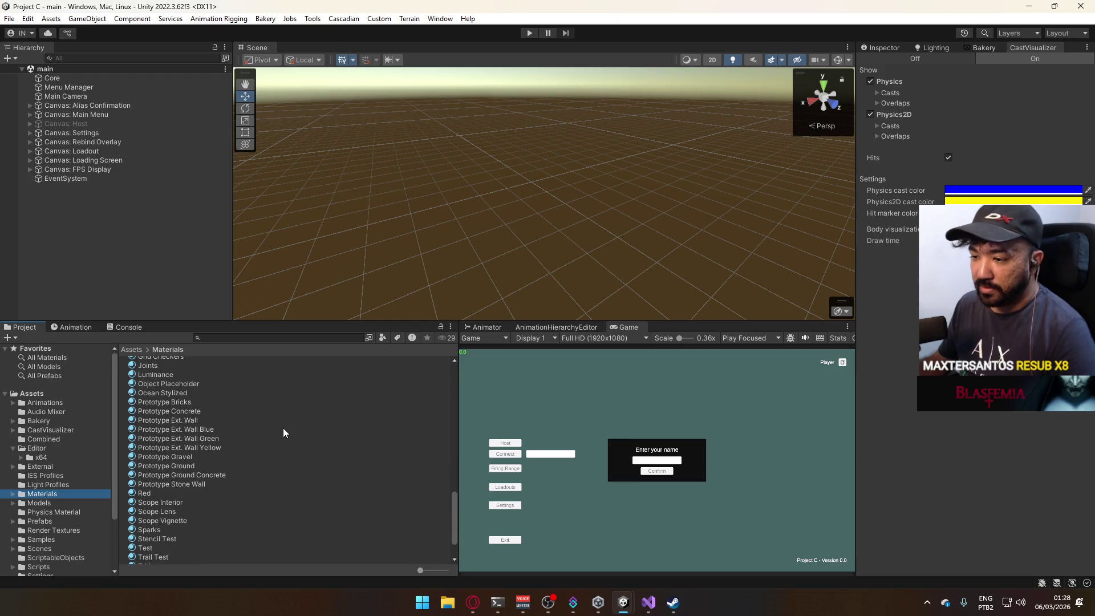
{"action": "scroll", "coordinate": [284, 433], "scroll_direction": "down", "scroll_amount": 2}
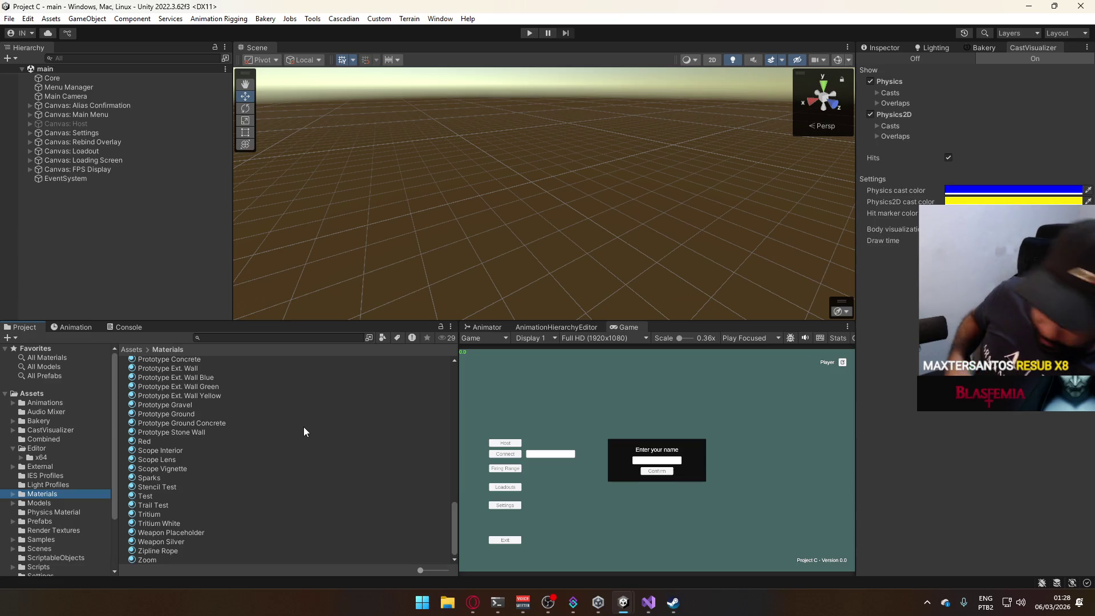
{"action": "scroll", "coordinate": [305, 425], "scroll_direction": "up", "scroll_amount": 5}
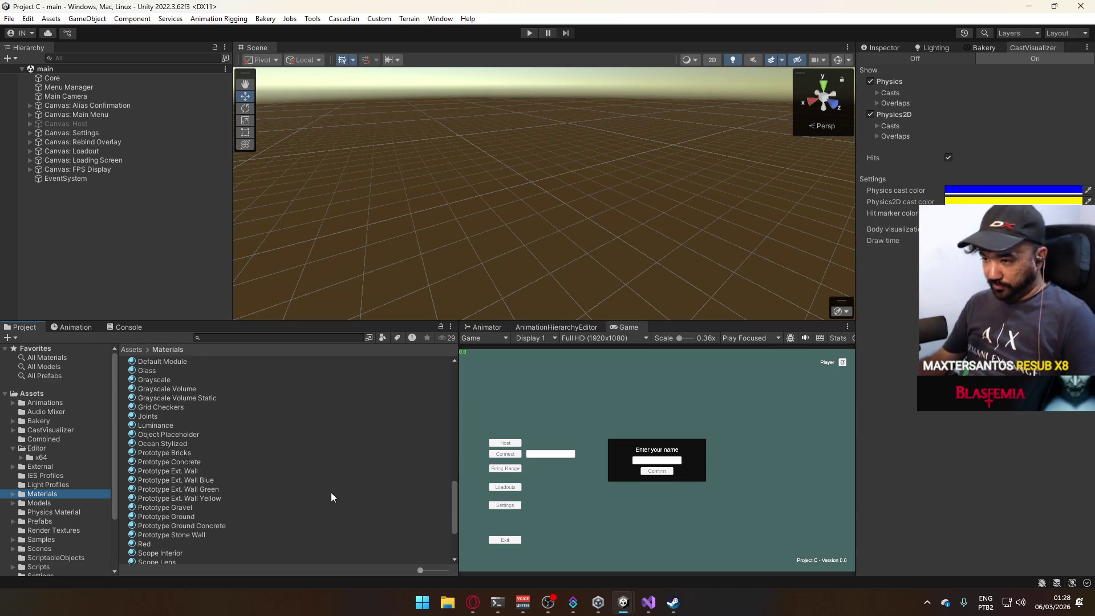
{"action": "scroll", "coordinate": [199, 436], "scroll_direction": "up", "scroll_amount": 5}
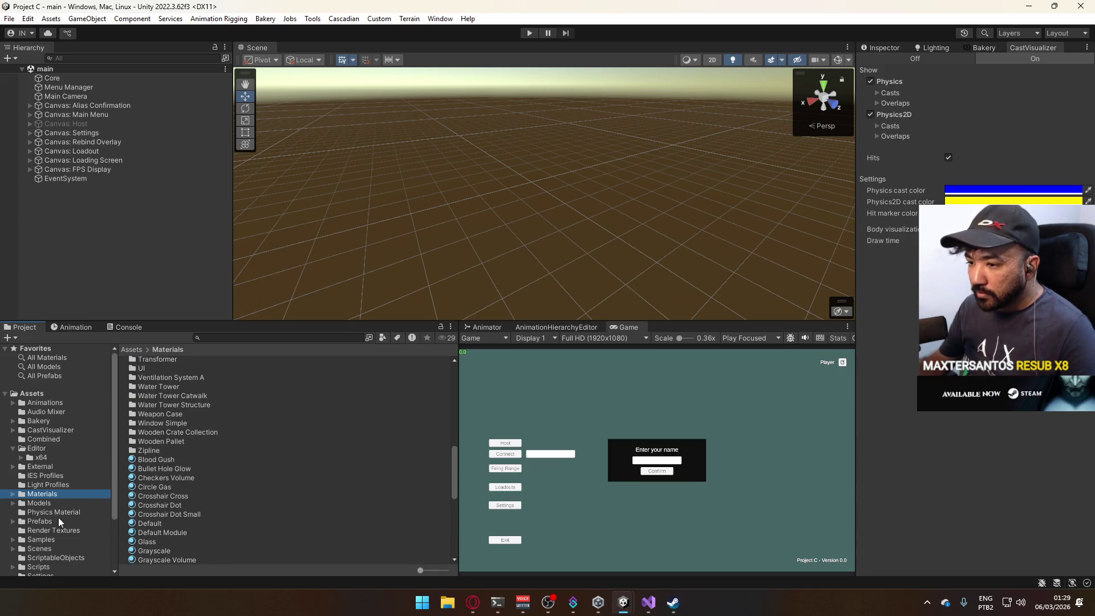
{"action": "left_click", "coordinate": [39, 548]}
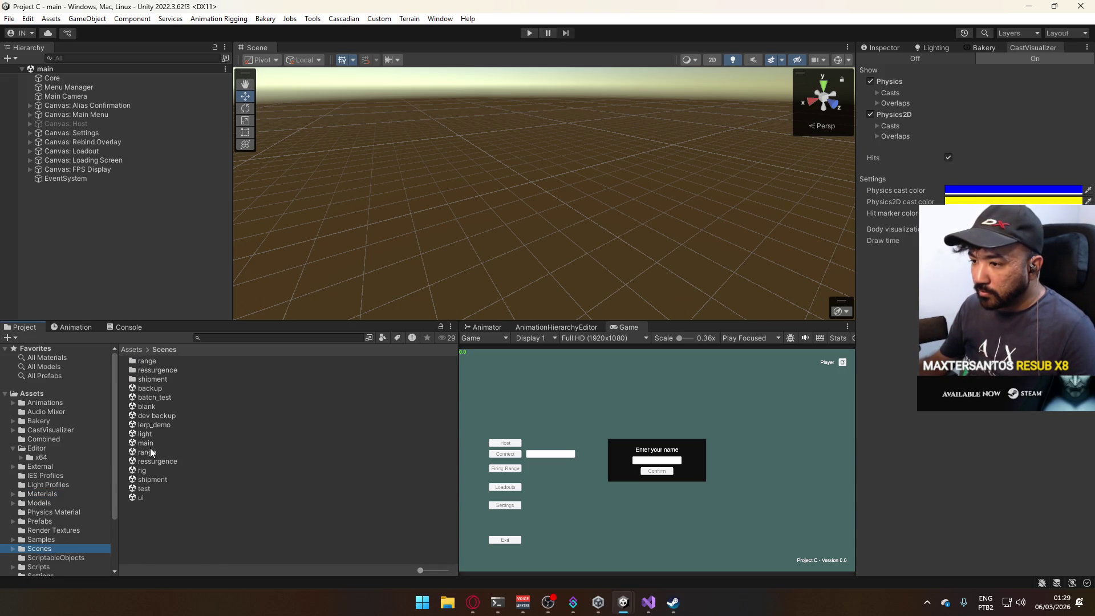
{"action": "double_click", "coordinate": [151, 479]}
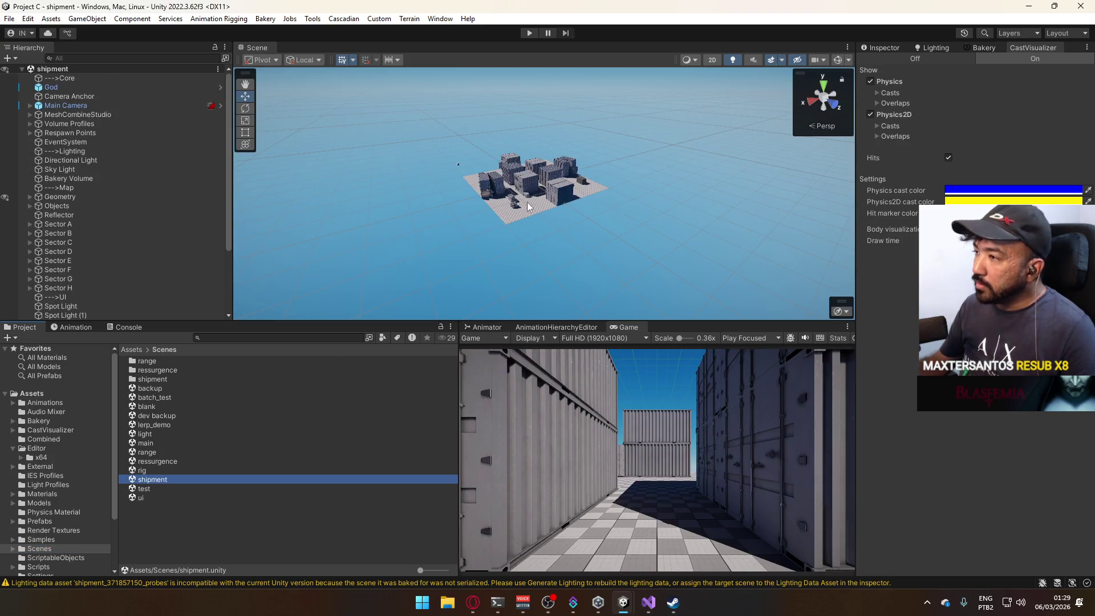
Locate the shipment scene's skybox material through the Lighting window's Environment settings.
{"action": "left_click_drag", "start_coordinate": [533, 227], "coordinate": [545, 240]}
{"action": "left_click", "coordinate": [932, 48]}
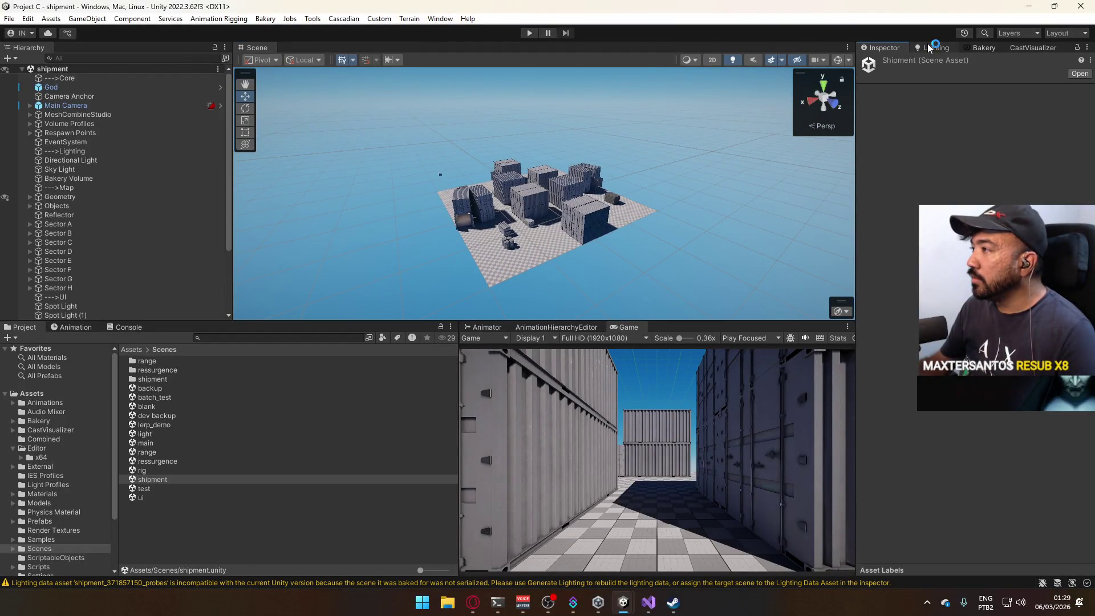
{"action": "left_click", "coordinate": [917, 64]}
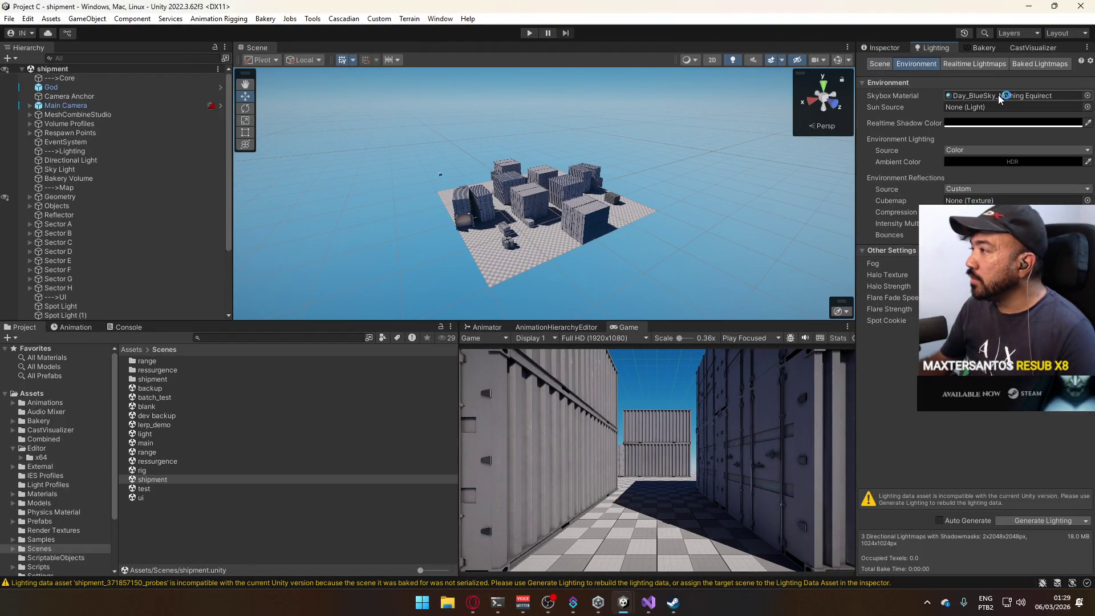
{"action": "left_click", "coordinate": [1000, 96]}
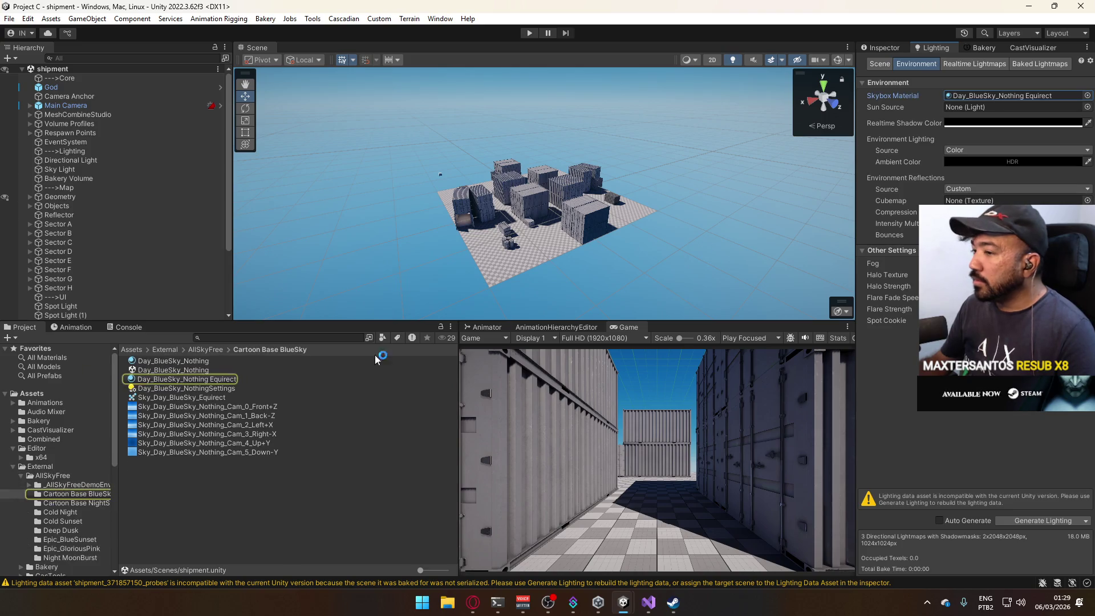
Compare Day_BlueSky_Nothing with the Equirect material, ending on Equirect's Inspector properties.
{"action": "left_click", "coordinate": [209, 381]}
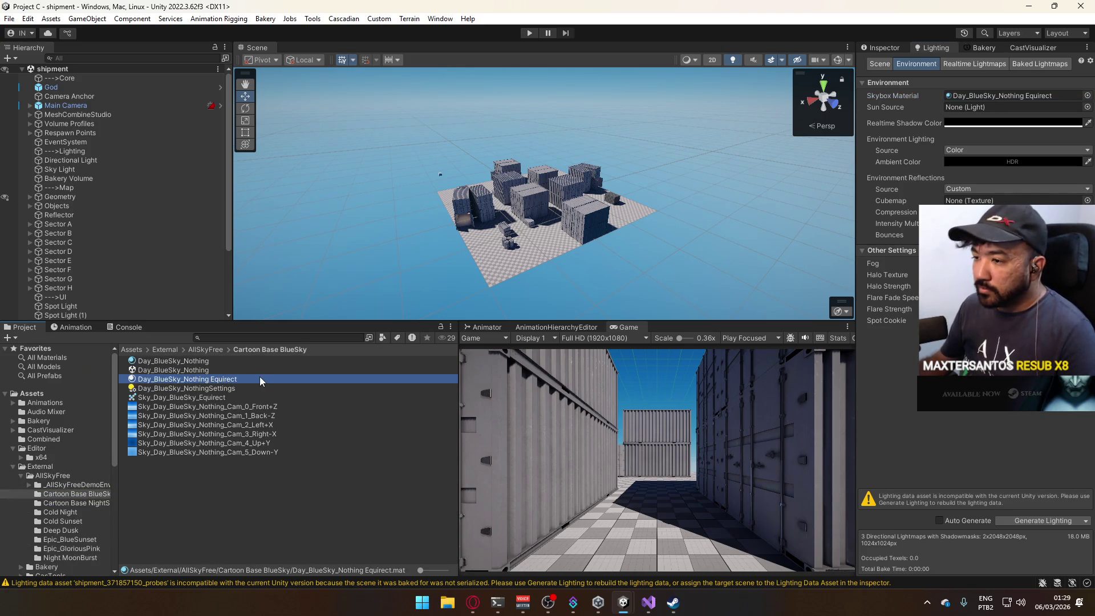
{"action": "left_click", "coordinate": [208, 361]}
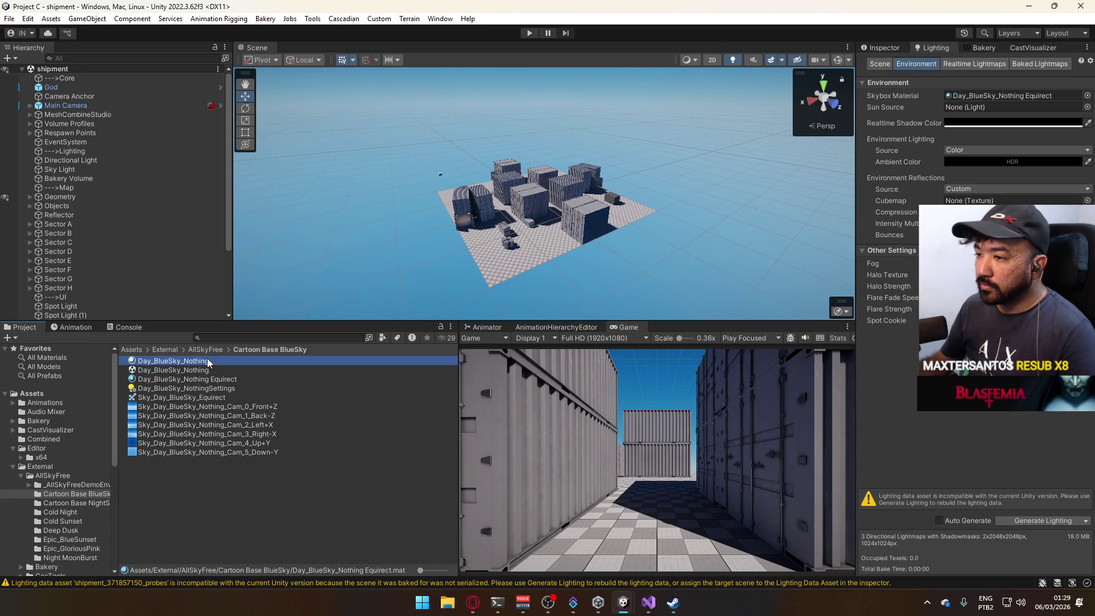
{"action": "left_click", "coordinate": [210, 381]}
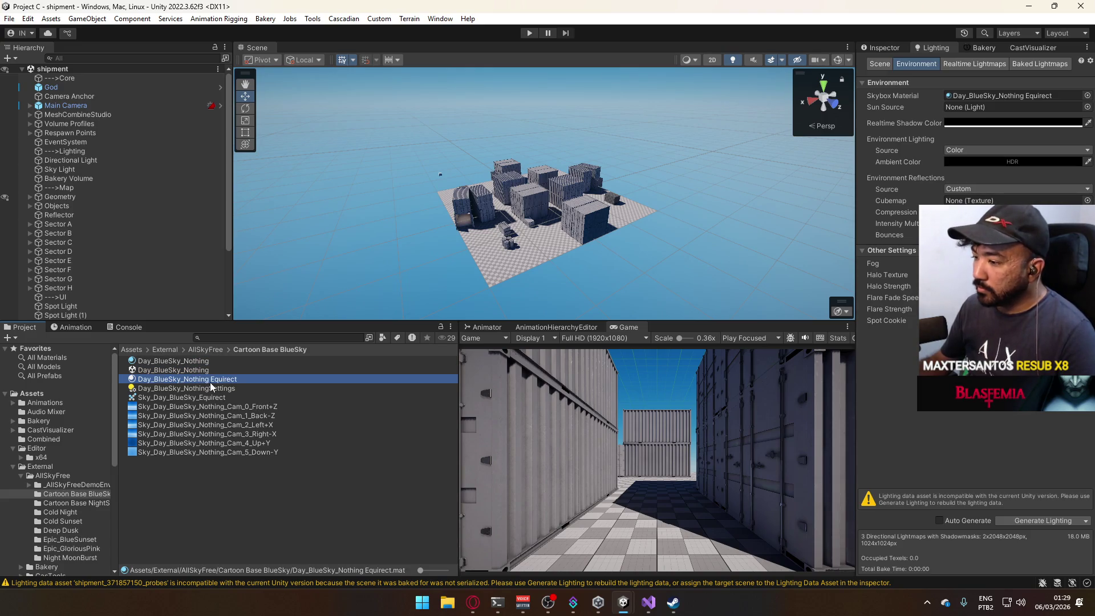
{"action": "left_click", "coordinate": [894, 49]}
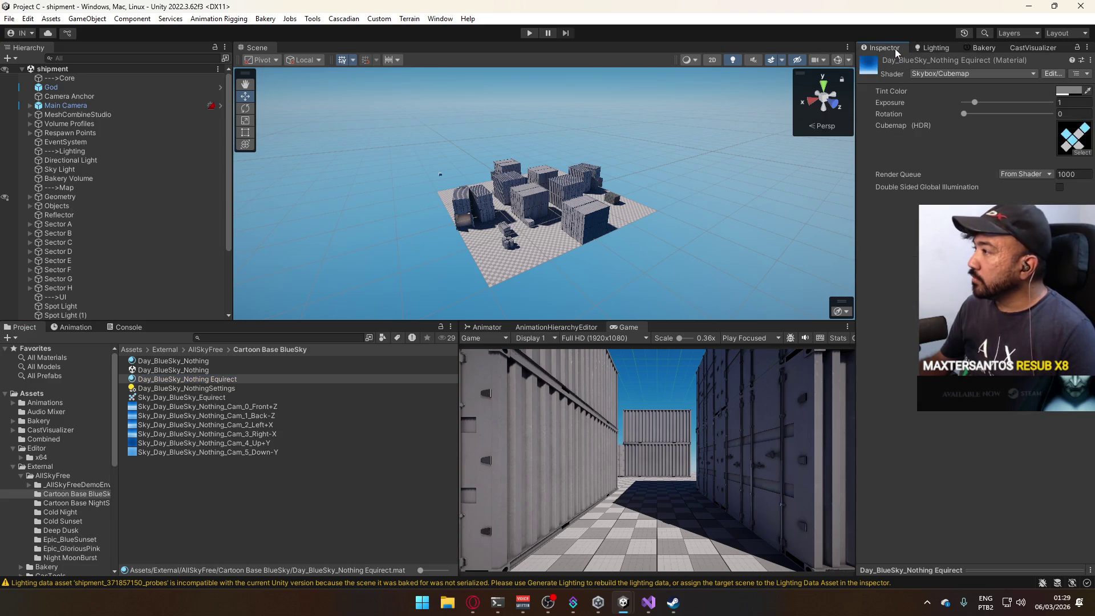
{"action": "left_click", "coordinate": [200, 362]}
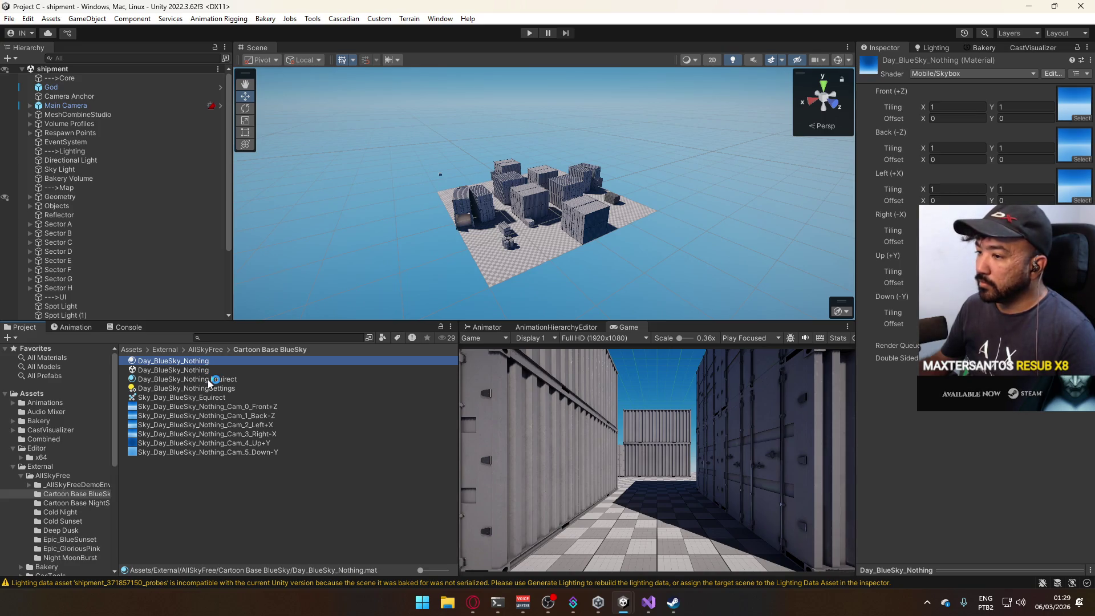
{"action": "left_click", "coordinate": [209, 380]}
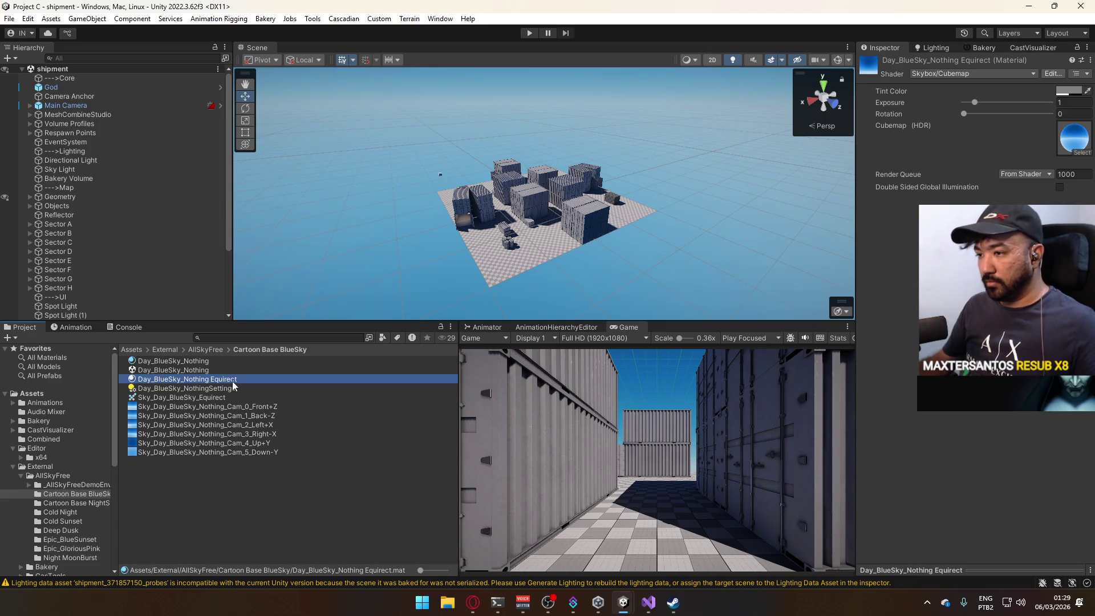
{"action": "right_click", "coordinate": [231, 381]}
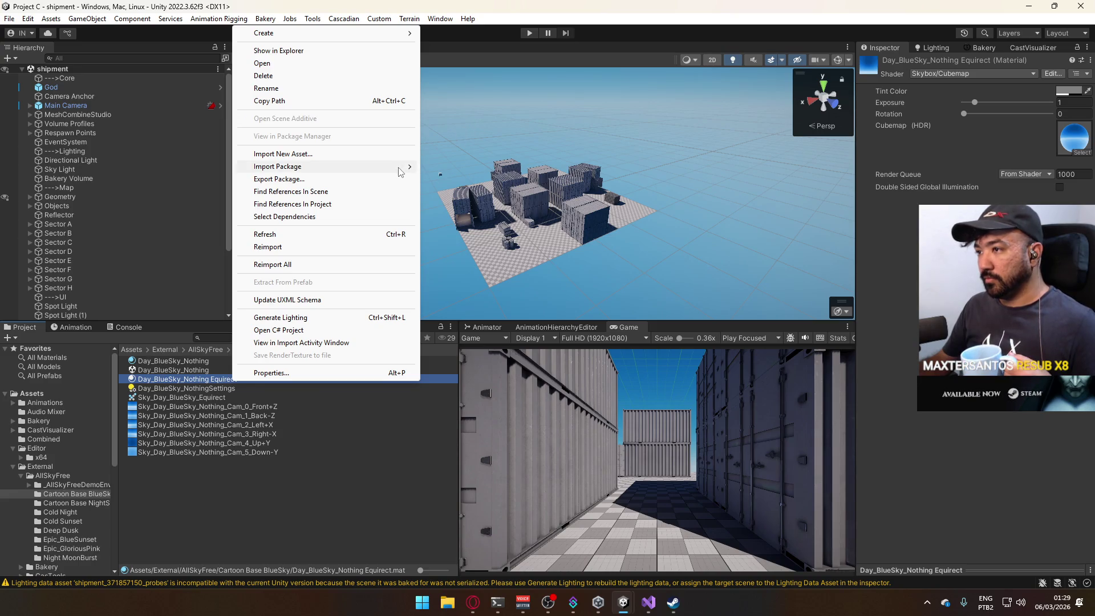
{"action": "left_click", "coordinate": [381, 178]}
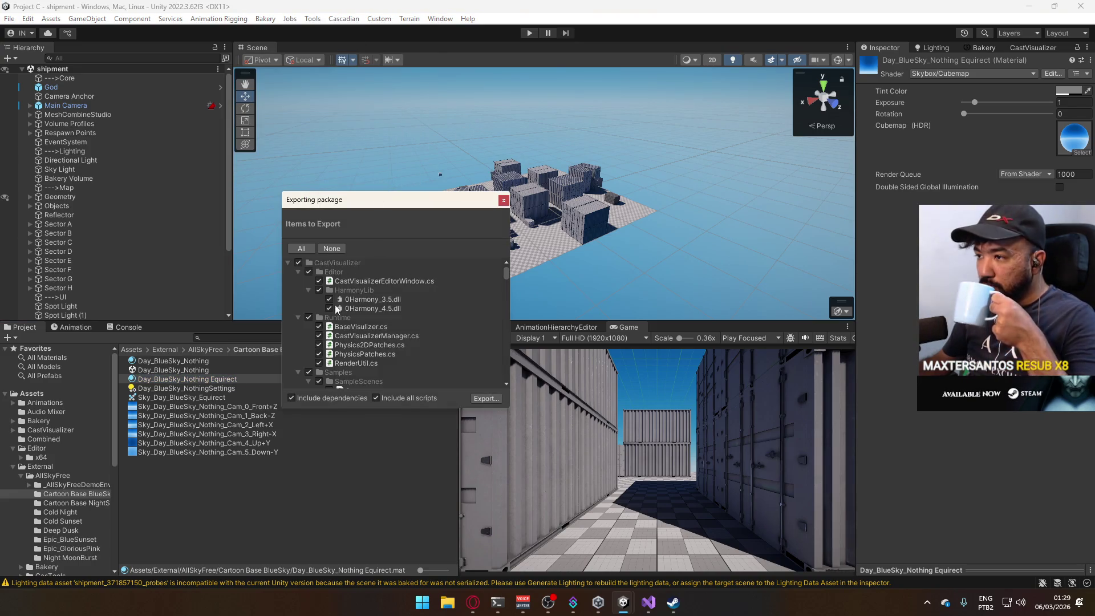
{"action": "left_click", "coordinate": [332, 399]}
{"action": "left_click", "coordinate": [388, 395]}
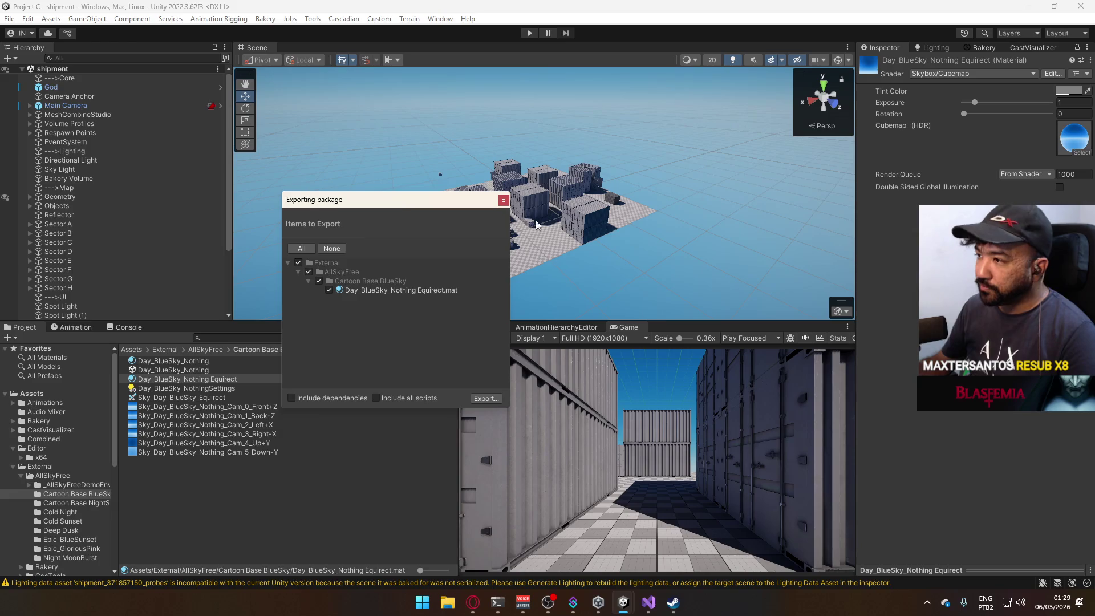
{"action": "left_click", "coordinate": [504, 200]}
{"action": "mouse_move", "coordinate": [504, 200]}
{"action": "left_mouse_down"}
{"action": "mouse_move", "coordinate": [599, 296]}
{"action": "mouse_move", "coordinate": [817, 572]}
{"action": "mouse_move", "coordinate": [587, 514]}
{"action": "left_mouse_up"}
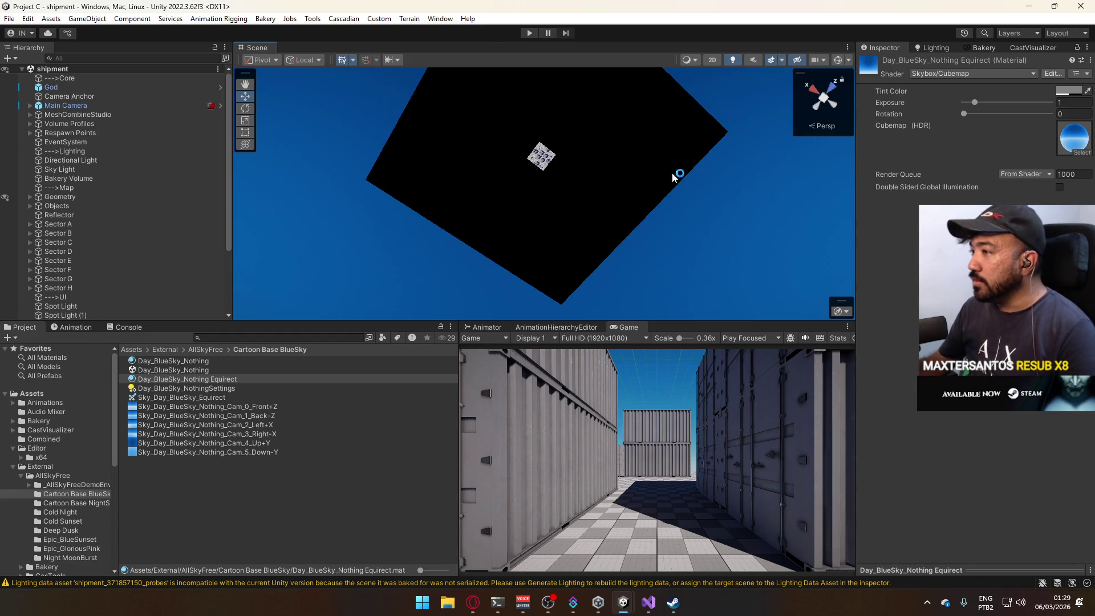
{"action": "key", "text": "alt+Tab"}
{"action": "left_click", "coordinate": [623, 602]}
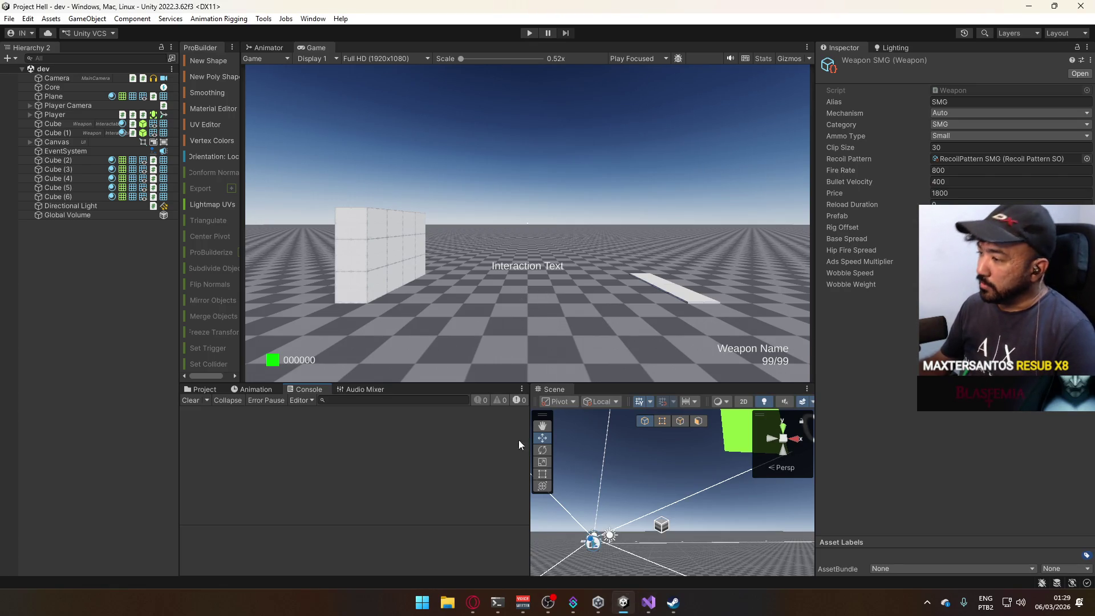
Rename the Test material in Assets/Materials to 'Projectile'.
{"action": "left_click", "coordinate": [206, 389]}
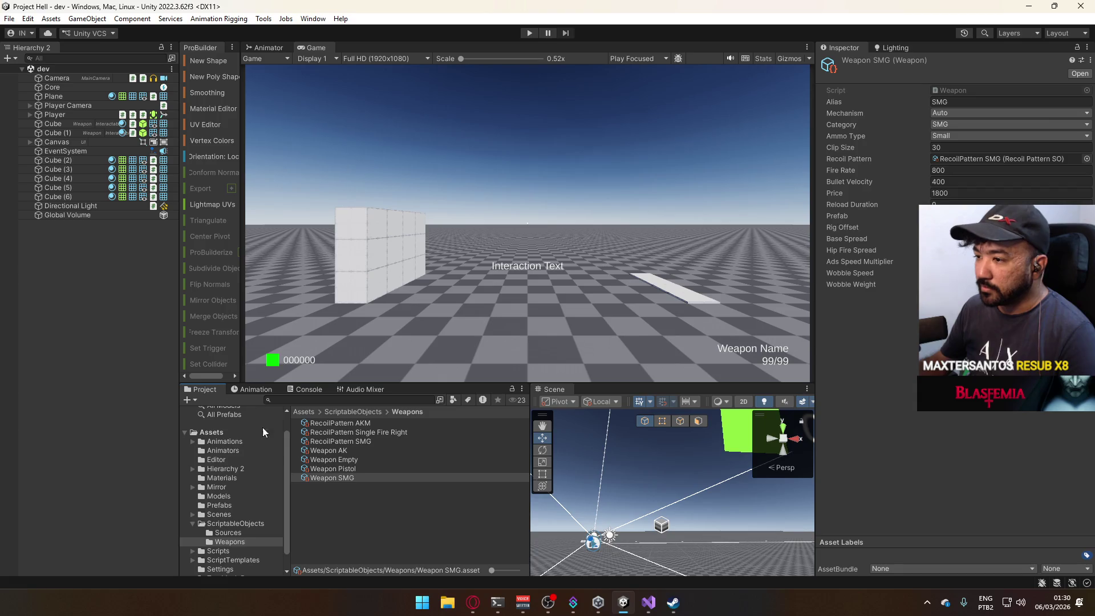
{"action": "left_click", "coordinate": [231, 478]}
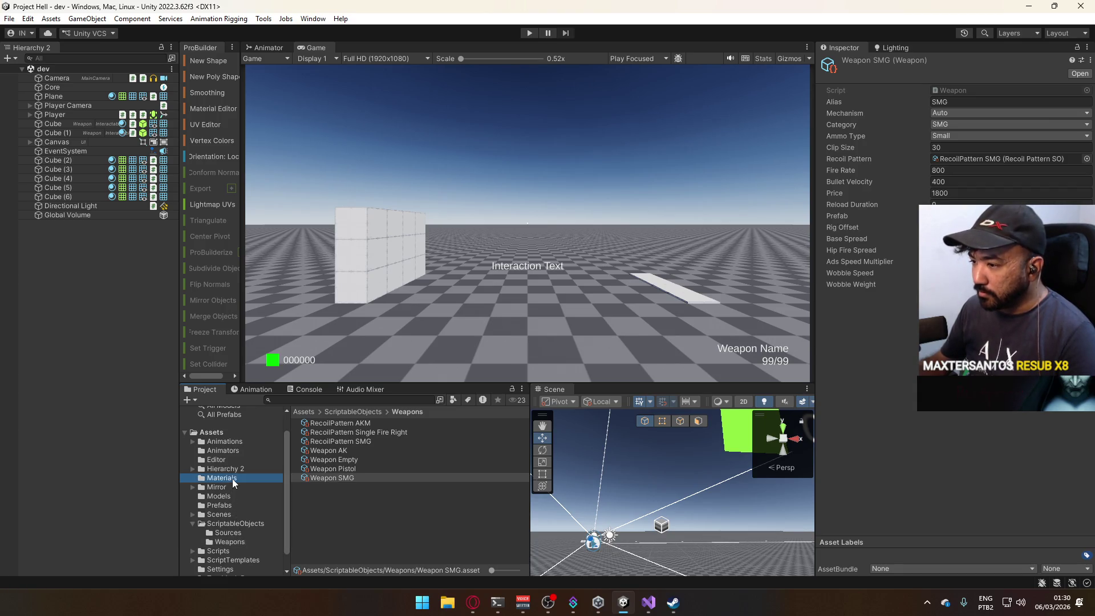
{"action": "left_click", "coordinate": [344, 432]}
{"action": "left_click", "coordinate": [330, 460]}
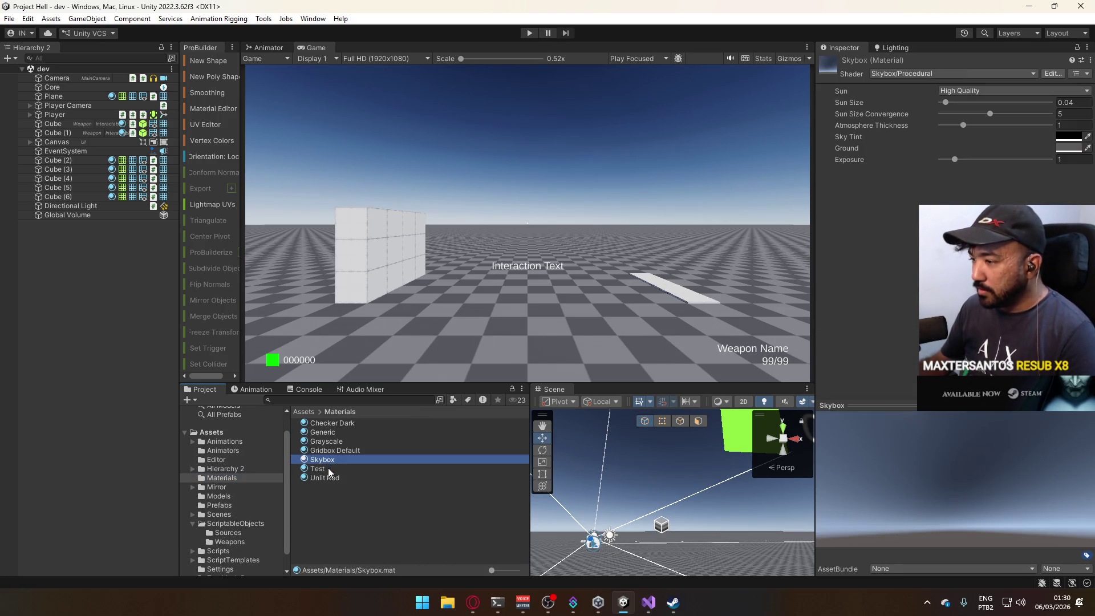
{"action": "left_click", "coordinate": [327, 468]}
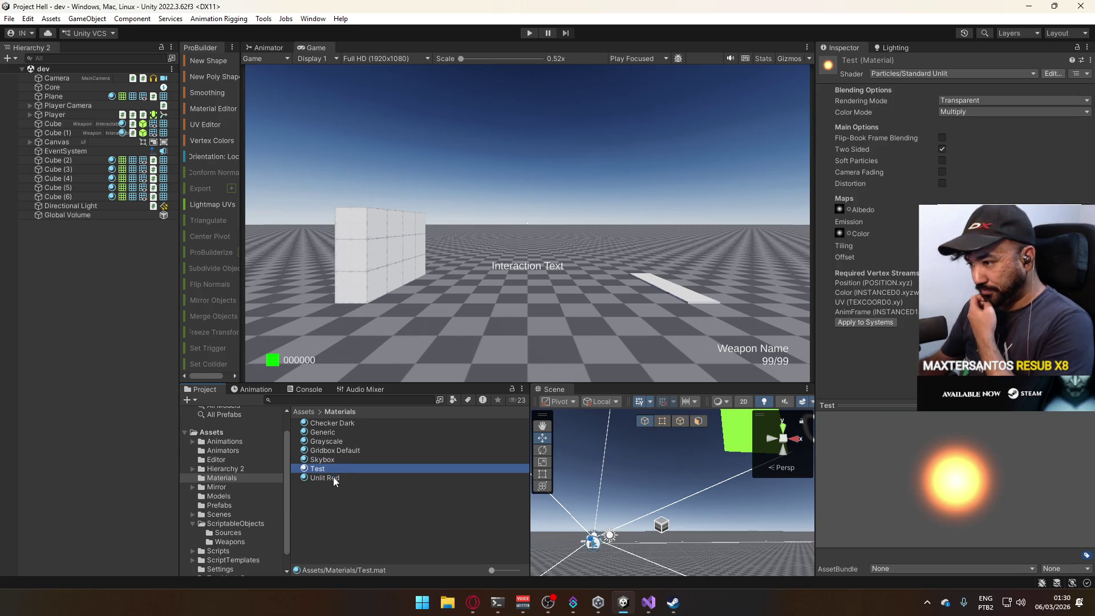
{"action": "left_click", "coordinate": [334, 467]}
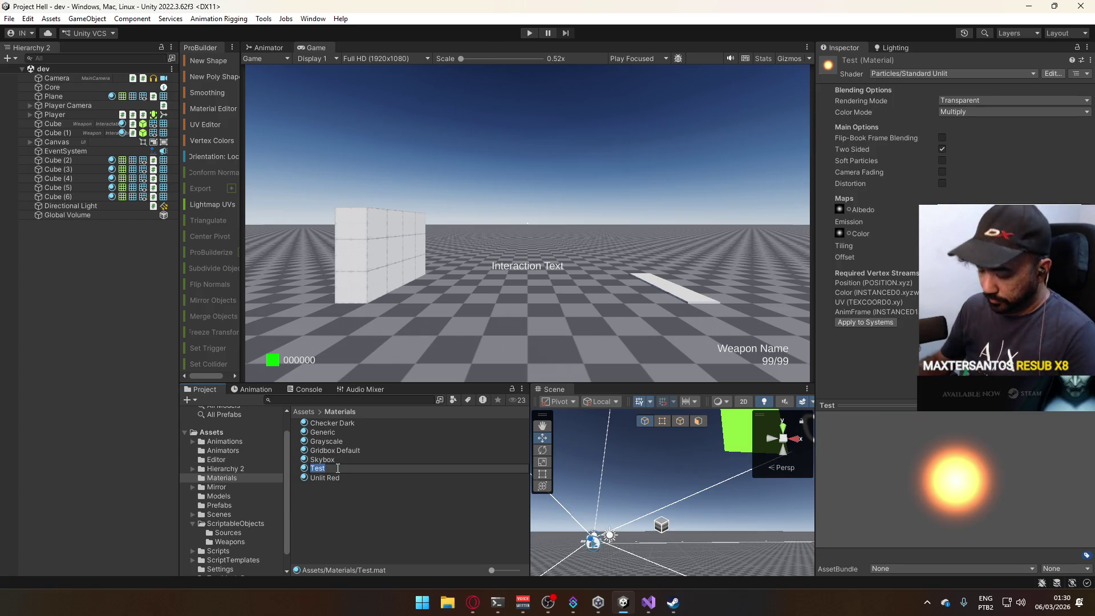
{"action": "type", "text": "Projectile"}
{"action": "key", "text": "Return"}
{"action": "left_click", "coordinate": [335, 468]}
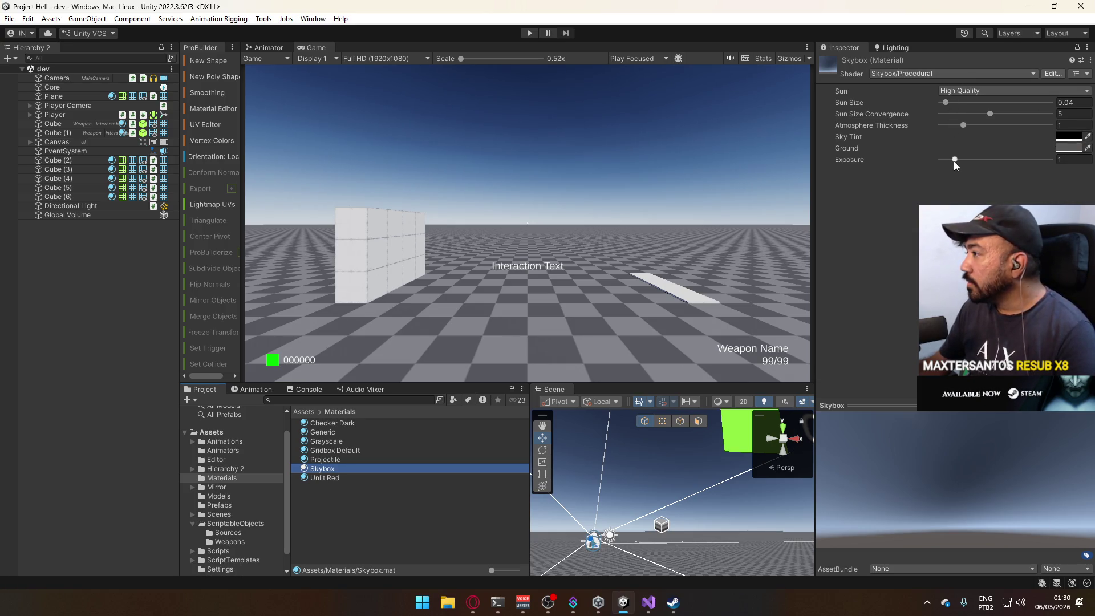
Try raising the sky exposure, then undo it back to 1.
{"action": "mouse_move", "coordinate": [954, 160]}
{"action": "left_mouse_down"}
{"action": "mouse_move", "coordinate": [964, 162]}
{"action": "mouse_move", "coordinate": [945, 163]}
{"action": "left_mouse_up"}
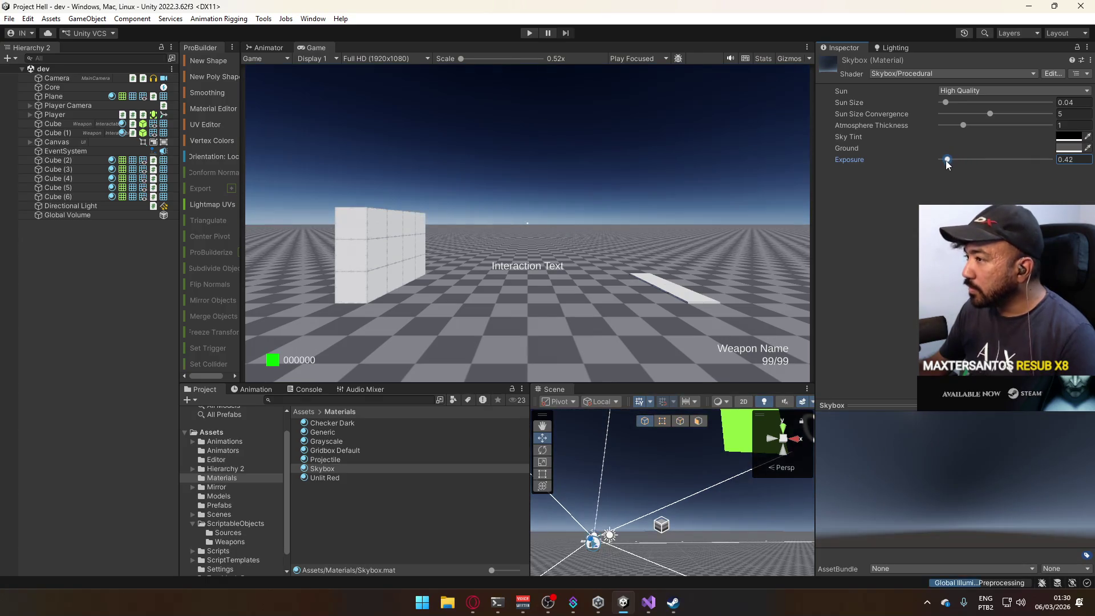
{"action": "key", "text": "ctrl+z"}
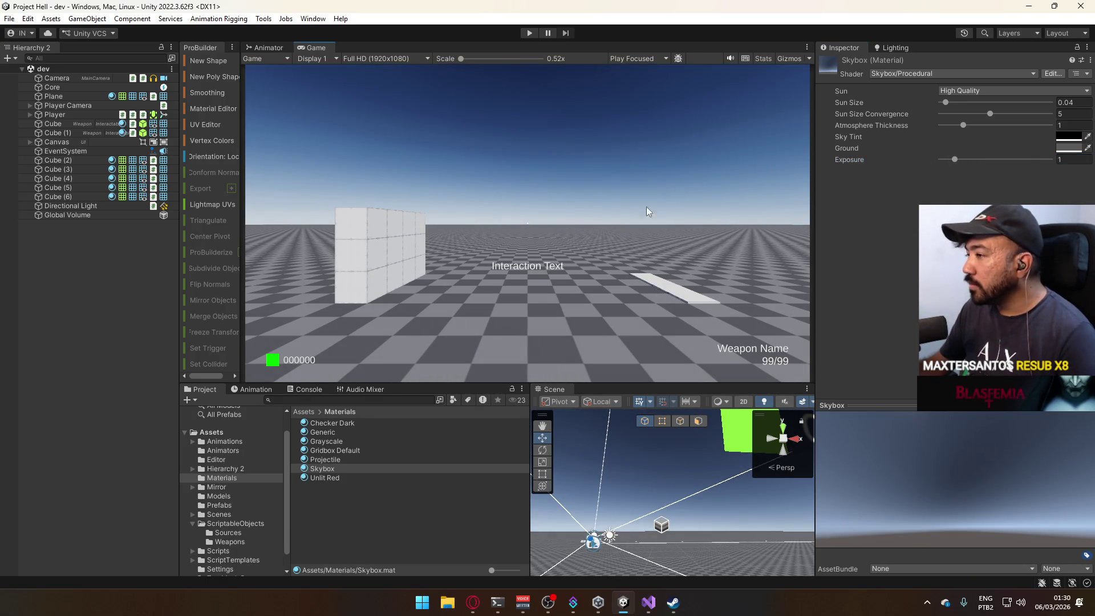
{"action": "left_click_drag", "start_coordinate": [649, 501], "coordinate": [660, 500]}
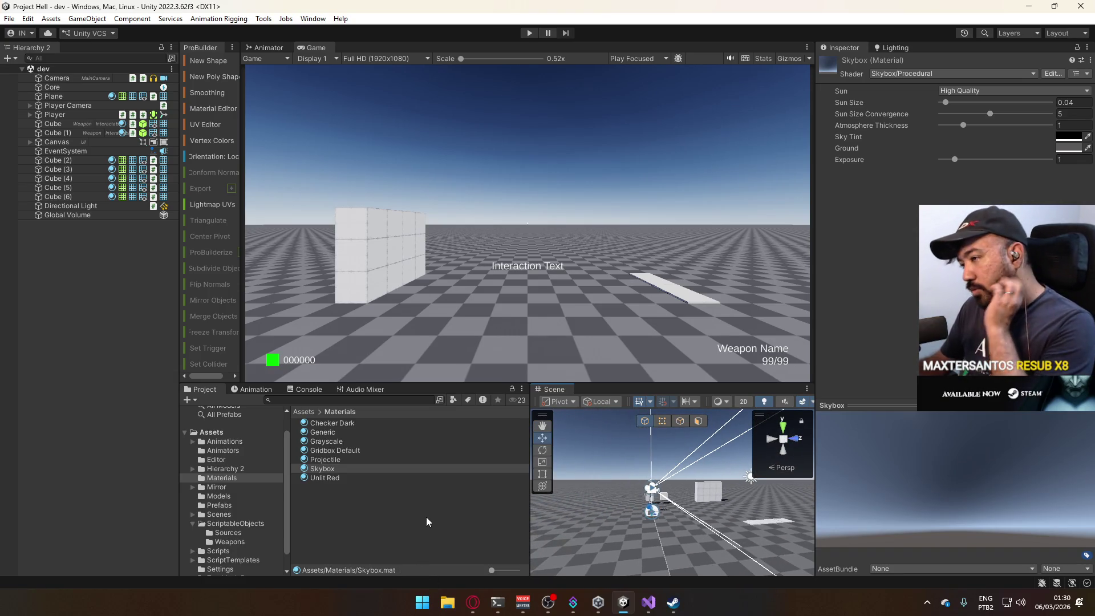
Move the Scene view into the large top panel, keeping the Game view separate.
{"action": "left_click", "coordinate": [260, 48]}
{"action": "left_click", "coordinate": [317, 45]}
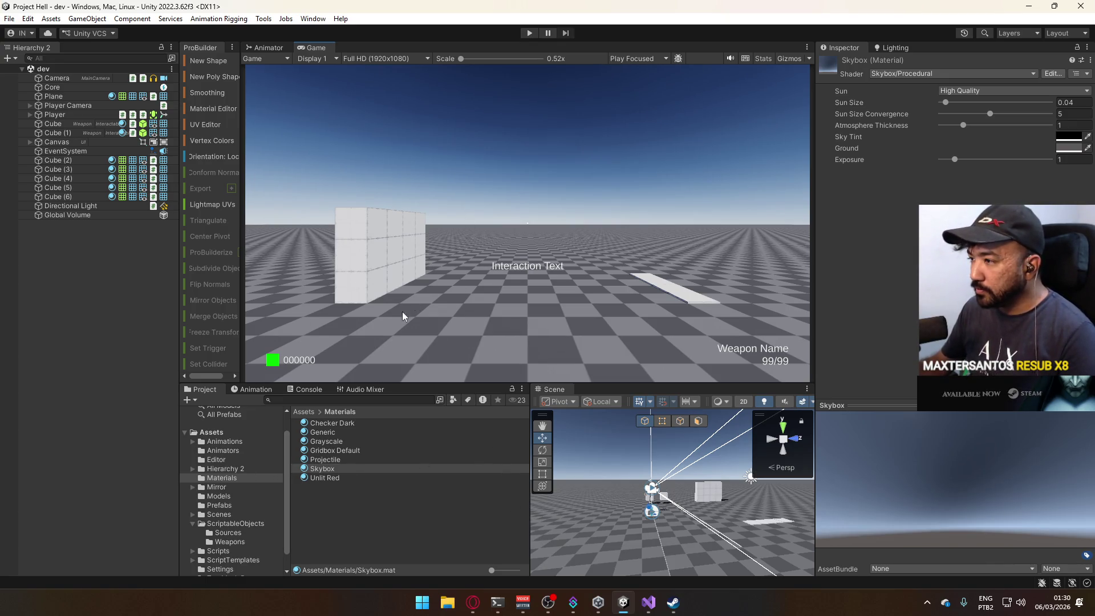
{"action": "mouse_move", "coordinate": [553, 389]}
{"action": "left_mouse_down"}
{"action": "mouse_move", "coordinate": [501, 317]}
{"action": "mouse_move", "coordinate": [367, 61]}
{"action": "mouse_move", "coordinate": [342, 49]}
{"action": "mouse_move", "coordinate": [624, 392]}
{"action": "mouse_move", "coordinate": [632, 431]}
{"action": "mouse_move", "coordinate": [512, 434]}
{"action": "left_mouse_up"}
{"action": "right_click", "coordinate": [510, 377]}
Install Visual Effect Graph 14.0.12 from the Package Manager, then close it.
{"action": "scroll", "coordinate": [510, 365], "scroll_direction": "down", "scroll_amount": 5}
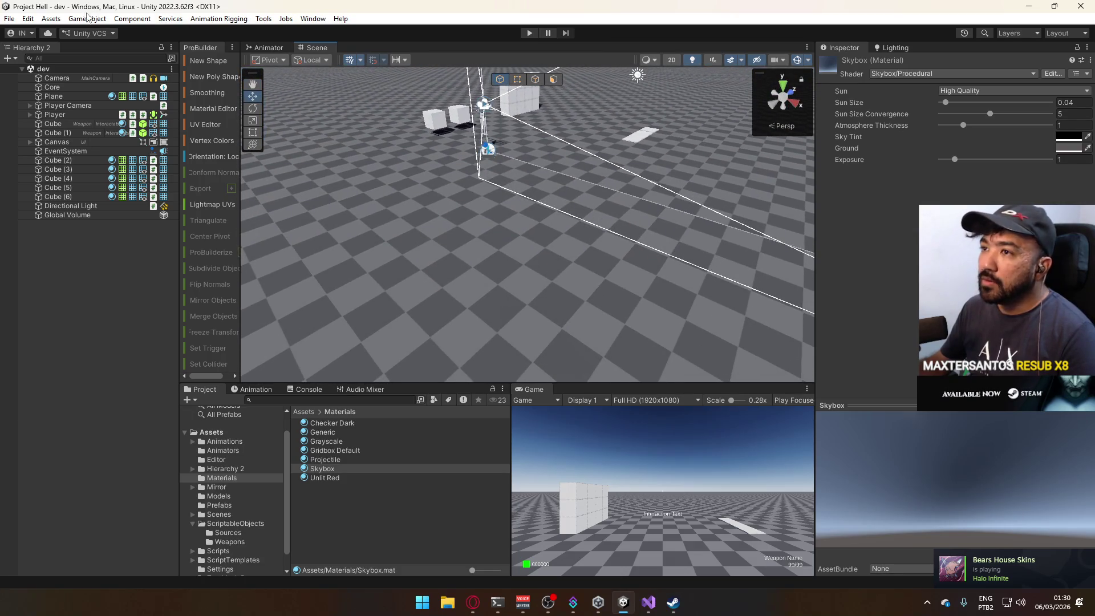
{"action": "left_click", "coordinate": [87, 18]}
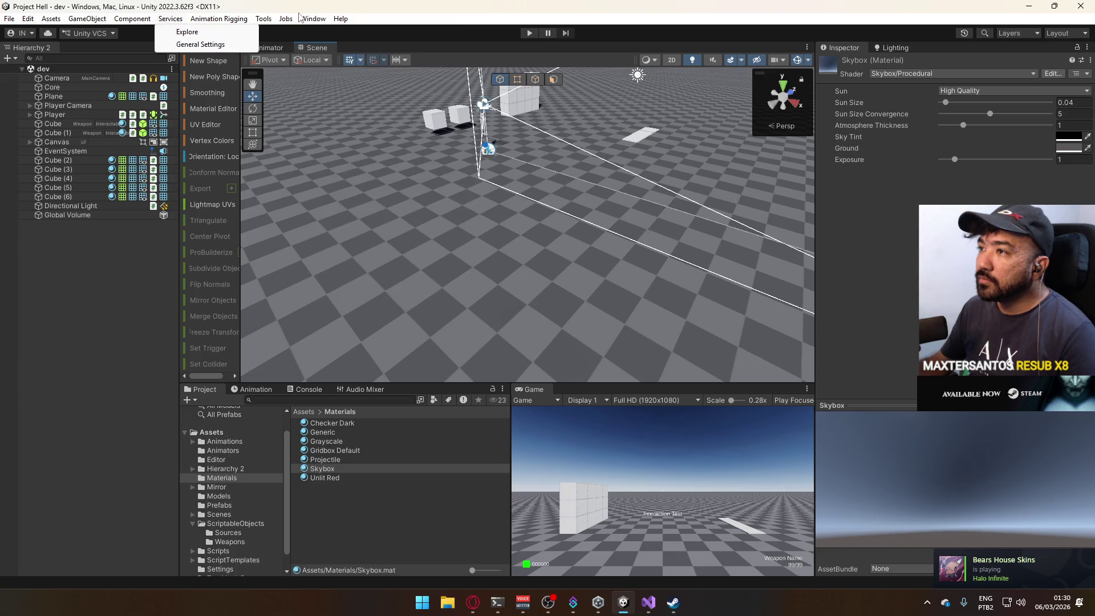
{"action": "mouse_move", "coordinate": [264, 19]}
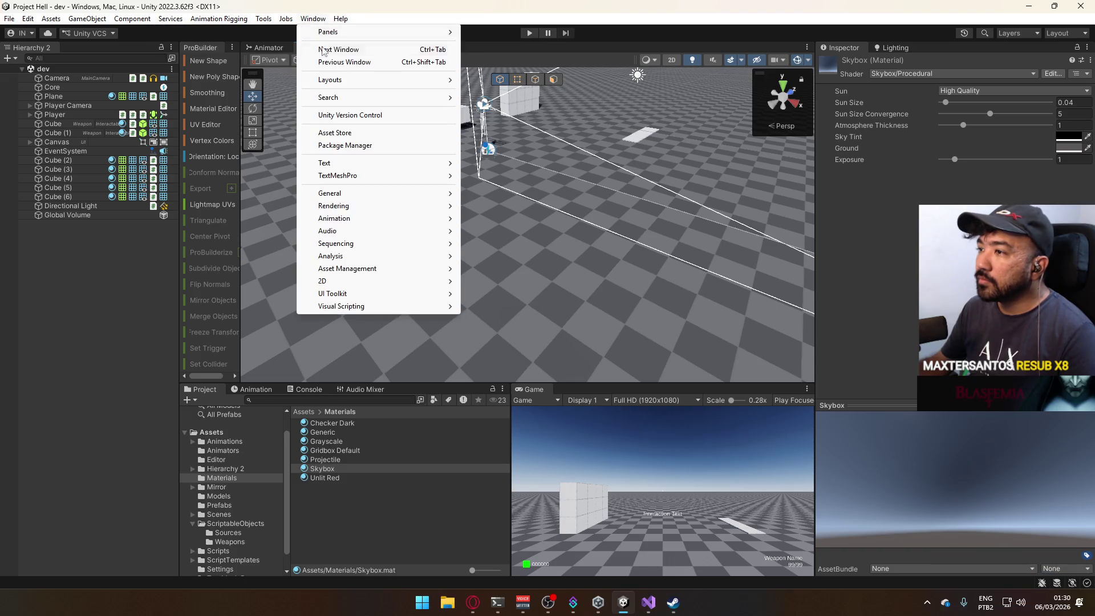
{"action": "left_click", "coordinate": [381, 150]}
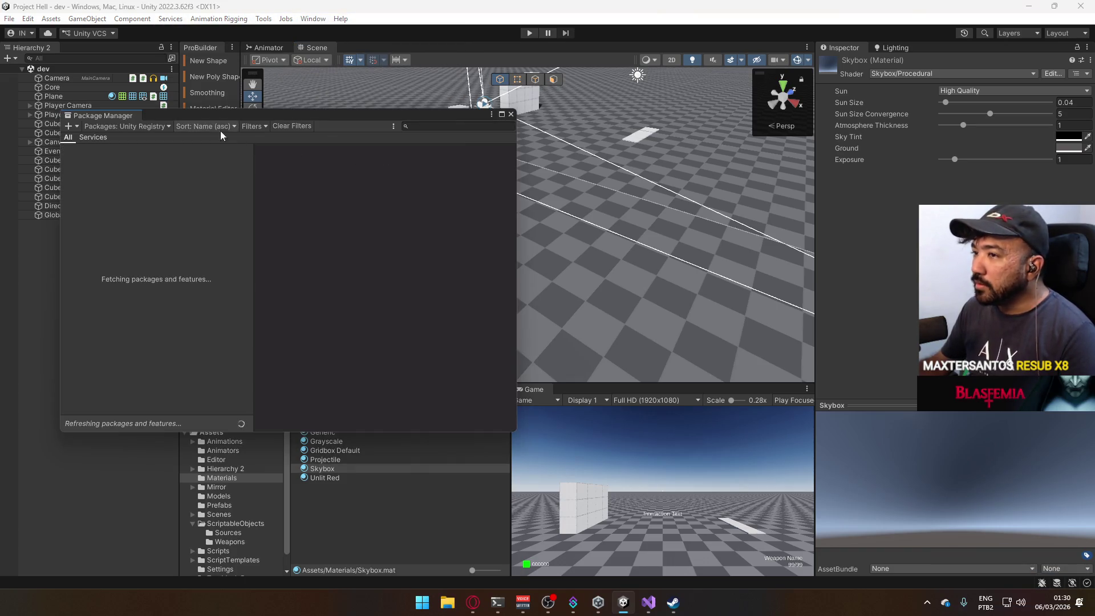
{"action": "mouse_move", "coordinate": [284, 114]}
{"action": "left_mouse_down"}
{"action": "mouse_move", "coordinate": [384, 136]}
{"action": "mouse_move", "coordinate": [364, 184]}
{"action": "left_mouse_up"}
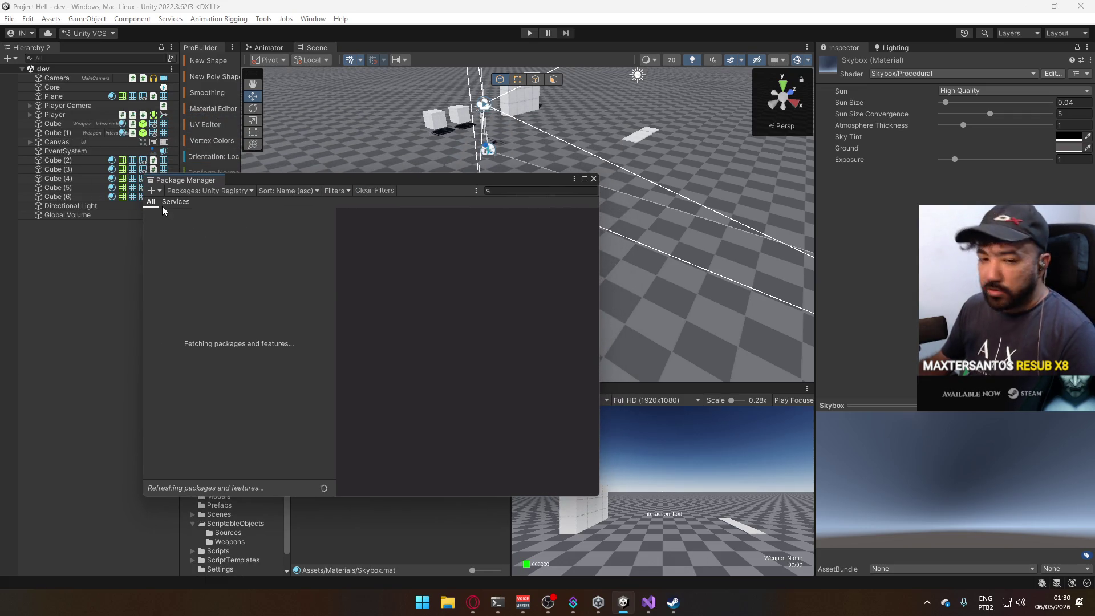
{"action": "left_click_drag", "start_coordinate": [335, 228], "coordinate": [332, 229]}
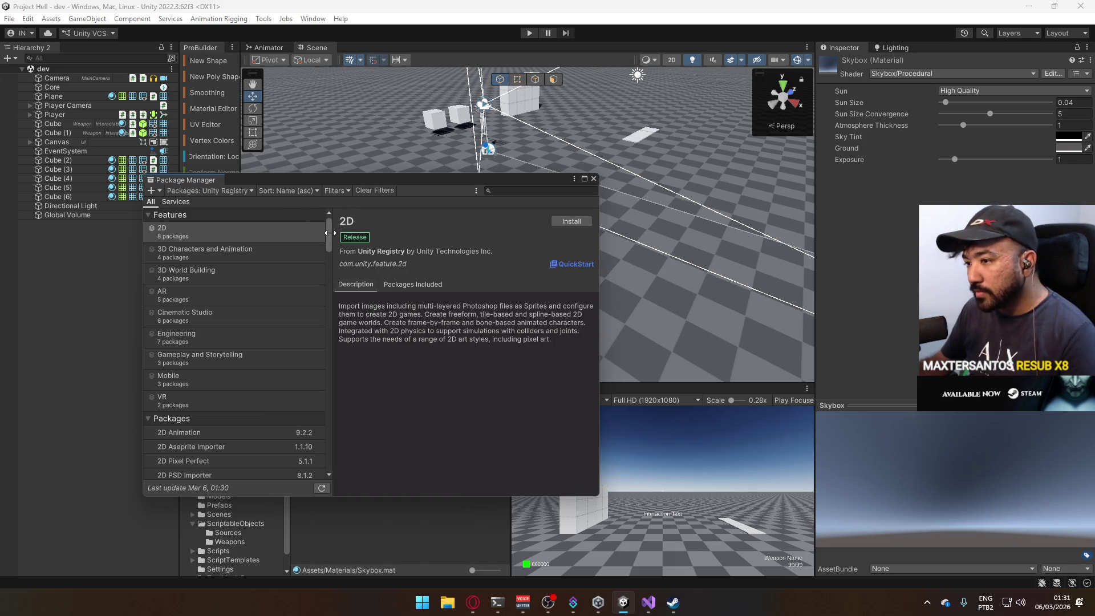
{"action": "scroll", "coordinate": [324, 358], "scroll_direction": "down", "scroll_amount": 20}
{"action": "scroll", "coordinate": [255, 354], "scroll_direction": "up", "scroll_amount": 1}
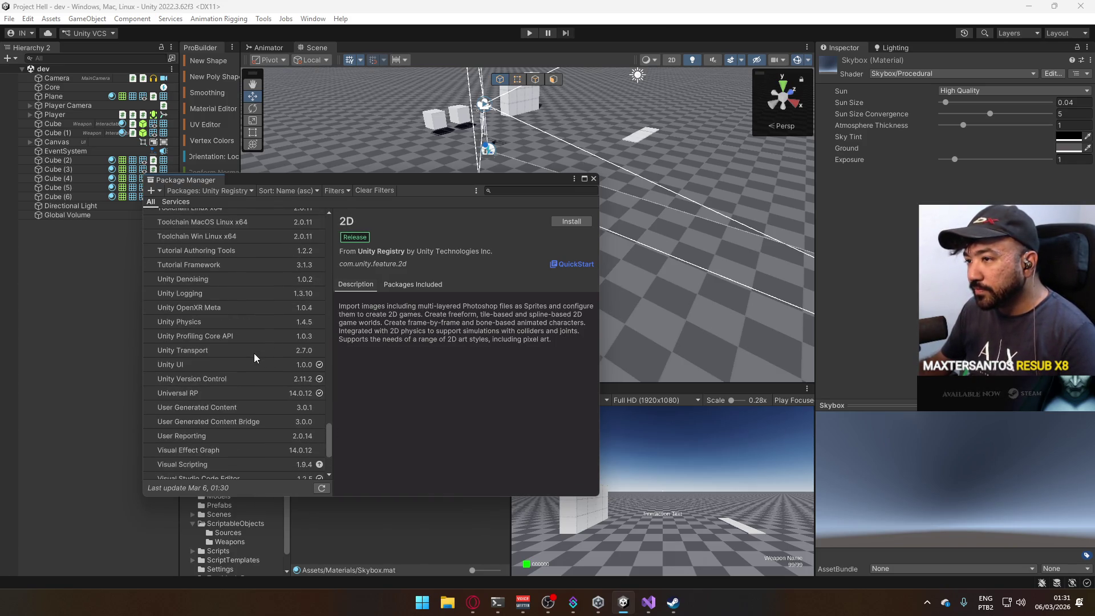
{"action": "scroll", "coordinate": [270, 350], "scroll_direction": "down", "scroll_amount": 1}
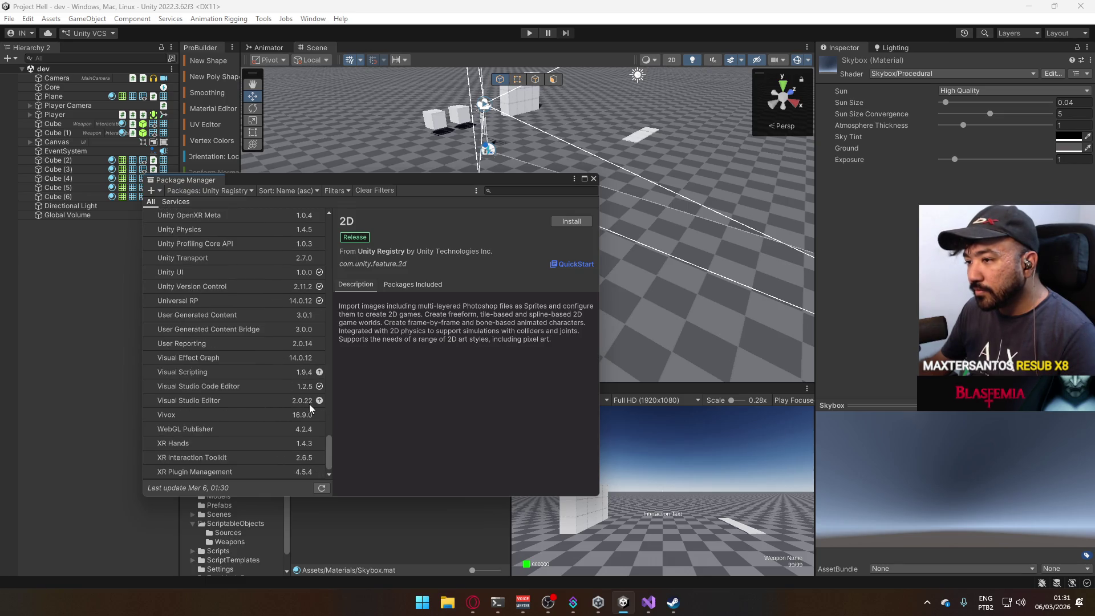
{"action": "left_click", "coordinate": [245, 358]}
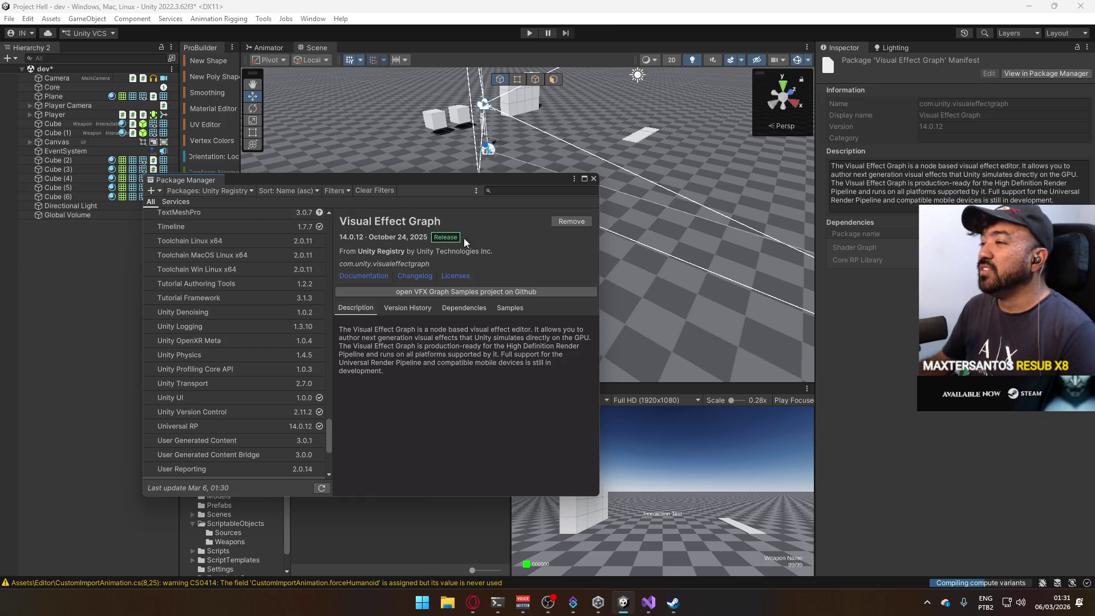
{"action": "left_click", "coordinate": [594, 179]}
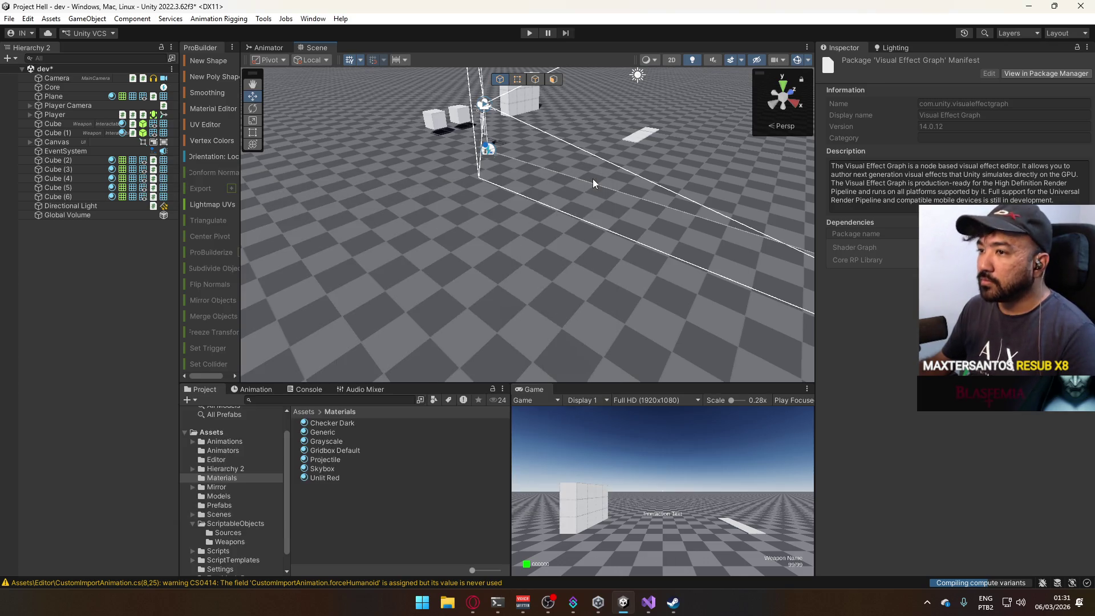
Select the Projectile material so its rendering mode can be edited in the Inspector.
{"action": "mouse_move", "coordinate": [524, 227]}
{"action": "left_mouse_down"}
{"action": "mouse_move", "coordinate": [527, 249]}
{"action": "mouse_move", "coordinate": [568, 266]}
{"action": "mouse_move", "coordinate": [272, 169]}
{"action": "mouse_move", "coordinate": [456, 296]}
{"action": "mouse_move", "coordinate": [523, 369]}
{"action": "mouse_move", "coordinate": [271, 322]}
{"action": "mouse_move", "coordinate": [381, 293]}
{"action": "mouse_move", "coordinate": [544, 352]}
{"action": "mouse_move", "coordinate": [555, 320]}
{"action": "mouse_move", "coordinate": [481, 353]}
{"action": "mouse_move", "coordinate": [352, 285]}
{"action": "mouse_move", "coordinate": [325, 358]}
{"action": "left_mouse_up"}
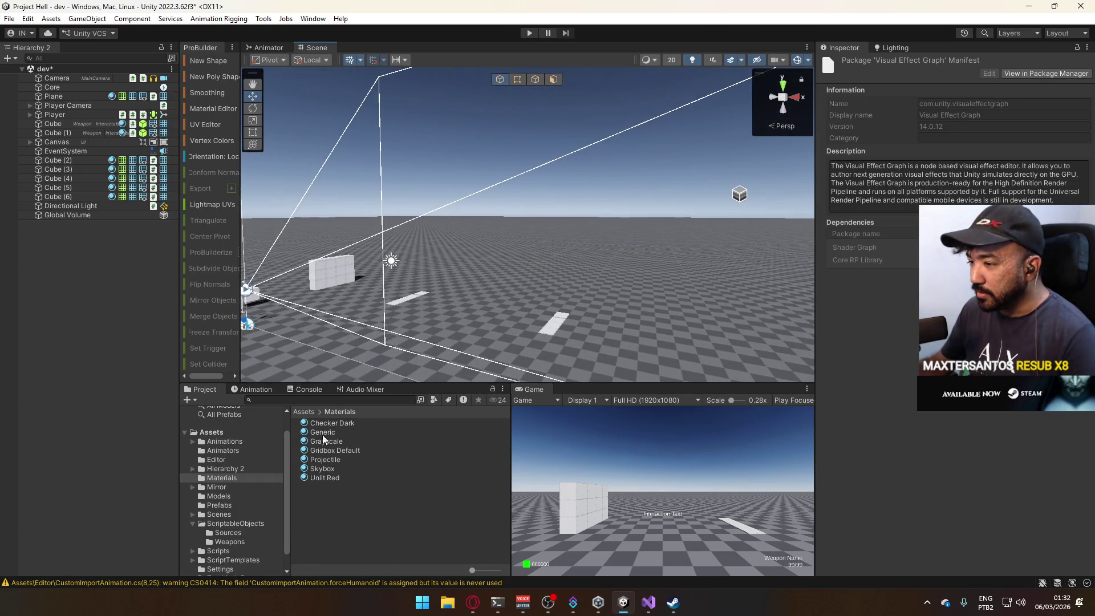
{"action": "left_click", "coordinate": [340, 467]}
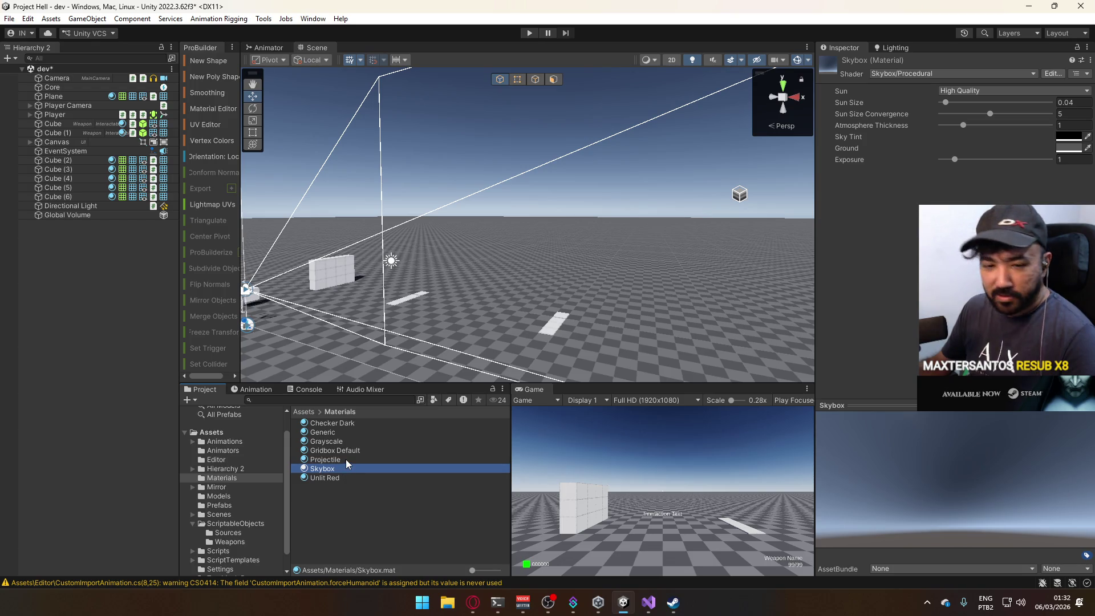
{"action": "left_click", "coordinate": [345, 460]}
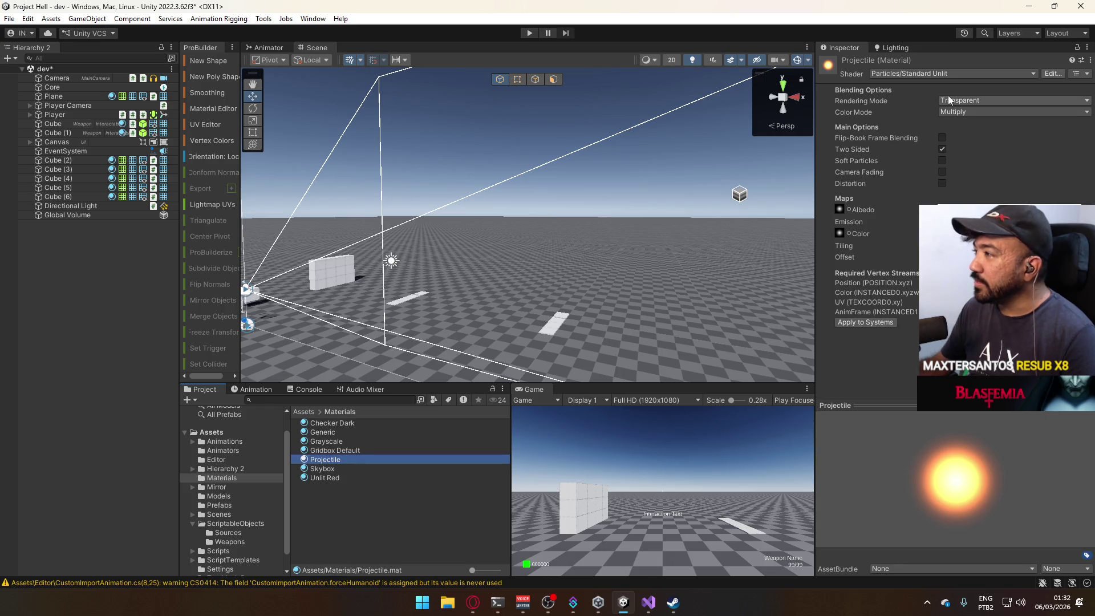
{"action": "left_click", "coordinate": [967, 100]}
Set the Projectile material to Fade rendering with Additive colour mode.
{"action": "left_click", "coordinate": [982, 112]}
{"action": "left_click", "coordinate": [984, 101]}
{"action": "left_click", "coordinate": [981, 125]}
{"action": "left_click", "coordinate": [988, 100]}
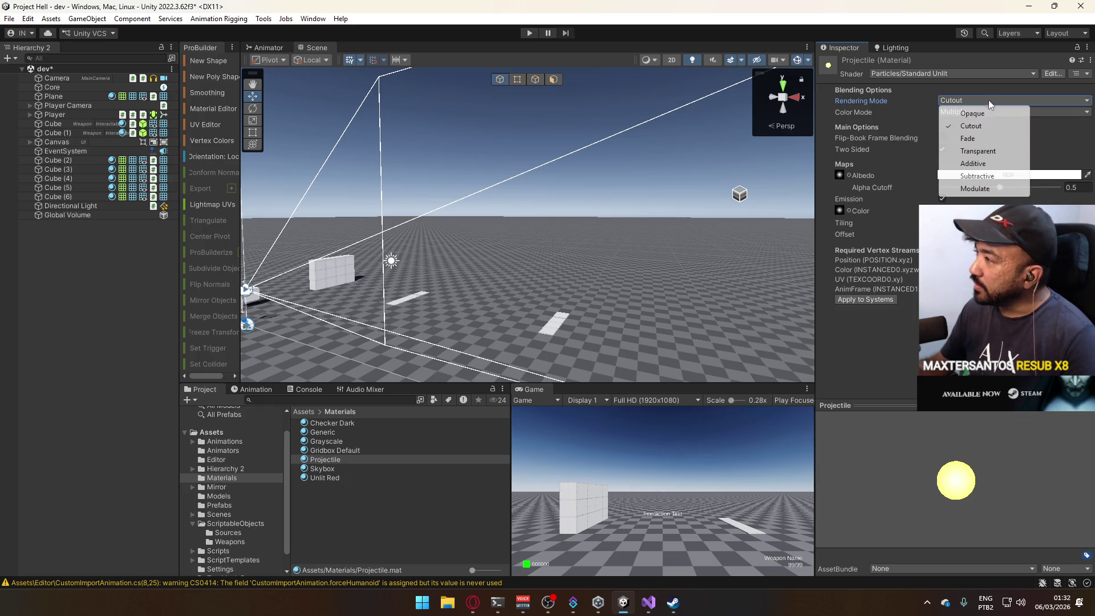
{"action": "left_click", "coordinate": [982, 138]}
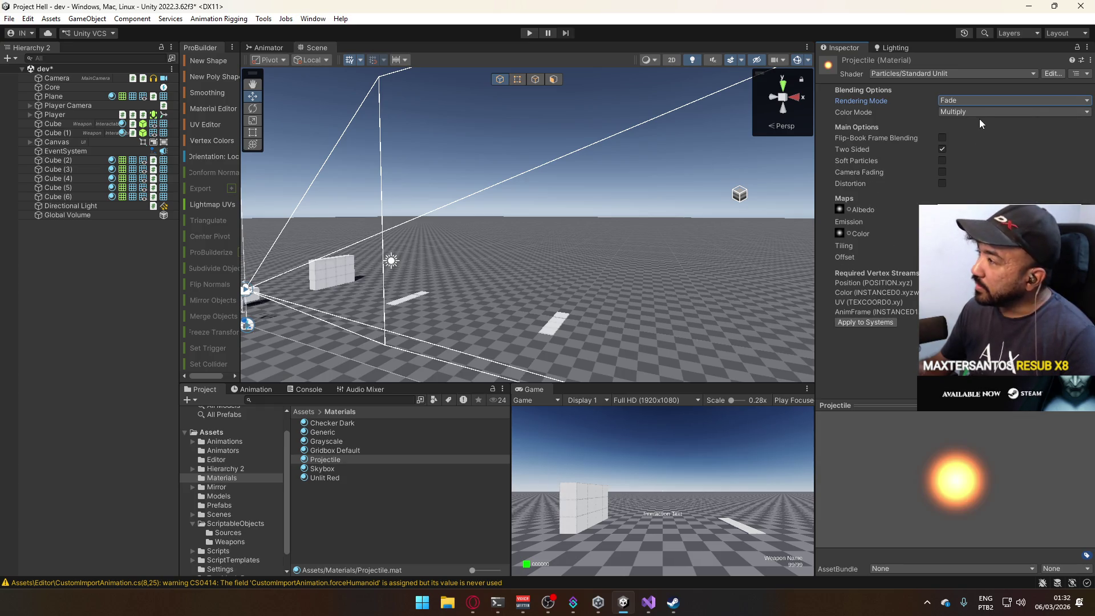
{"action": "left_click", "coordinate": [971, 112]}
{"action": "left_click", "coordinate": [981, 137]}
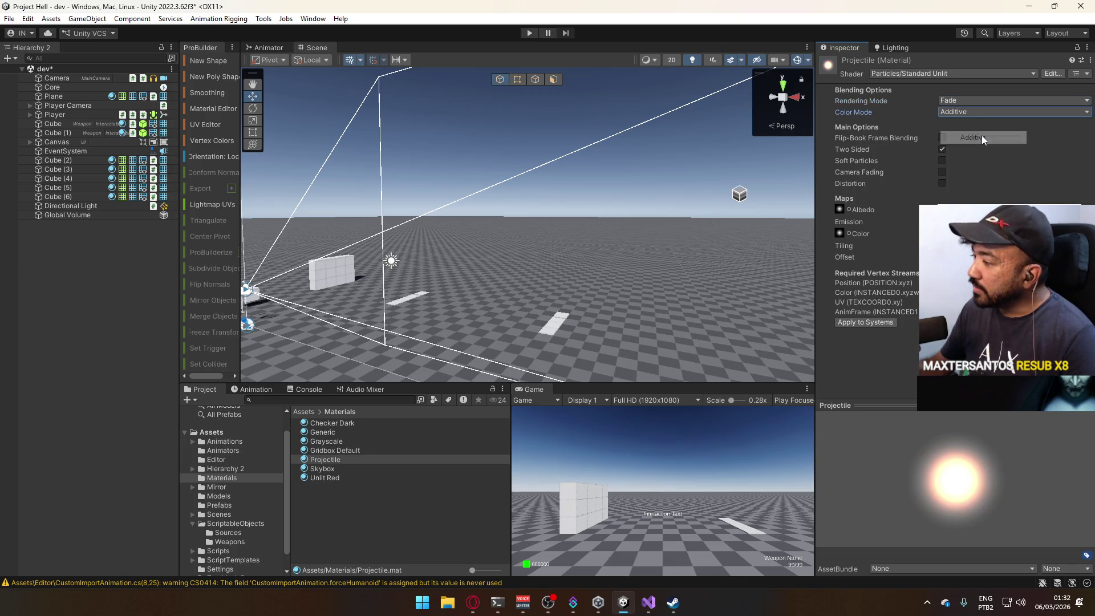
Shift the material's albedo colour from red toward orange.
{"action": "left_click", "coordinate": [976, 207]}
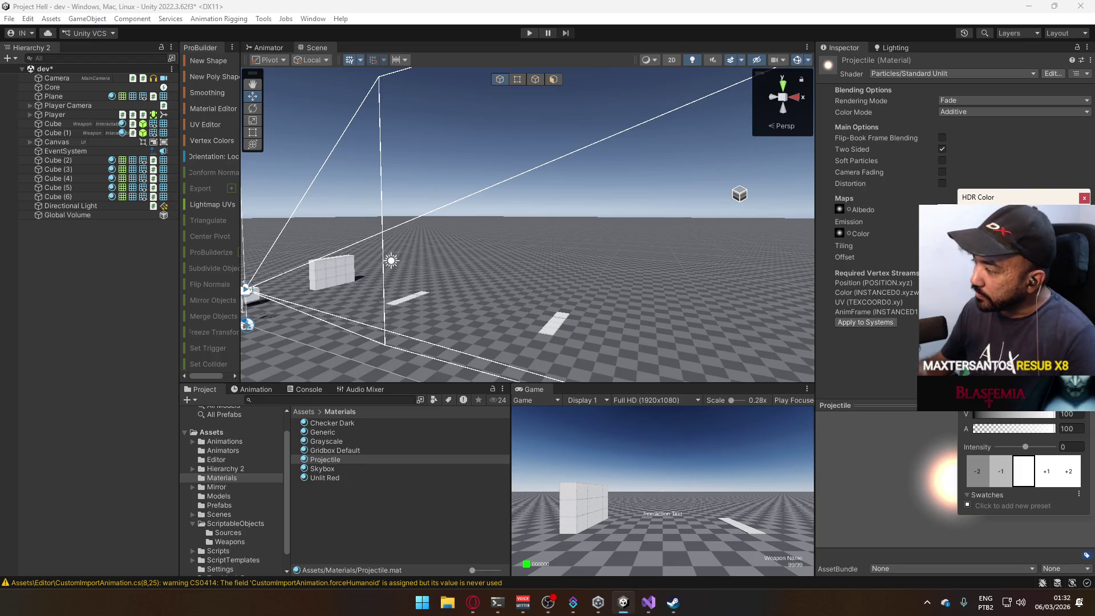
{"action": "mouse_move", "coordinate": [1047, 200]}
{"action": "left_mouse_down"}
{"action": "mouse_move", "coordinate": [650, 230]}
{"action": "mouse_move", "coordinate": [593, 207]}
{"action": "left_mouse_up"}
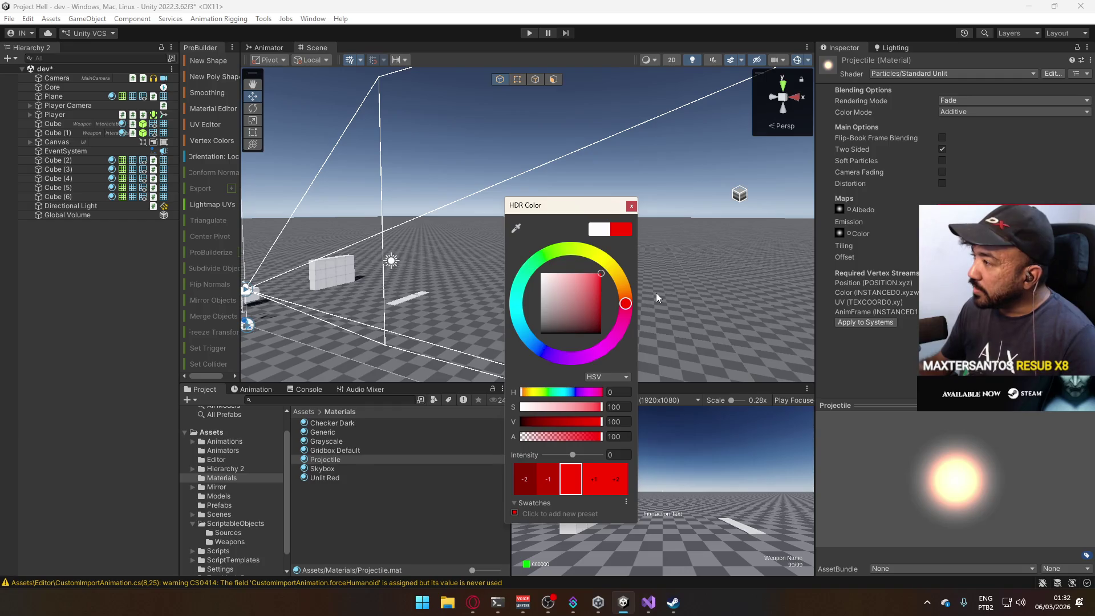
{"action": "mouse_move", "coordinate": [627, 291]}
{"action": "left_mouse_down"}
{"action": "mouse_move", "coordinate": [628, 281]}
{"action": "mouse_move", "coordinate": [593, 281]}
{"action": "mouse_move", "coordinate": [561, 320]}
{"action": "mouse_move", "coordinate": [527, 332]}
{"action": "mouse_move", "coordinate": [631, 244]}
{"action": "left_mouse_up"}
{"action": "left_click", "coordinate": [630, 206]}
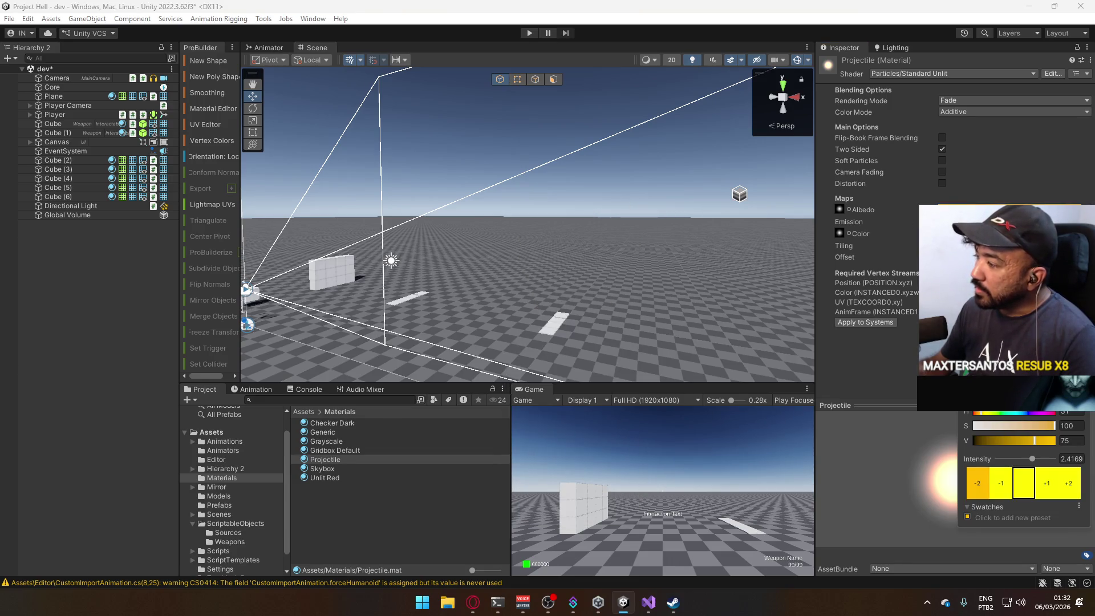
{"action": "key", "text": "Escape"}
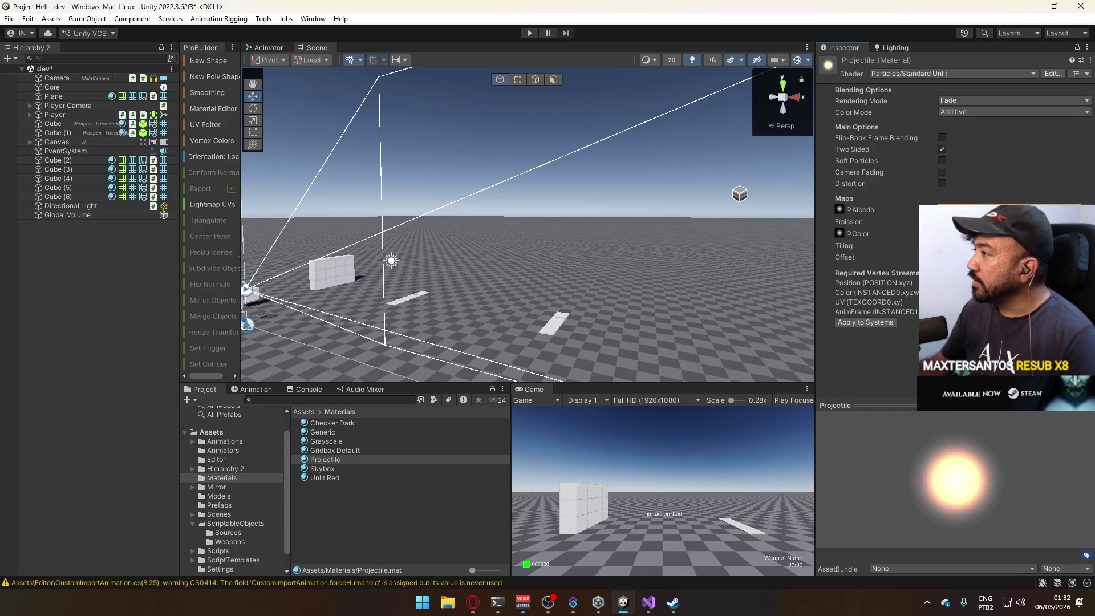
Switch the colour mode to Color and enter Play mode.
{"action": "left_click", "coordinate": [963, 101]}
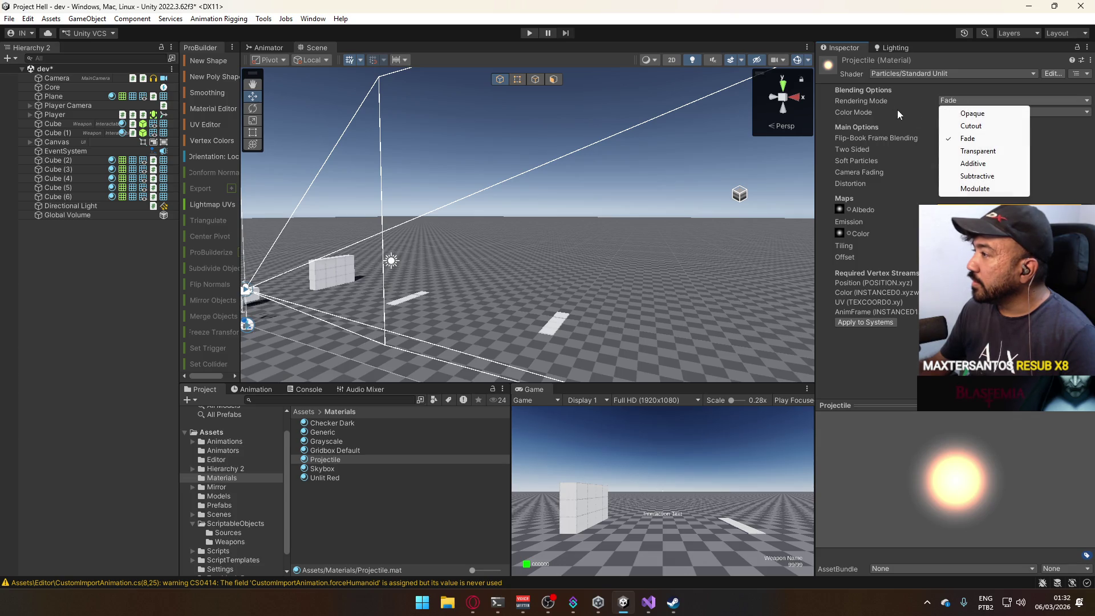
{"action": "left_click", "coordinate": [969, 112]}
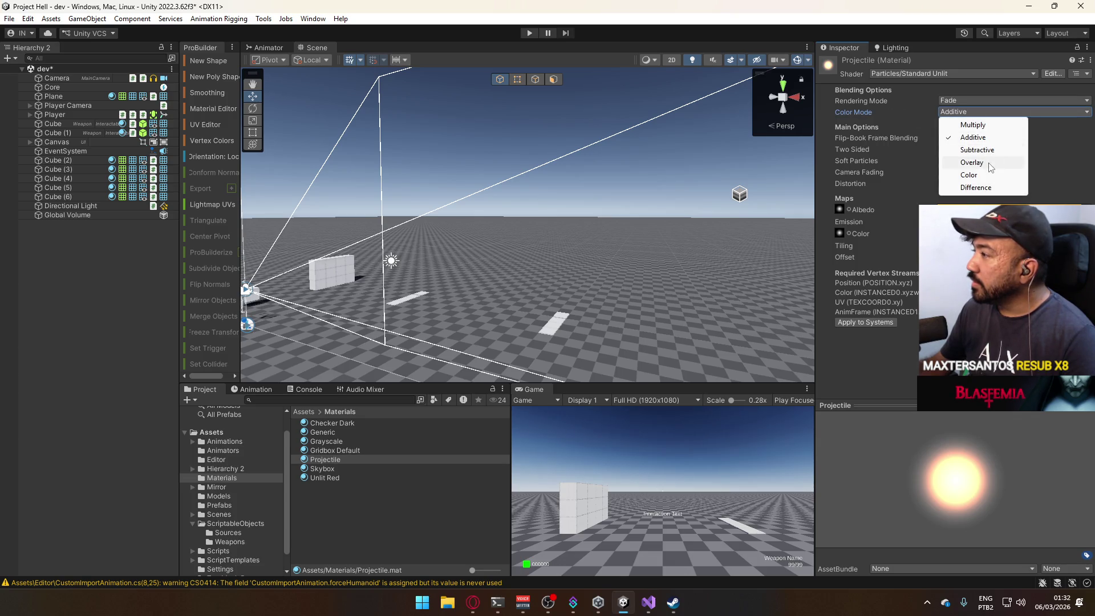
{"action": "left_click", "coordinate": [988, 164]}
{"action": "left_click", "coordinate": [989, 112]}
{"action": "left_click", "coordinate": [979, 175]}
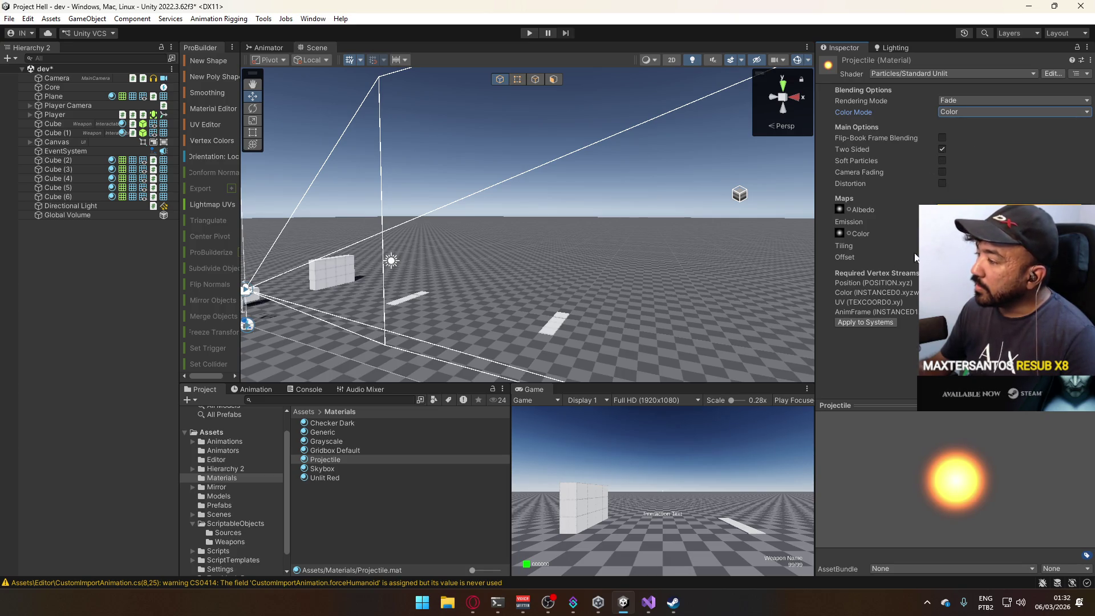
{"action": "left_click", "coordinate": [529, 32]}
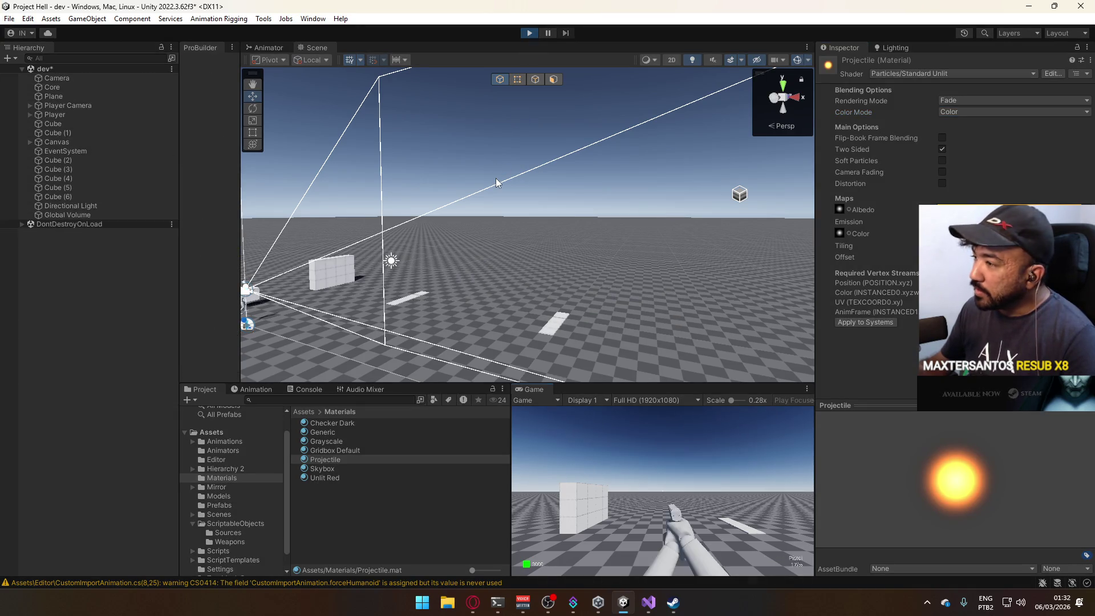
Fire projectiles in the running game, then pause it.
{"action": "key", "text": "super"}
{"action": "key", "text": "super"}
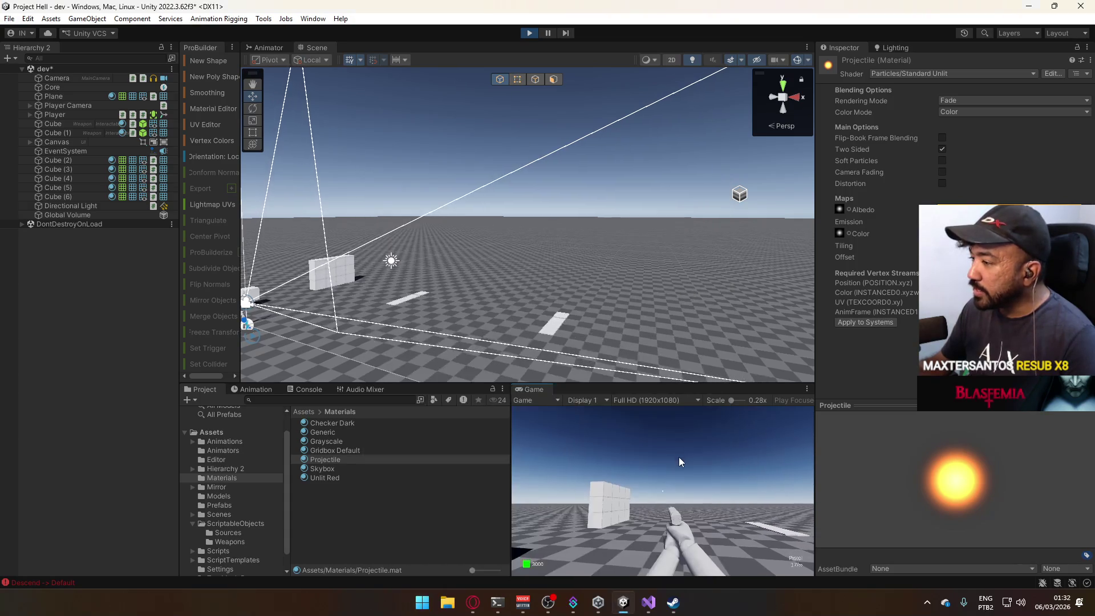
{"action": "left_click_drag", "start_coordinate": [678, 463], "coordinate": [675, 446]}
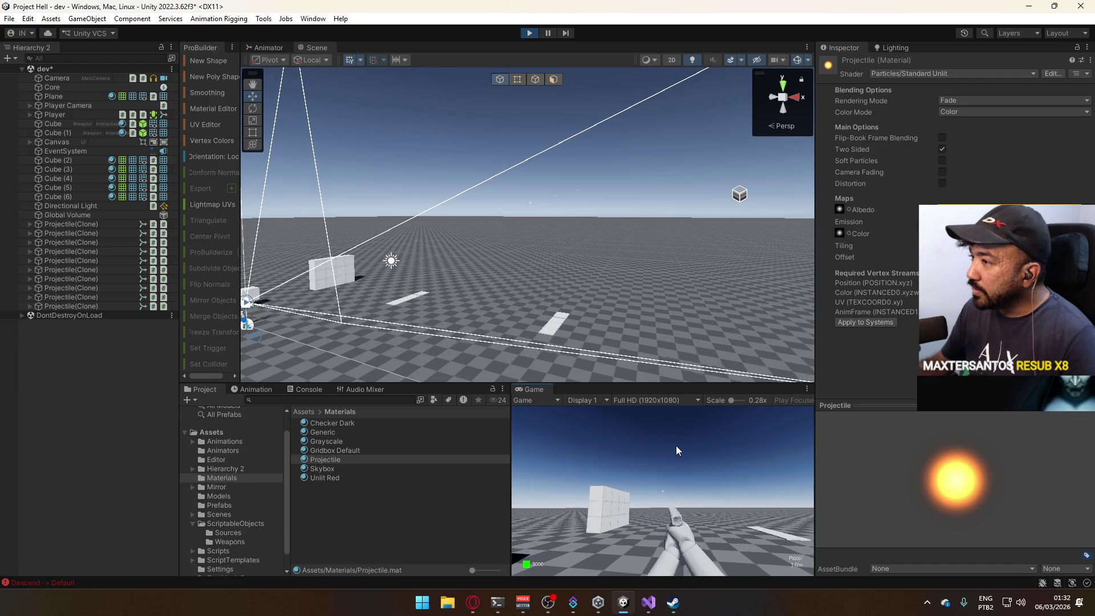
{"action": "left_click", "coordinate": [614, 501]}
{"action": "key", "text": "ctrl+shift+p"}
{"action": "mouse_move", "coordinate": [568, 278]}
{"action": "left_mouse_down"}
{"action": "mouse_move", "coordinate": [561, 217]}
{"action": "mouse_move", "coordinate": [424, 281]}
{"action": "mouse_move", "coordinate": [388, 282]}
{"action": "left_mouse_up"}
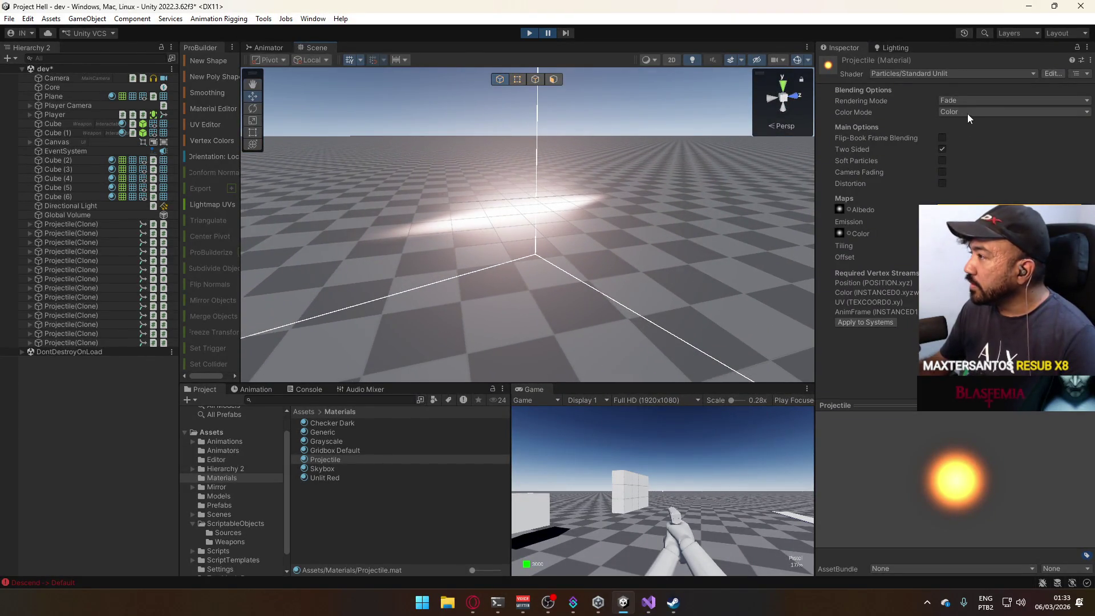
Set the Projectile material's rendering mode to Additive and colour mode to Multiply.
{"action": "left_click", "coordinate": [982, 101]}
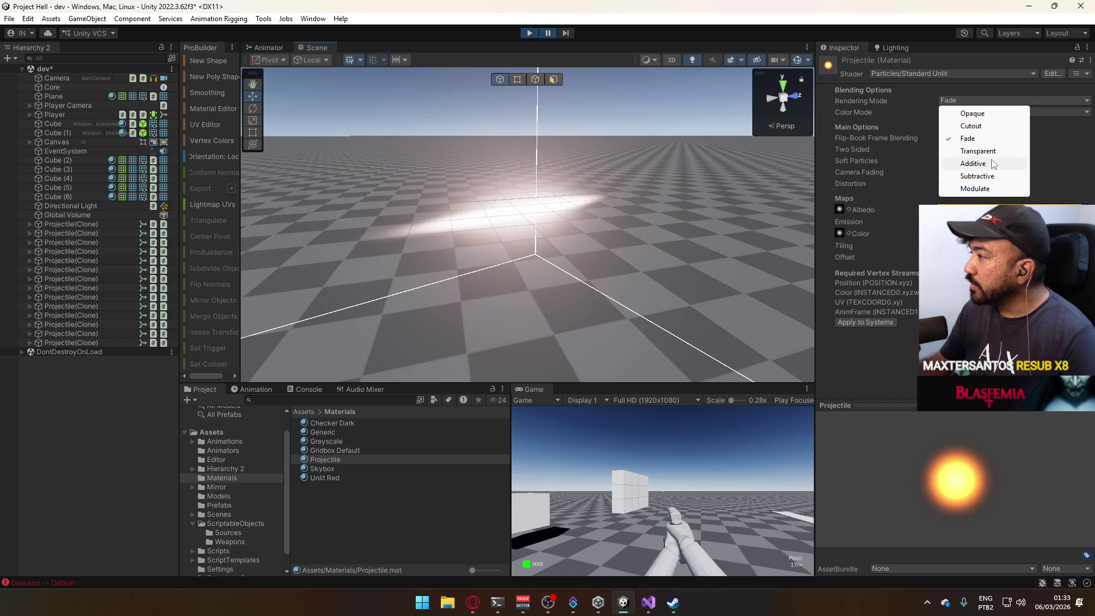
{"action": "left_click", "coordinate": [992, 164]}
{"action": "left_click", "coordinate": [973, 112]}
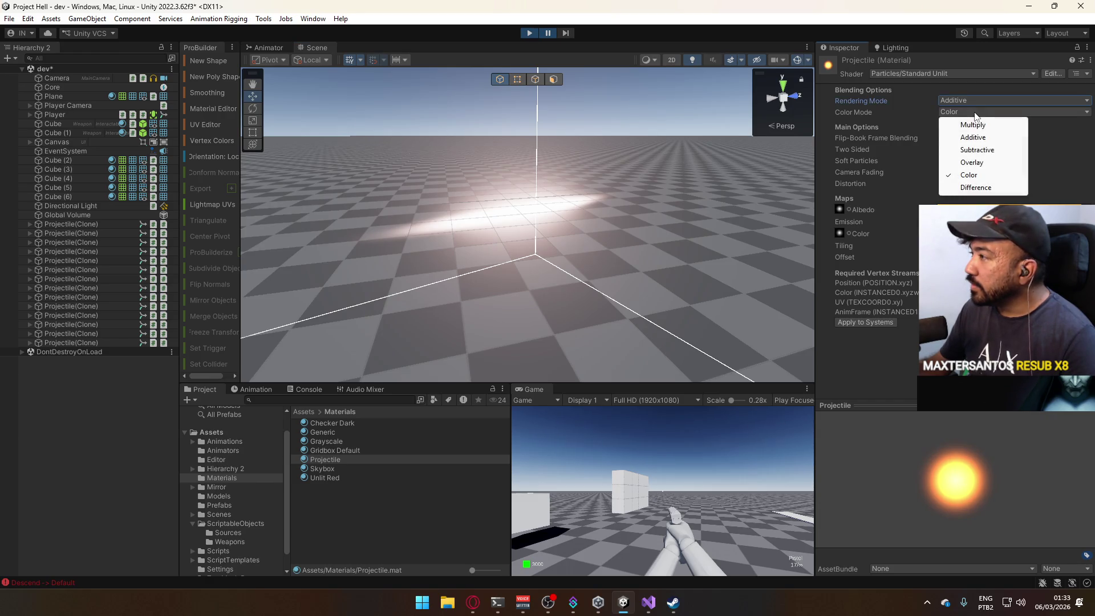
{"action": "left_click", "coordinate": [985, 137]}
{"action": "mouse_move", "coordinate": [656, 142]}
{"action": "left_mouse_down"}
{"action": "mouse_move", "coordinate": [415, 180]}
{"action": "mouse_move", "coordinate": [515, 183]}
{"action": "mouse_move", "coordinate": [576, 170]}
{"action": "left_mouse_up"}
{"action": "left_click", "coordinate": [976, 113]}
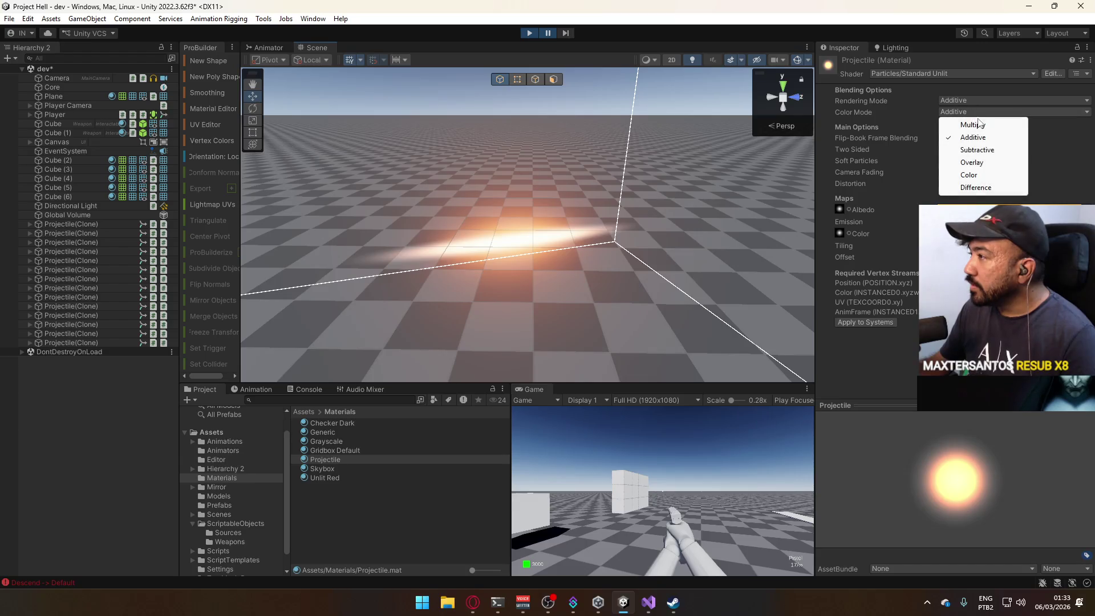
{"action": "left_click", "coordinate": [978, 124]}
{"action": "mouse_move", "coordinate": [779, 169]}
{"action": "left_mouse_down"}
{"action": "mouse_move", "coordinate": [521, 201]}
{"action": "mouse_move", "coordinate": [673, 183]}
{"action": "left_mouse_up"}
Make the material one-sided and enable flip-book frame blending.
{"action": "left_click", "coordinate": [942, 149]}
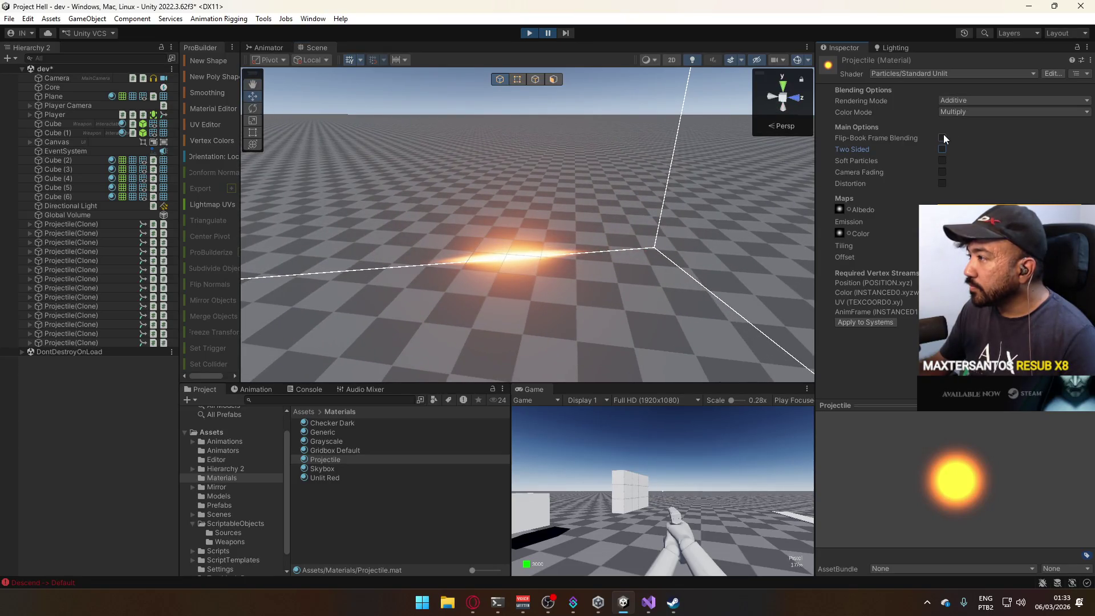
{"action": "left_click", "coordinate": [943, 138]}
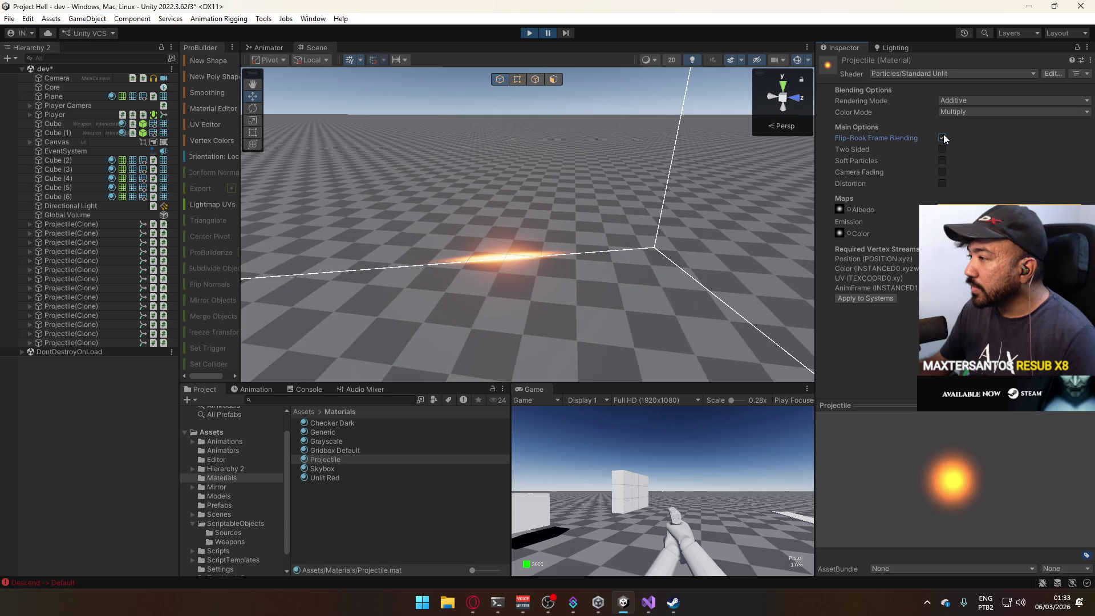
{"action": "mouse_move", "coordinate": [478, 274]}
{"action": "left_mouse_down"}
{"action": "mouse_move", "coordinate": [275, 258]}
{"action": "mouse_move", "coordinate": [331, 293]}
{"action": "mouse_move", "coordinate": [228, 257]}
{"action": "mouse_move", "coordinate": [251, 204]}
{"action": "mouse_move", "coordinate": [297, 228]}
{"action": "mouse_move", "coordinate": [250, 207]}
{"action": "left_mouse_up"}
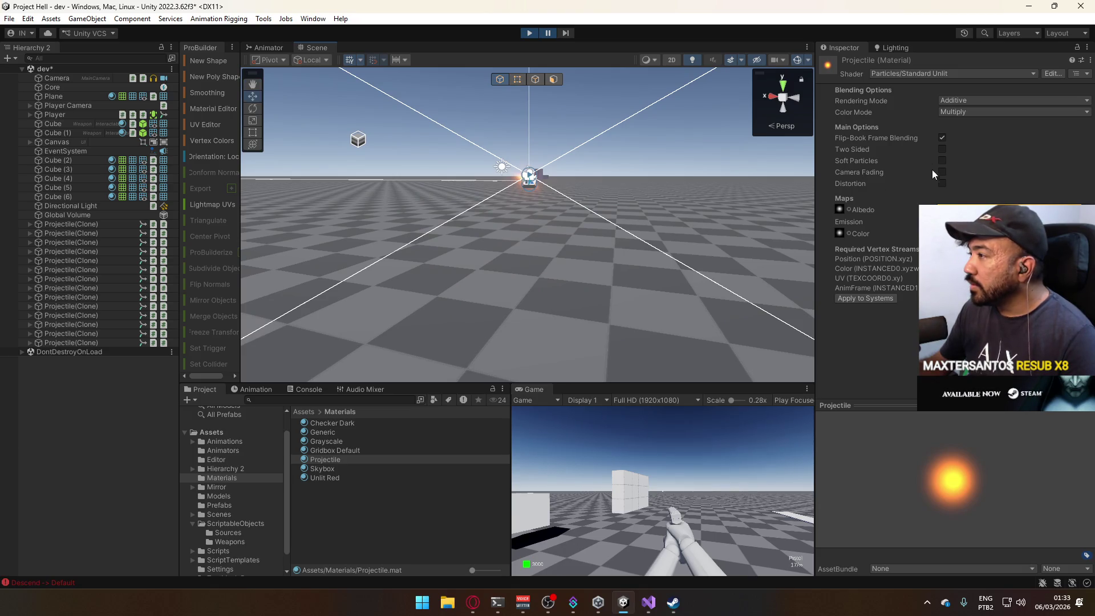
Test distortion, camera fading and soft particles, leaving all off, then select the Particle child.
{"action": "left_click", "coordinate": [941, 182]}
{"action": "left_click", "coordinate": [942, 182]}
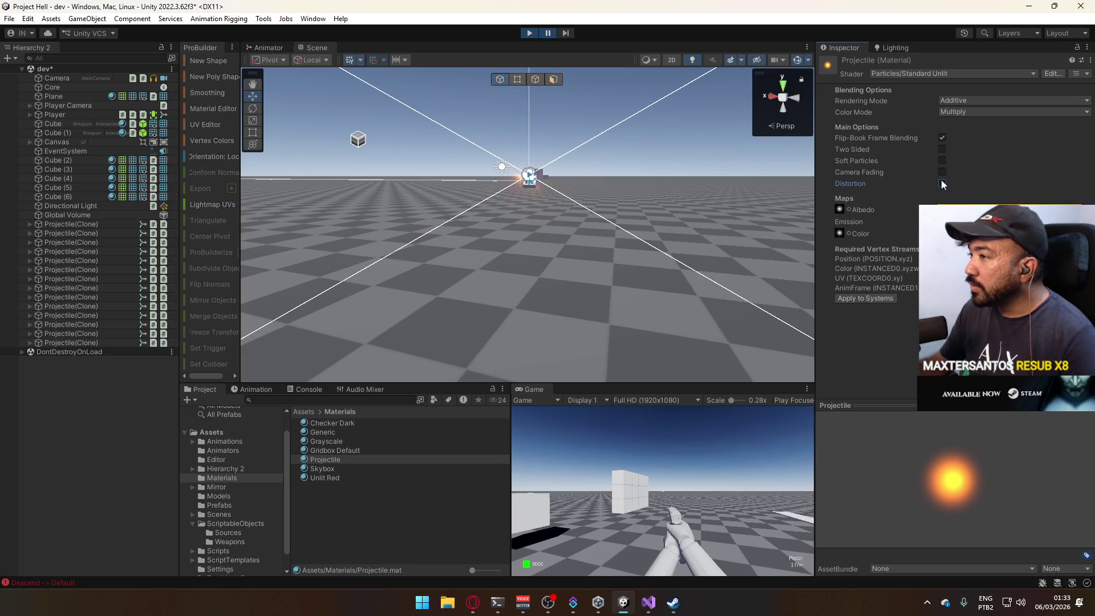
{"action": "left_click", "coordinate": [942, 172]}
{"action": "left_click", "coordinate": [942, 171]}
{"action": "left_click", "coordinate": [942, 172]}
{"action": "left_click", "coordinate": [945, 171]}
{"action": "left_click", "coordinate": [944, 160]}
{"action": "left_click", "coordinate": [945, 161]}
{"action": "scroll", "coordinate": [587, 241], "scroll_direction": "down", "scroll_amount": 3}
{"action": "scroll", "coordinate": [519, 186], "scroll_direction": "up", "scroll_amount": 2}
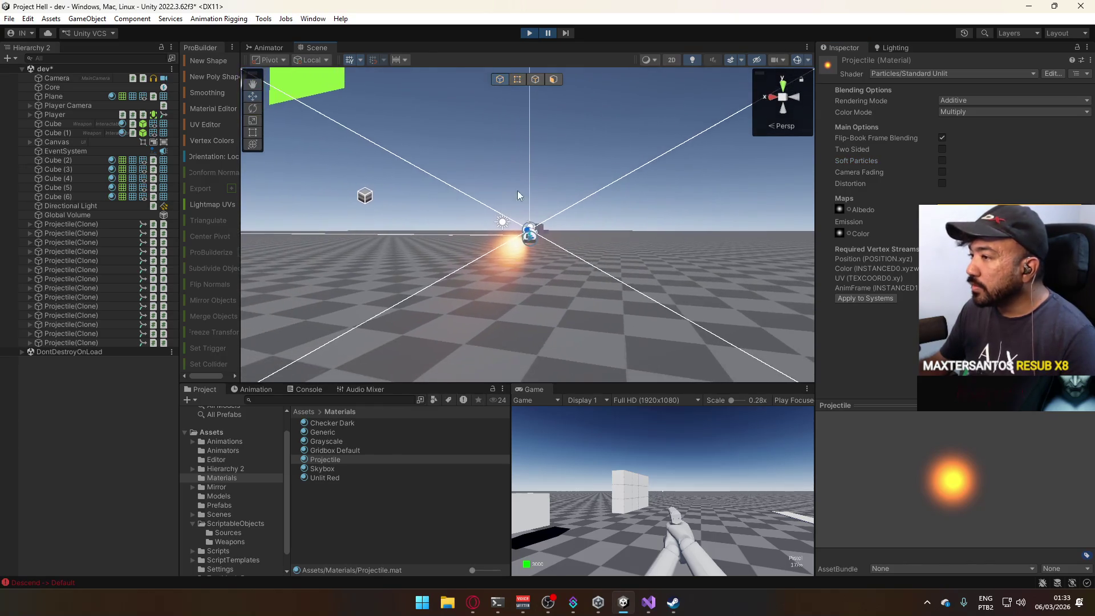
{"action": "left_click", "coordinate": [514, 246]}
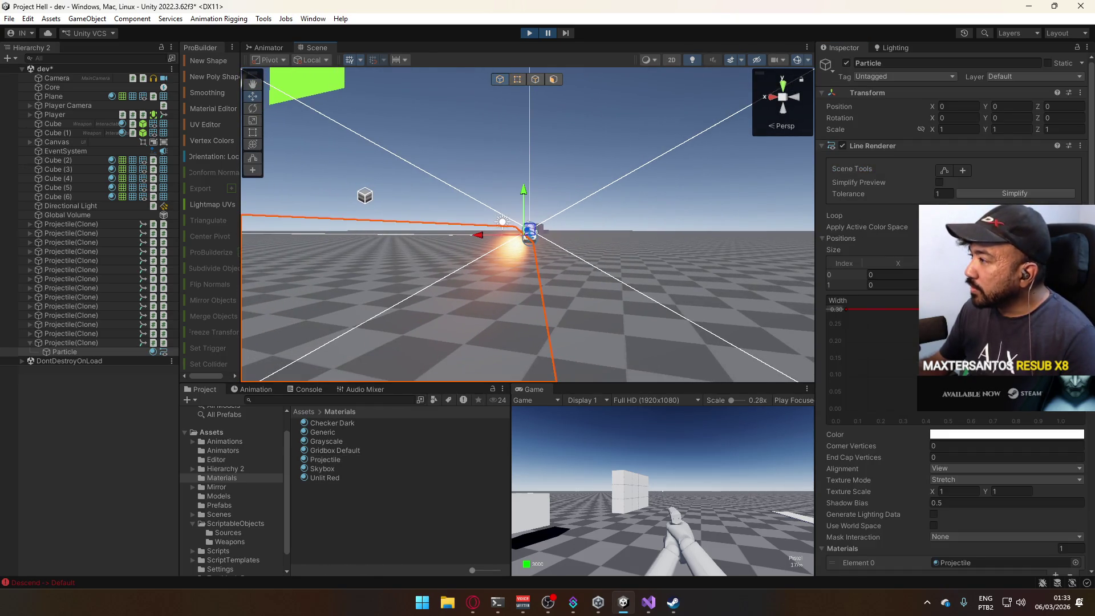
Inspect the Particle's Line Renderer Texture Mode, leaving it unchanged.
{"action": "left_click", "coordinate": [1004, 388]}
{"action": "left_click", "coordinate": [981, 437]}
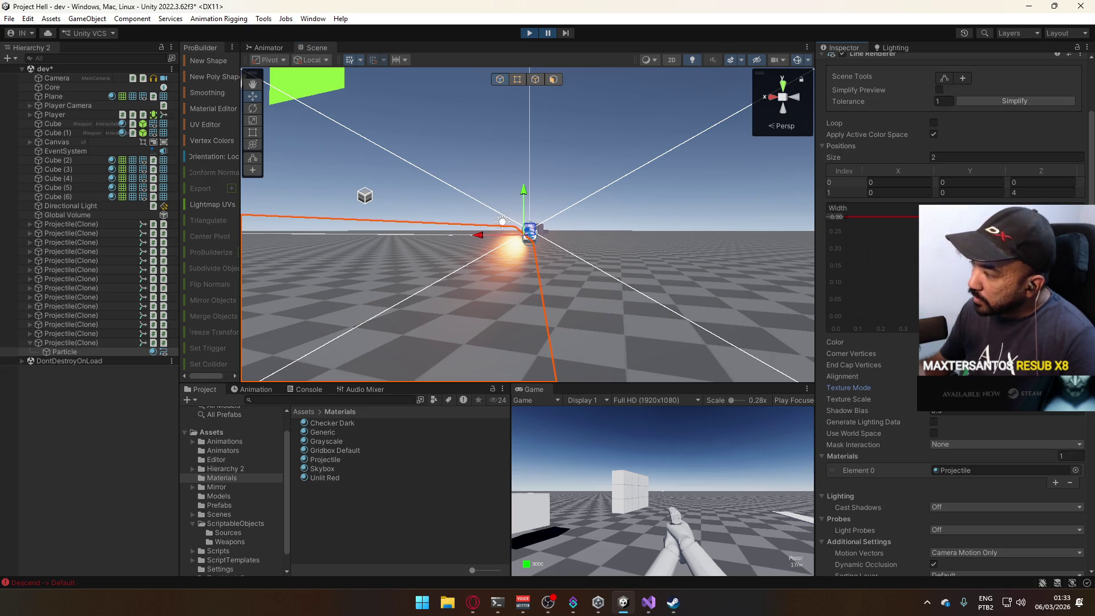
{"action": "mouse_move", "coordinate": [569, 250]}
{"action": "left_mouse_down"}
{"action": "mouse_move", "coordinate": [579, 229]}
{"action": "mouse_move", "coordinate": [564, 263]}
{"action": "left_mouse_up"}
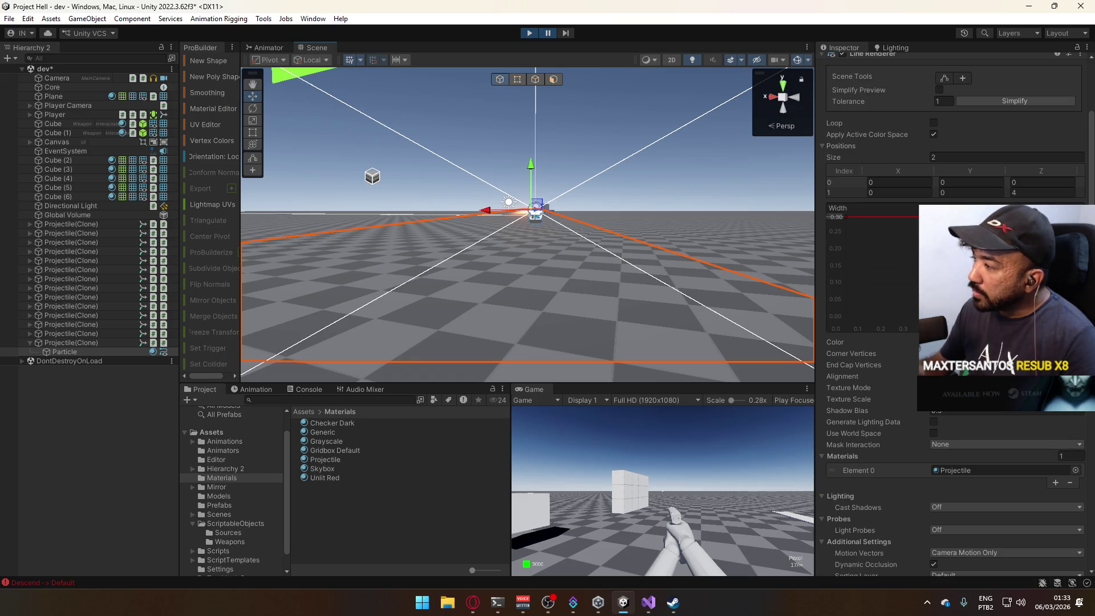
{"action": "mouse_move", "coordinate": [701, 264]}
{"action": "left_mouse_down"}
{"action": "mouse_move", "coordinate": [627, 204]}
{"action": "mouse_move", "coordinate": [571, 310]}
{"action": "mouse_move", "coordinate": [574, 244]}
{"action": "mouse_move", "coordinate": [553, 165]}
{"action": "mouse_move", "coordinate": [594, 188]}
{"action": "mouse_move", "coordinate": [547, 205]}
{"action": "mouse_move", "coordinate": [553, 228]}
{"action": "left_mouse_up"}
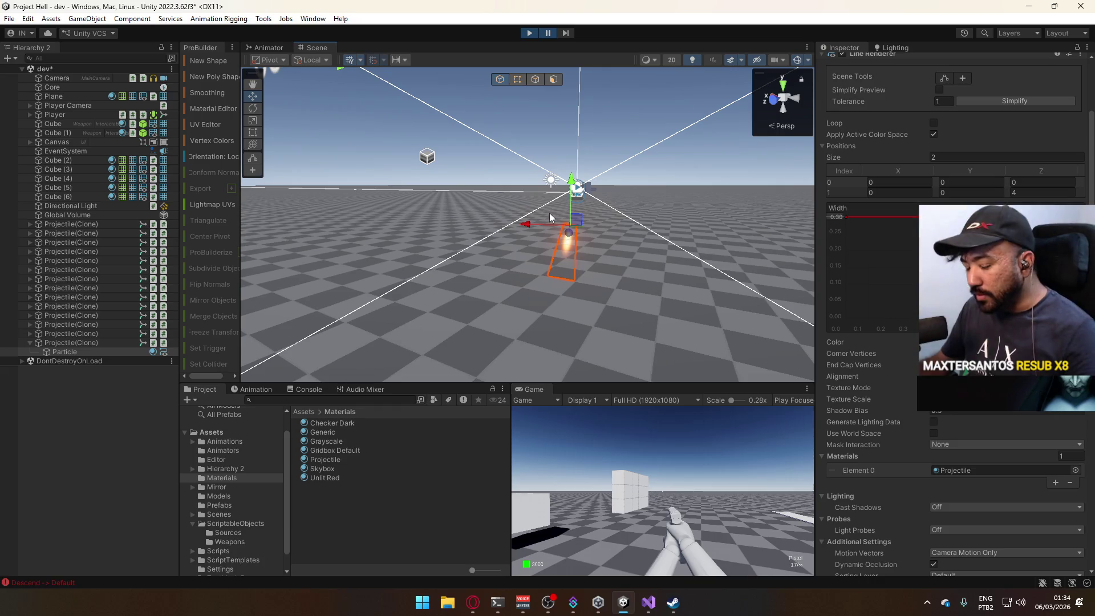
{"action": "scroll", "coordinate": [942, 56], "scroll_direction": "up", "scroll_amount": 3}
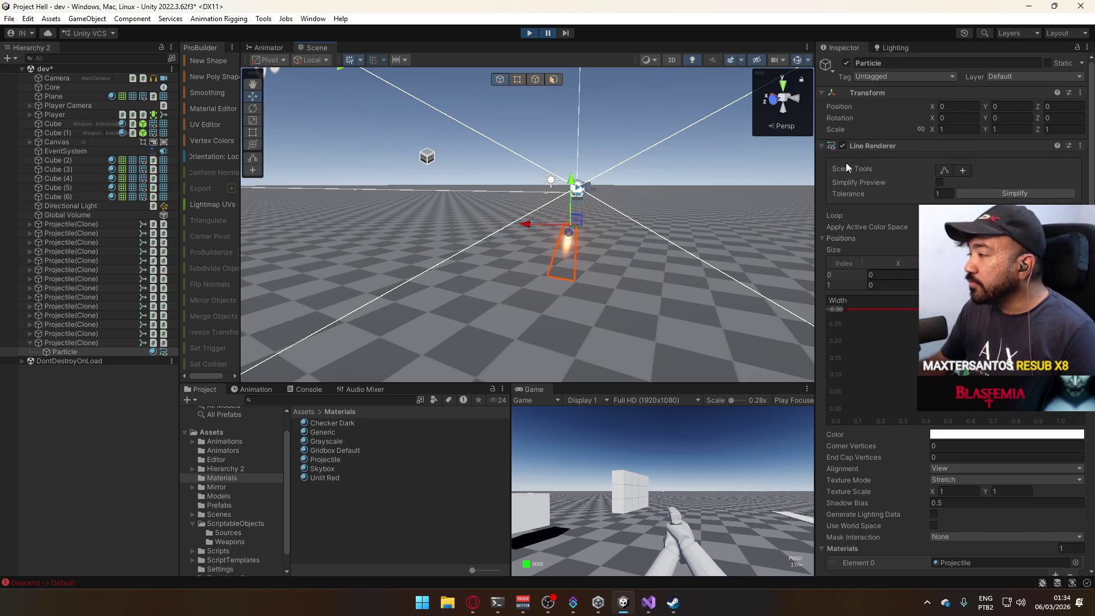
Resume the game and fire more projectiles.
{"action": "left_click", "coordinate": [545, 33]}
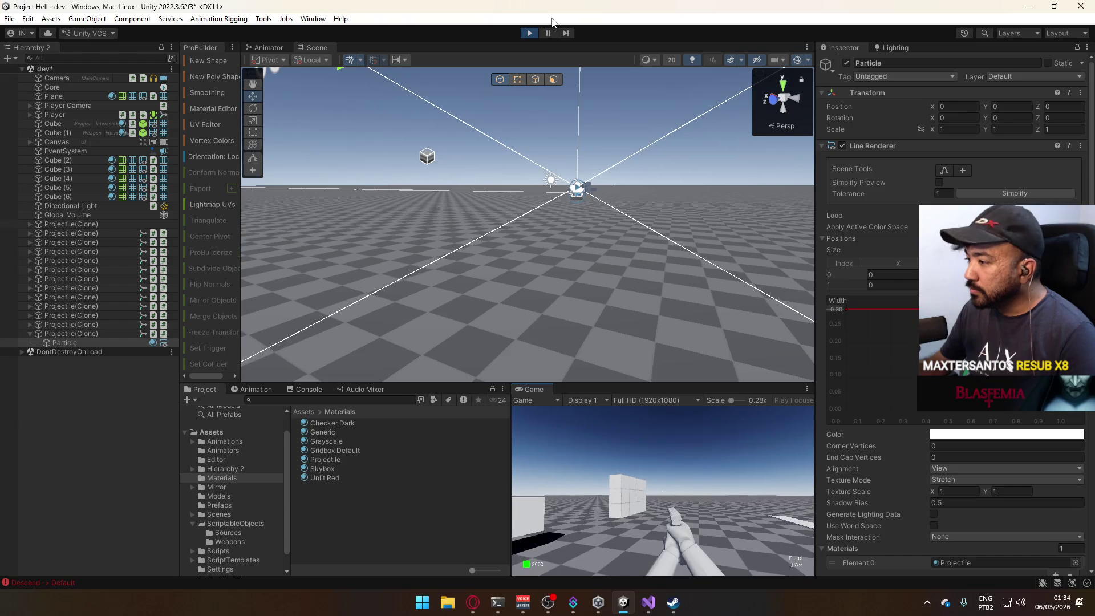
{"action": "key", "text": "super"}
{"action": "left_click", "coordinate": [105, 391]}
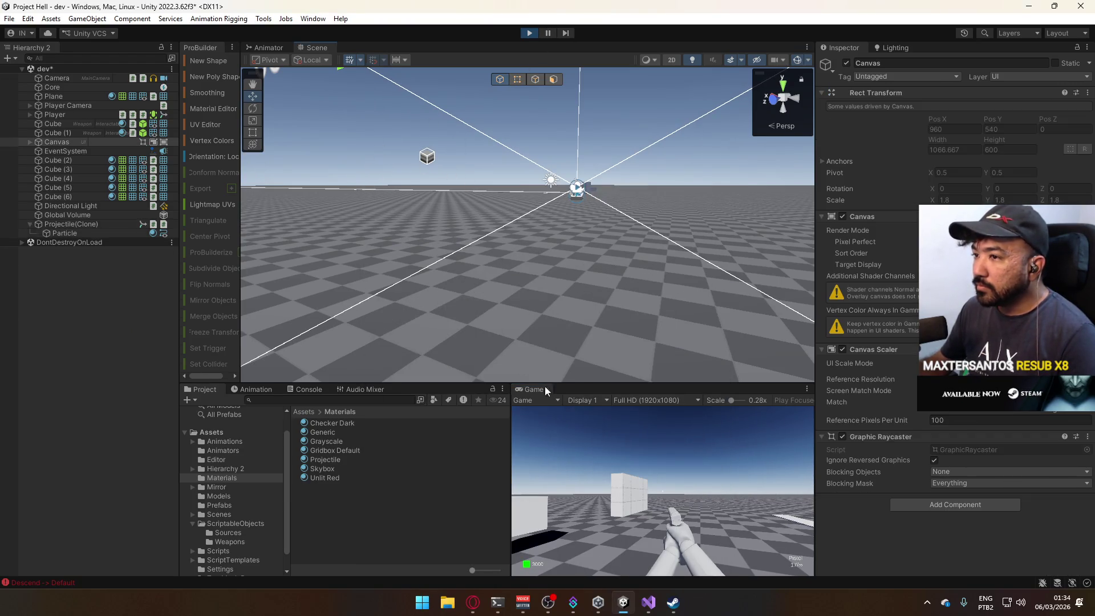
{"action": "left_click", "coordinate": [677, 409]}
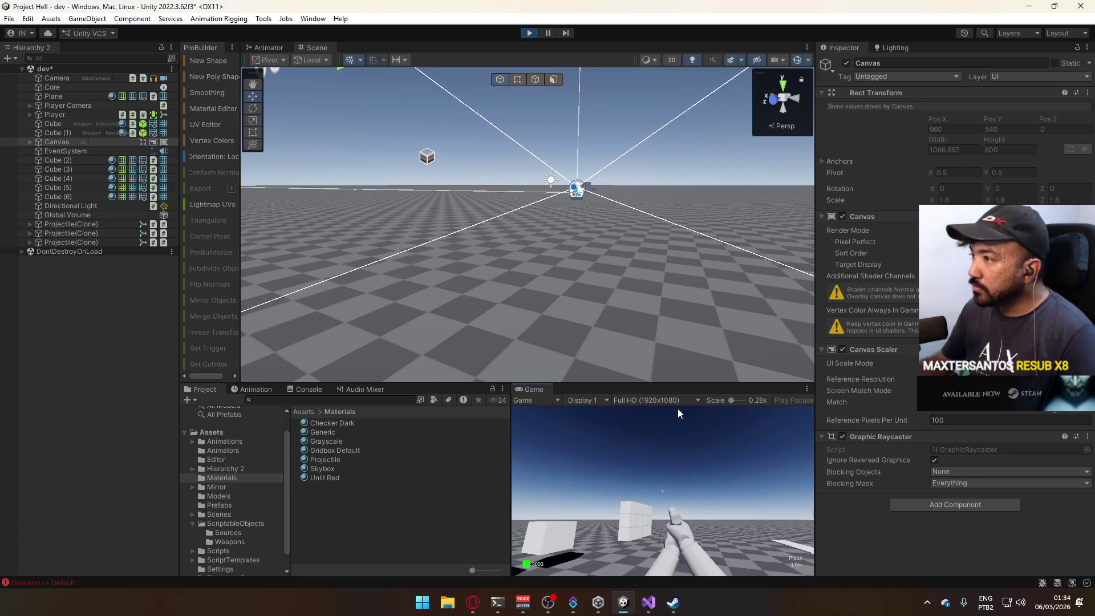
{"action": "key", "text": "super"}
{"action": "left_click", "coordinate": [799, 194]}
{"action": "mouse_move", "coordinate": [799, 194]}
{"action": "left_mouse_down"}
{"action": "mouse_move", "coordinate": [854, 163]}
{"action": "mouse_move", "coordinate": [711, 398]}
{"action": "left_mouse_up"}
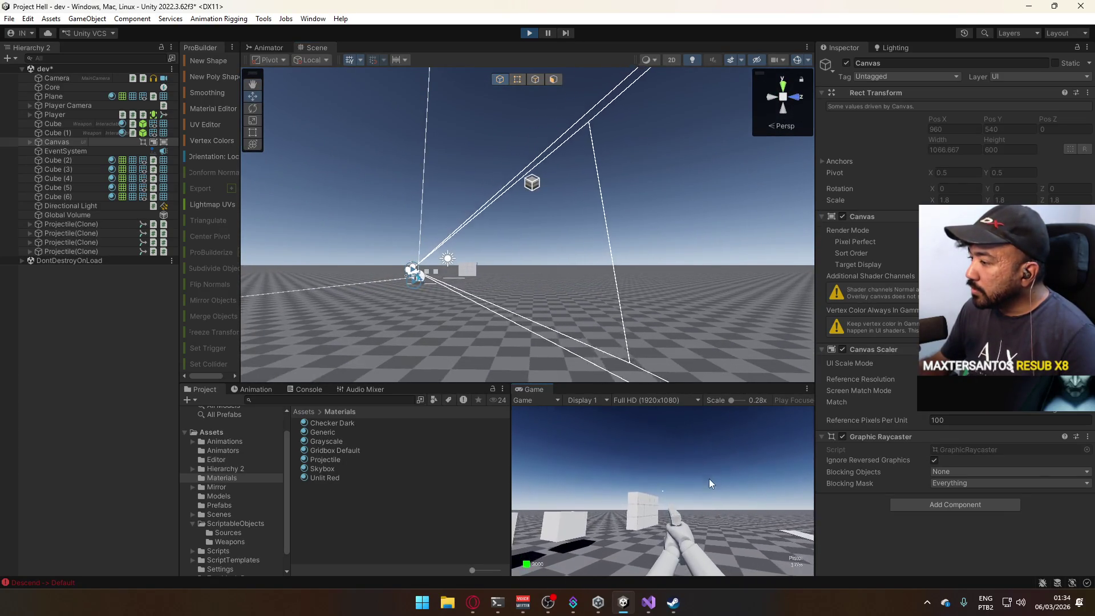
Fire several shots aiming upward, then exit play mode and bring up Unity Hub.
{"action": "left_click", "coordinate": [712, 530]}
{"action": "left_click", "coordinate": [712, 529]}
{"action": "left_click", "coordinate": [712, 529]}
{"action": "left_click", "coordinate": [711, 529]}
{"action": "left_click", "coordinate": [538, 34]}
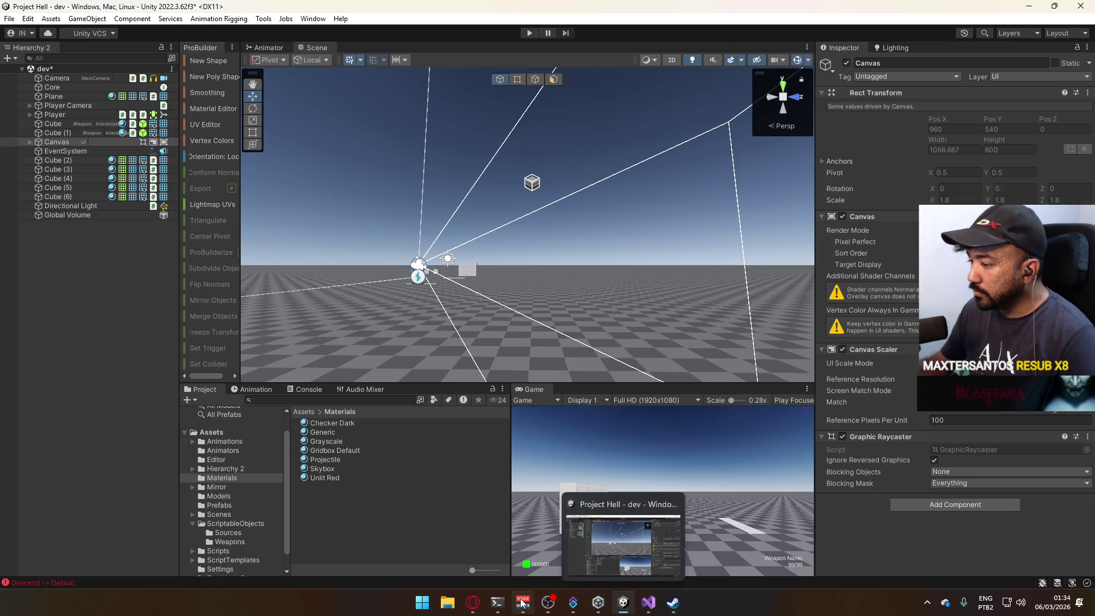
{"action": "left_click", "coordinate": [598, 602]}
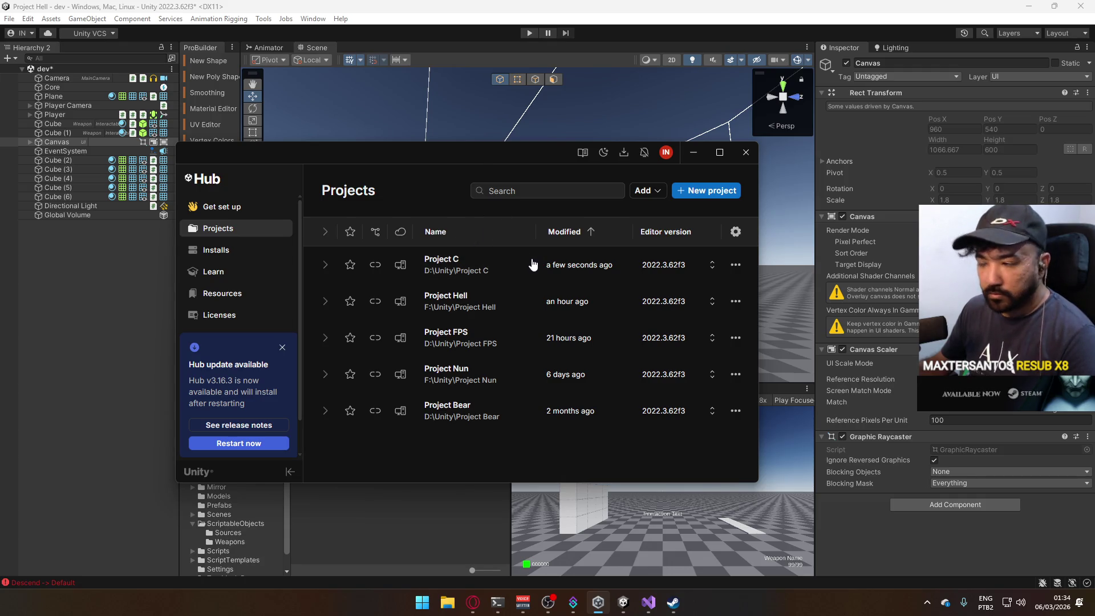
{"action": "left_click", "coordinate": [694, 152]}
{"action": "mouse_move", "coordinate": [530, 182]}
{"action": "left_mouse_down"}
{"action": "mouse_move", "coordinate": [495, 191]}
{"action": "mouse_move", "coordinate": [531, 239]}
{"action": "left_mouse_up"}
{"action": "scroll", "coordinate": [576, 293], "scroll_direction": "up", "scroll_amount": 6}
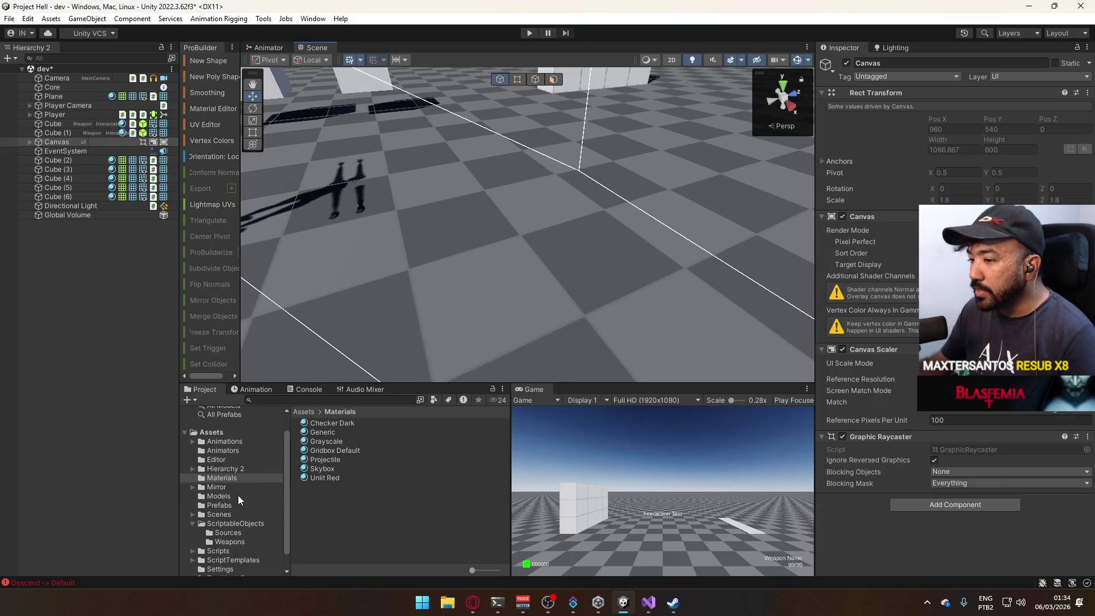
Create a folder named 'Particles' under Assets and open it in the Project panel.
{"action": "scroll", "coordinate": [242, 494], "scroll_direction": "down", "scroll_amount": 1}
{"action": "left_click", "coordinate": [190, 506]}
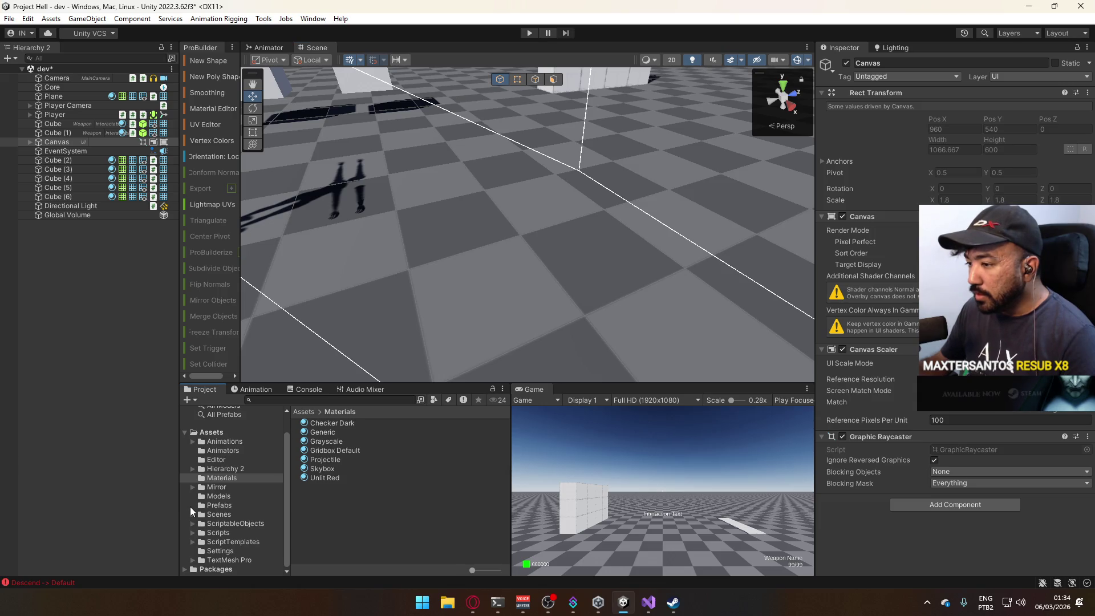
{"action": "left_click", "coordinate": [211, 432]}
{"action": "right_click", "coordinate": [207, 438]}
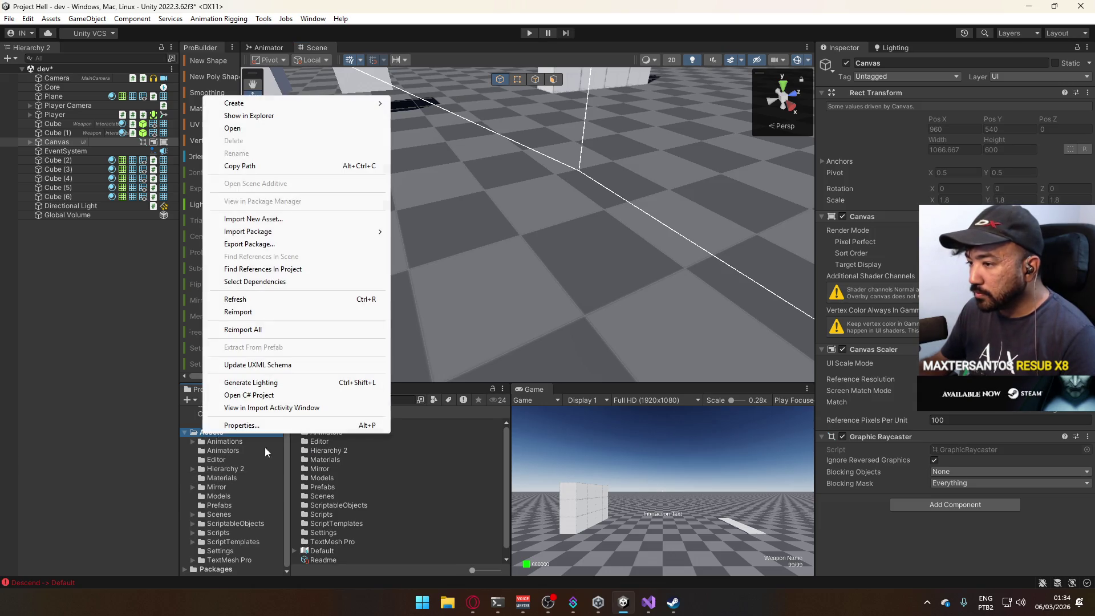
{"action": "mouse_move", "coordinate": [320, 103]}
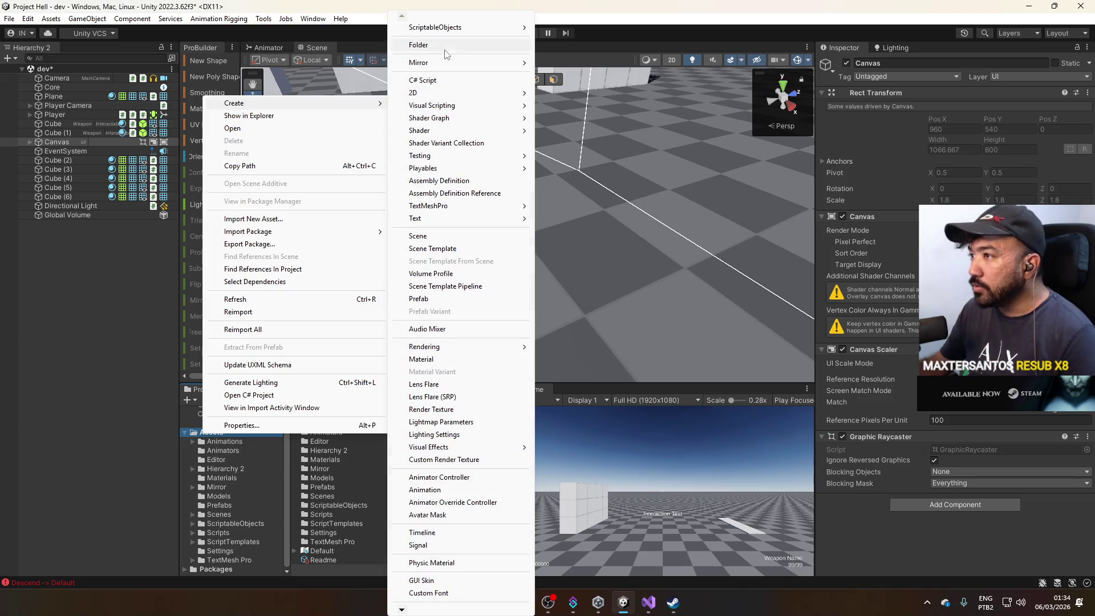
{"action": "left_click", "coordinate": [446, 48]}
{"action": "type", "text": "Particles"}
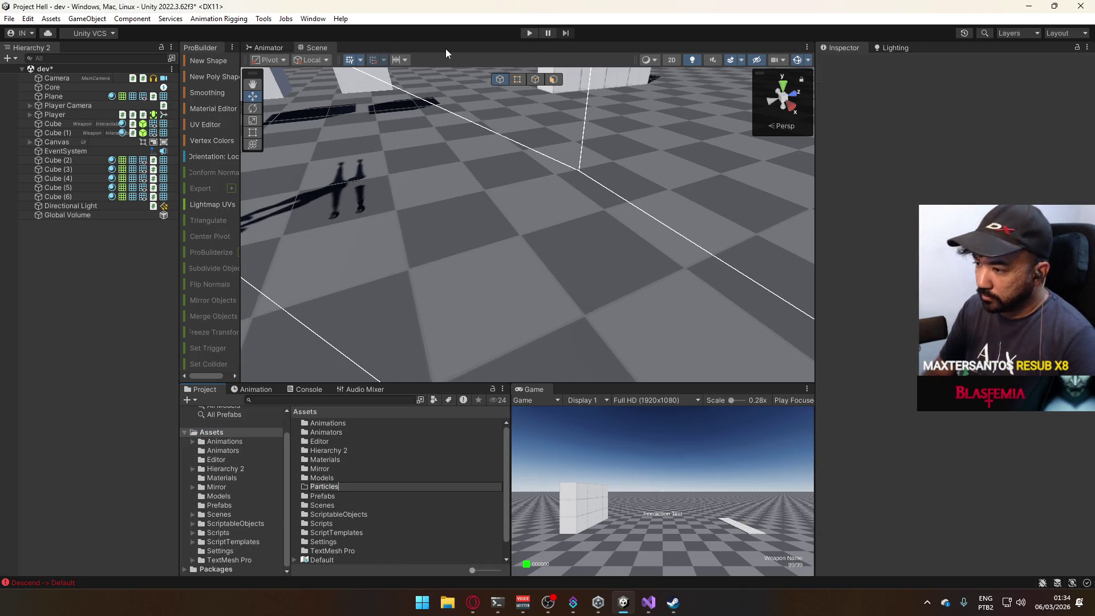
{"action": "key", "text": "Return"}
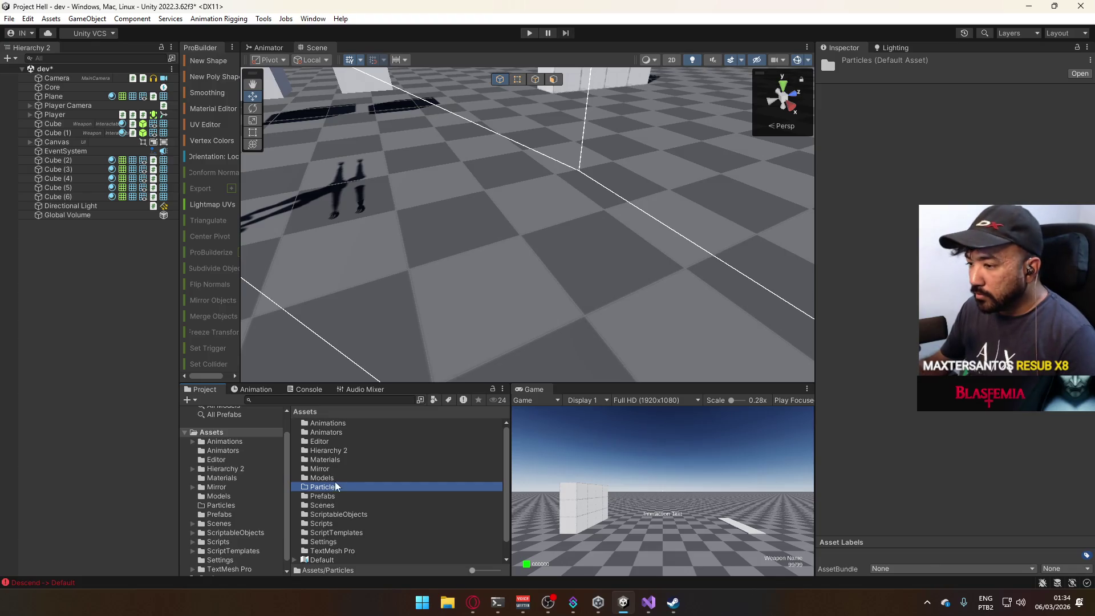
{"action": "double_click", "coordinate": [334, 483]}
{"action": "right_click", "coordinate": [335, 484]}
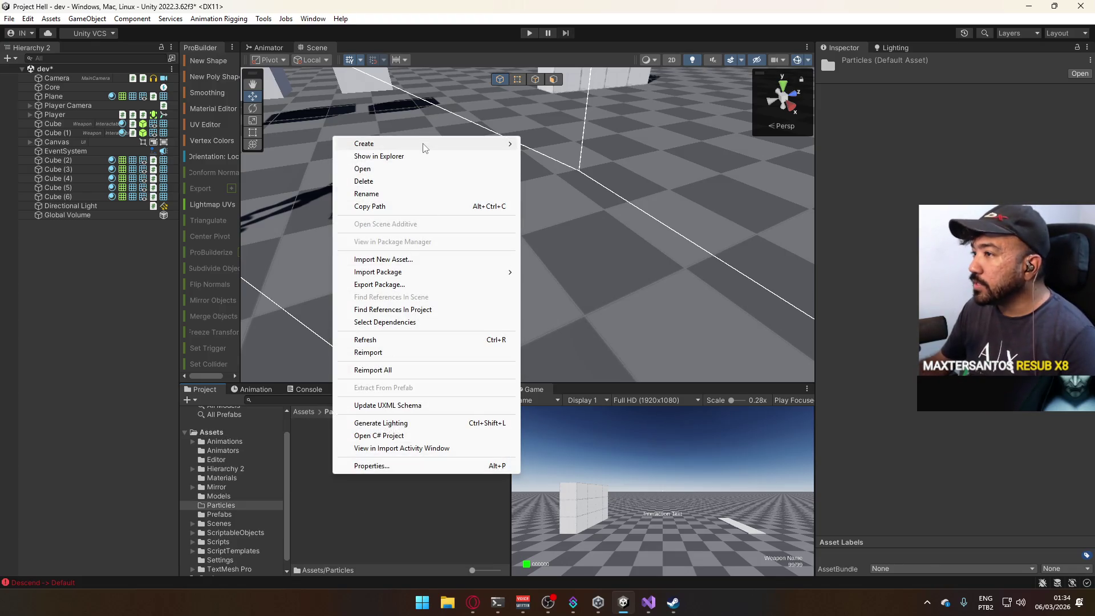
Add a Visual Effect Graph asset from Create > Visual Effects and clear its default 'New VFX' name.
{"action": "mouse_move", "coordinate": [426, 147]}
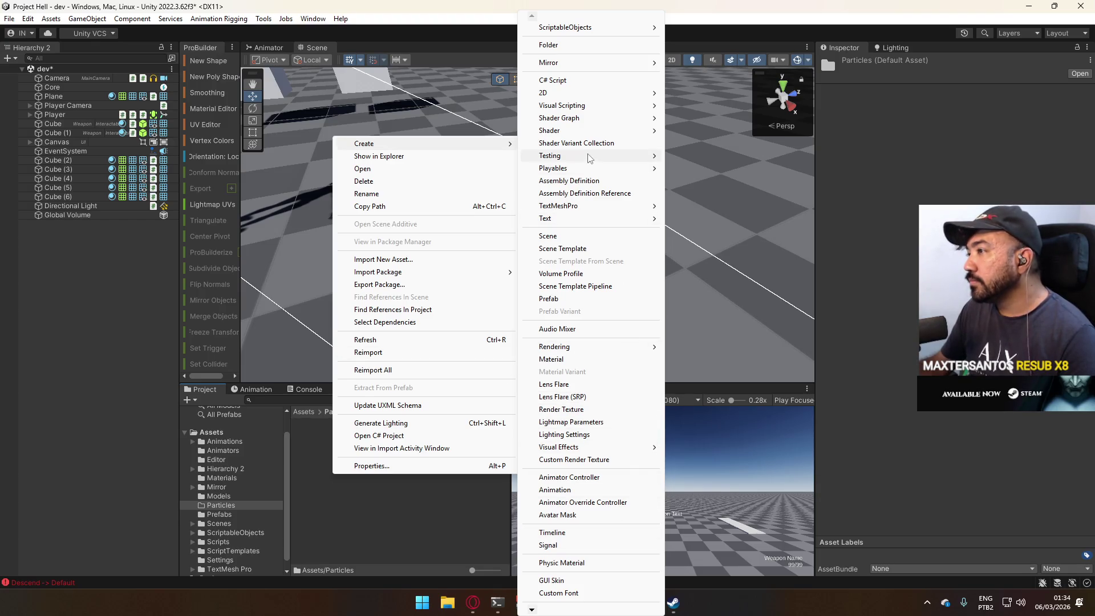
{"action": "mouse_move", "coordinate": [624, 155]}
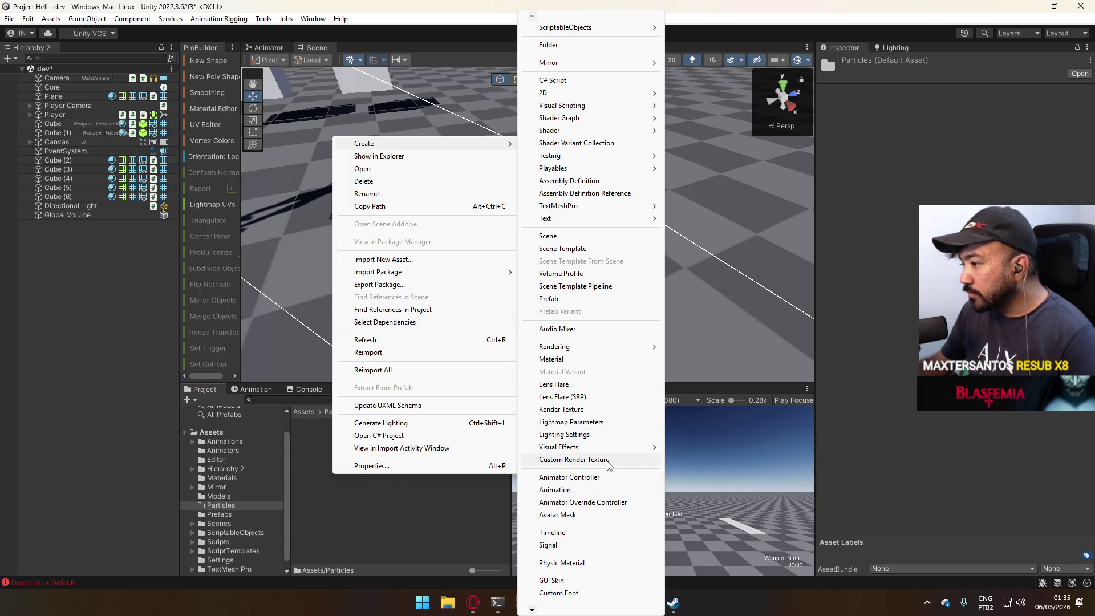
{"action": "mouse_move", "coordinate": [578, 349]}
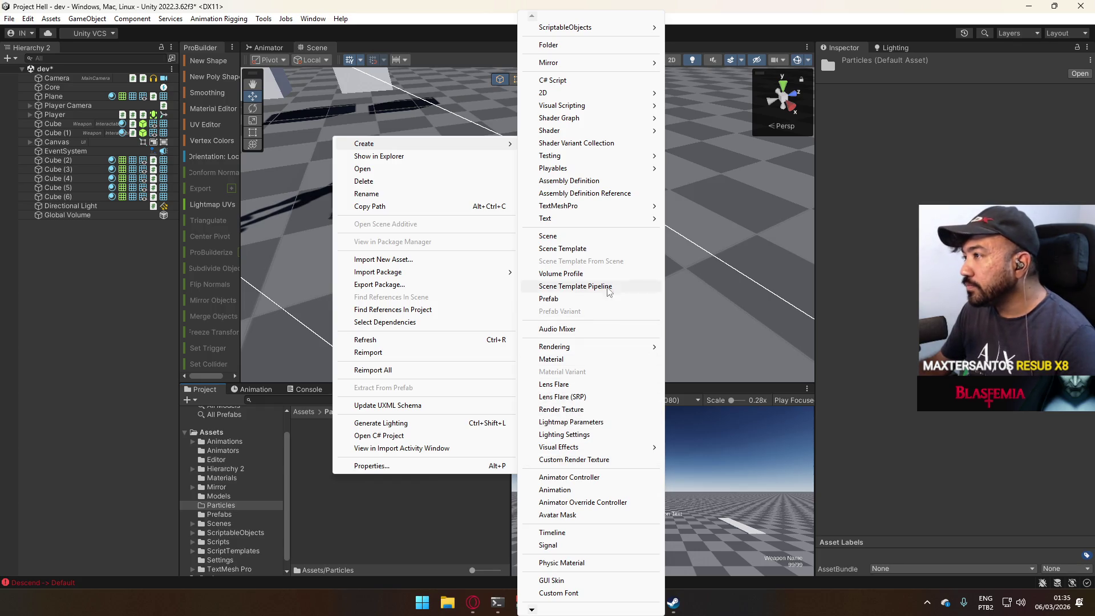
{"action": "mouse_move", "coordinate": [604, 31]}
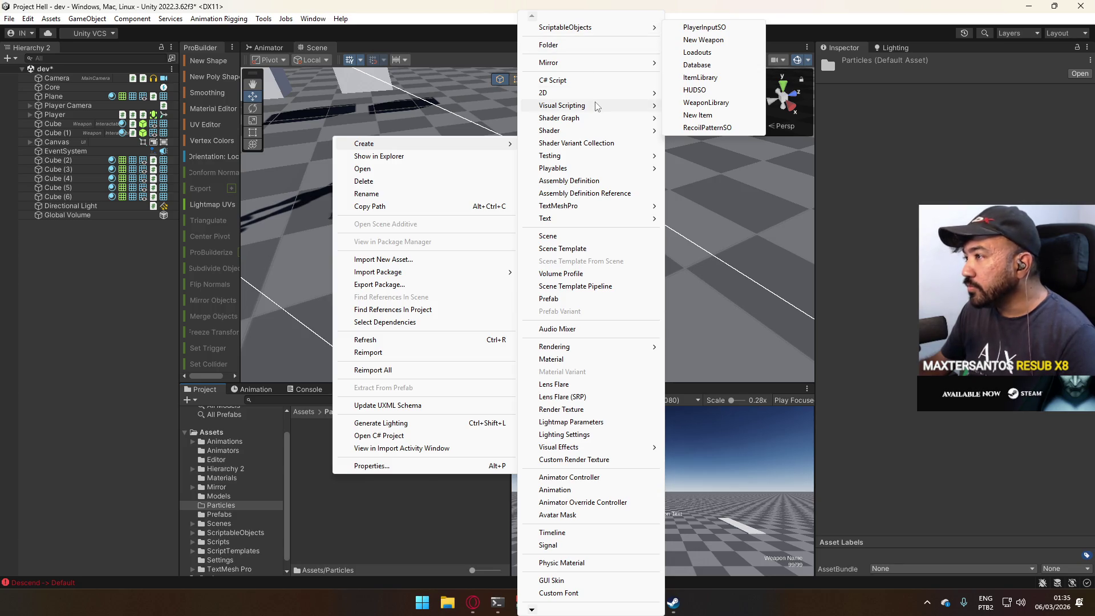
{"action": "mouse_move", "coordinate": [597, 107]}
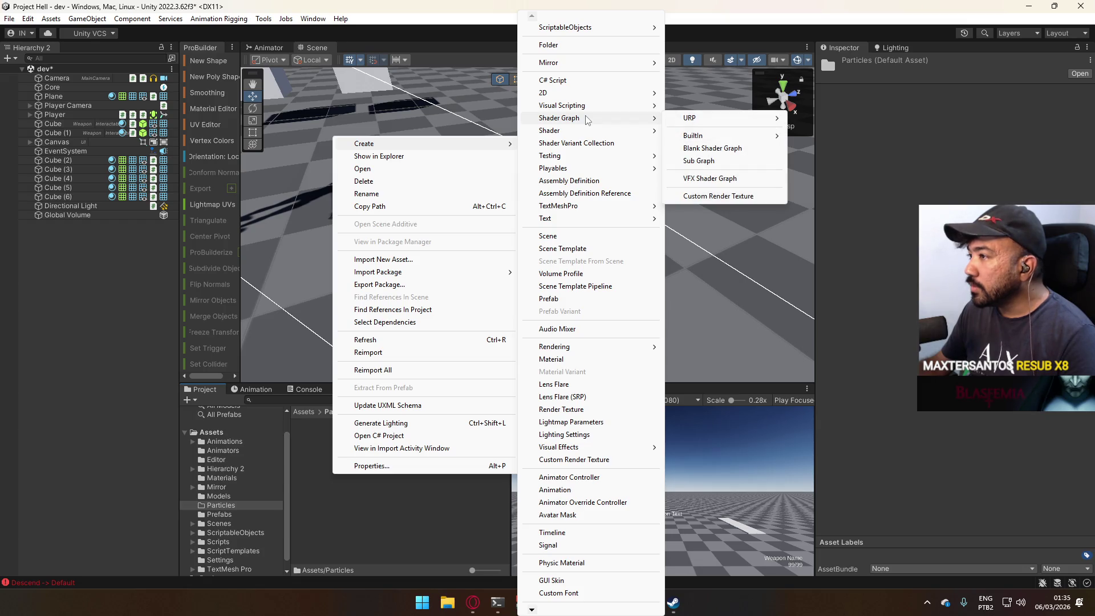
{"action": "mouse_move", "coordinate": [609, 451]}
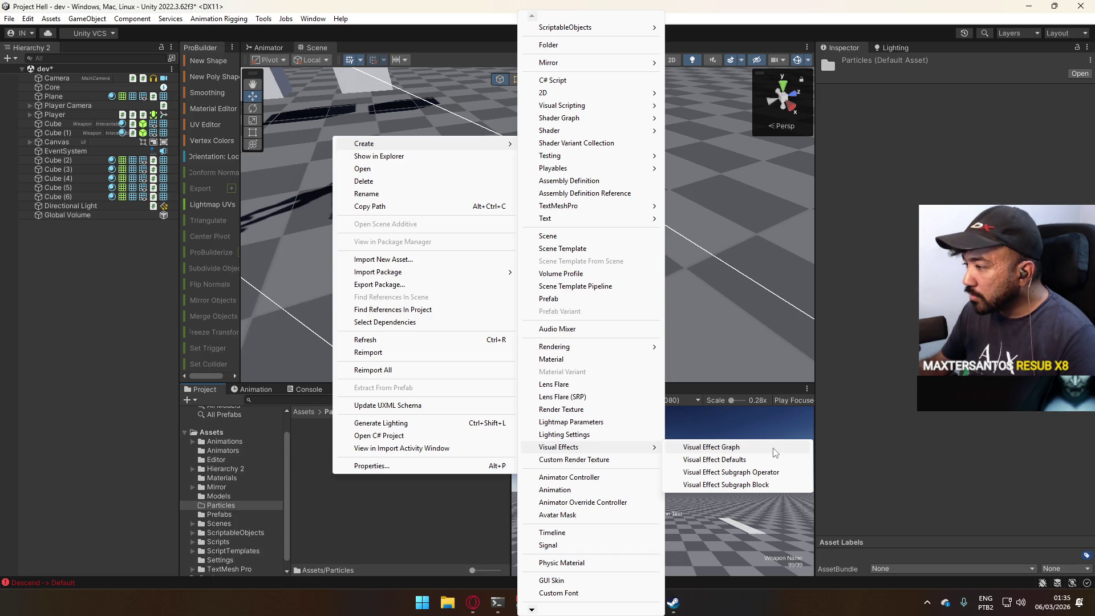
{"action": "left_click", "coordinate": [741, 447]}
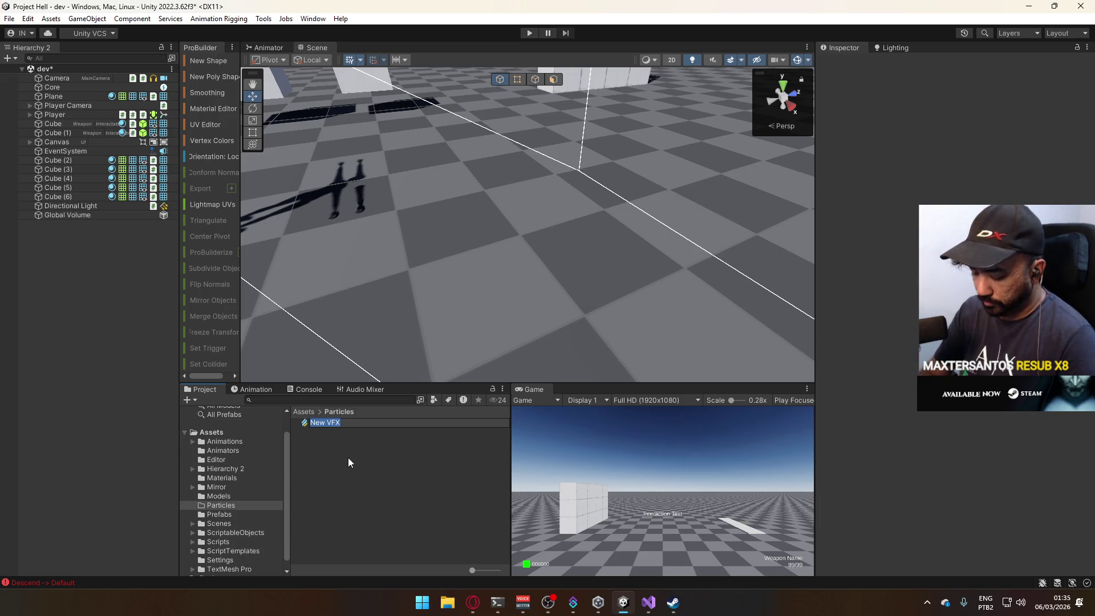
{"action": "key", "text": "BackSpace"}
Name the asset 'Bullet Impact' and drag it into the Scene view.
{"action": "type", "text": "Bu"}
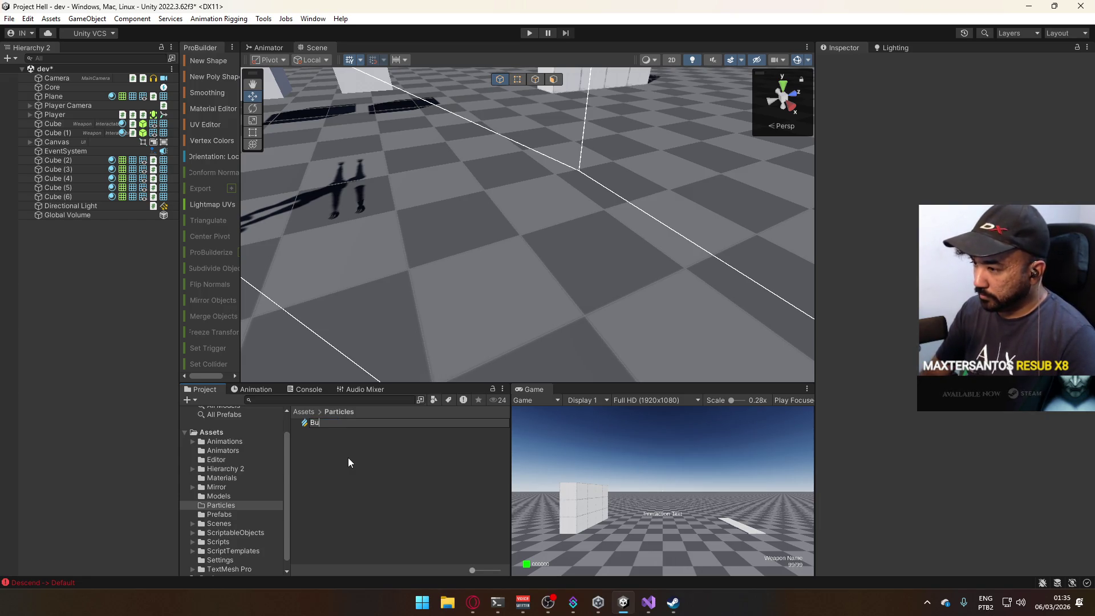
{"action": "type", "text": "ct"}
{"action": "key", "text": "Return"}
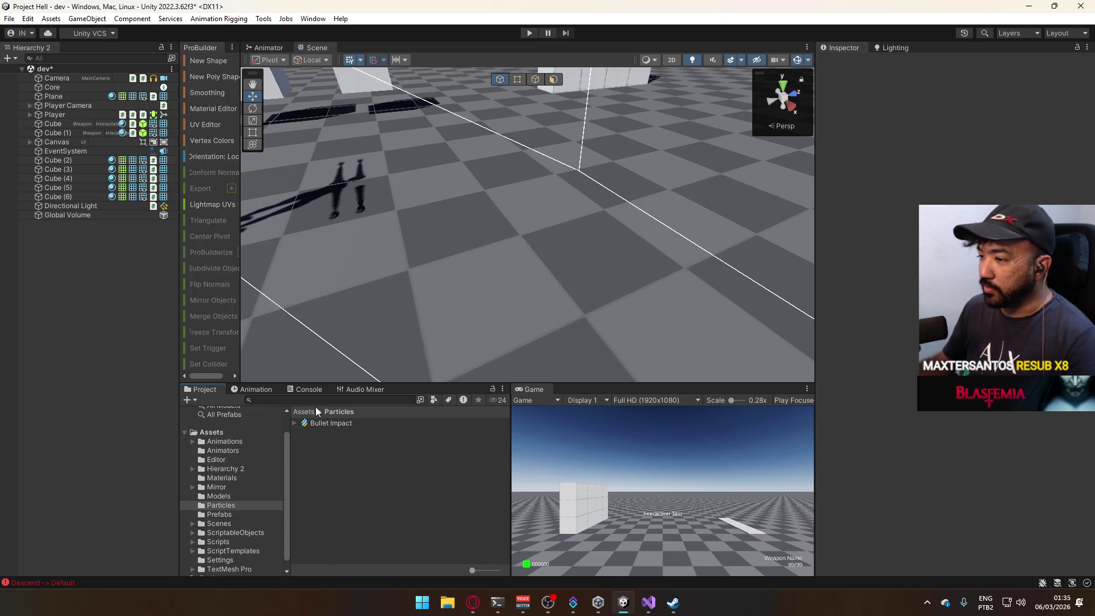
{"action": "mouse_move", "coordinate": [462, 286]}
{"action": "left_mouse_down"}
{"action": "mouse_move", "coordinate": [538, 293]}
{"action": "mouse_move", "coordinate": [522, 245]}
{"action": "mouse_move", "coordinate": [487, 388]}
{"action": "left_mouse_up"}
{"action": "mouse_move", "coordinate": [330, 423]}
{"action": "left_mouse_down"}
{"action": "mouse_move", "coordinate": [536, 299]}
{"action": "mouse_move", "coordinate": [552, 344]}
{"action": "mouse_move", "coordinate": [545, 288]}
{"action": "mouse_move", "coordinate": [525, 316]}
{"action": "mouse_move", "coordinate": [514, 313]}
{"action": "mouse_move", "coordinate": [456, 52]}
{"action": "left_mouse_up"}
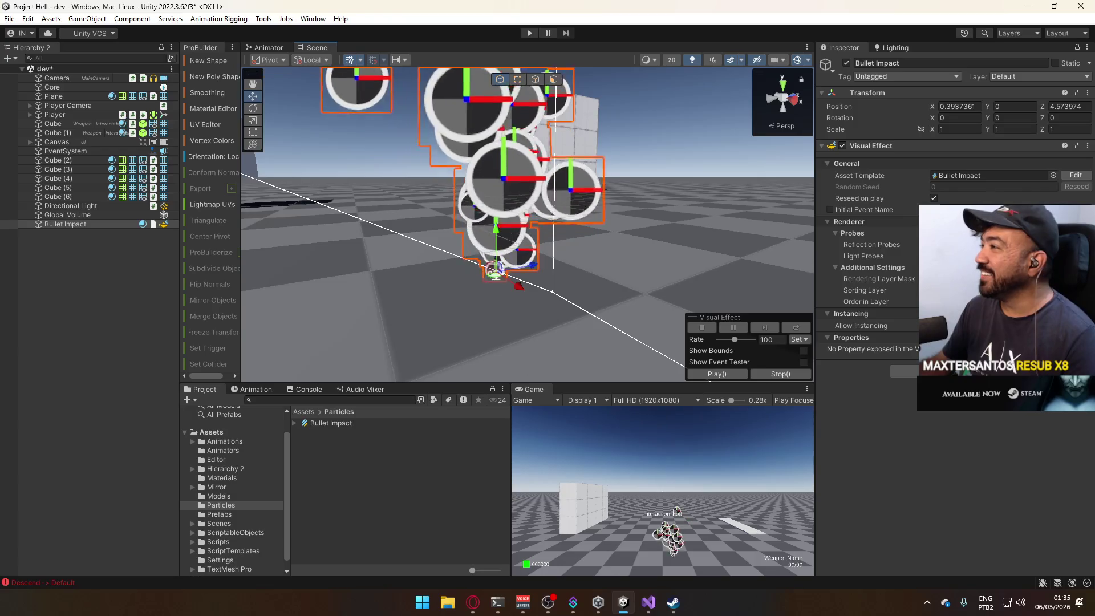
Open the Bullet Impact graph editor and dock it beside the Scene view.
{"action": "left_click", "coordinate": [874, 177]}
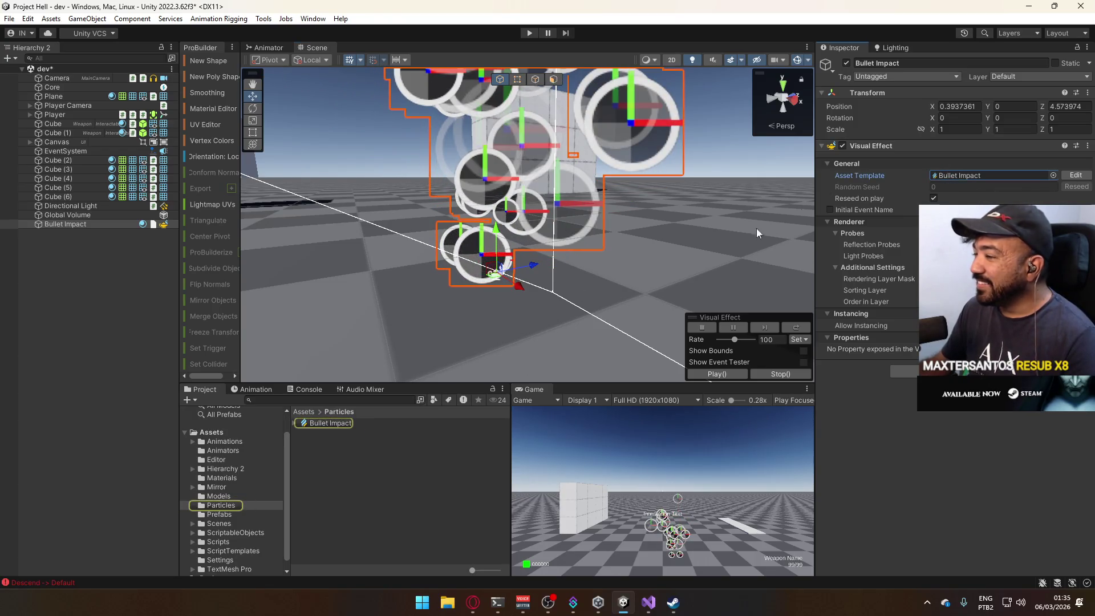
{"action": "left_click_drag", "start_coordinate": [364, 48], "coordinate": [720, 153]}
{"action": "left_click_drag", "start_coordinate": [621, 151], "coordinate": [517, 151]}
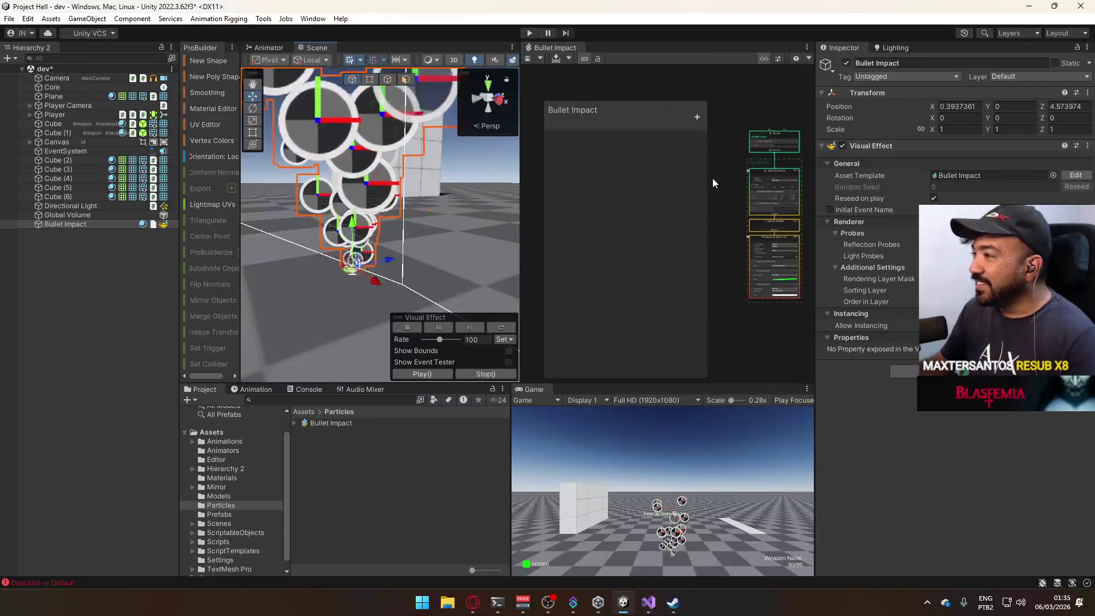
Replace the Output Particle Quad block with an Output Particle Mesh node fed from Update Particle.
{"action": "left_click", "coordinate": [771, 60]}
{"action": "scroll", "coordinate": [710, 181], "scroll_direction": "up", "scroll_amount": 6}
{"action": "scroll", "coordinate": [707, 248], "scroll_direction": "up", "scroll_amount": 2}
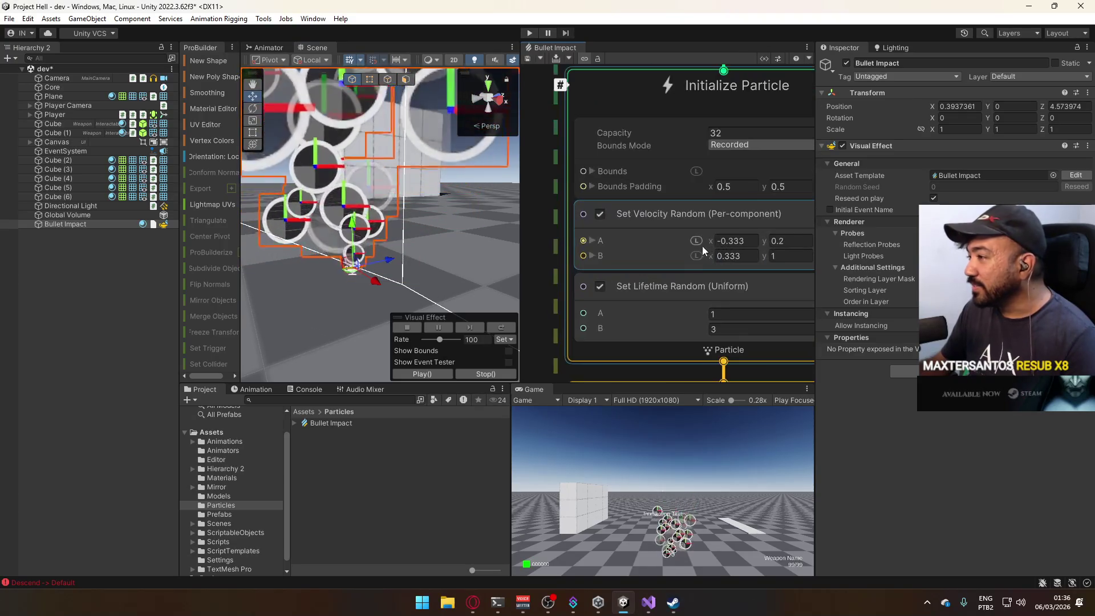
{"action": "scroll", "coordinate": [640, 252], "scroll_direction": "down", "scroll_amount": 6}
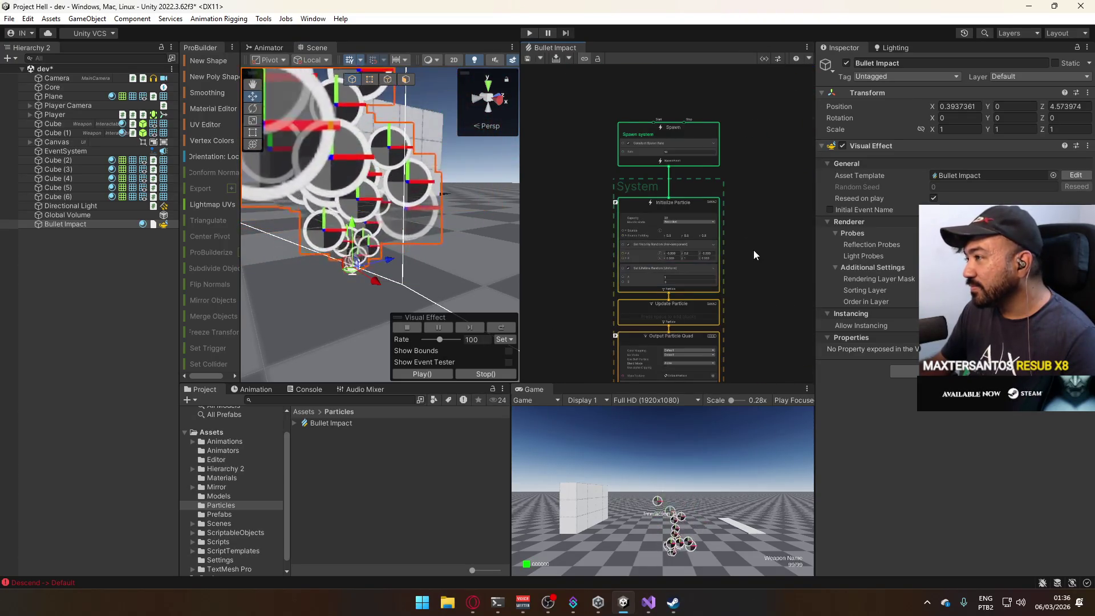
{"action": "left_click_drag", "start_coordinate": [750, 241], "coordinate": [748, 139]}
{"action": "left_click", "coordinate": [658, 179]}
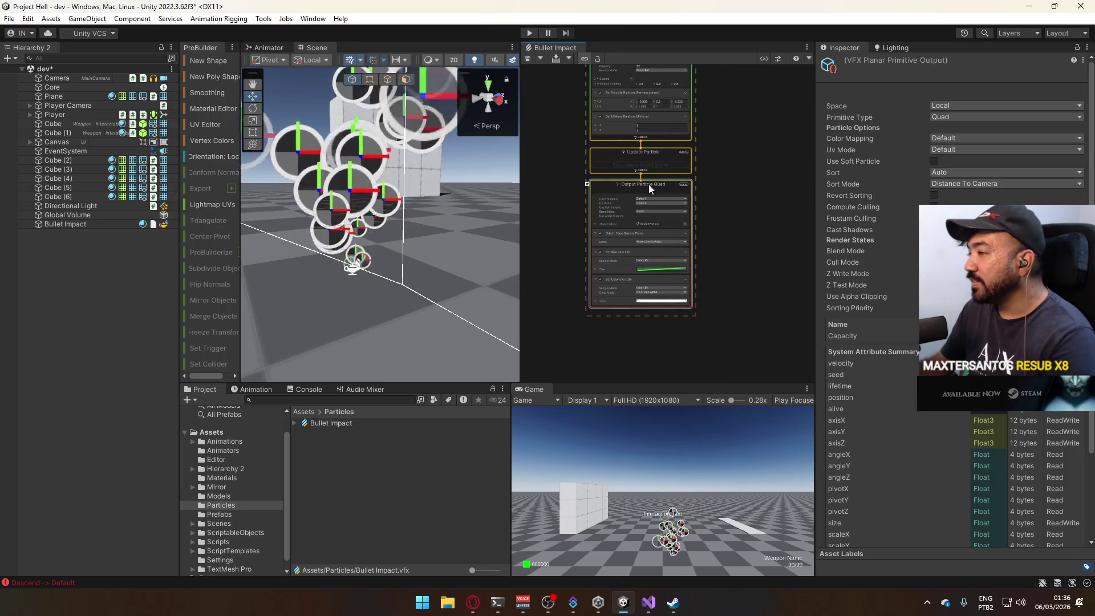
{"action": "key", "text": "Delete"}
{"action": "left_click_drag", "start_coordinate": [643, 180], "coordinate": [643, 231]}
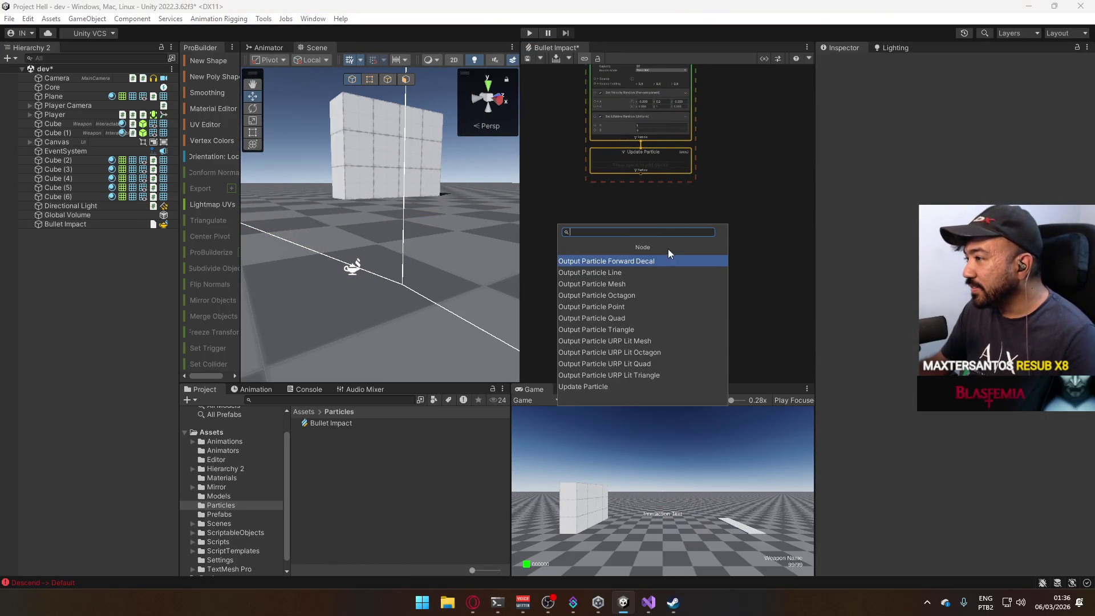
{"action": "left_click", "coordinate": [633, 282]}
Keep the mesh output on Default color mapping, Default UV mode and Alpha blend mode.
{"action": "scroll", "coordinate": [647, 276], "scroll_direction": "up", "scroll_amount": 2}
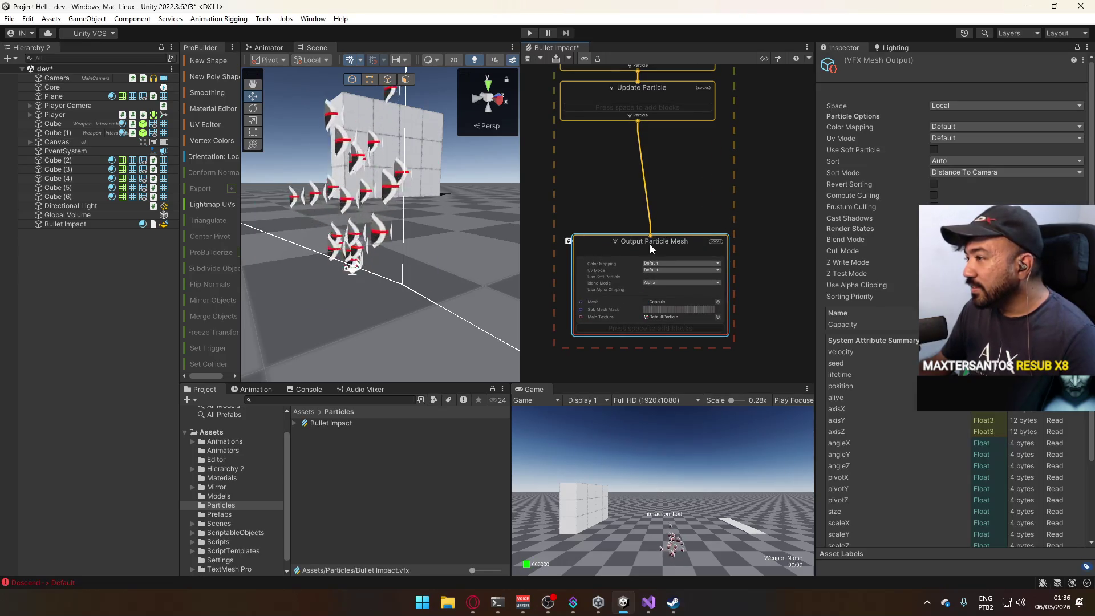
{"action": "scroll", "coordinate": [639, 246], "scroll_direction": "up", "scroll_amount": 1}
{"action": "left_click", "coordinate": [650, 259]}
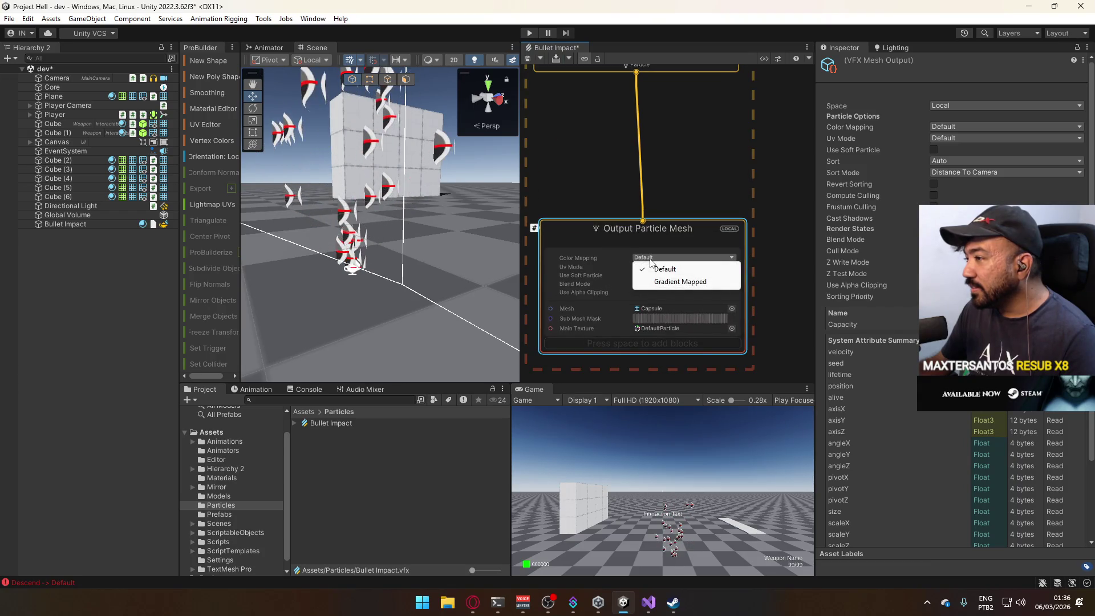
{"action": "left_click", "coordinate": [593, 257]}
{"action": "left_click", "coordinate": [653, 267]}
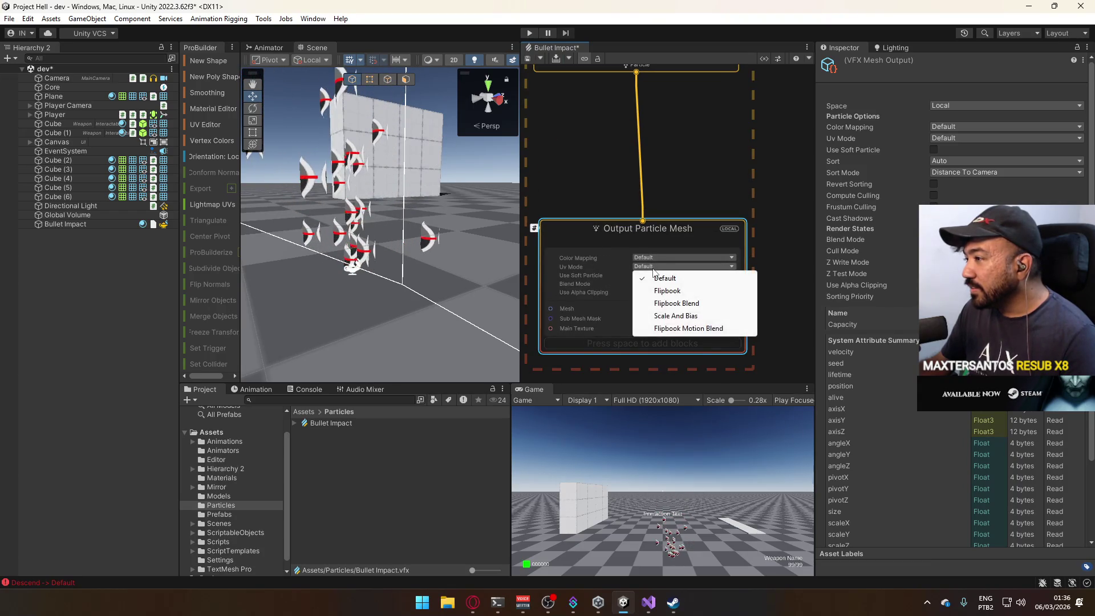
{"action": "left_click", "coordinate": [583, 266]}
{"action": "left_click", "coordinate": [651, 284]}
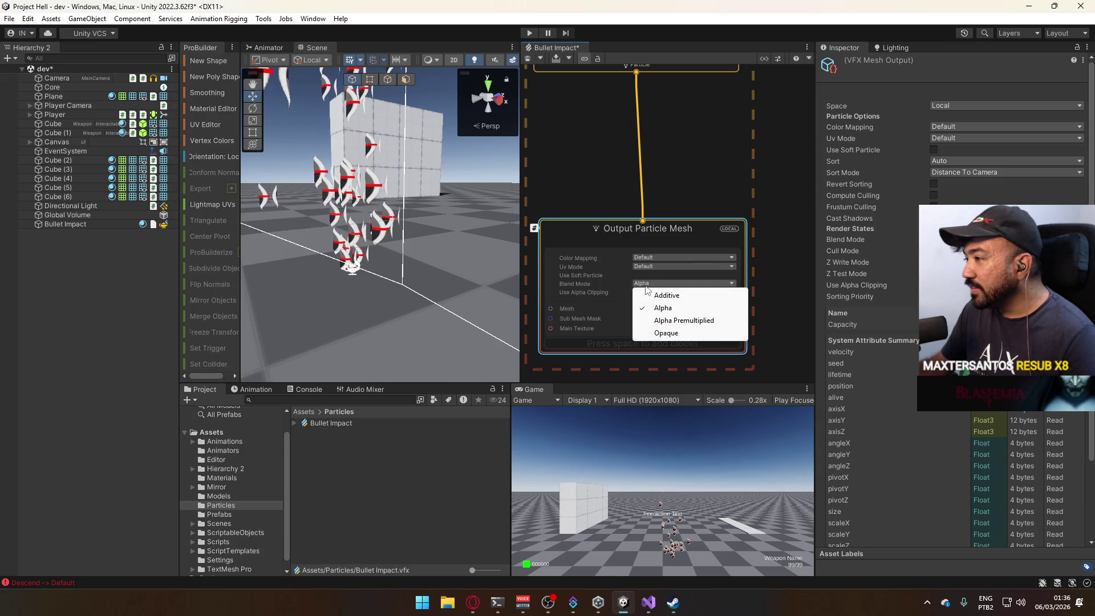
{"action": "left_click", "coordinate": [590, 282]}
Set the particle mesh to Cube and search textures for 'full', finding no match.
{"action": "left_click", "coordinate": [730, 308]}
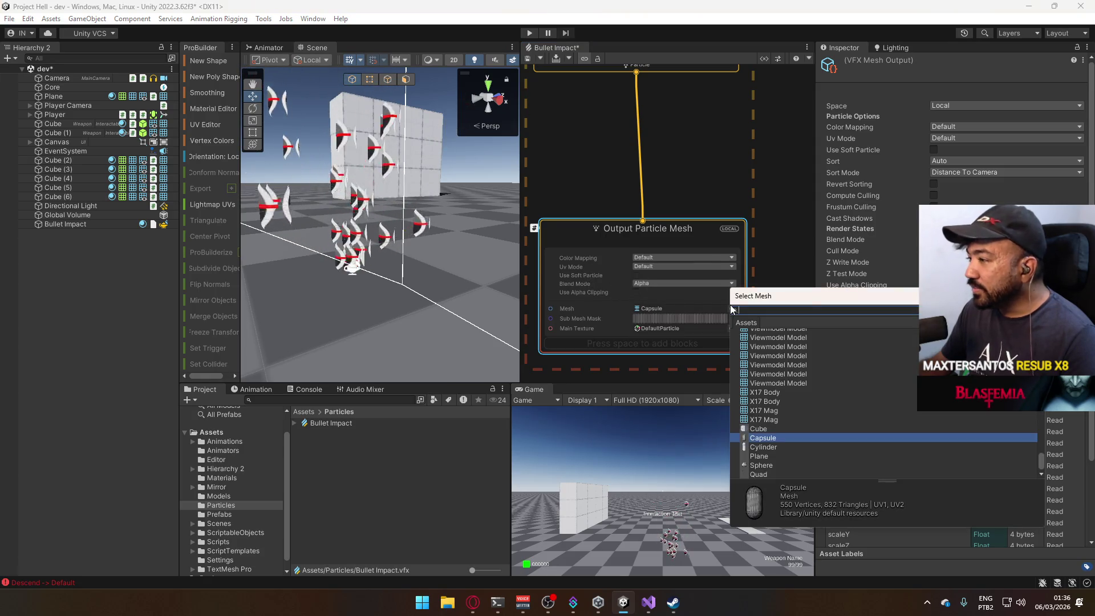
{"action": "double_click", "coordinate": [767, 430]}
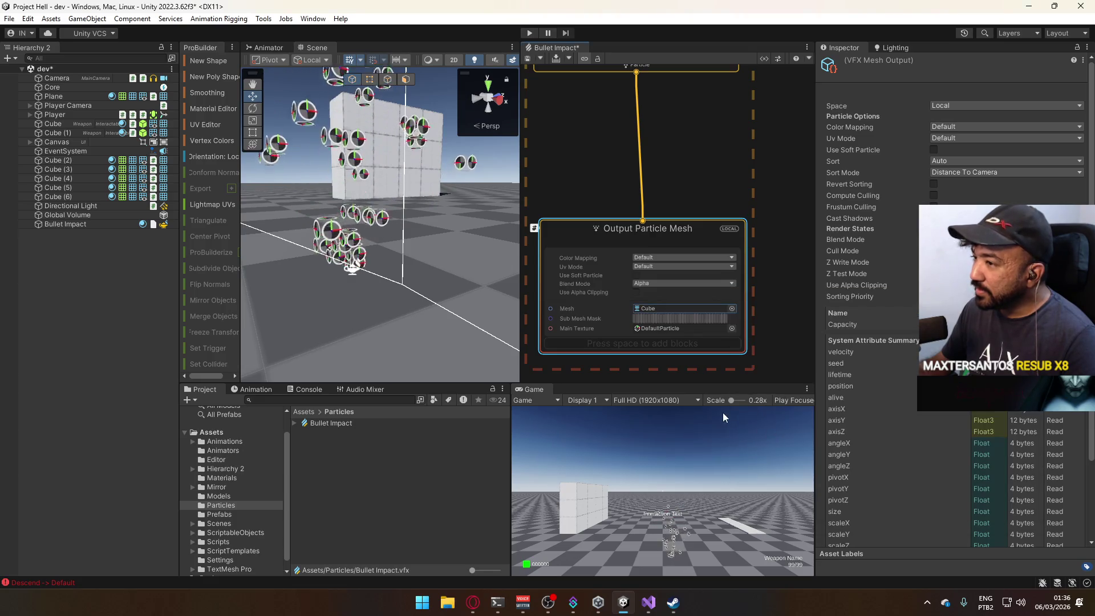
{"action": "left_click", "coordinate": [731, 328]}
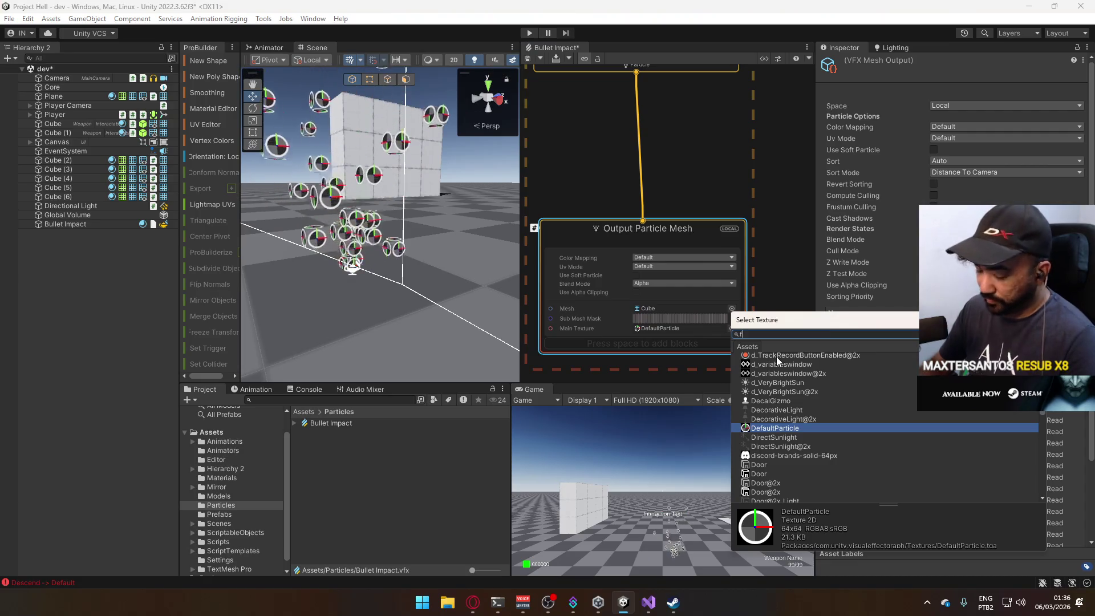
{"action": "type", "text": "full"}
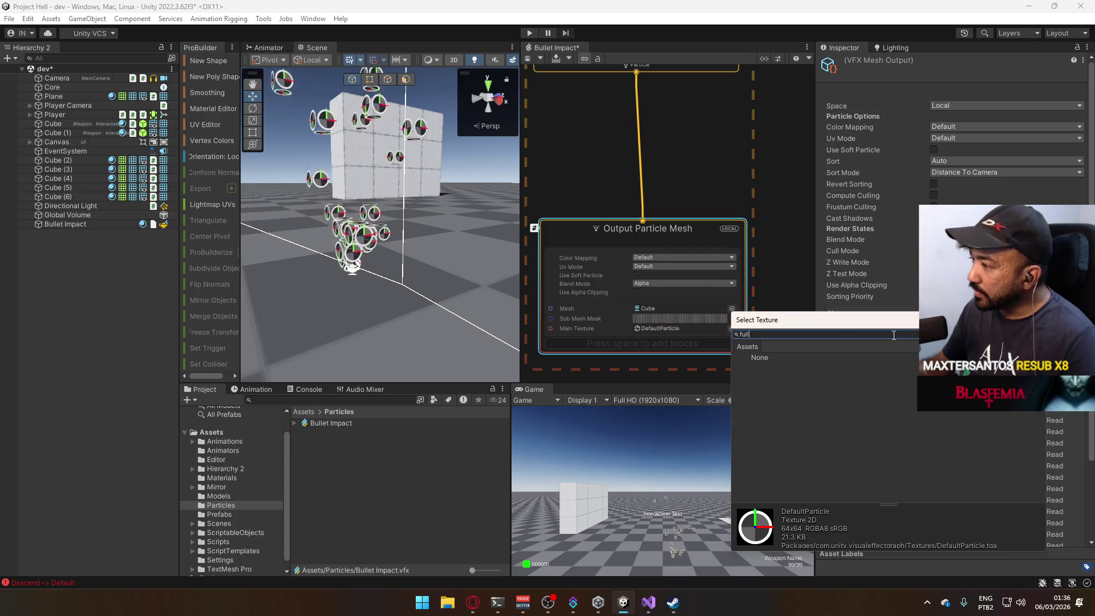
{"action": "key", "text": "Escape"}
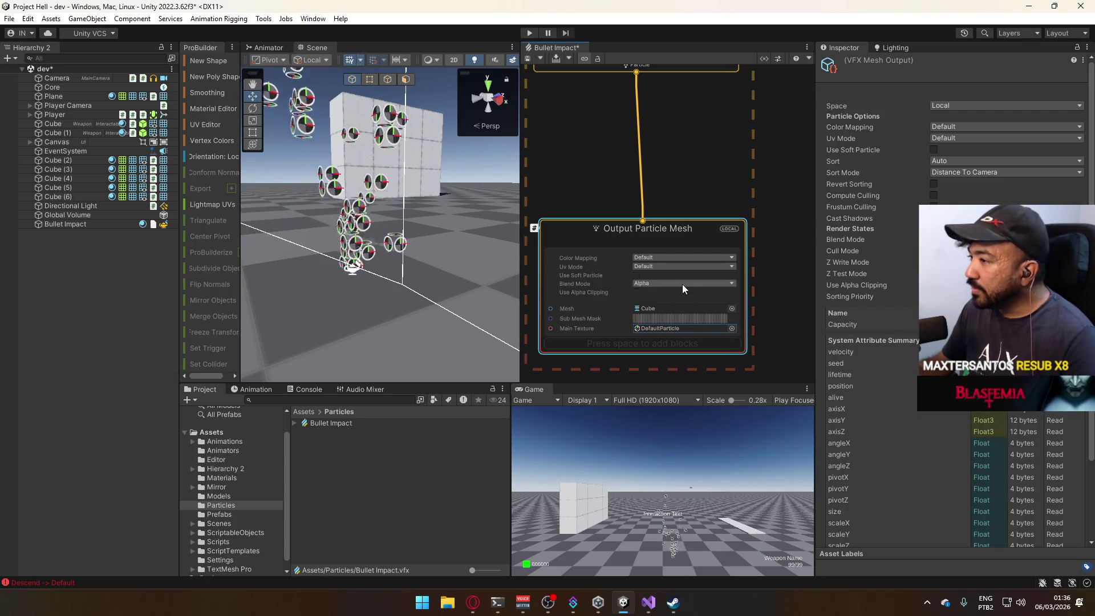
{"action": "scroll", "coordinate": [231, 541], "scroll_direction": "down", "scroll_amount": 1}
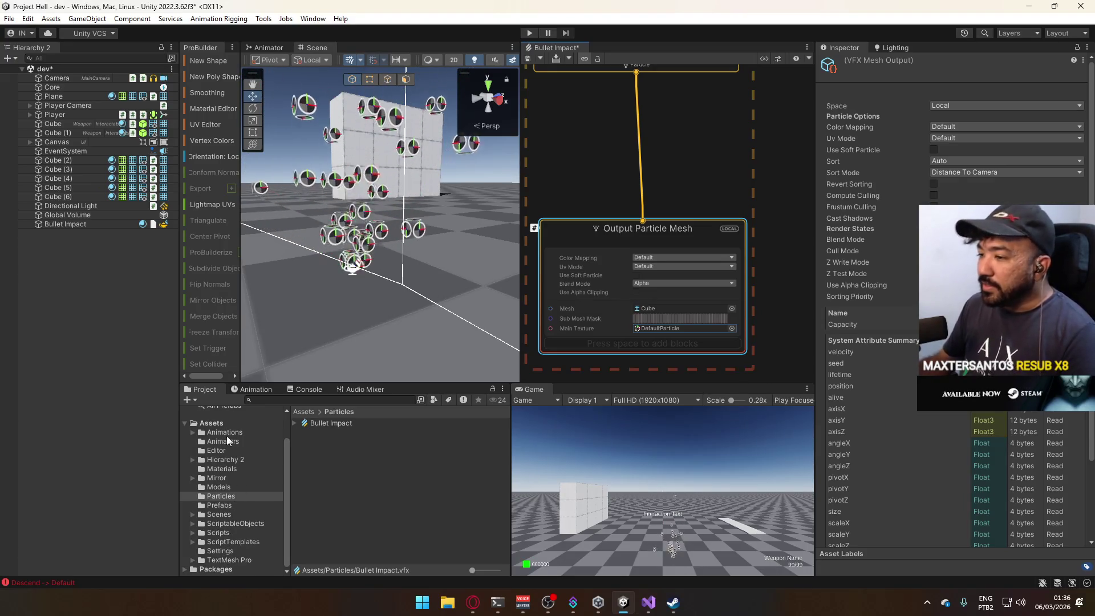
Create a 'Texture' folder under Assets and reveal the project folder in File Explorer.
{"action": "right_click", "coordinate": [203, 429]}
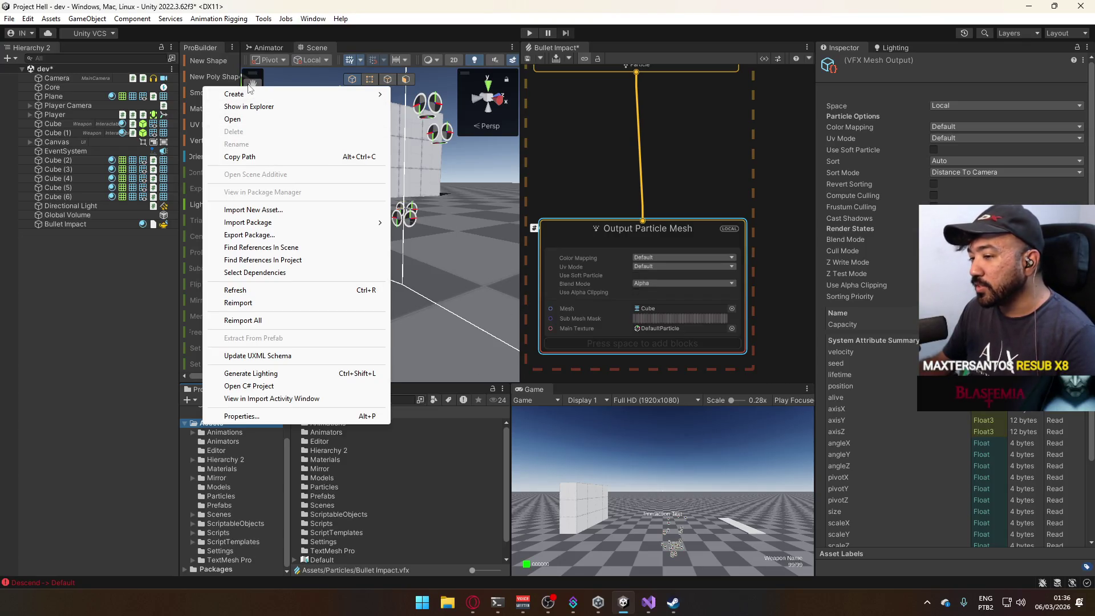
{"action": "mouse_move", "coordinate": [261, 96]}
{"action": "left_click", "coordinate": [450, 47]}
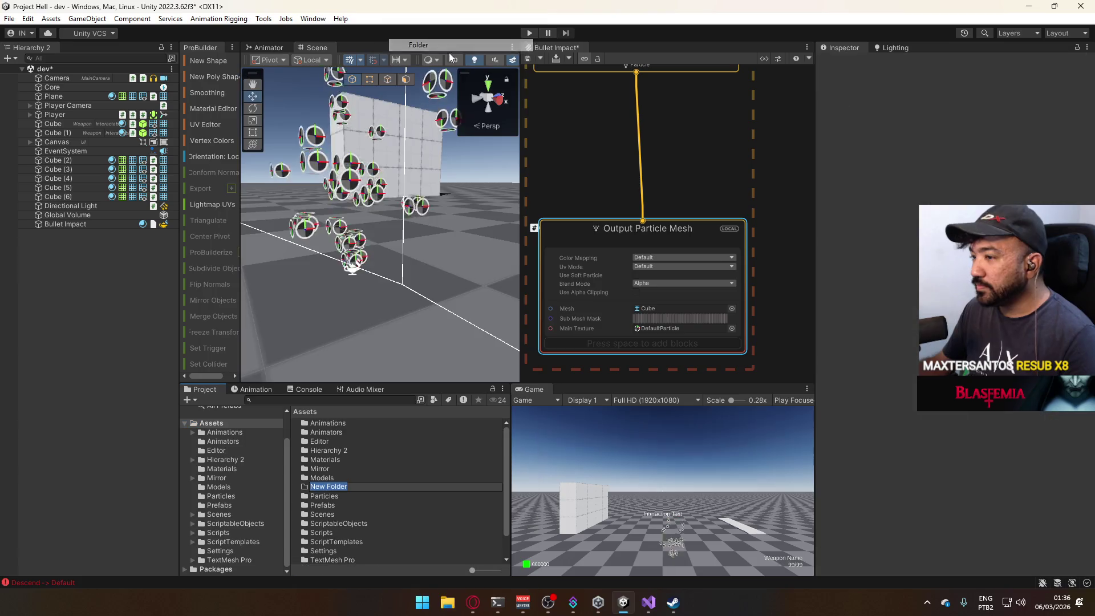
{"action": "type", "text": "Texture"}
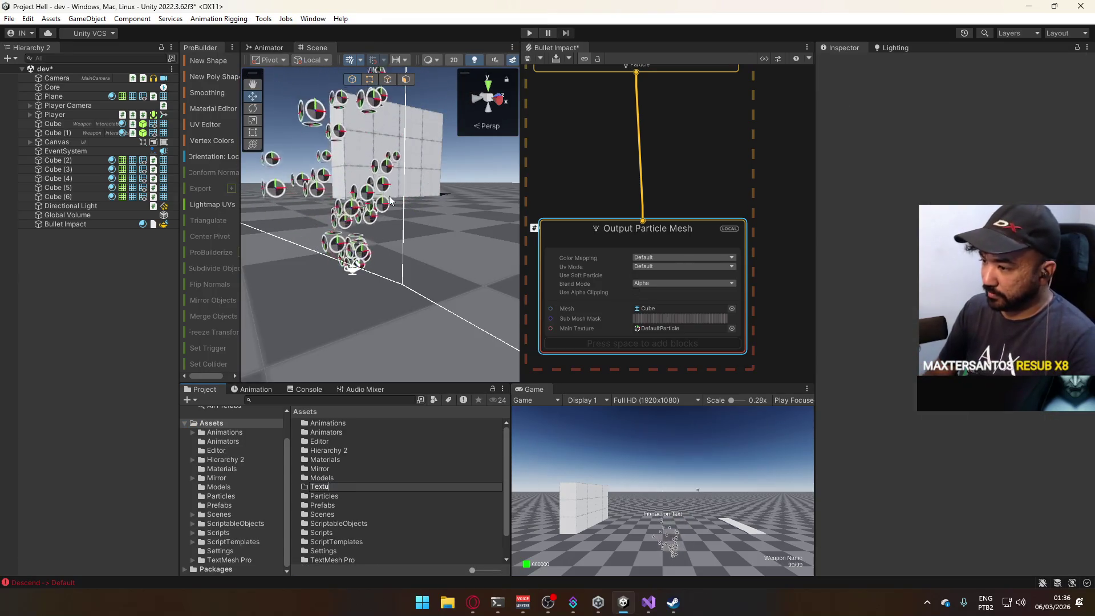
{"action": "key", "text": "Return"}
{"action": "key", "text": "Return"}
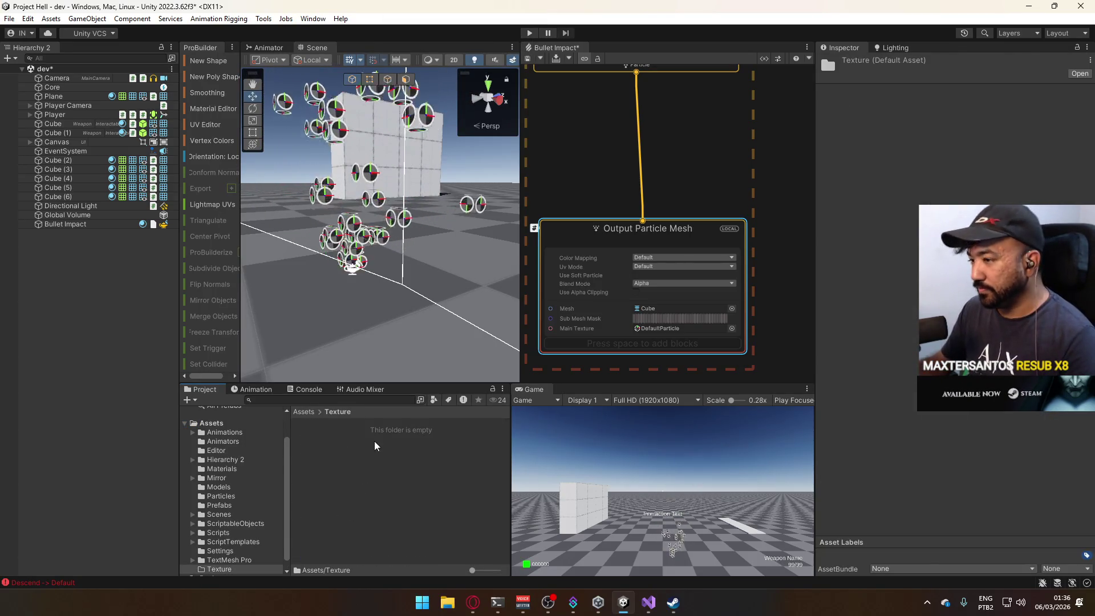
{"action": "right_click", "coordinate": [374, 445]}
{"action": "left_click", "coordinate": [459, 122]}
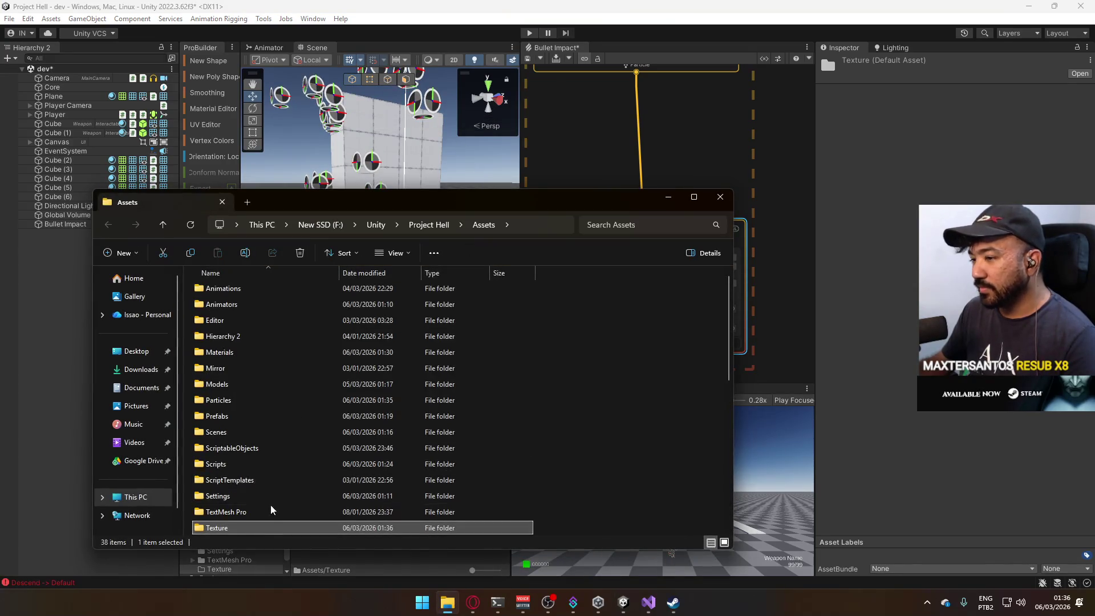
Open the empty Texture folder in File Explorer.
{"action": "double_click", "coordinate": [258, 527]}
{"action": "right_click", "coordinate": [254, 329]}
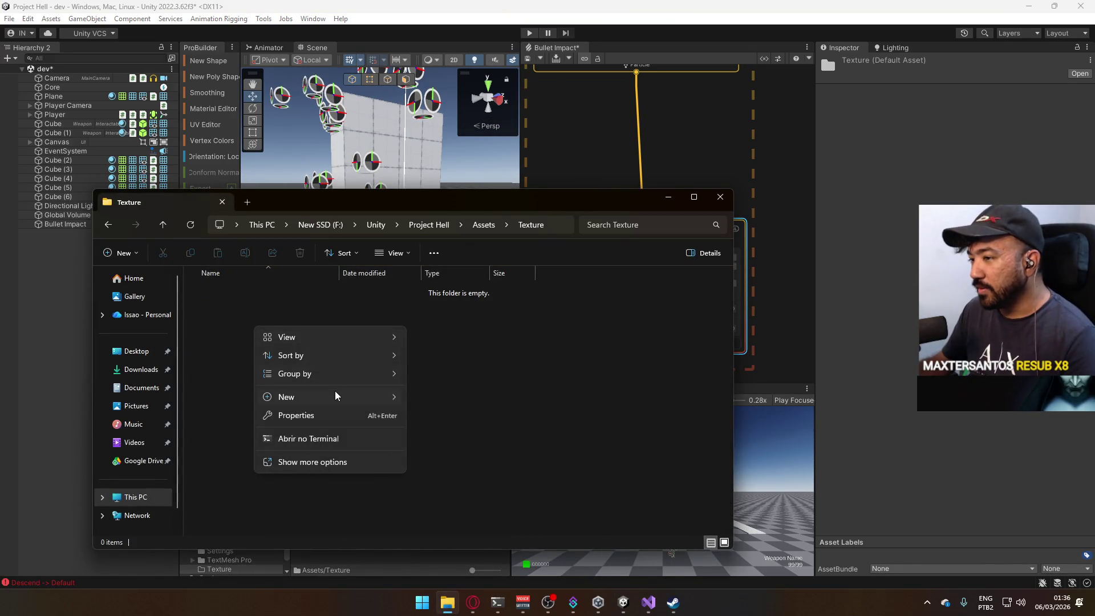
{"action": "mouse_move", "coordinate": [335, 395]}
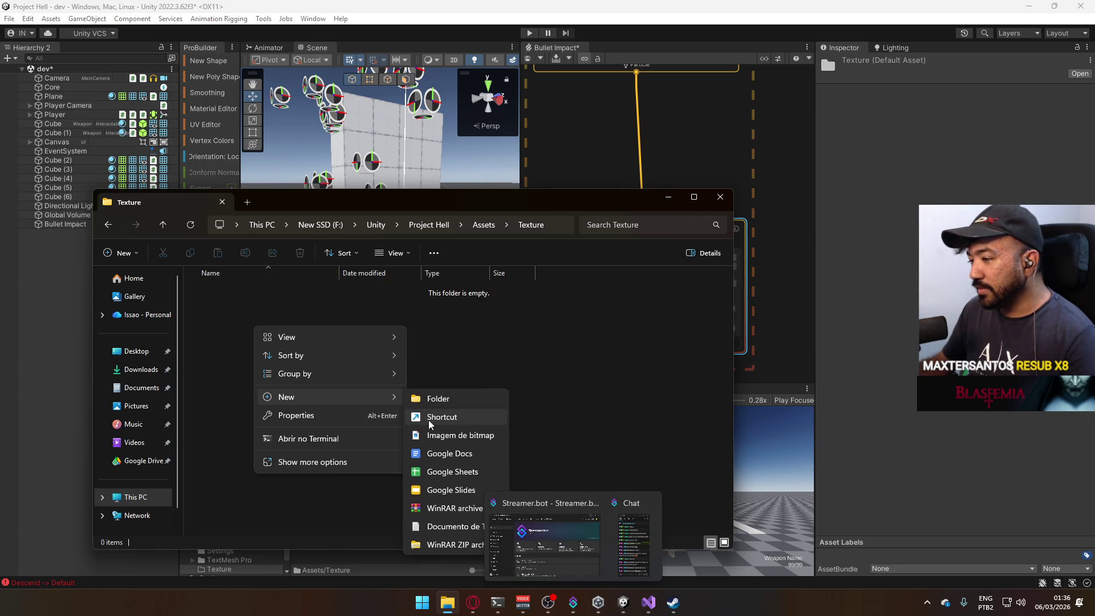
Launch Clip Studio Paint from the Windows search with 'clip'.
{"action": "key", "text": "Escape"}
{"action": "key", "text": "super"}
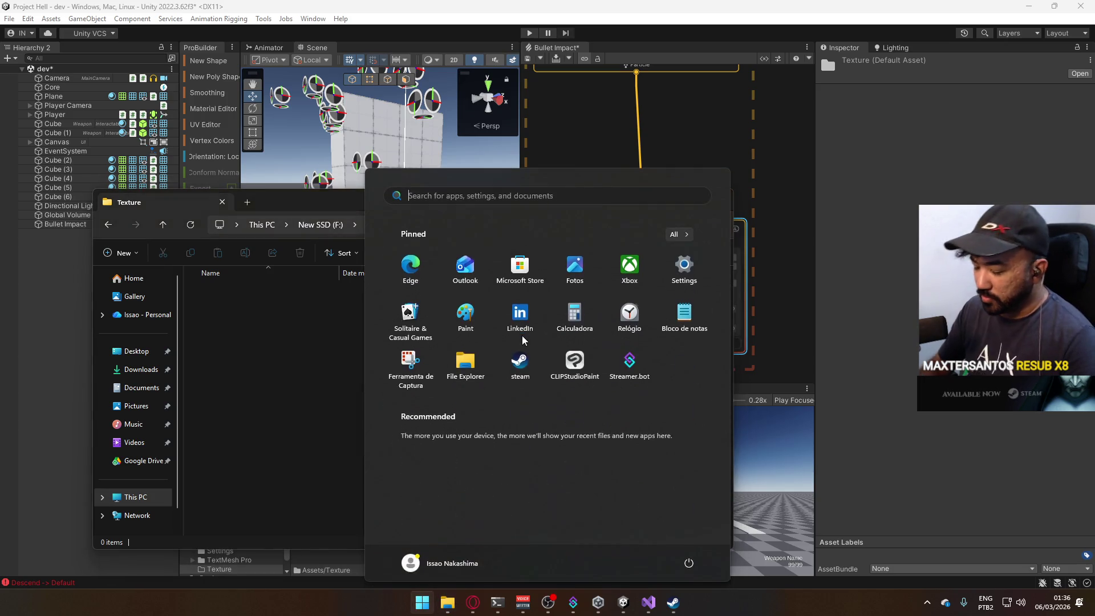
{"action": "type", "text": "clip"}
{"action": "left_click", "coordinate": [440, 292]}
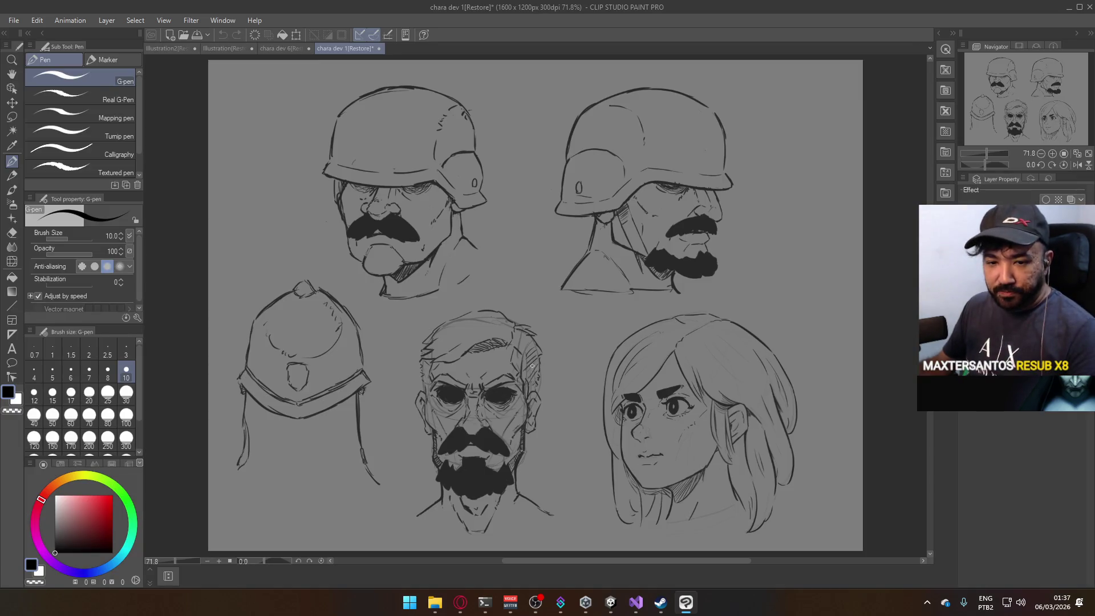
Create a new 64 x 64 px canvas from File > New.
{"action": "left_click", "coordinate": [13, 20]}
{"action": "left_click", "coordinate": [26, 27]}
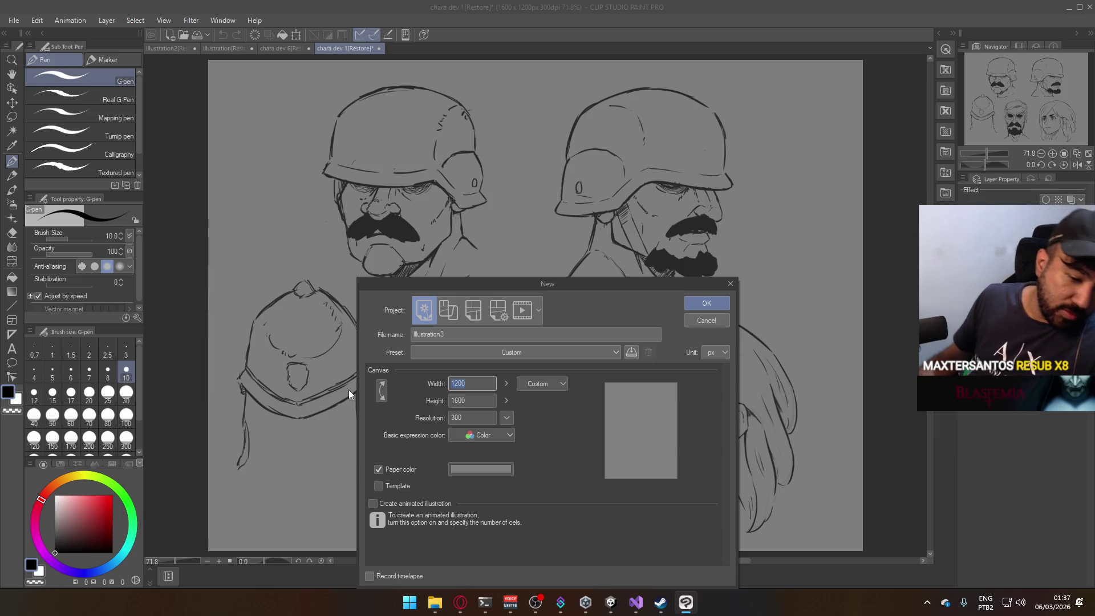
{"action": "type", "text": "64"}
{"action": "key", "text": "Tab"}
{"action": "type", "text": "64"}
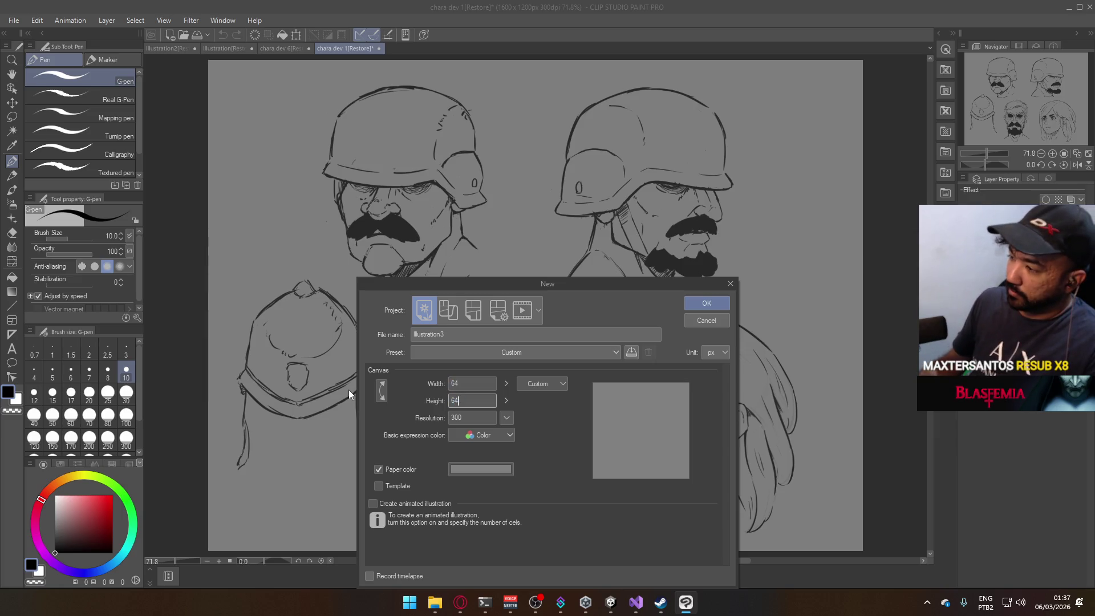
{"action": "key", "text": "Return"}
Fill the whole canvas with white using the Fill tool.
{"action": "scroll", "coordinate": [394, 331], "scroll_direction": "up", "scroll_amount": 5}
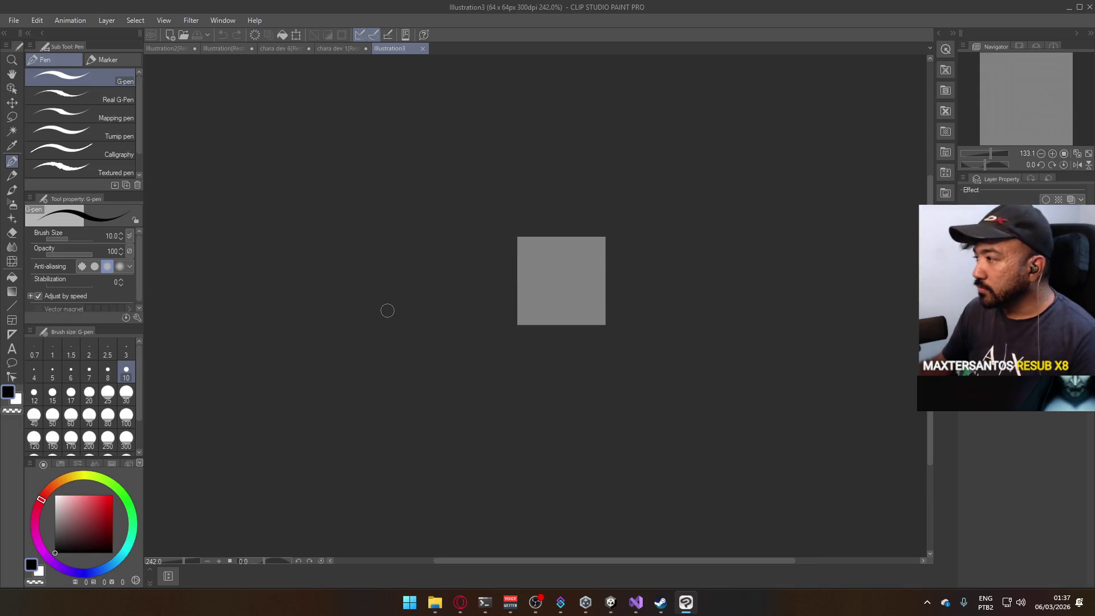
{"action": "scroll", "coordinate": [388, 311], "scroll_direction": "up", "scroll_amount": 2}
{"action": "key", "text": "x"}
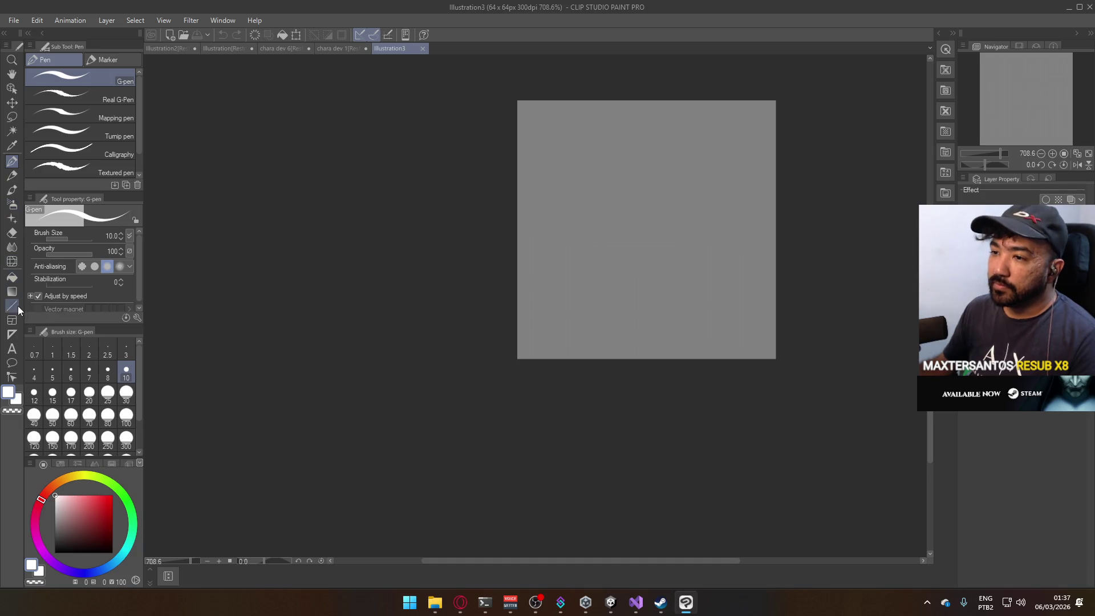
{"action": "key", "text": "g"}
{"action": "left_click", "coordinate": [328, 194]}
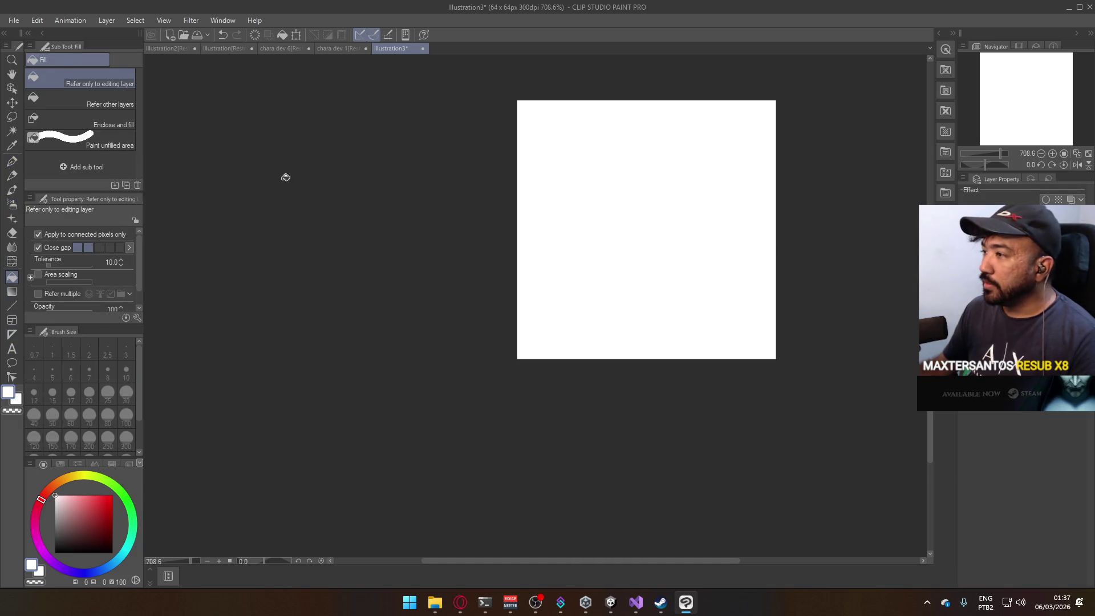
Start Save As with Ctrl+S and expand the file type list.
{"action": "left_click", "coordinate": [16, 24]}
{"action": "key", "text": "Escape"}
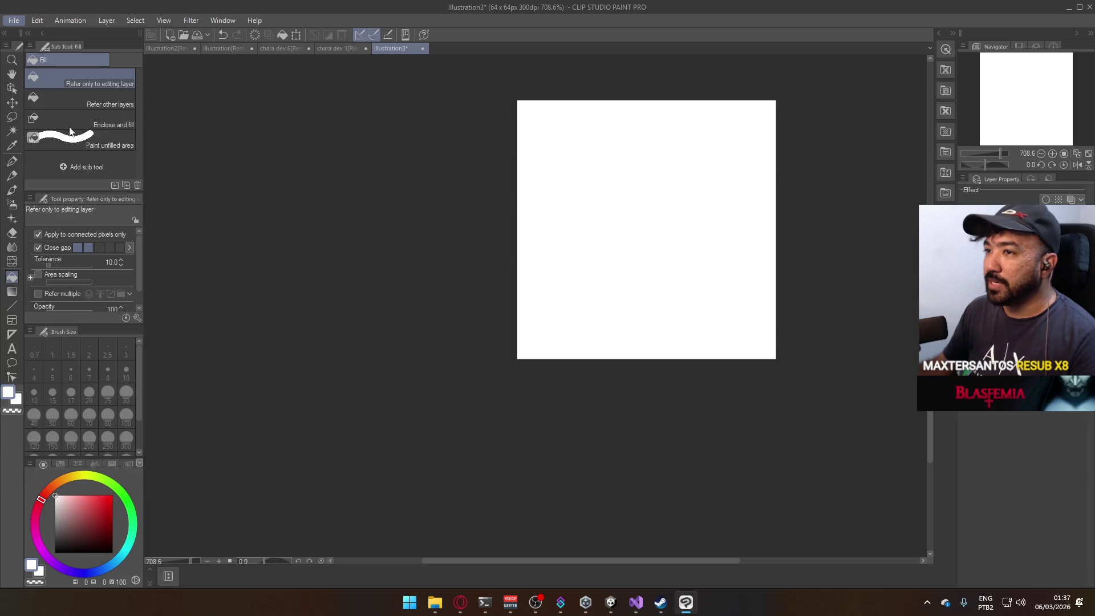
{"action": "key", "text": "ctrl+s"}
{"action": "left_click", "coordinate": [248, 331]}
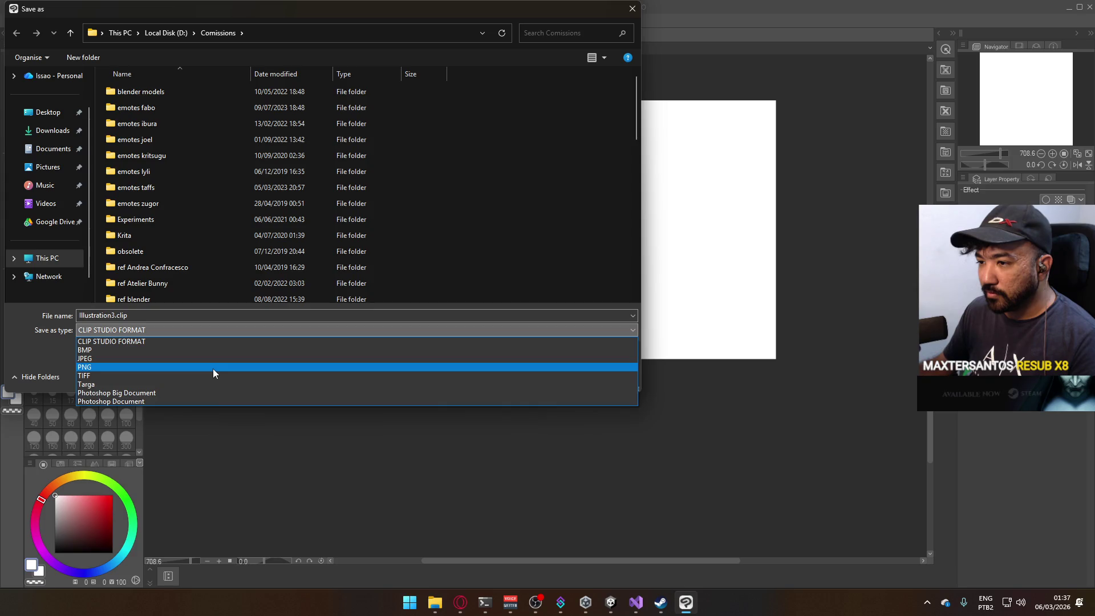
Save the canvas as PNG 'Full' on the Desktop without layer info, then minimize Clip Studio Paint.
{"action": "left_click", "coordinate": [208, 367]}
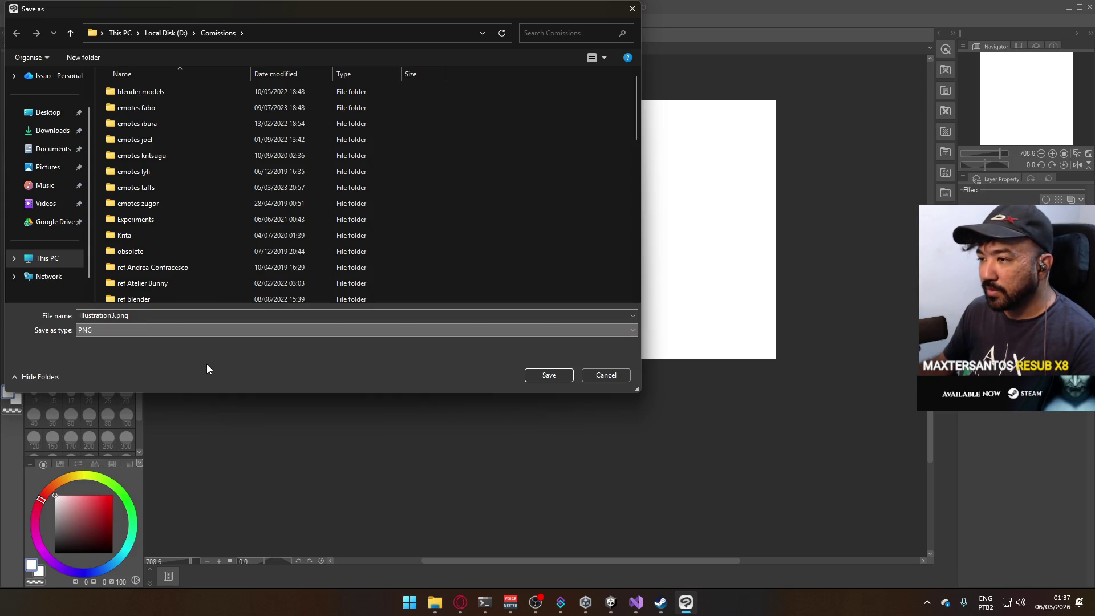
{"action": "double_click", "coordinate": [121, 316]}
{"action": "type", "text": "Full"}
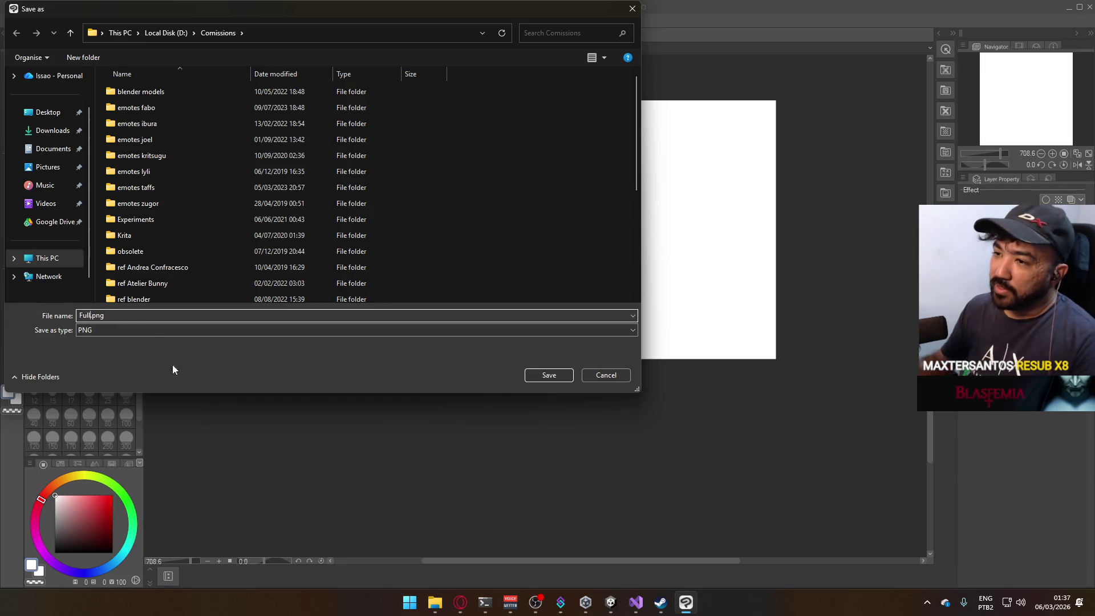
{"action": "left_click", "coordinate": [50, 112]}
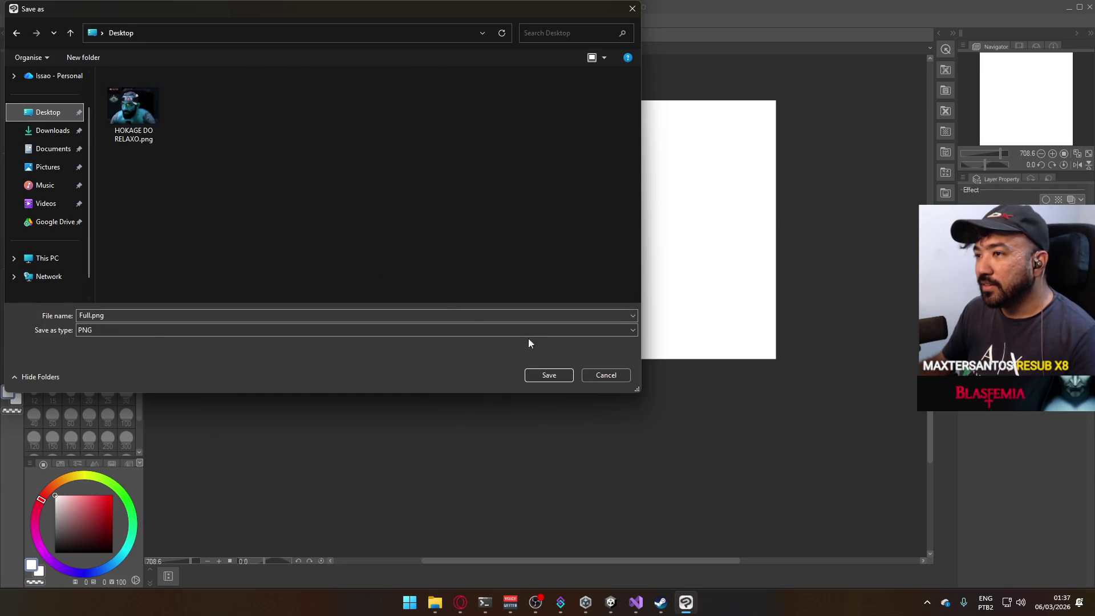
{"action": "left_click", "coordinate": [547, 373]}
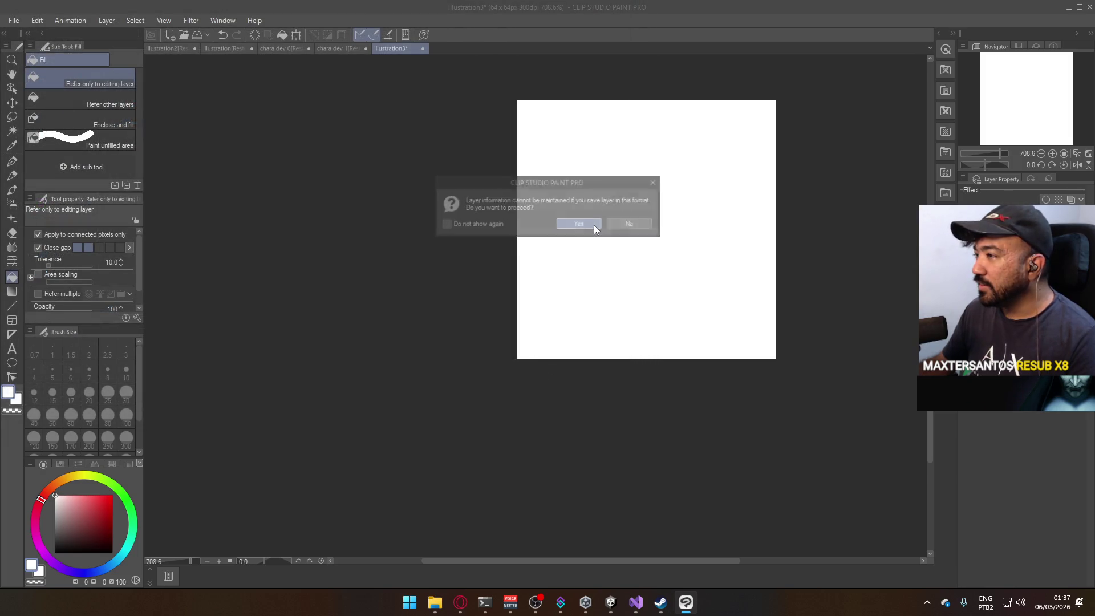
{"action": "left_click", "coordinate": [594, 224]}
{"action": "left_click", "coordinate": [687, 602]}
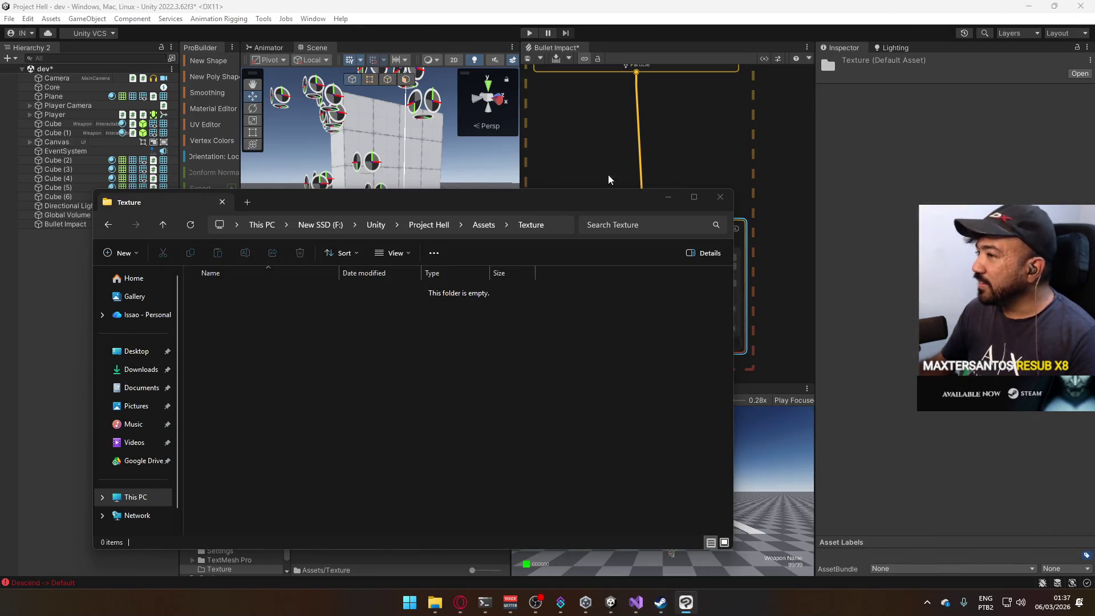
Paste Full.png from the Desktop into the project's Texture folder through File Explorer.
{"action": "left_click", "coordinate": [137, 351]}
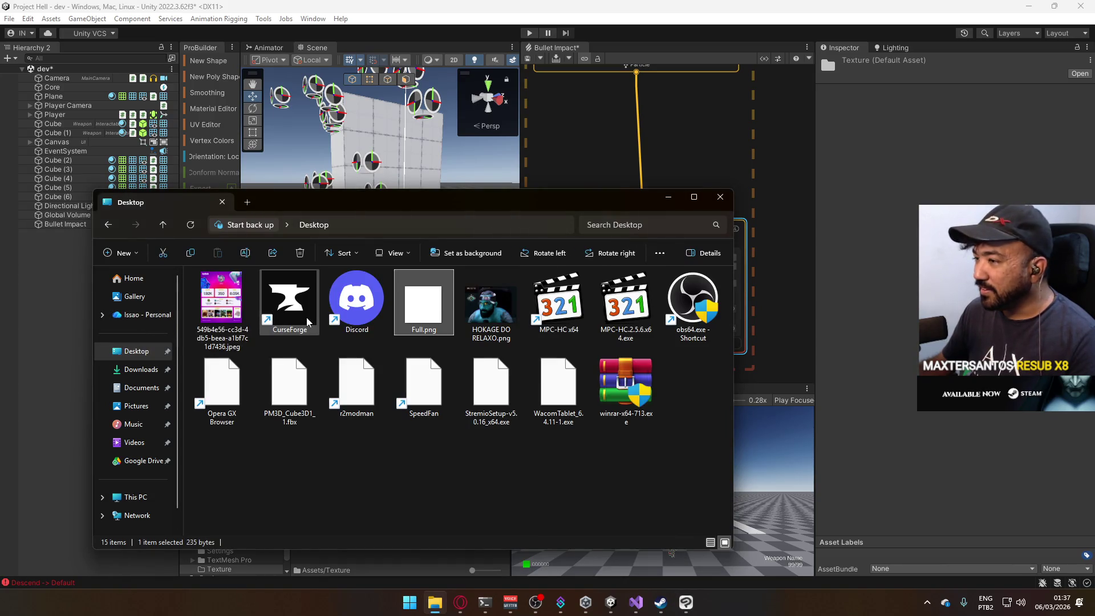
{"action": "left_click", "coordinate": [720, 197]}
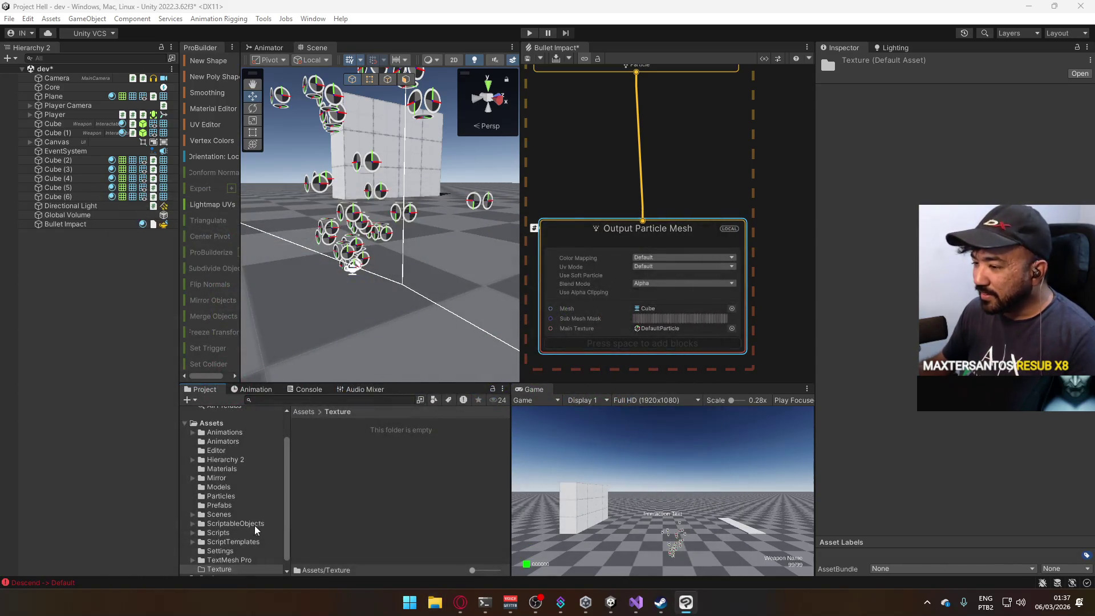
{"action": "right_click", "coordinate": [388, 487]}
{"action": "left_click", "coordinate": [496, 165]}
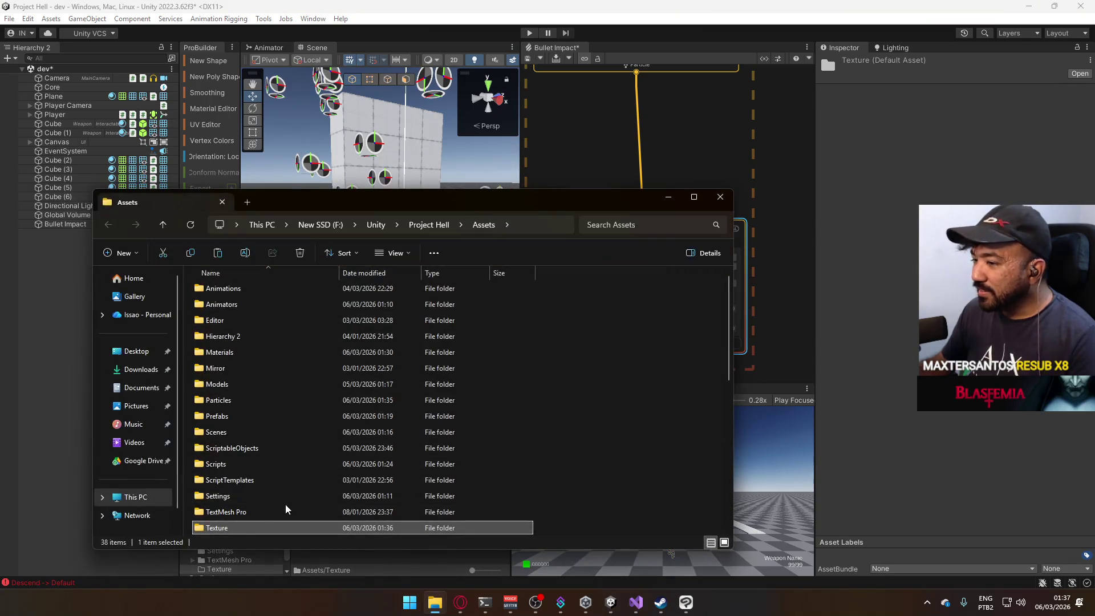
{"action": "double_click", "coordinate": [270, 523]}
{"action": "key", "text": "ctrl+v"}
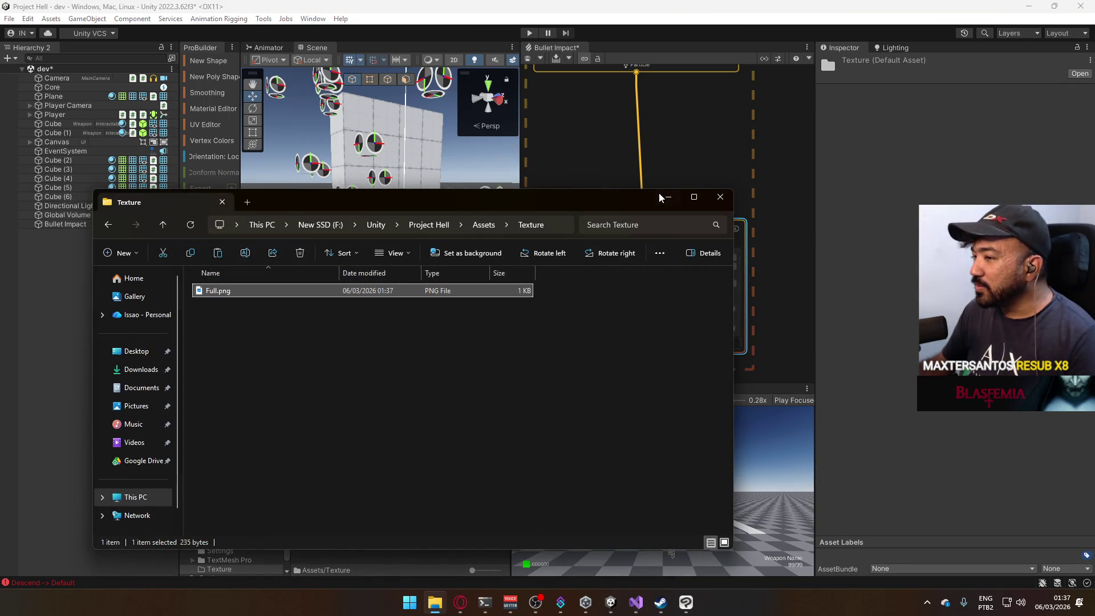
{"action": "left_click", "coordinate": [721, 197]}
{"action": "left_click_drag", "start_coordinate": [675, 219], "coordinate": [669, 220]}
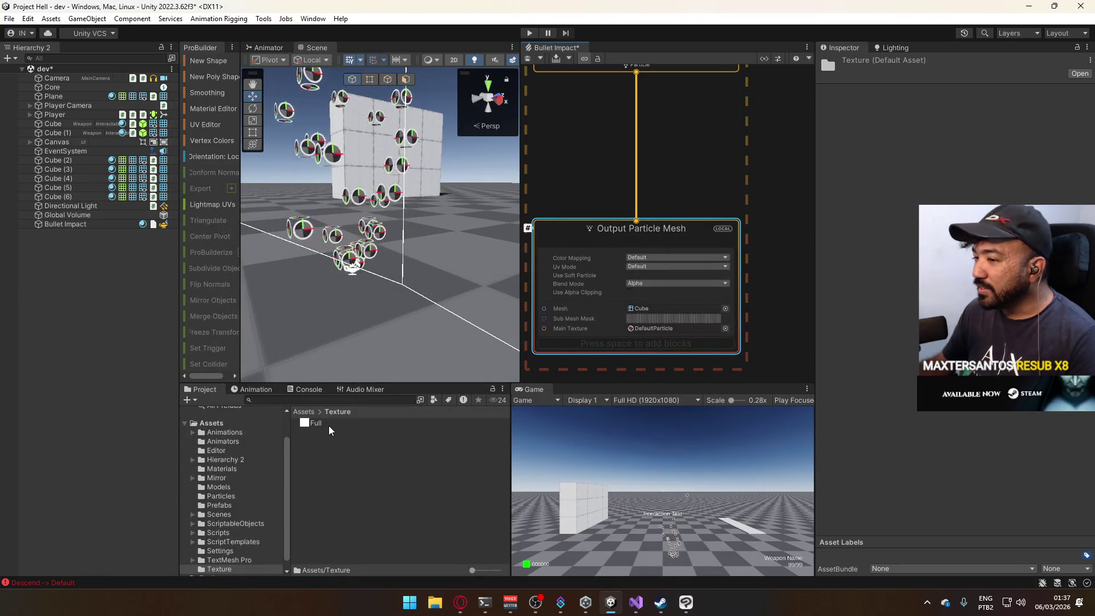
Drag the Full texture onto Output Particle Mesh's Main Texture slot, replacing DefaultParticle.
{"action": "left_click", "coordinate": [725, 328]}
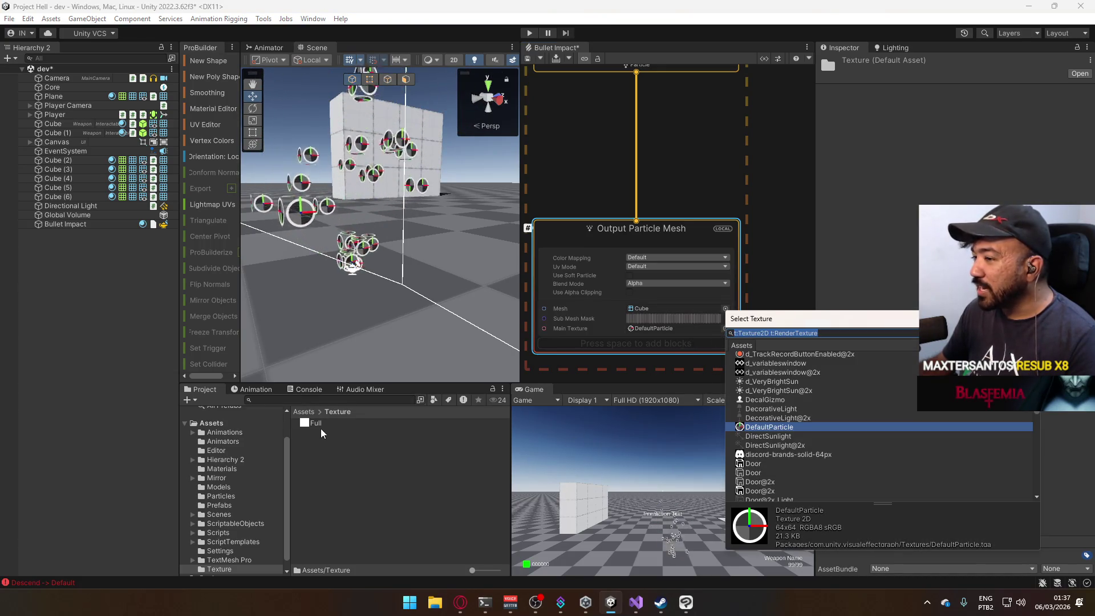
{"action": "left_click", "coordinate": [663, 329]}
{"action": "left_click_drag", "start_coordinate": [664, 333], "coordinate": [660, 326]}
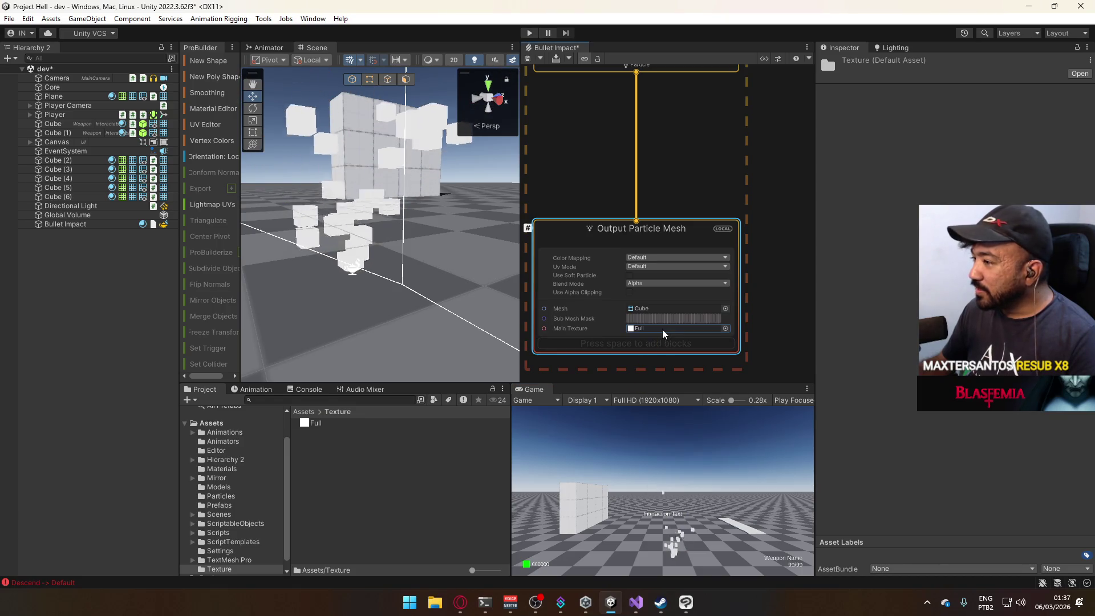
{"action": "left_click_drag", "start_coordinate": [443, 320], "coordinate": [419, 297]}
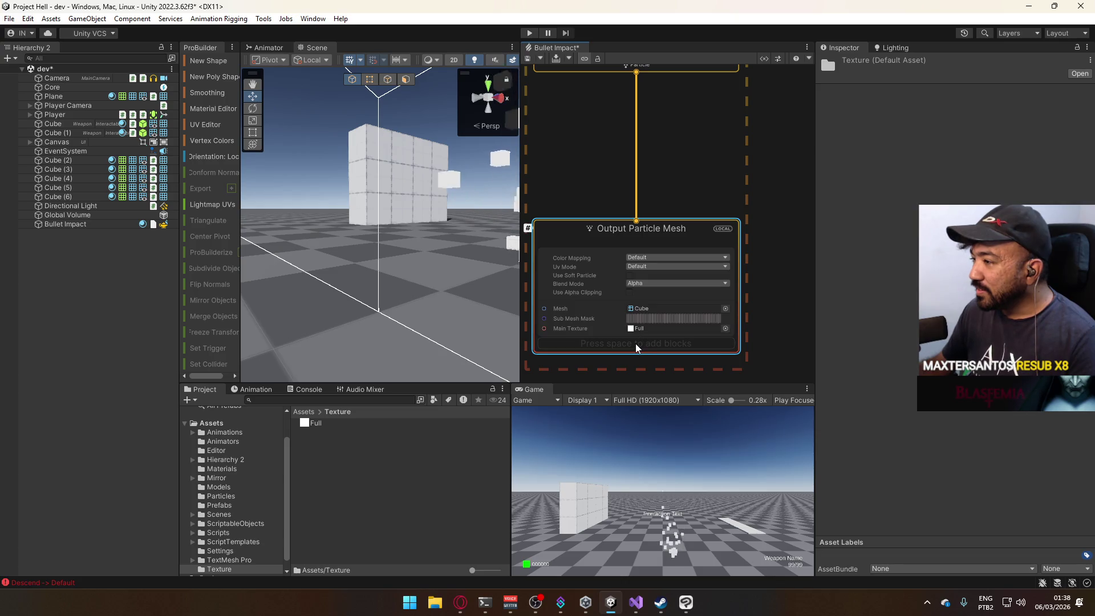
Add a Set Color block to the mesh output and set its colour to dark grey (V 24, about 0.239).
{"action": "left_click", "coordinate": [636, 345]}
{"action": "type", "text": "color"}
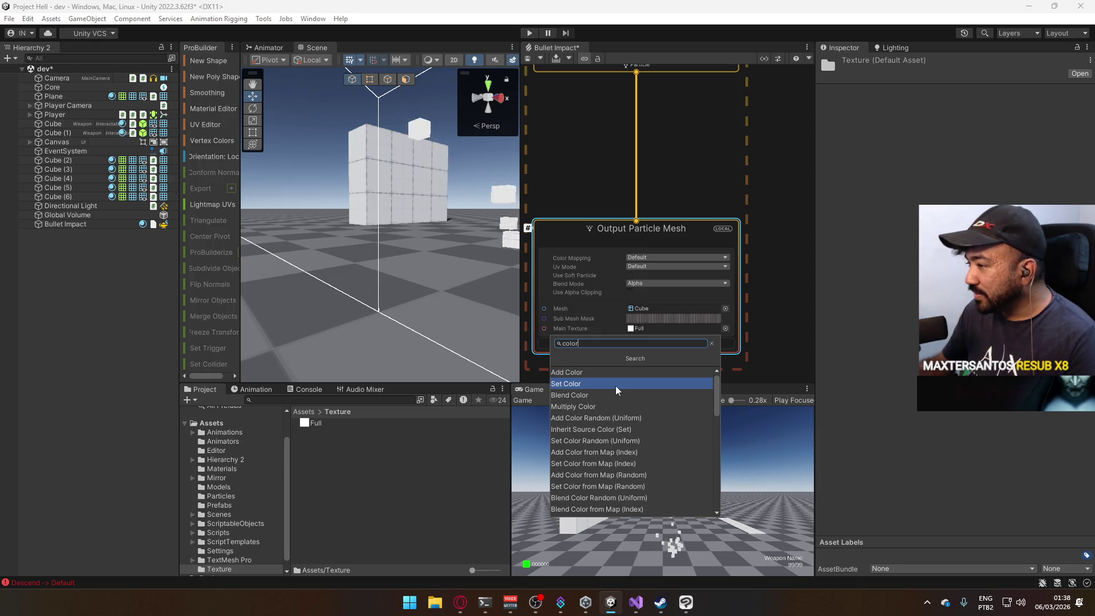
{"action": "left_click", "coordinate": [619, 385]}
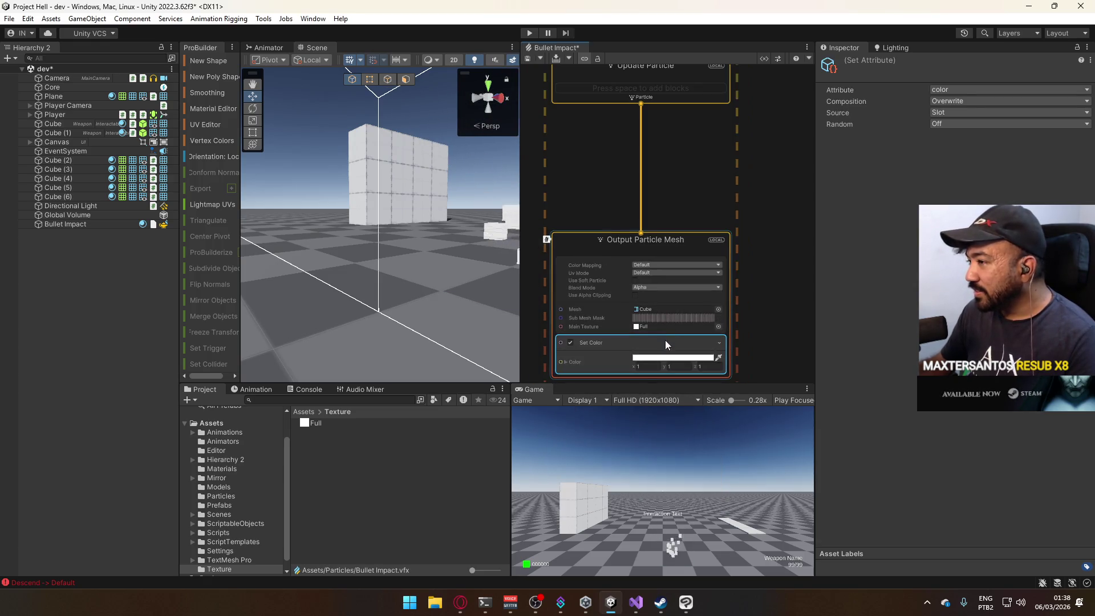
{"action": "left_click", "coordinate": [659, 359]}
{"action": "left_click", "coordinate": [674, 455]}
{"action": "left_click_drag", "start_coordinate": [673, 454], "coordinate": [694, 454]}
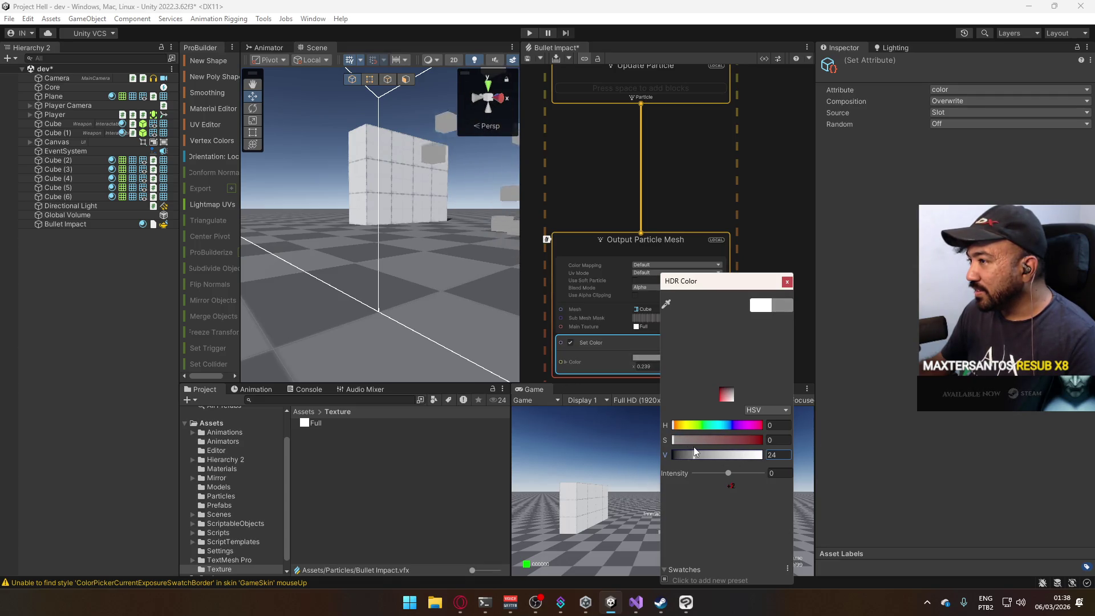
{"action": "left_click", "coordinate": [787, 282]}
{"action": "mouse_move", "coordinate": [497, 273]}
{"action": "left_mouse_down"}
{"action": "mouse_move", "coordinate": [383, 293]}
{"action": "mouse_move", "coordinate": [405, 290]}
{"action": "left_mouse_up"}
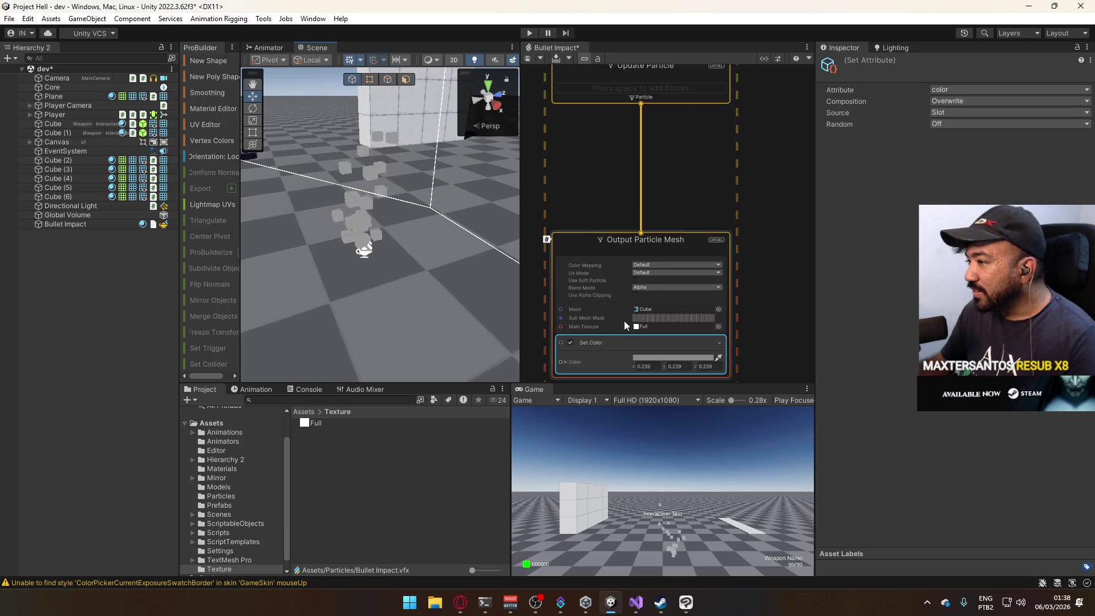
Set the mesh output's Blend Mode to Opaque and Color Mapping to Gradient Mapped.
{"action": "scroll", "coordinate": [635, 314], "scroll_direction": "up", "scroll_amount": 2}
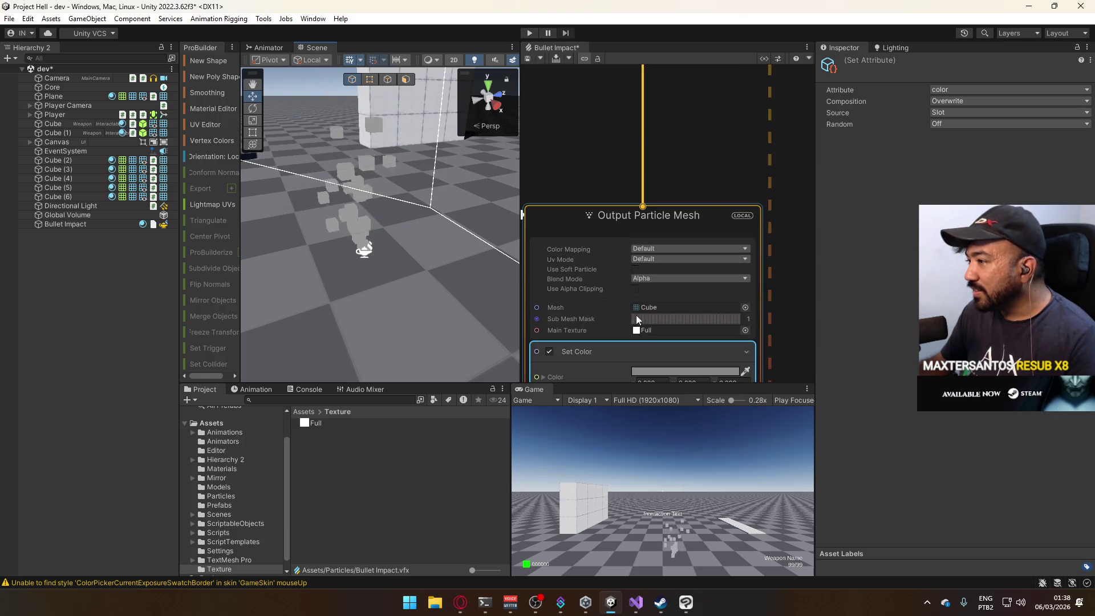
{"action": "left_click", "coordinate": [643, 279]}
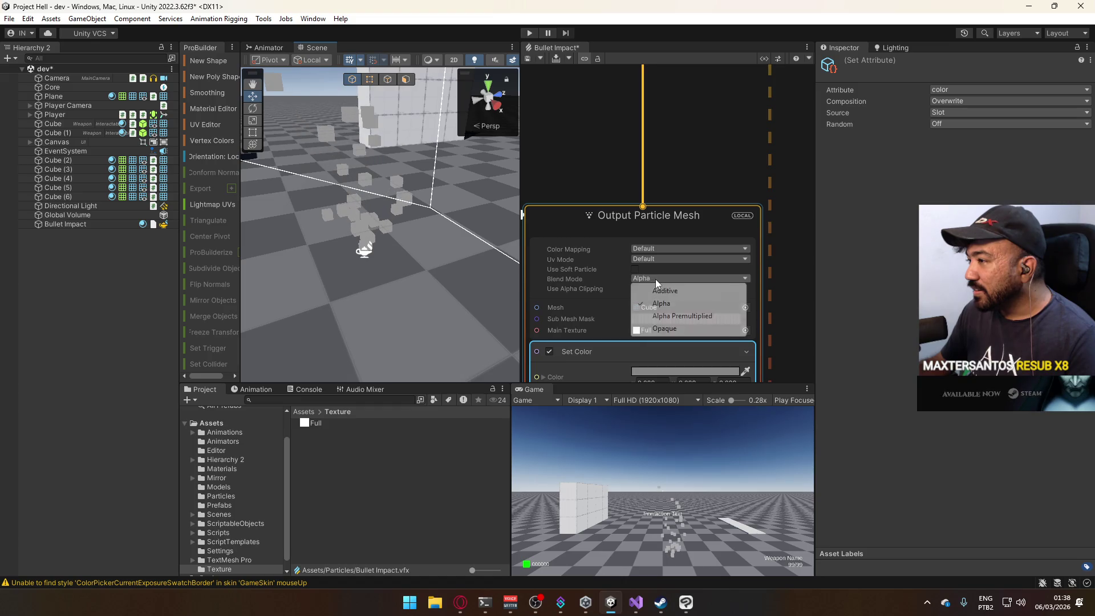
{"action": "left_click", "coordinate": [671, 329]}
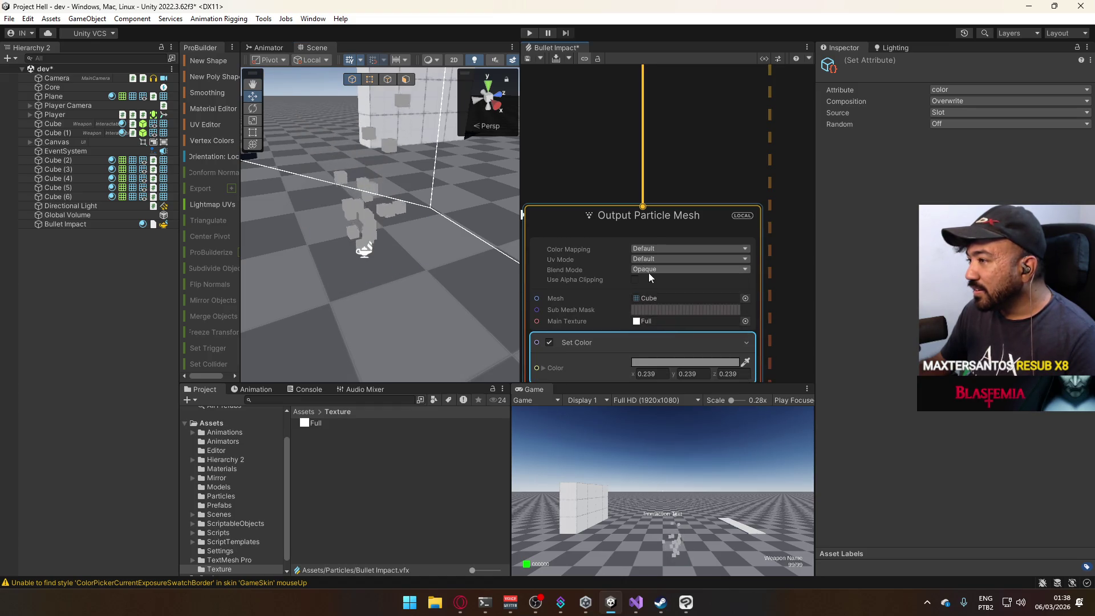
{"action": "left_click", "coordinate": [652, 250]}
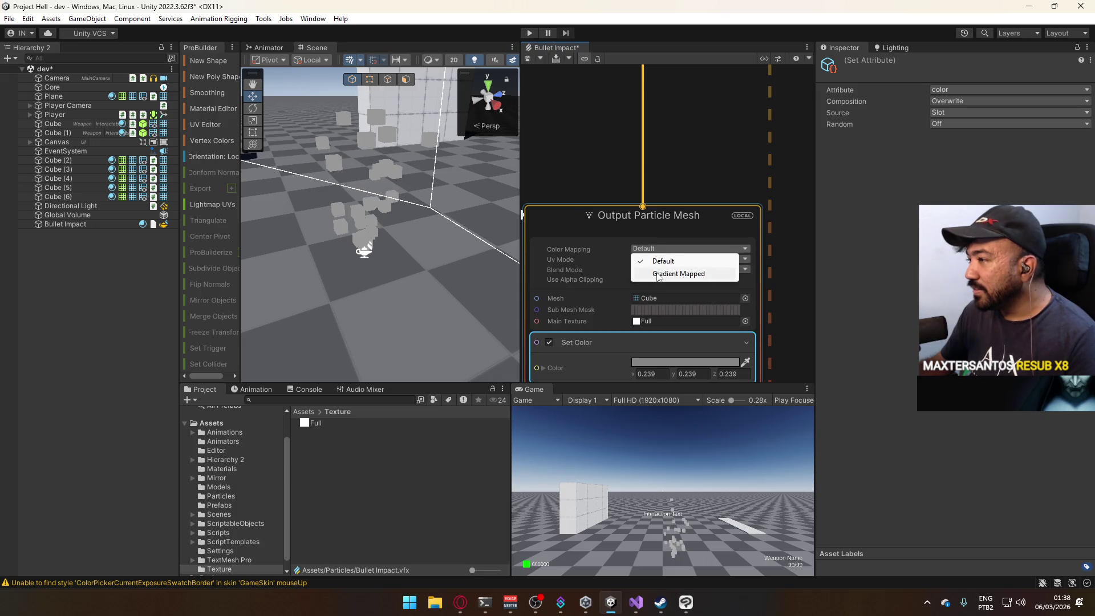
{"action": "left_click", "coordinate": [657, 271]}
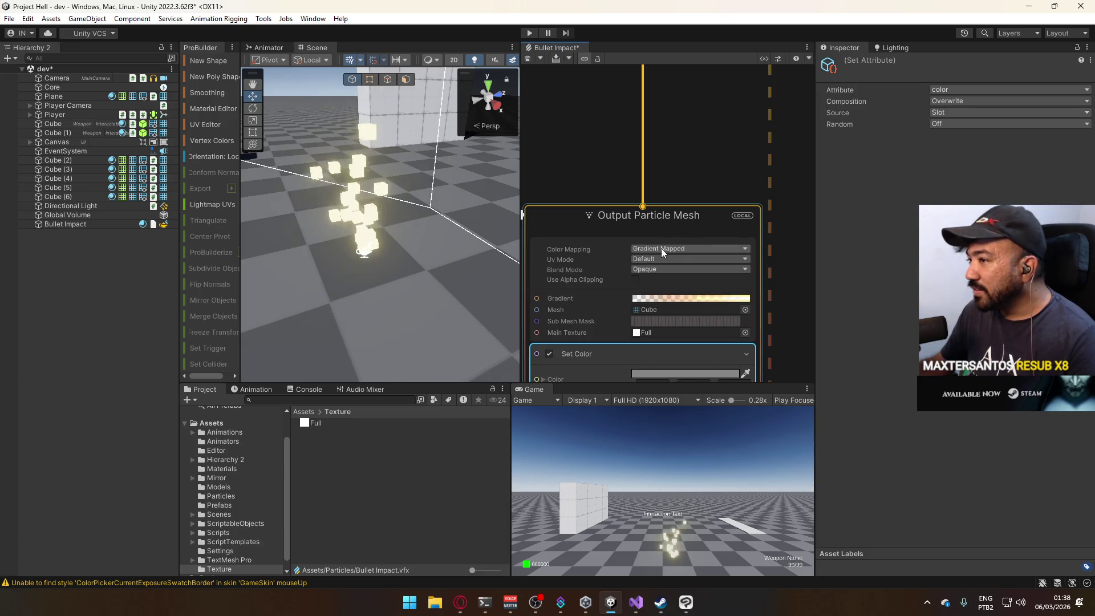
Delete the Set Color block and edit the particle gradient's bottom colour key.
{"action": "scroll", "coordinate": [697, 321], "scroll_direction": "down", "scroll_amount": 2}
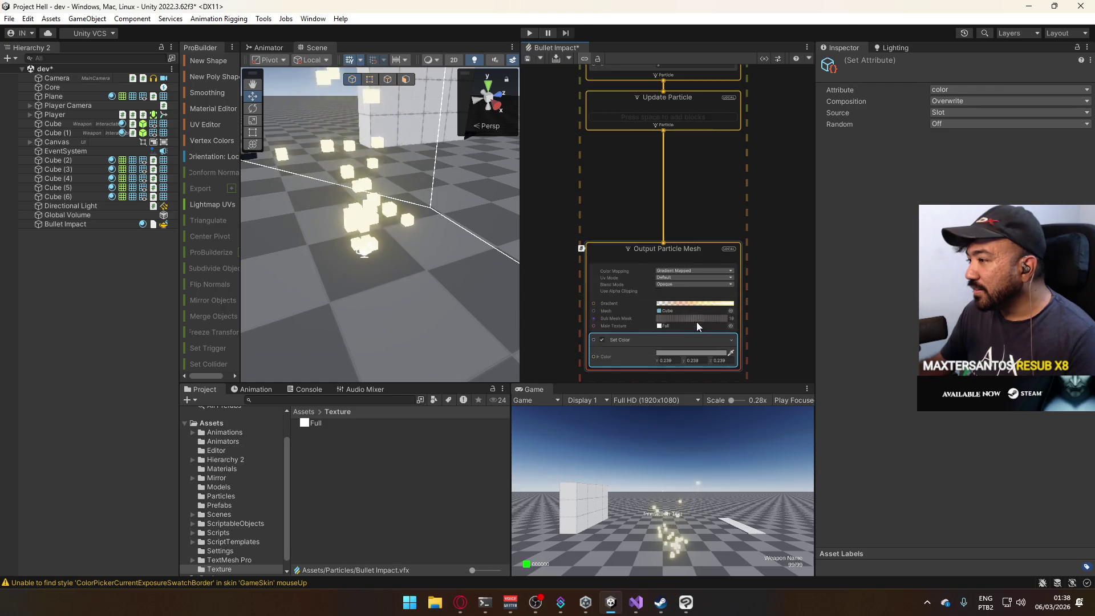
{"action": "right_click", "coordinate": [659, 337]}
{"action": "left_click", "coordinate": [678, 444]}
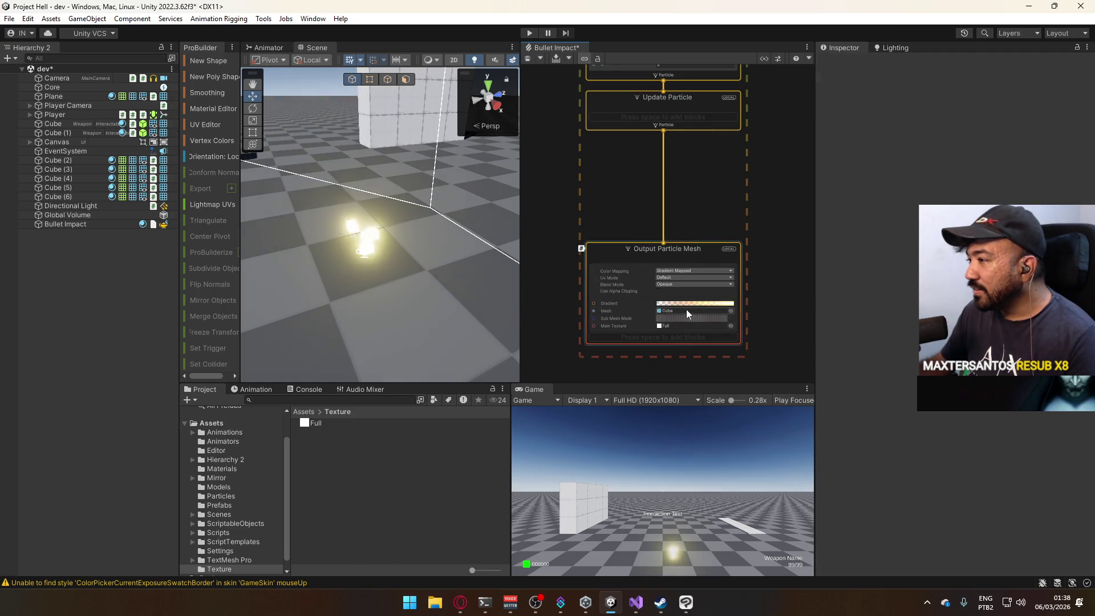
{"action": "left_click", "coordinate": [688, 301]}
{"action": "left_click", "coordinate": [703, 306]}
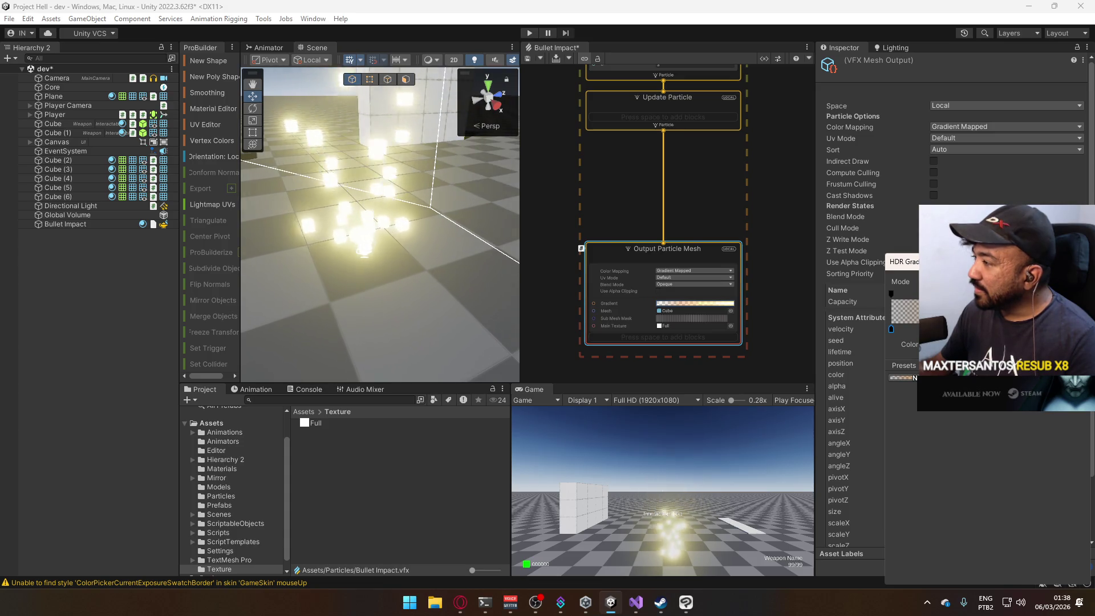
{"action": "left_click", "coordinate": [891, 329]}
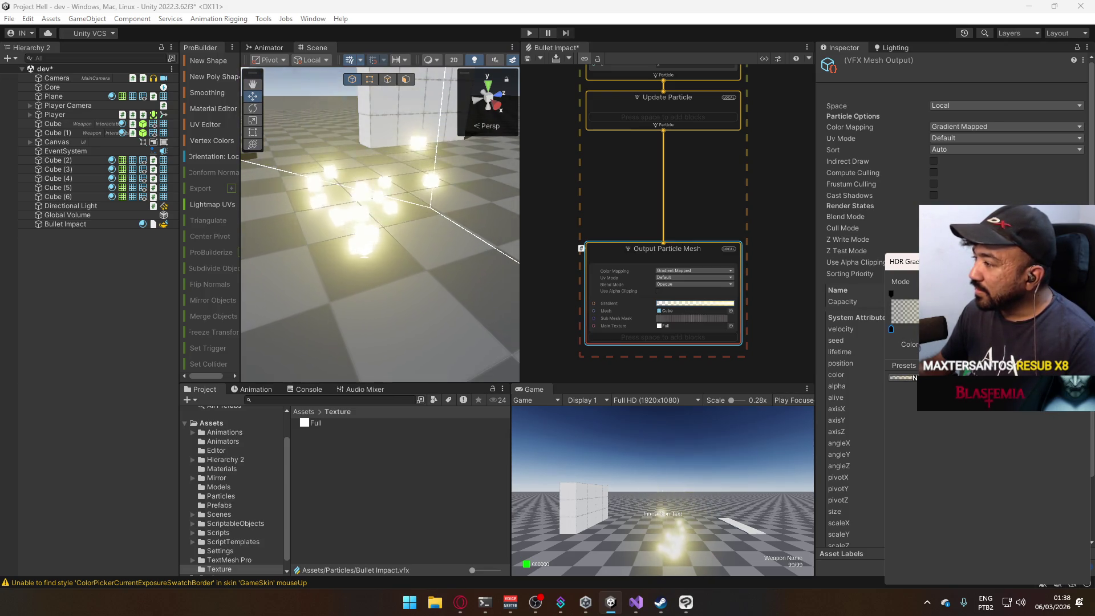
{"action": "scroll", "coordinate": [686, 238], "scroll_direction": "up", "scroll_amount": 2}
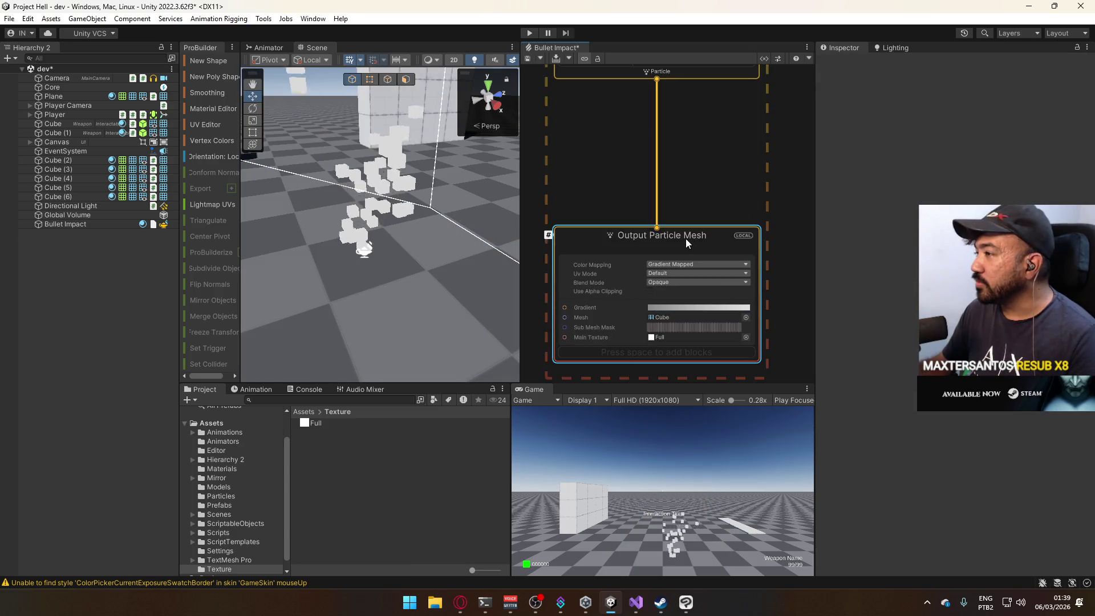
Reselect the Output Particle Mesh and confirm its Space stays Local.
{"action": "double_click", "coordinate": [648, 249]}
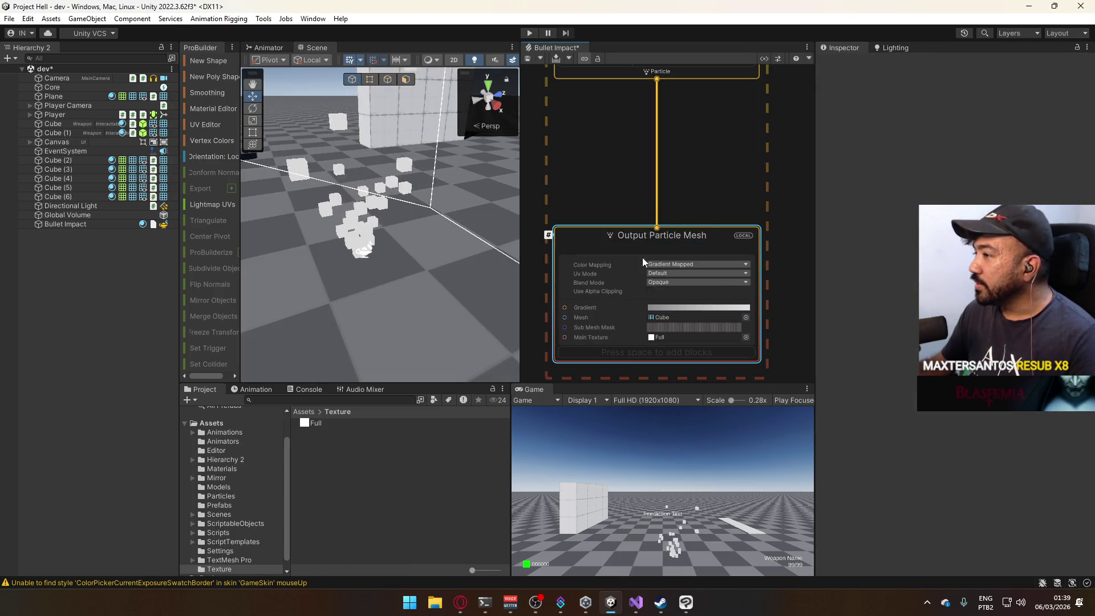
{"action": "left_click", "coordinate": [546, 234]}
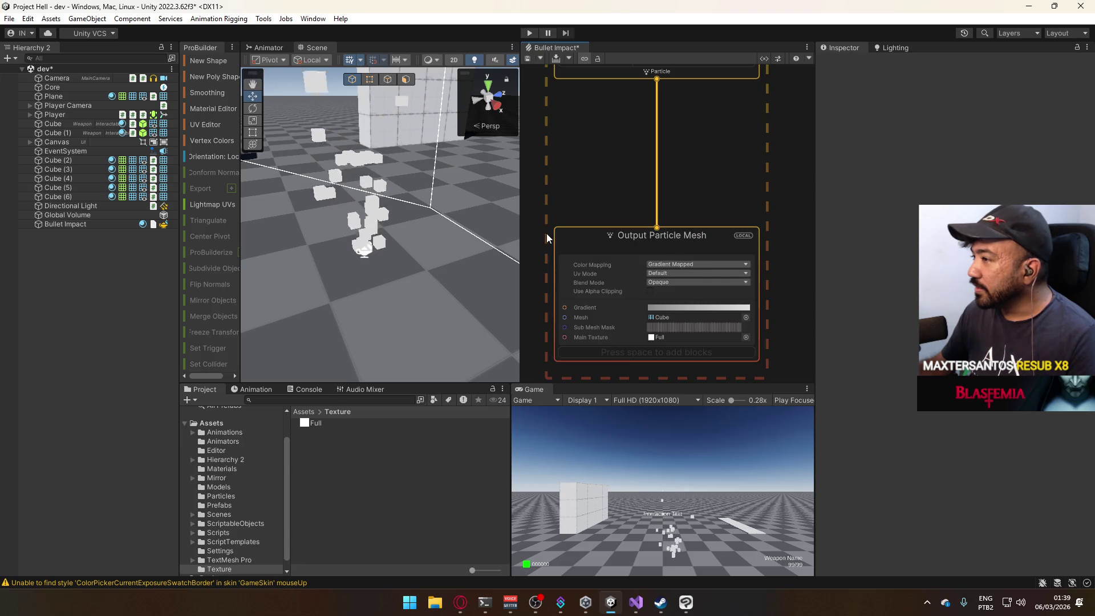
{"action": "left_click", "coordinate": [632, 233]}
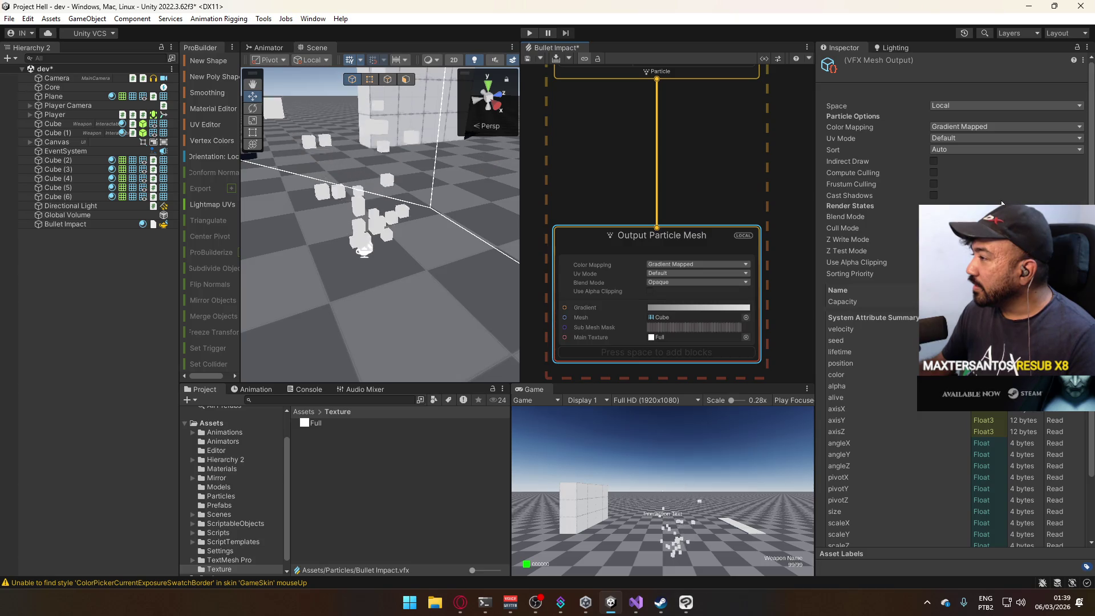
{"action": "left_click", "coordinate": [953, 103]}
{"action": "left_click", "coordinate": [872, 97]}
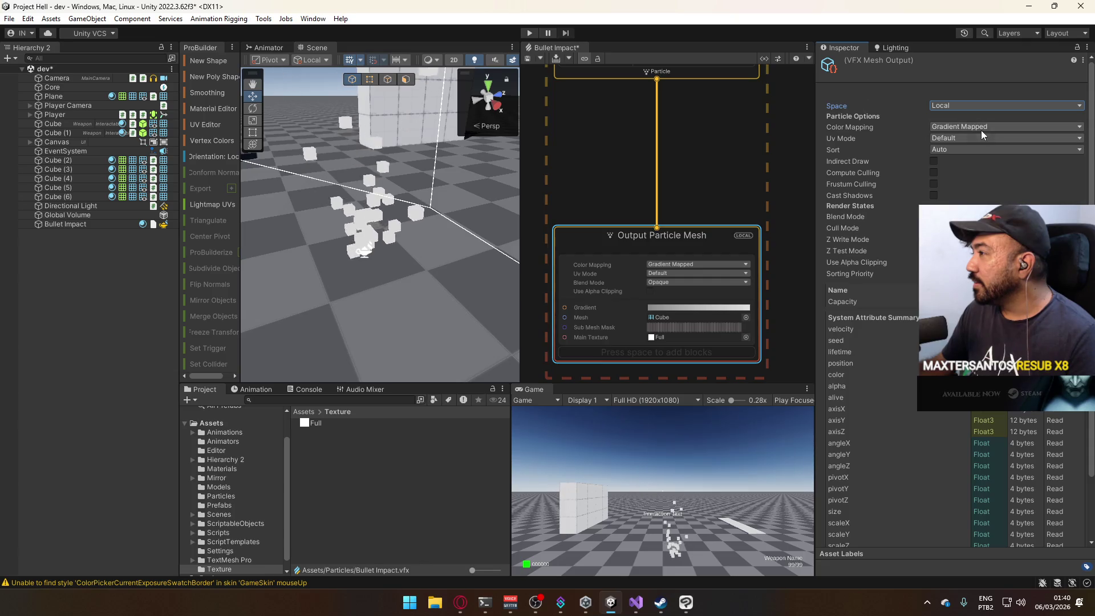
{"action": "key", "text": "a"}
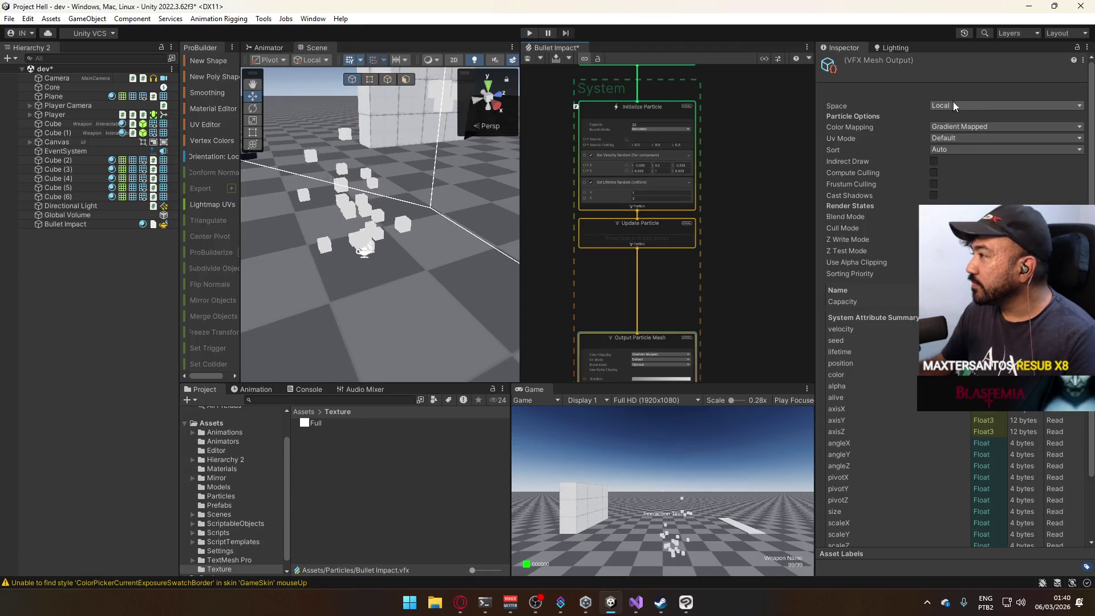
Confirm the UV Mode stays Default, then switch to Clip Studio Paint to edit Full.png.
{"action": "left_click", "coordinate": [945, 139]}
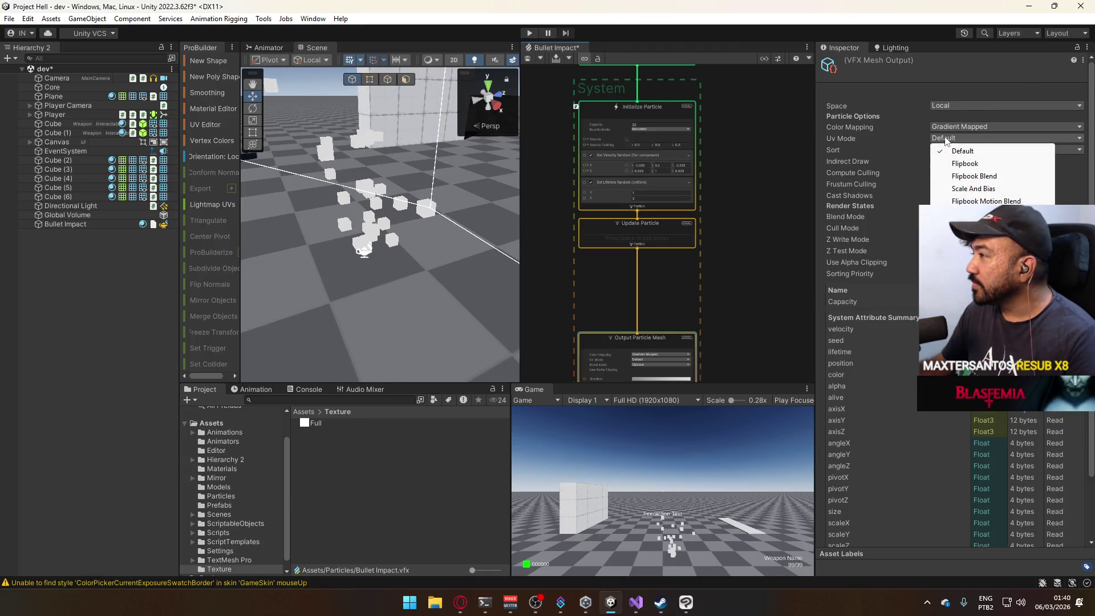
{"action": "left_click", "coordinate": [856, 138]}
{"action": "mouse_move", "coordinate": [867, 164]}
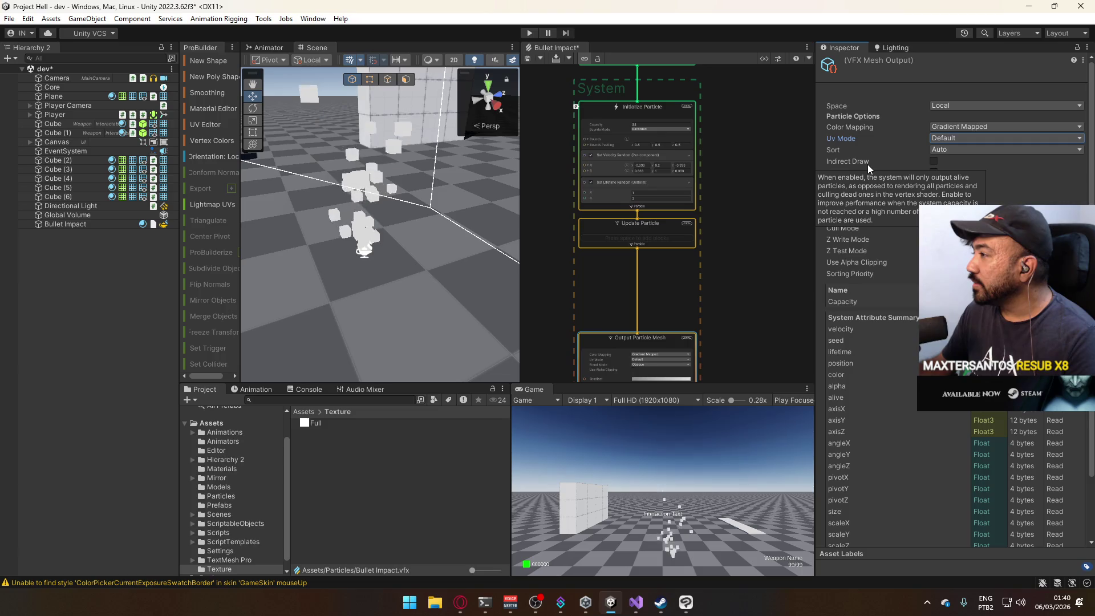
{"action": "left_click", "coordinate": [685, 602]}
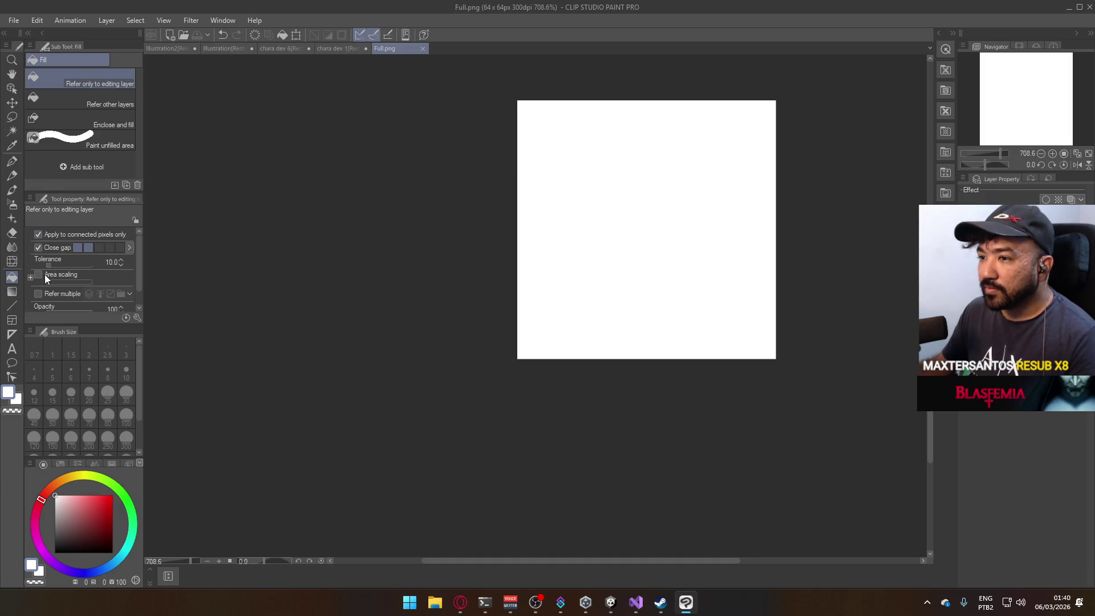
{"action": "left_click", "coordinate": [11, 117]}
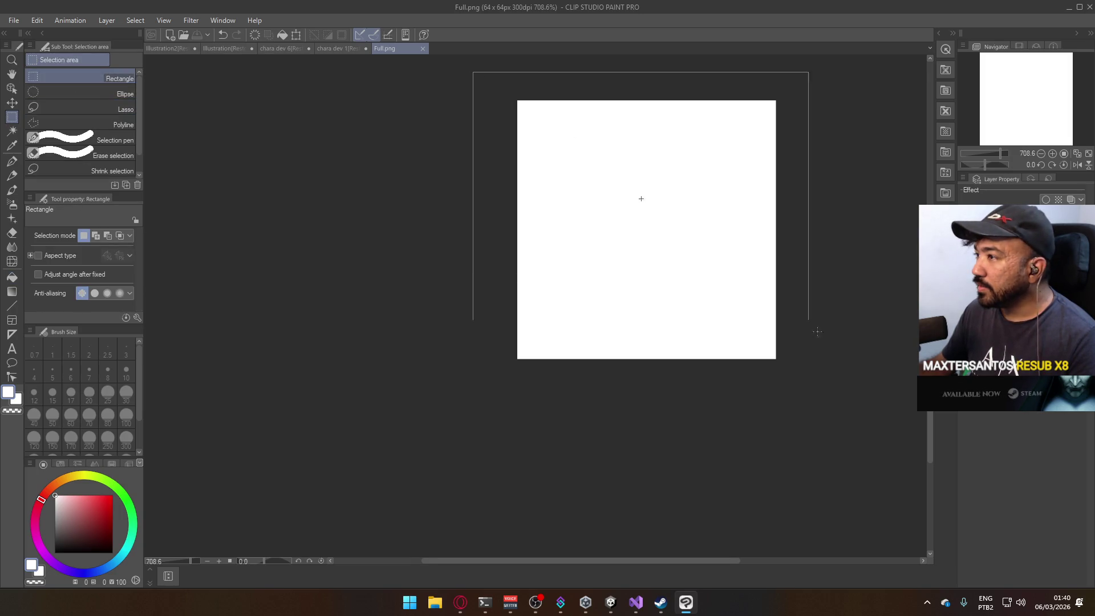
{"action": "key", "text": "ctrl+a"}
{"action": "left_click", "coordinate": [624, 264], "text": "alt"}
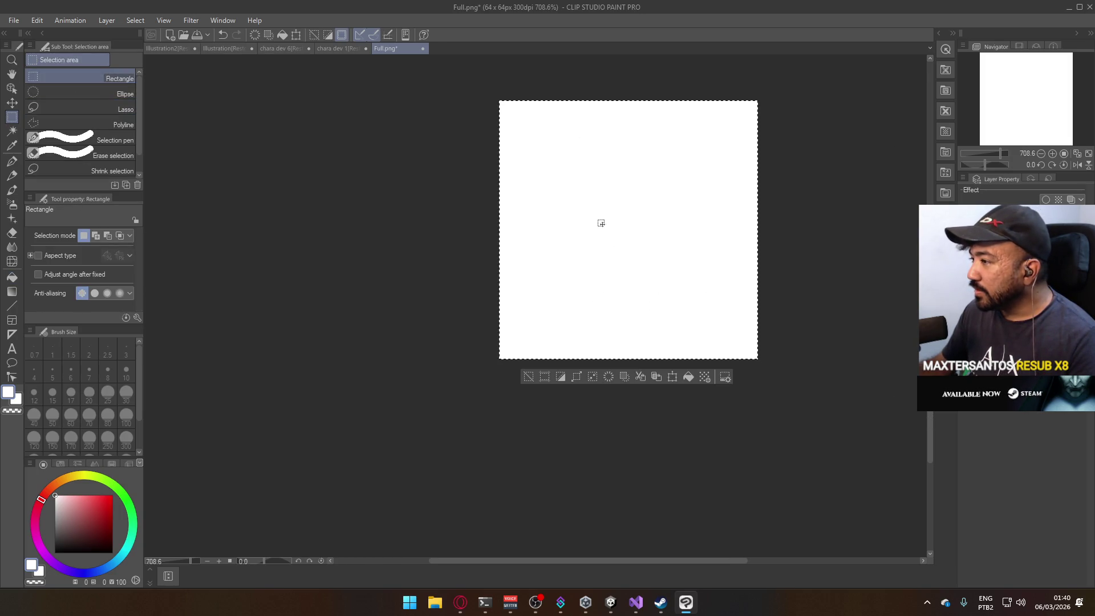
{"action": "left_click", "coordinate": [225, 21]}
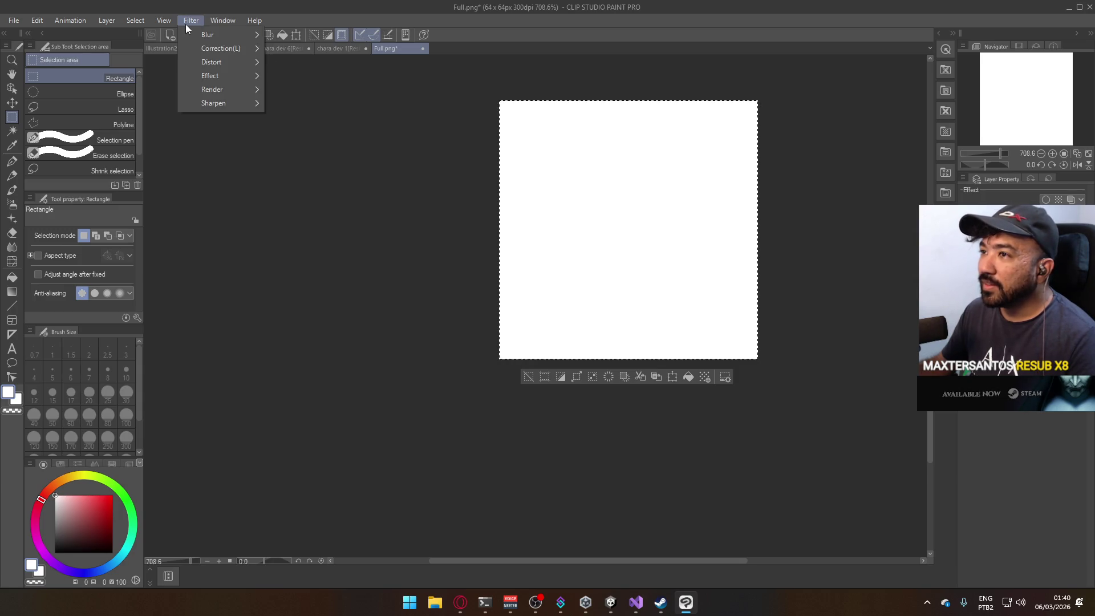
{"action": "mouse_move", "coordinate": [230, 93]}
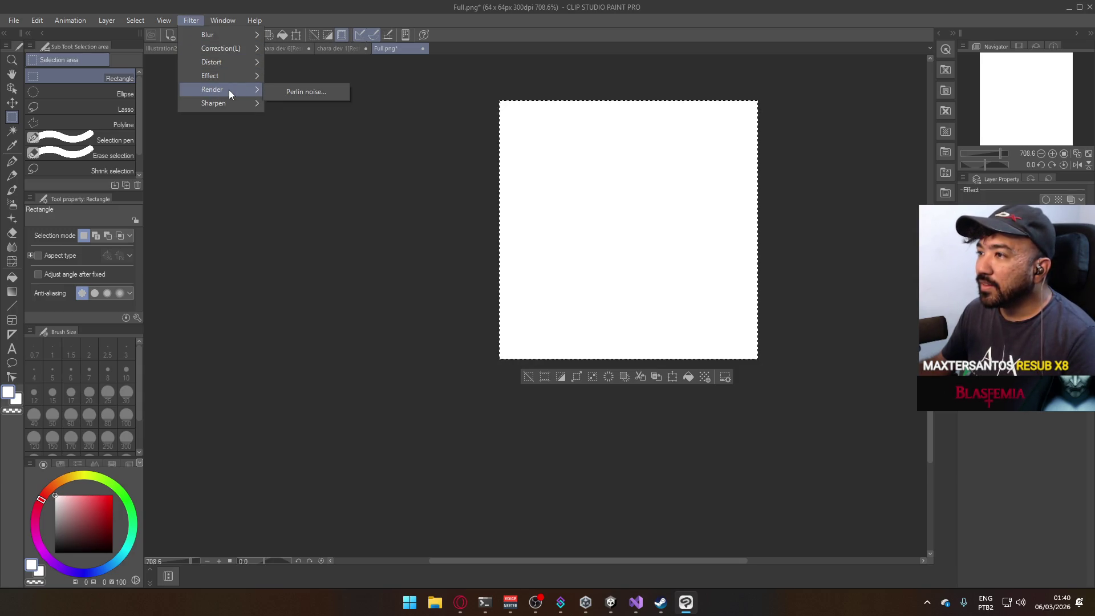
{"action": "mouse_move", "coordinate": [150, 23]}
{"action": "mouse_move", "coordinate": [80, 22]}
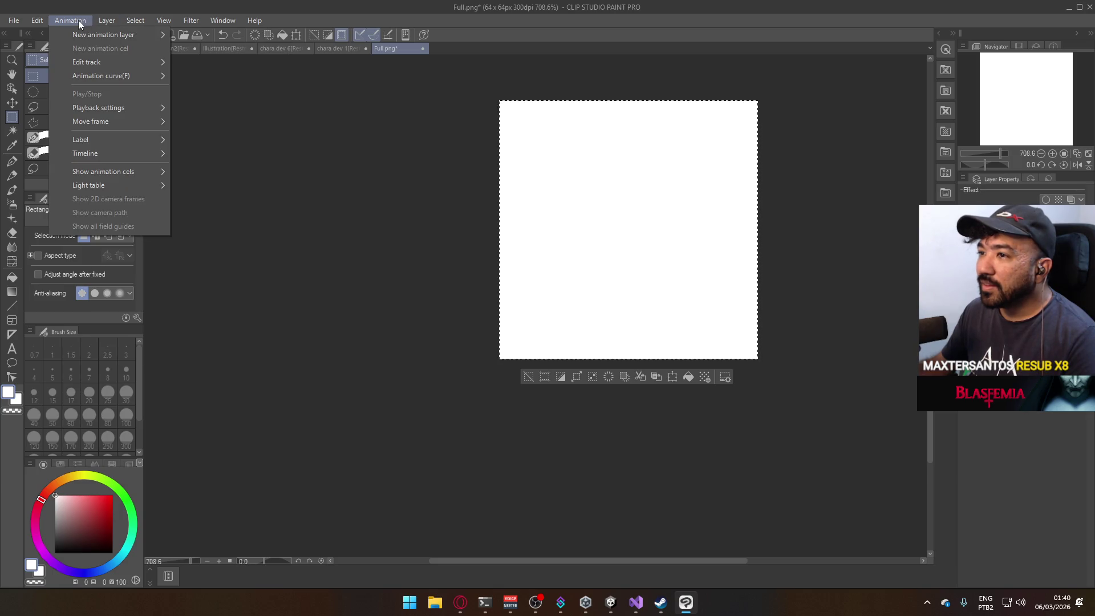
{"action": "left_click", "coordinate": [336, 175]}
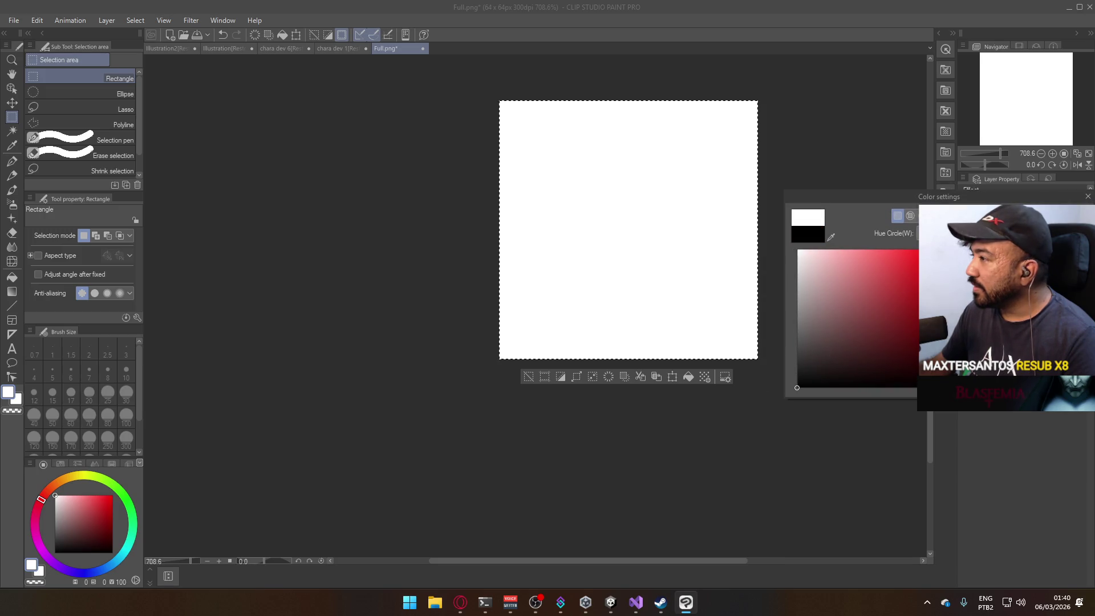
{"action": "key", "text": "Escape"}
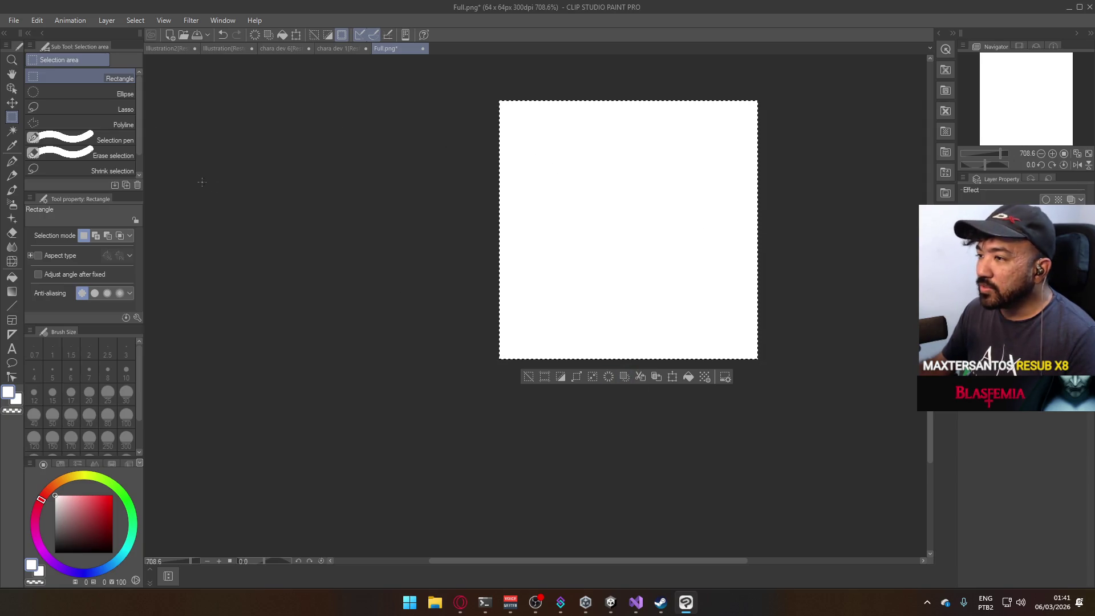
Clear the selection and bucket-fill the whole canvas black.
{"action": "left_click", "coordinate": [319, 121]}
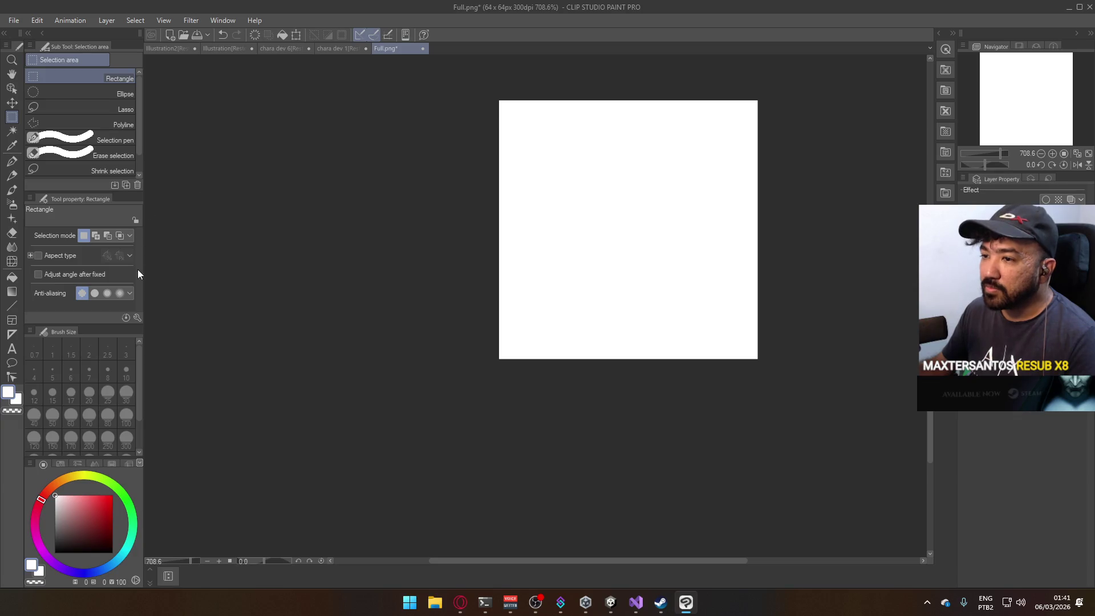
{"action": "scroll", "coordinate": [494, 291], "scroll_direction": "up", "scroll_amount": 1}
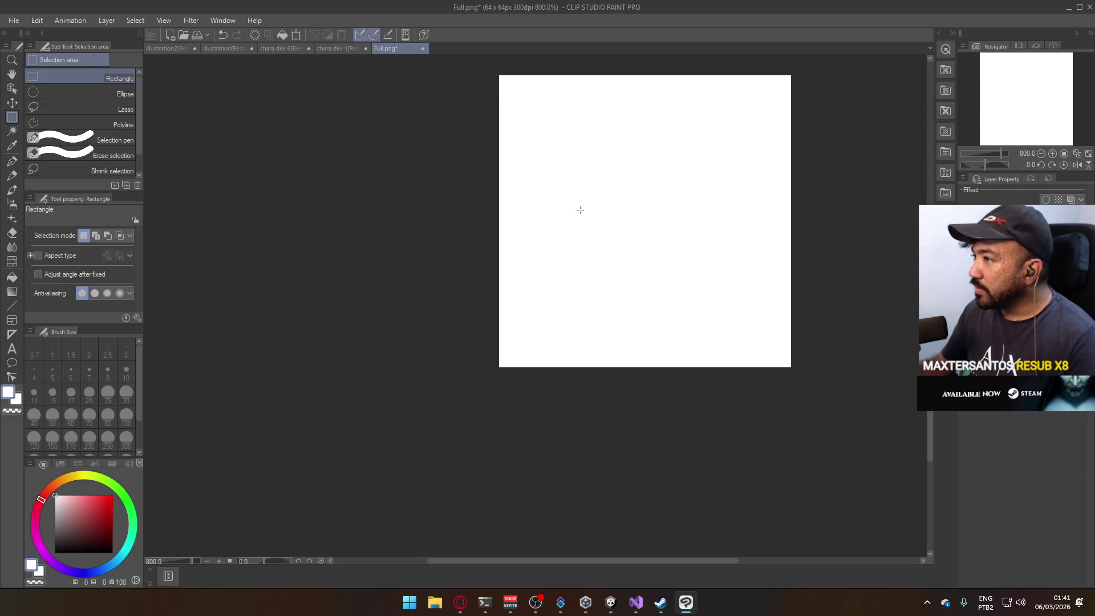
{"action": "key", "text": "g"}
{"action": "key", "text": "g"}
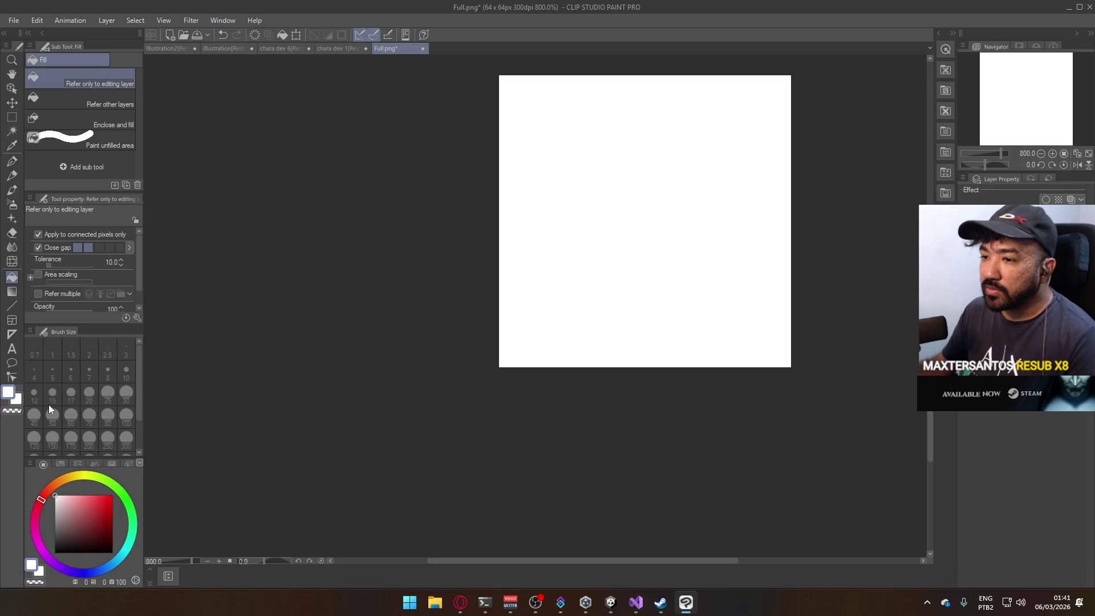
{"action": "left_click", "coordinate": [585, 256]}
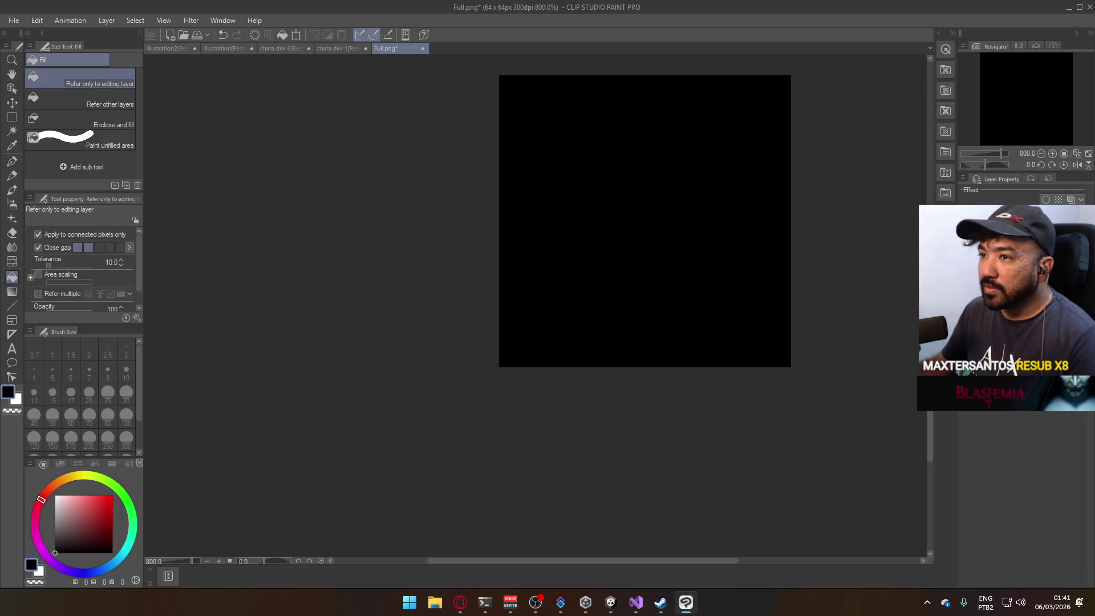
Switch to rectangular selection and zoom in on the canvas's top-left corner.
{"action": "key", "text": "k"}
{"action": "key", "text": "m"}
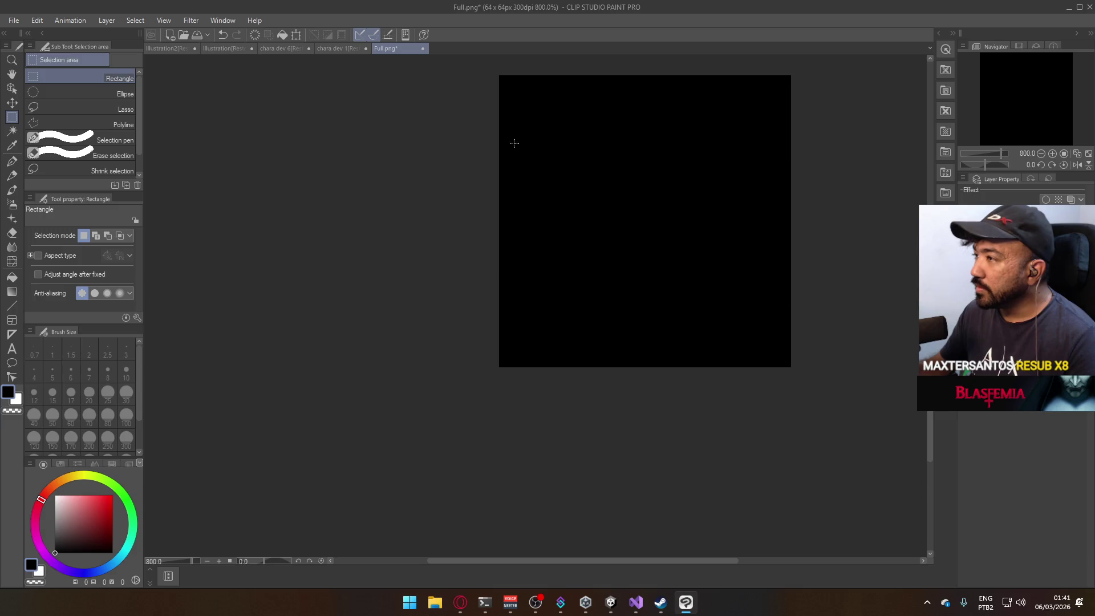
{"action": "left_click", "coordinate": [558, 166]}
{"action": "left_click_drag", "start_coordinate": [463, 142], "coordinate": [318, 273]}
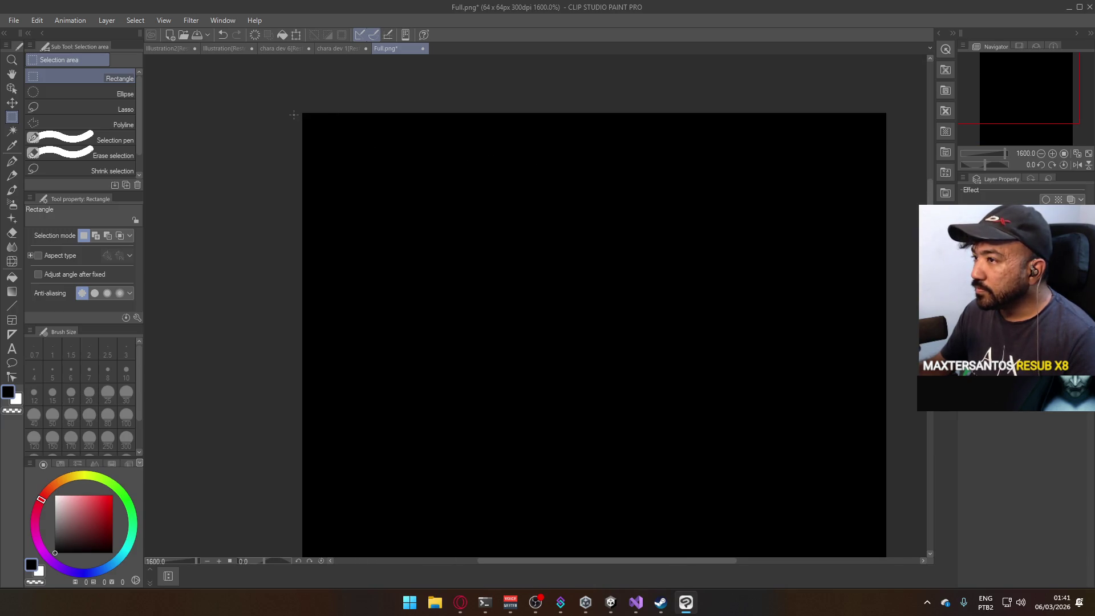
Select the inner area, leaving a thin black border, and fill it grey.
{"action": "left_click_drag", "start_coordinate": [386, 199], "coordinate": [400, 213]}
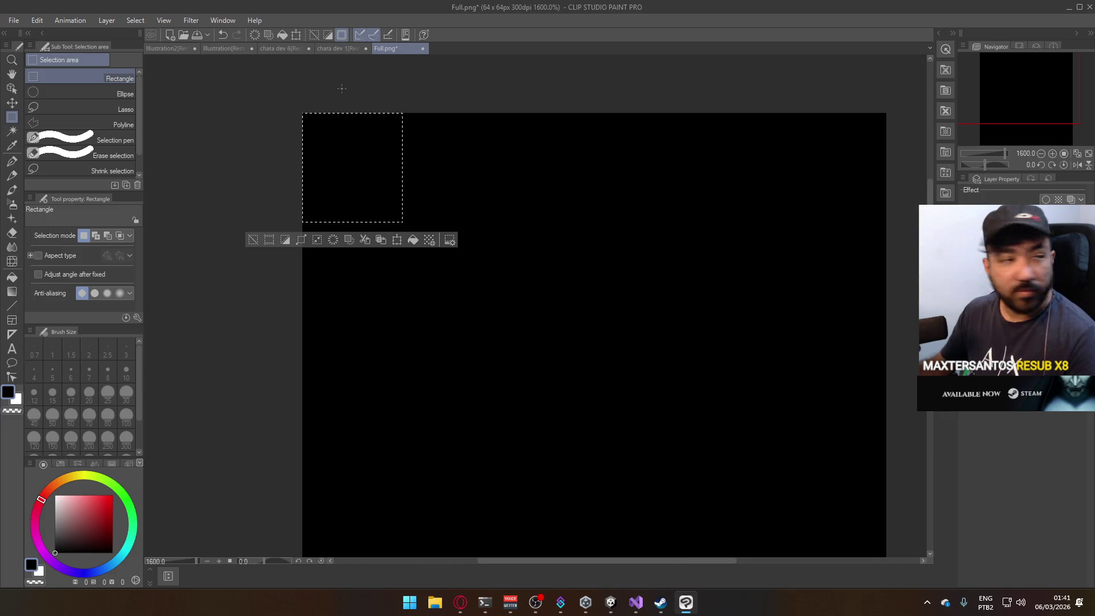
{"action": "left_click", "coordinate": [339, 96]}
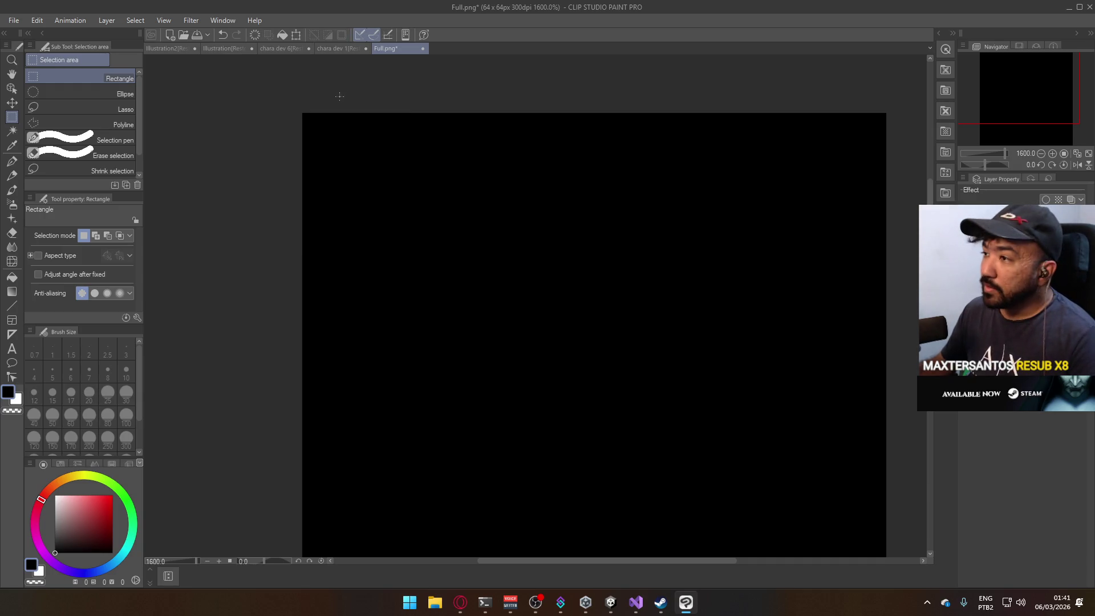
{"action": "left_click_drag", "start_coordinate": [375, 173], "coordinate": [376, 175]}
{"action": "left_click", "coordinate": [309, 117]}
{"action": "left_click_drag", "start_coordinate": [320, 140], "coordinate": [702, 395]}
{"action": "left_click", "coordinate": [310, 116]}
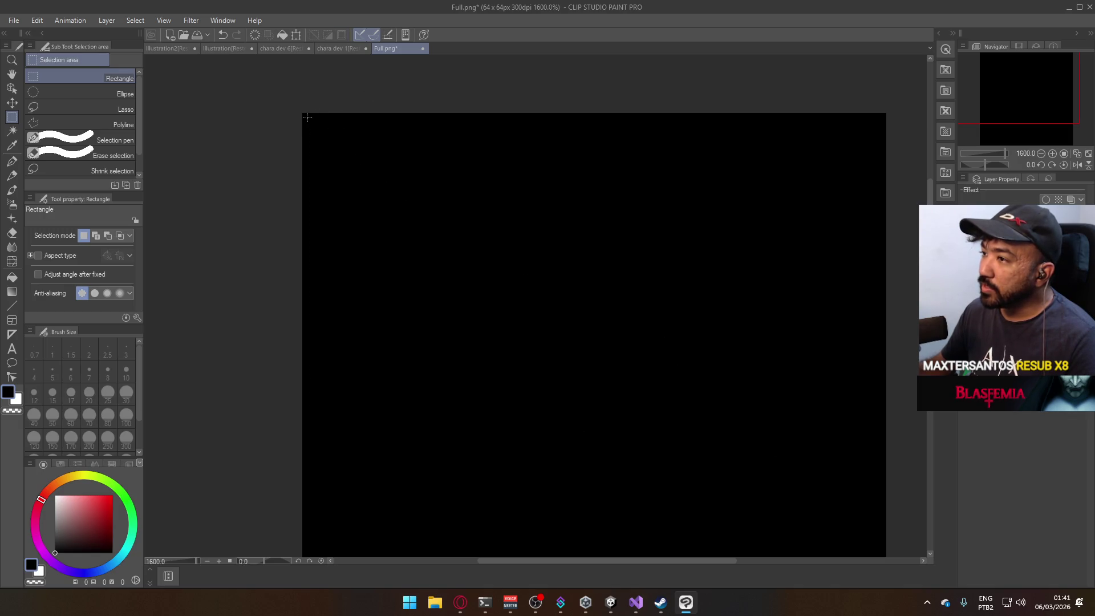
{"action": "left_click_drag", "start_coordinate": [374, 171], "coordinate": [374, 172]}
{"action": "left_click", "coordinate": [307, 116]}
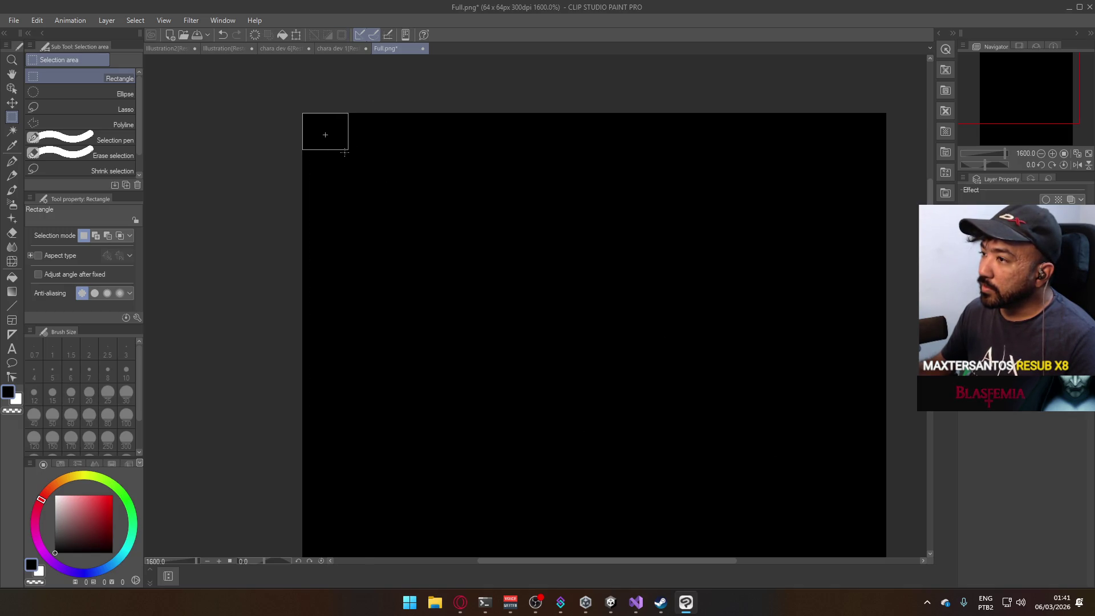
{"action": "left_click", "coordinate": [307, 116]}
{"action": "mouse_move", "coordinate": [325, 140]}
{"action": "left_mouse_down"}
{"action": "mouse_move", "coordinate": [641, 374]}
{"action": "mouse_move", "coordinate": [930, 435]}
{"action": "mouse_move", "coordinate": [359, 166]}
{"action": "mouse_move", "coordinate": [332, 173]}
{"action": "left_mouse_up"}
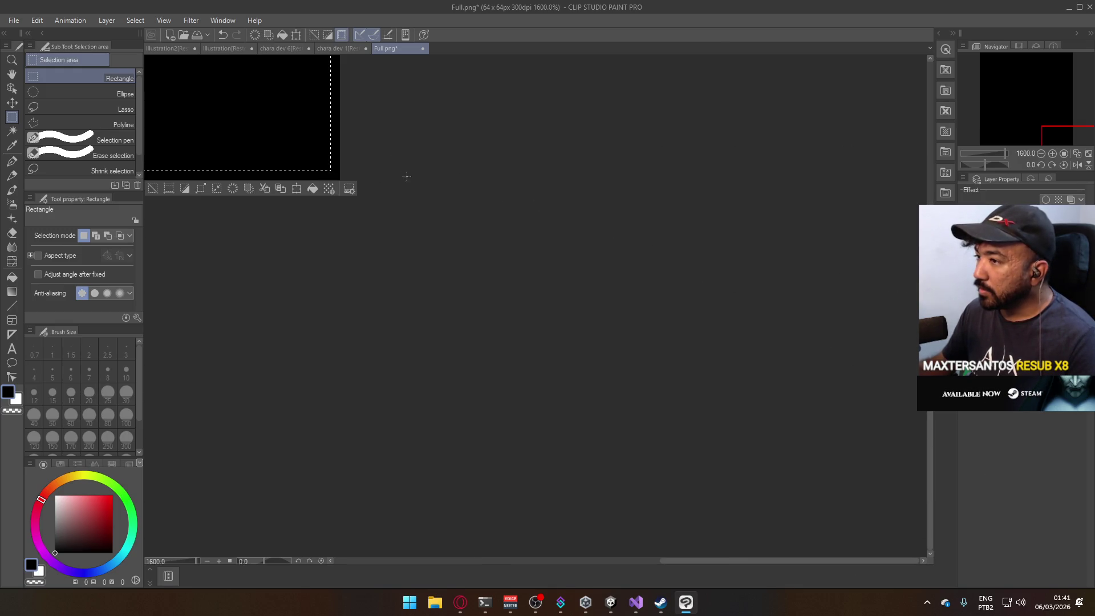
{"action": "key", "text": "Delete"}
{"action": "key", "text": "ctrl+d"}
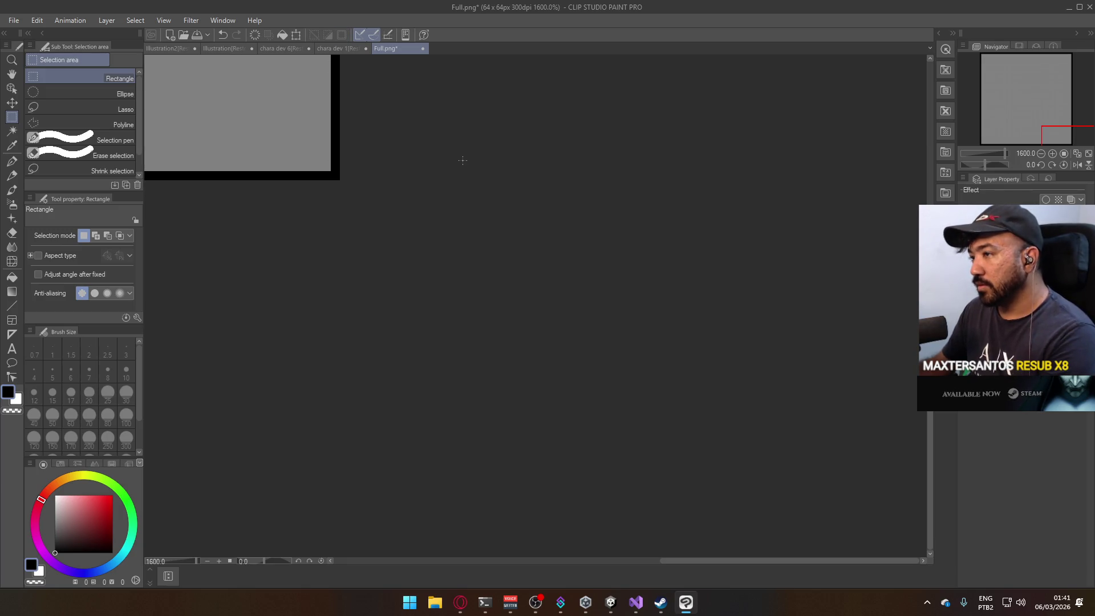
Recentre the canvas in the view and pick the G-pen.
{"action": "scroll", "coordinate": [479, 203], "scroll_direction": "down", "scroll_amount": 2}
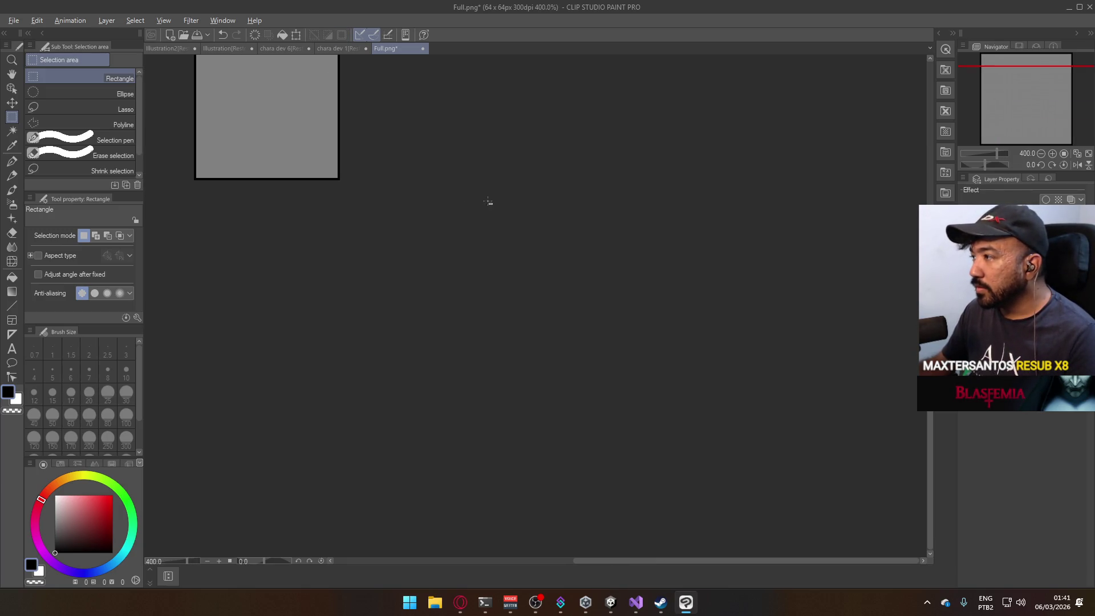
{"action": "left_click_drag", "start_coordinate": [450, 206], "coordinate": [599, 369]}
{"action": "scroll", "coordinate": [486, 309], "scroll_direction": "up", "scroll_amount": 1}
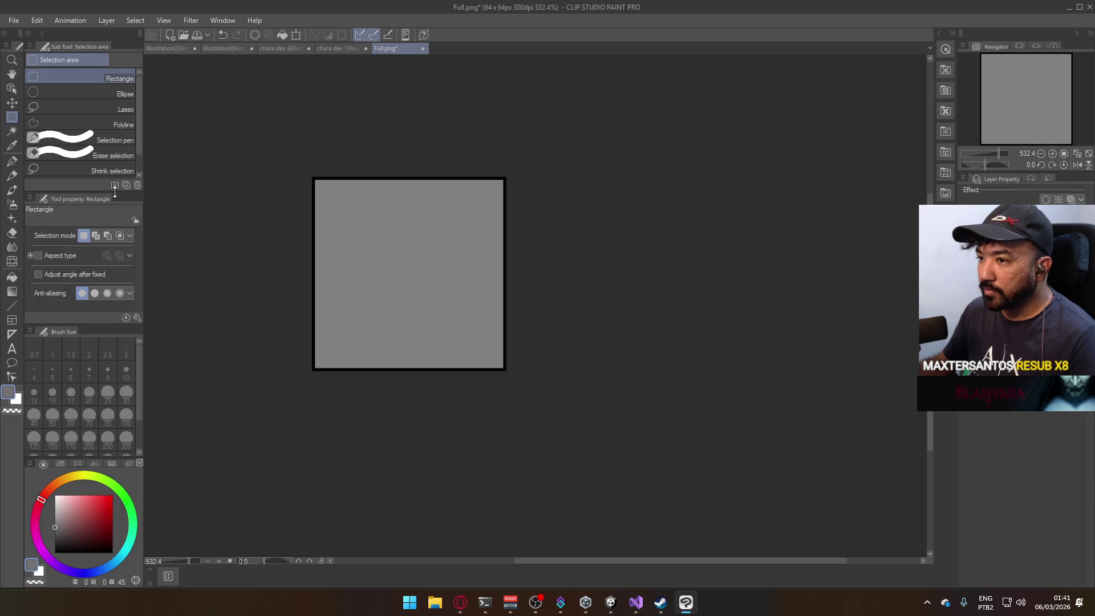
{"action": "left_click", "coordinate": [11, 161]}
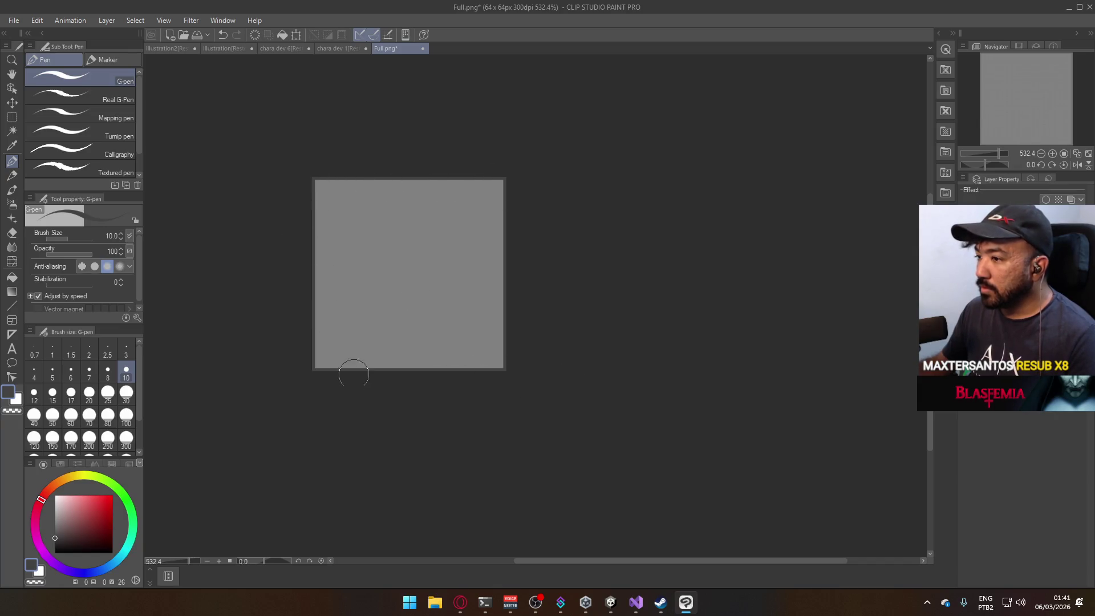
Save the image as a PNG named 'Fill Border' on the Desktop.
{"action": "left_click", "coordinate": [13, 20]}
{"action": "left_click", "coordinate": [69, 120]}
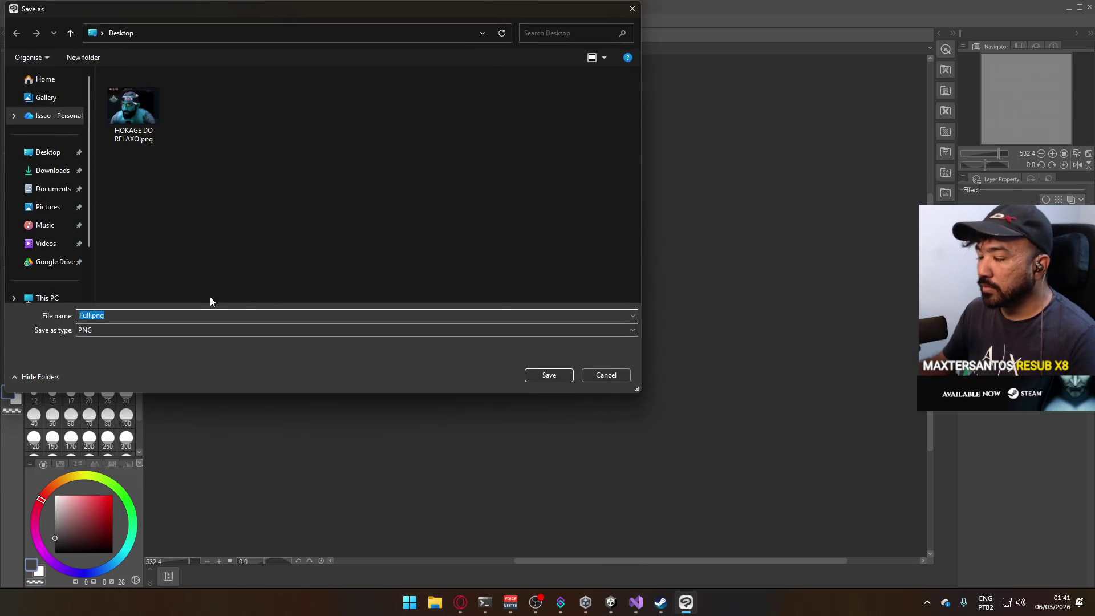
{"action": "double_click", "coordinate": [109, 311]}
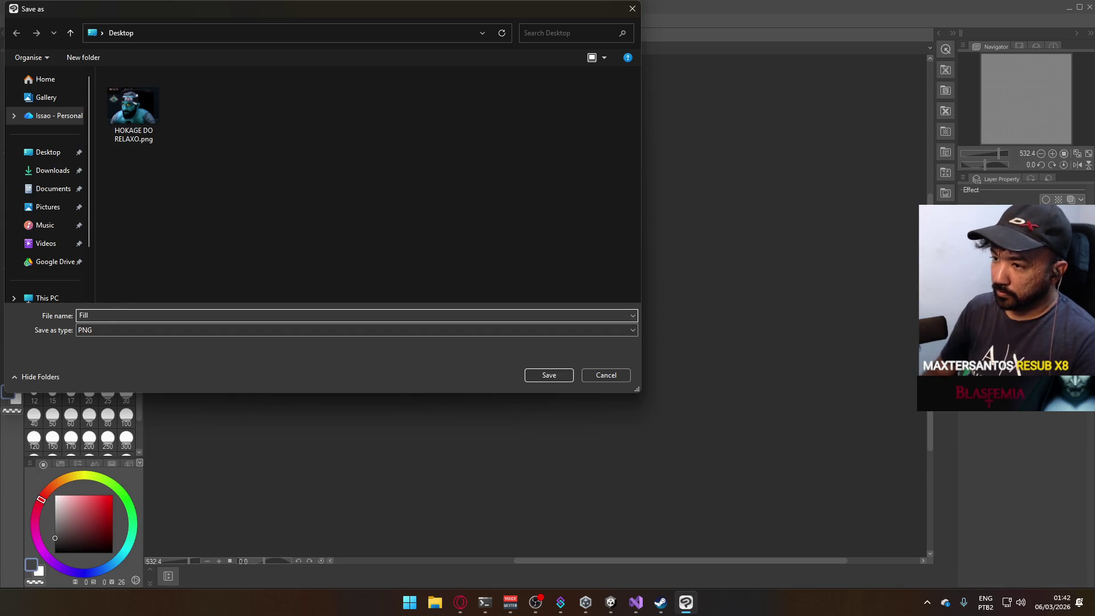
{"action": "type", "text": "rde"}
{"action": "key", "text": "Return"}
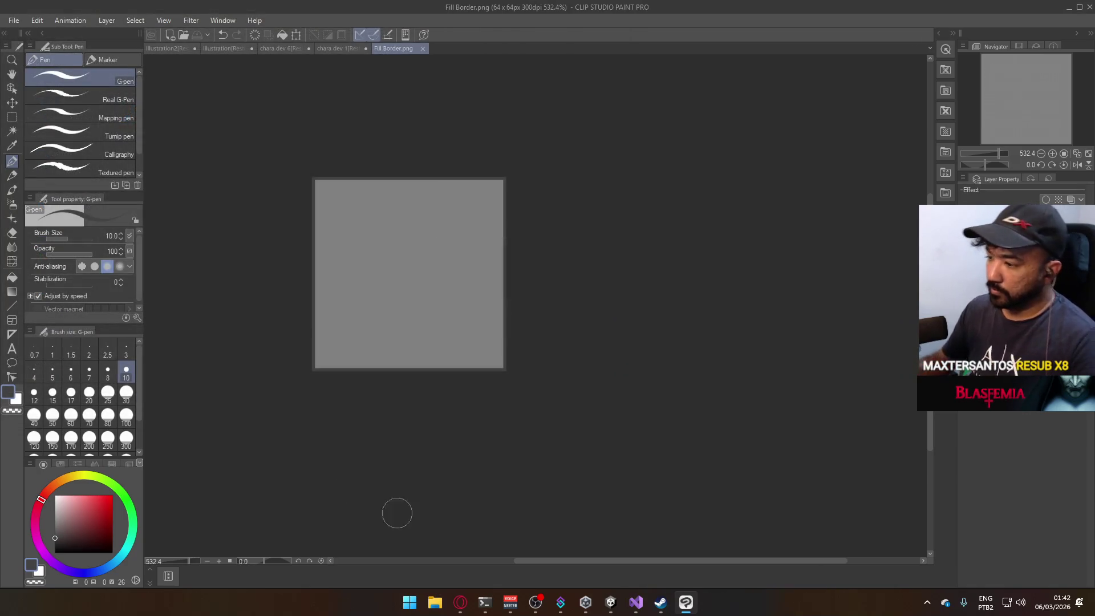
{"action": "left_click", "coordinate": [435, 602]}
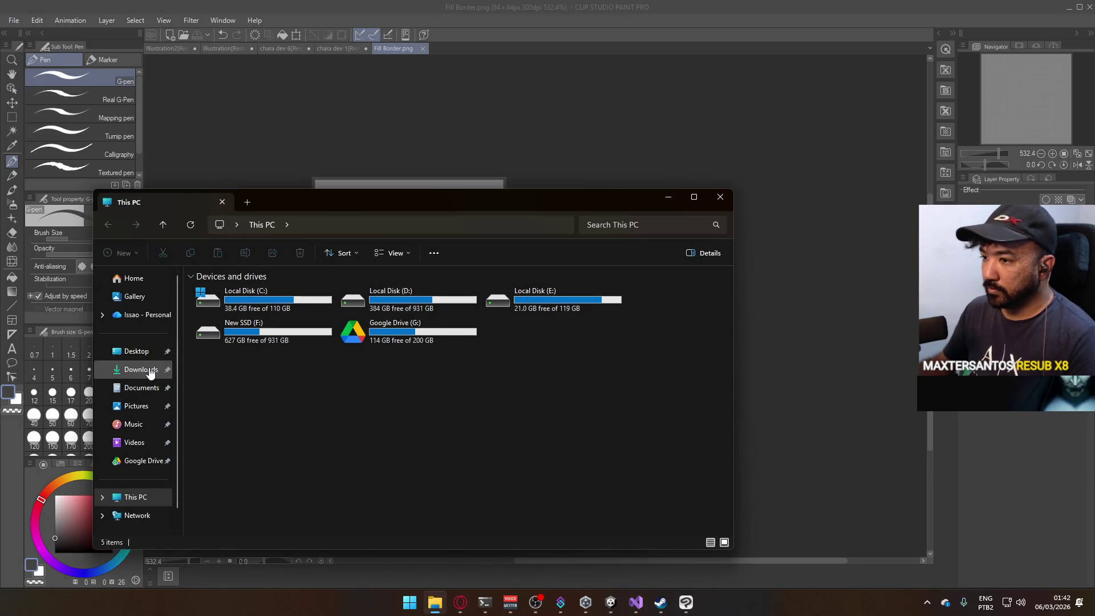
Locate Fill Border.png on the Desktop, then return to Unity.
{"action": "left_click", "coordinate": [137, 352]}
{"action": "left_click", "coordinate": [423, 305]}
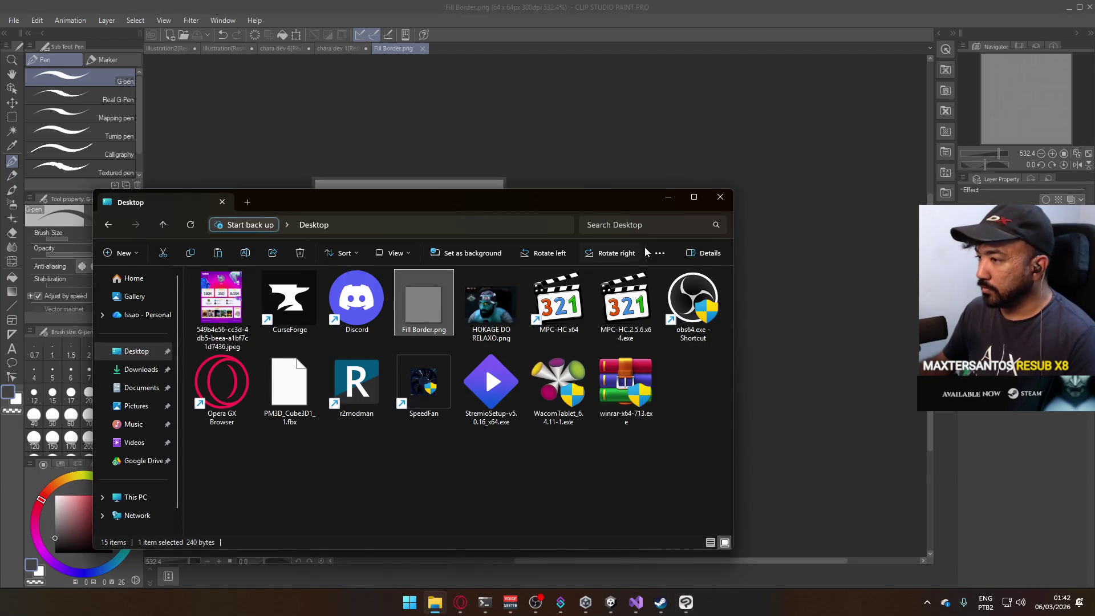
{"action": "left_click", "coordinate": [720, 197]}
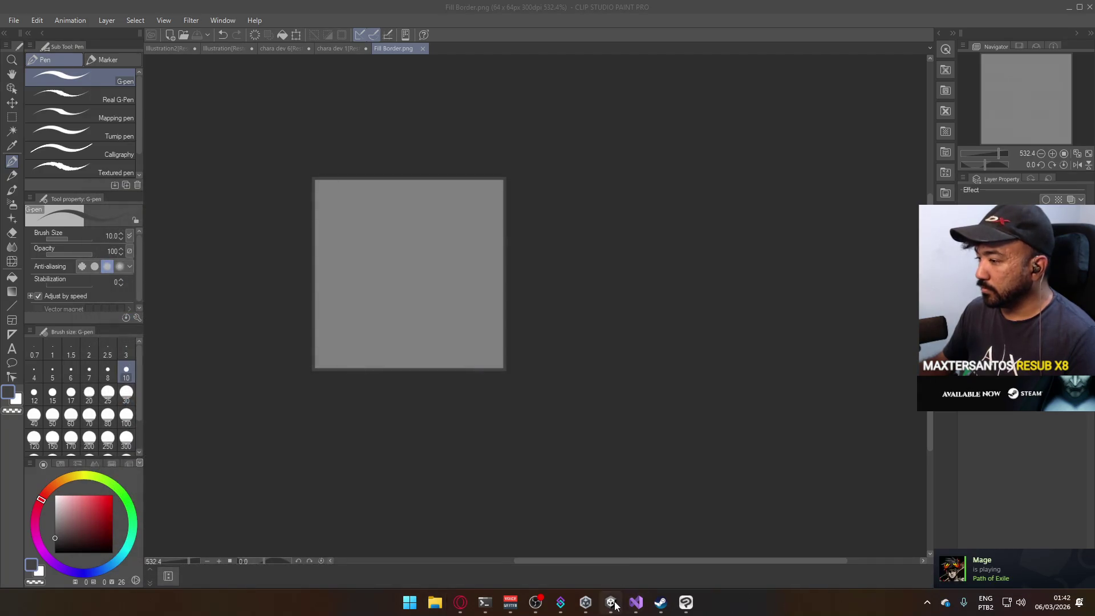
{"action": "left_click", "coordinate": [611, 602]}
Reveal the project's Texture folder in File Explorer and open it to hold Fill Border.png.
{"action": "right_click", "coordinate": [331, 467]}
{"action": "left_click", "coordinate": [534, 103]}
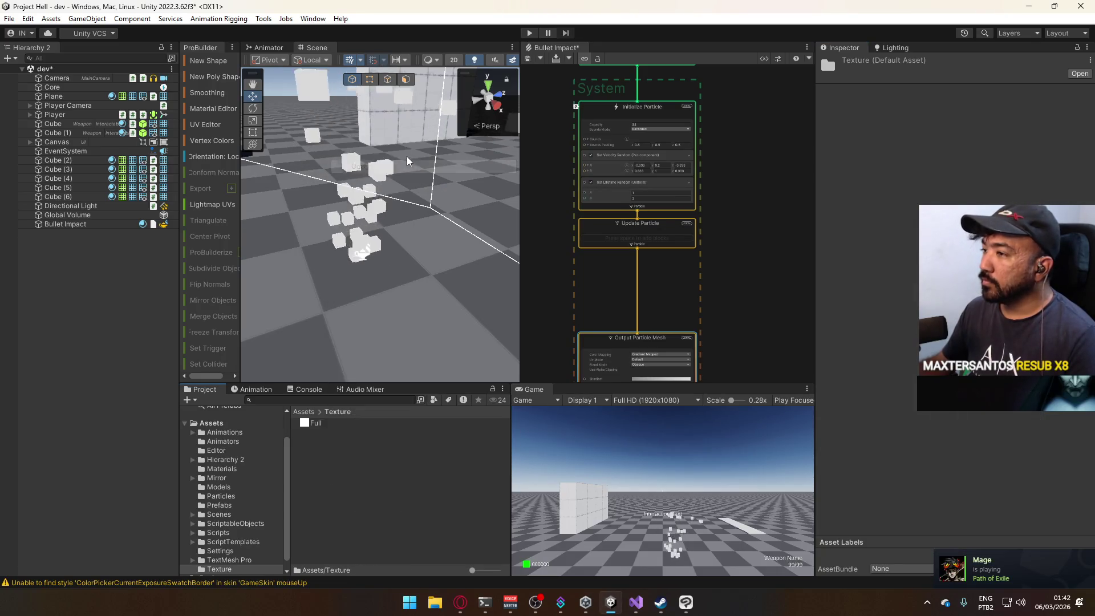
{"action": "right_click", "coordinate": [346, 472]}
{"action": "left_click", "coordinate": [388, 150]}
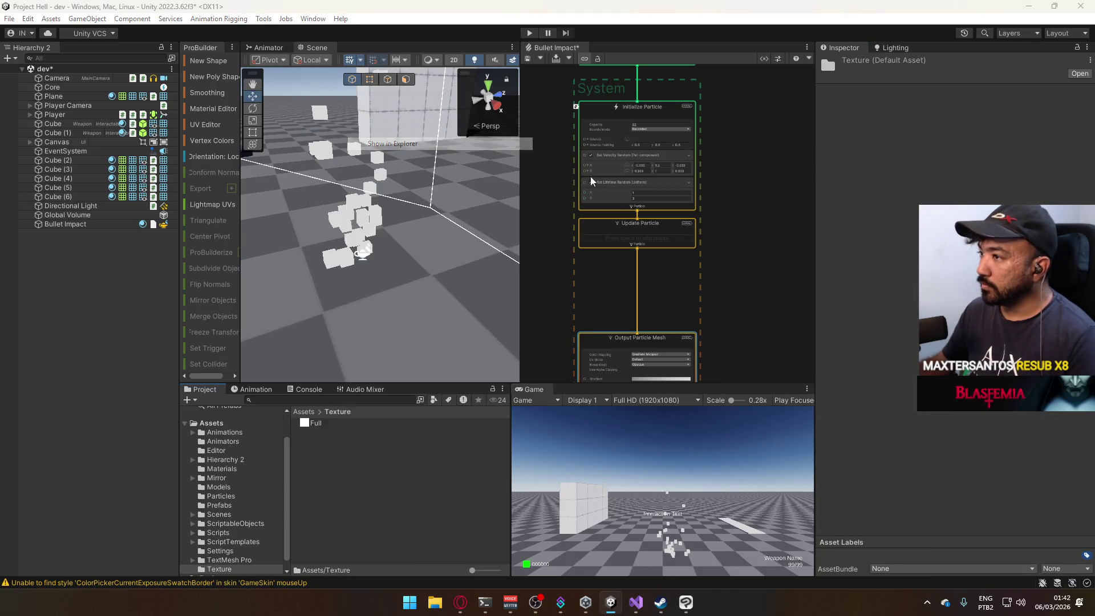
{"action": "double_click", "coordinate": [261, 527]}
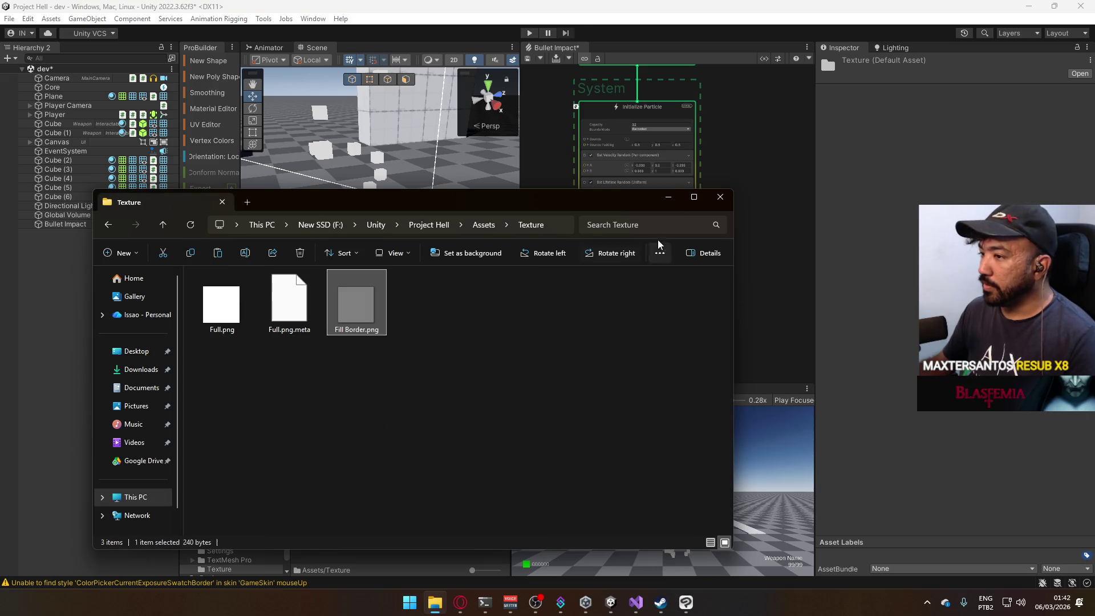
{"action": "left_click", "coordinate": [721, 197]}
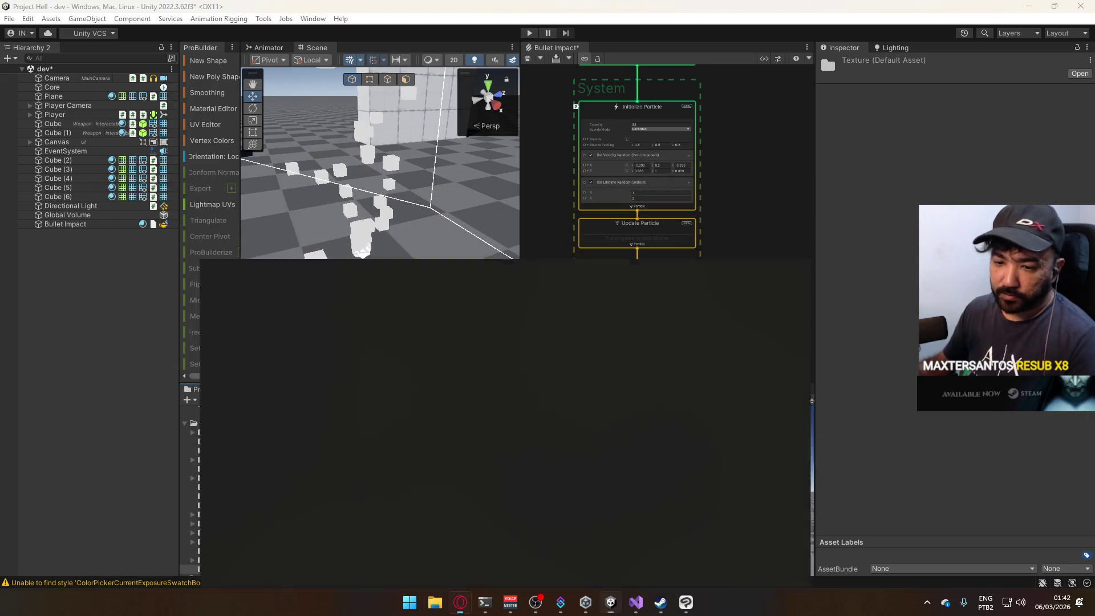
{"action": "key", "text": "alt+Tab"}
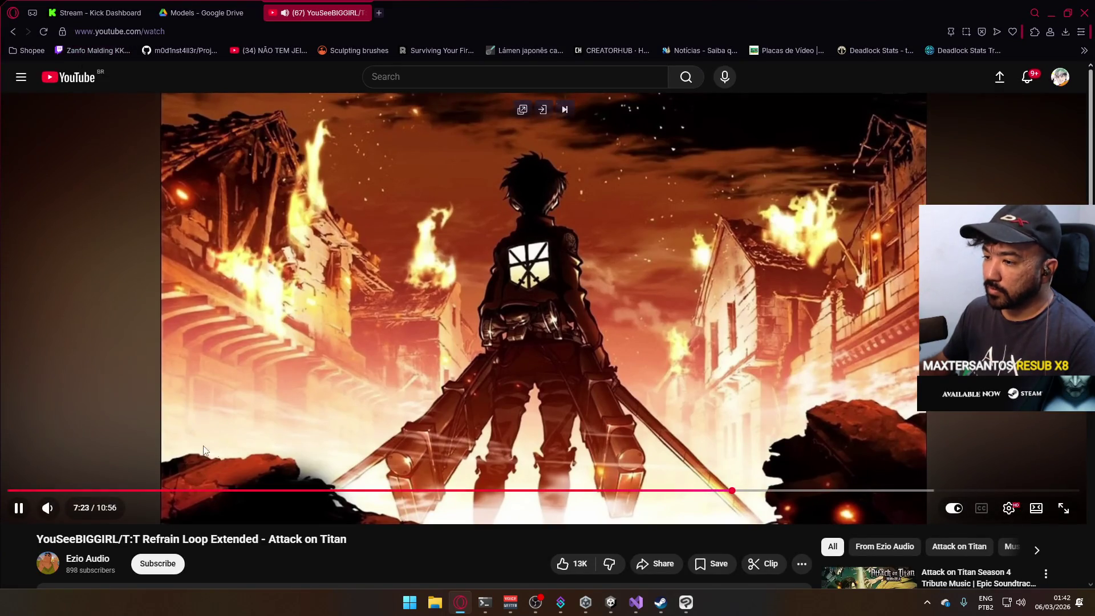
Play the 'Mix - MW2 Rangers Theme song' on YouTube and minimize the browser.
{"action": "scroll", "coordinate": [358, 405], "scroll_direction": "down", "scroll_amount": 3}
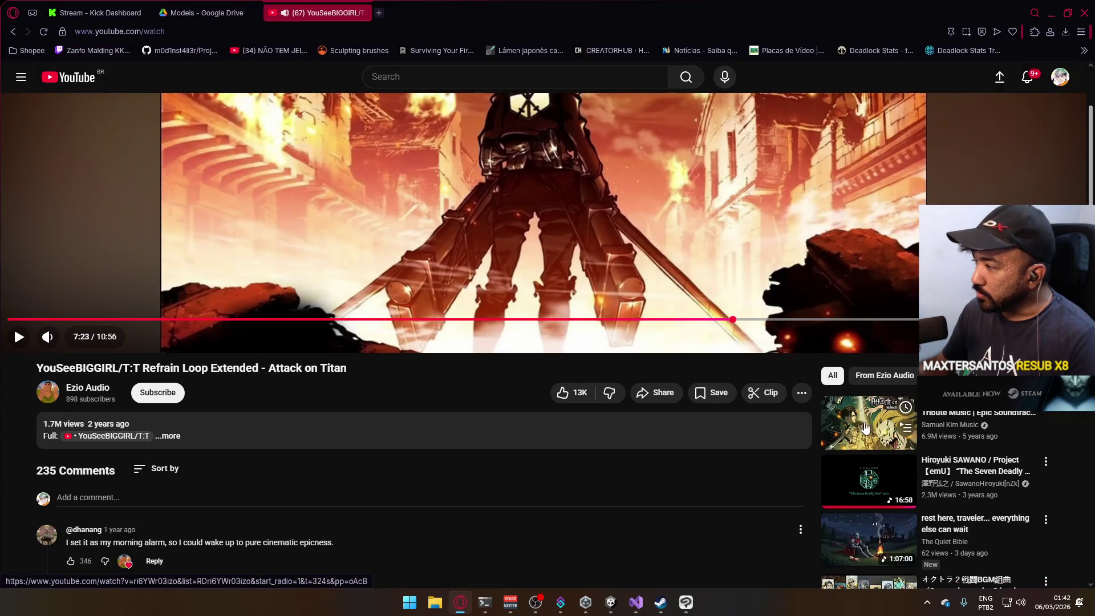
{"action": "scroll", "coordinate": [493, 324], "scroll_direction": "down", "scroll_amount": 3}
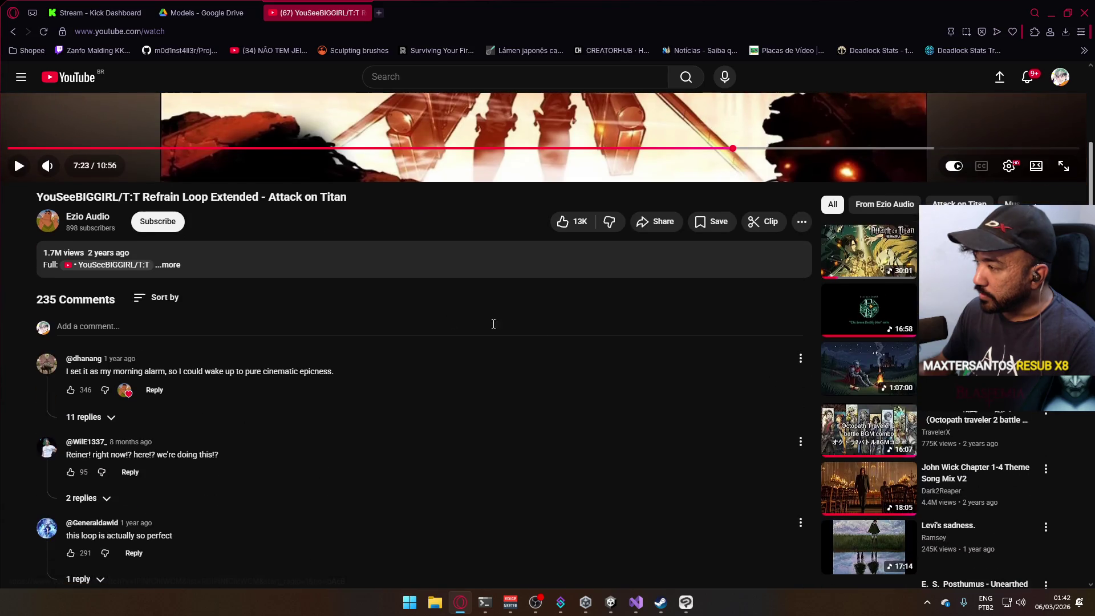
{"action": "left_click", "coordinate": [63, 82]}
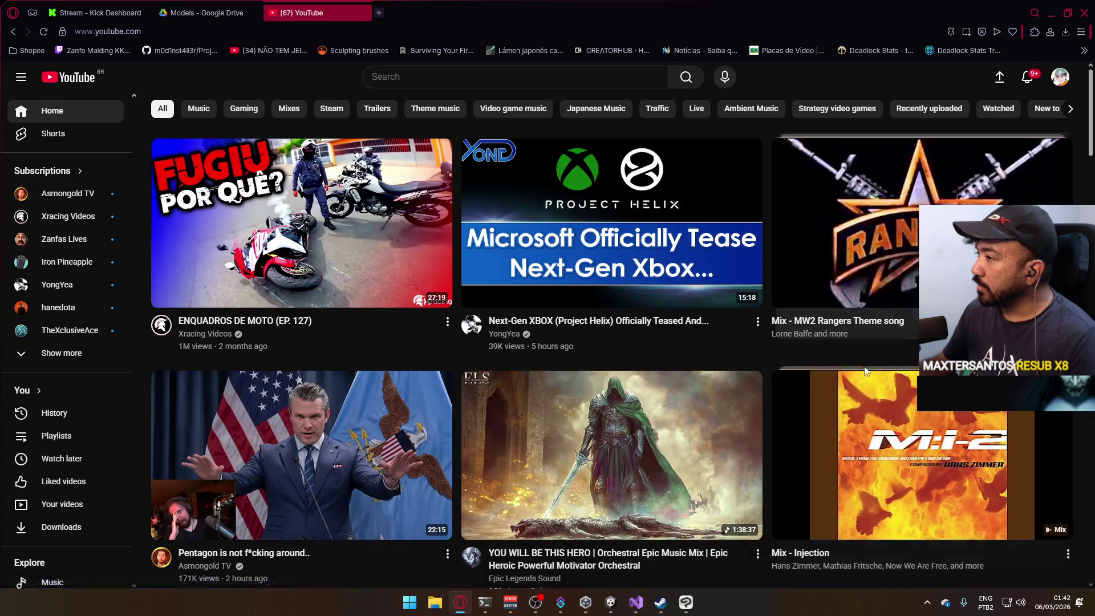
{"action": "left_click", "coordinate": [841, 274]}
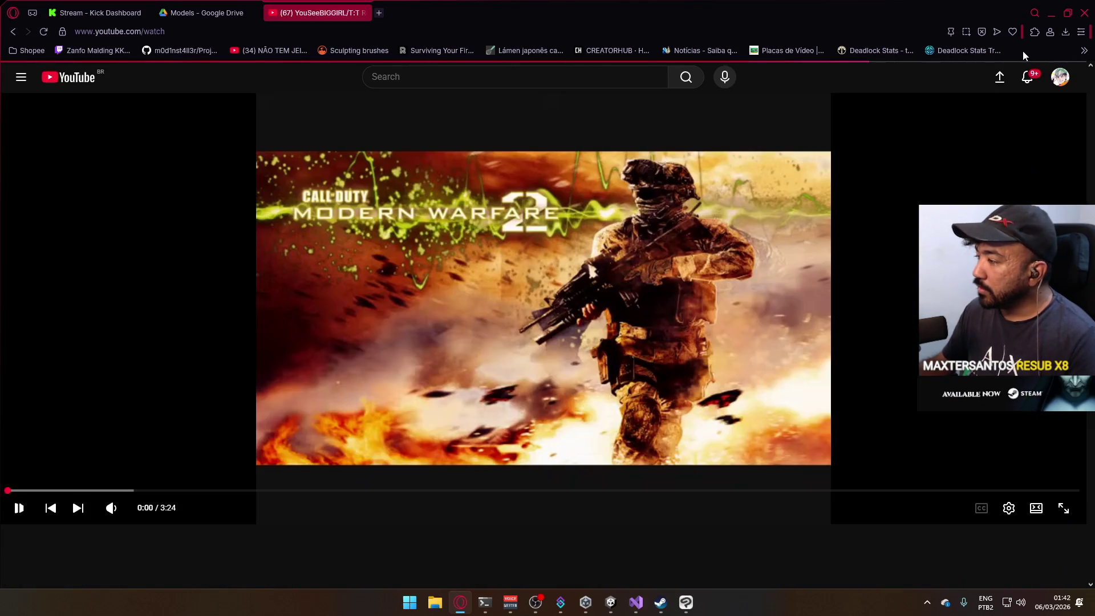
{"action": "left_click", "coordinate": [1051, 13]}
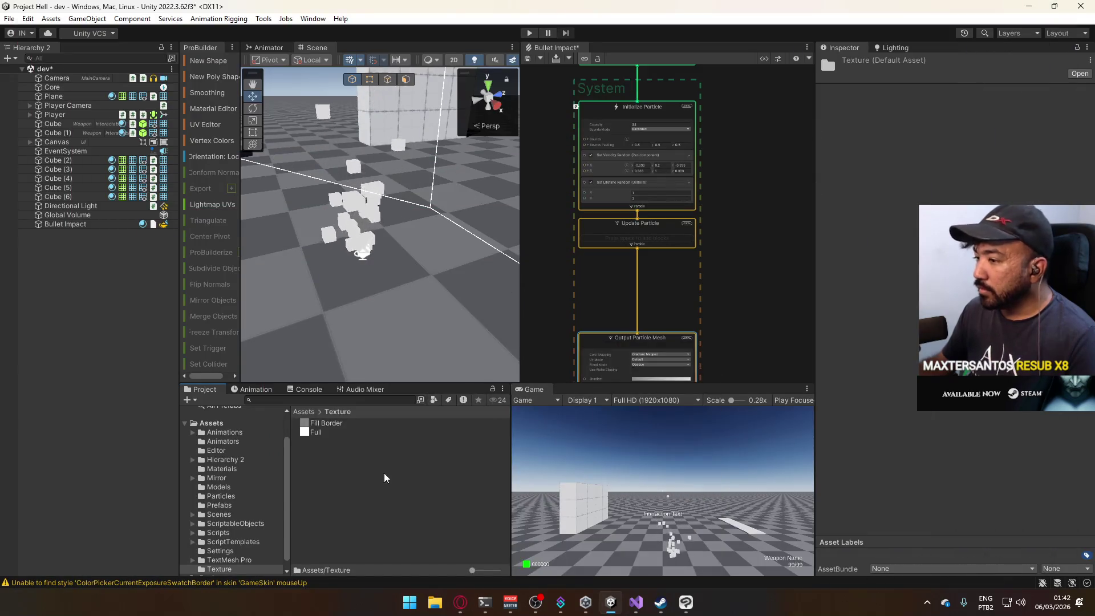
Drag the texture onto the particle output and set its Color Mapping to Default.
{"action": "left_click_drag", "start_coordinate": [766, 350], "coordinate": [749, 290]}
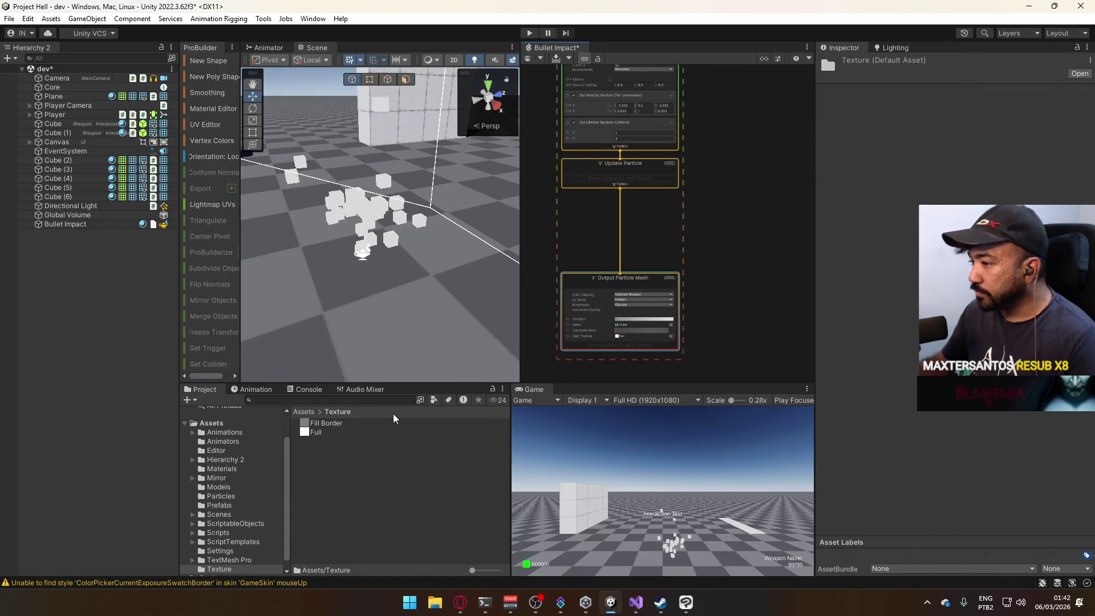
{"action": "mouse_move", "coordinate": [316, 431]}
{"action": "left_mouse_down"}
{"action": "mouse_move", "coordinate": [628, 326]}
{"action": "mouse_move", "coordinate": [633, 336]}
{"action": "left_mouse_up"}
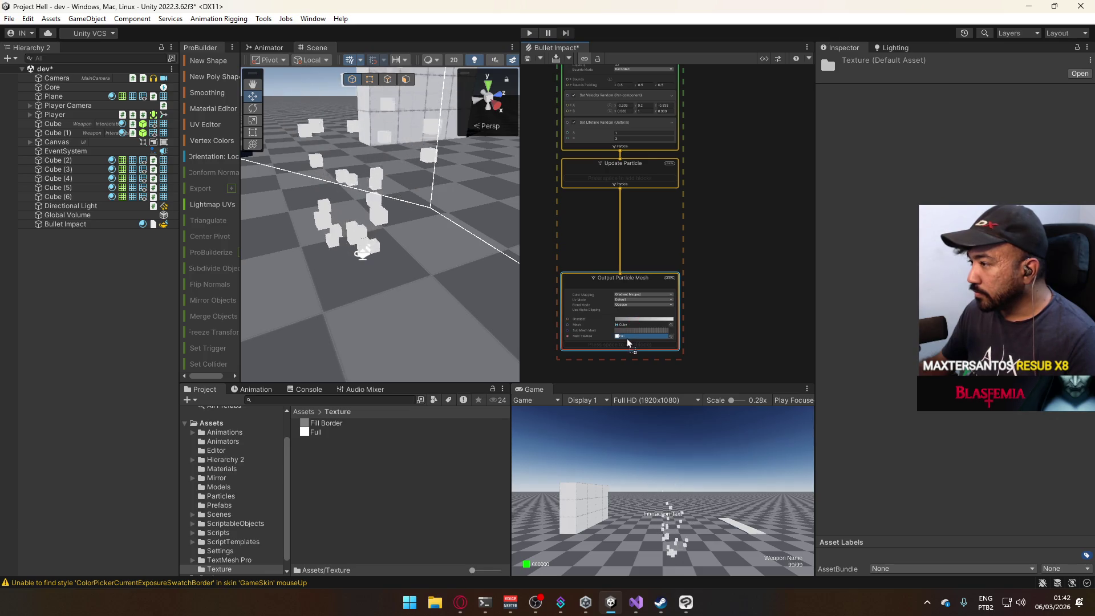
{"action": "scroll", "coordinate": [422, 302], "scroll_direction": "up", "scroll_amount": 6}
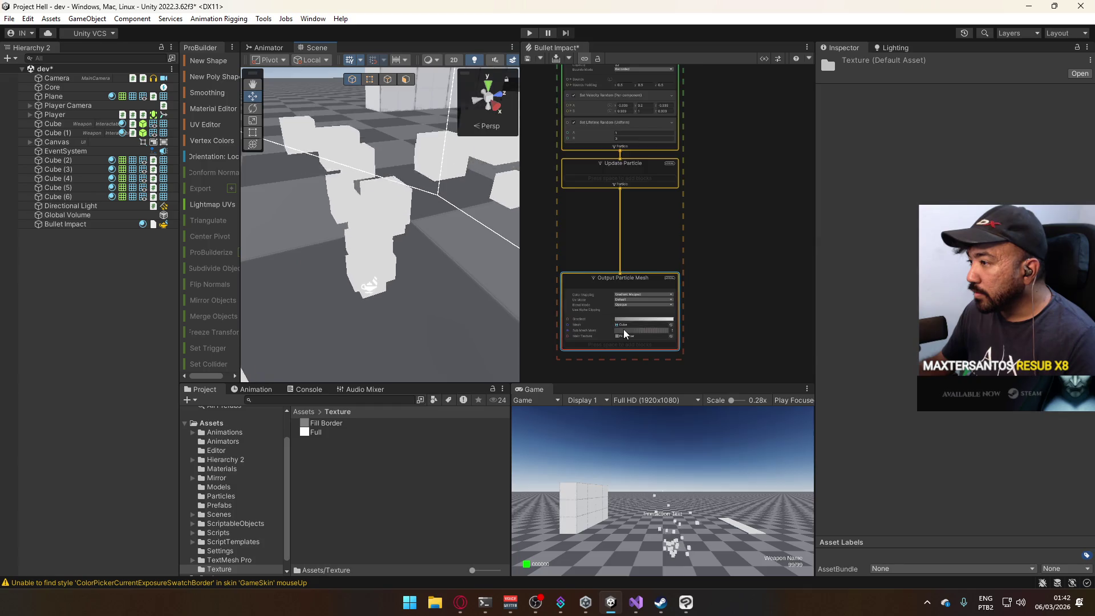
{"action": "scroll", "coordinate": [610, 330], "scroll_direction": "up", "scroll_amount": 5}
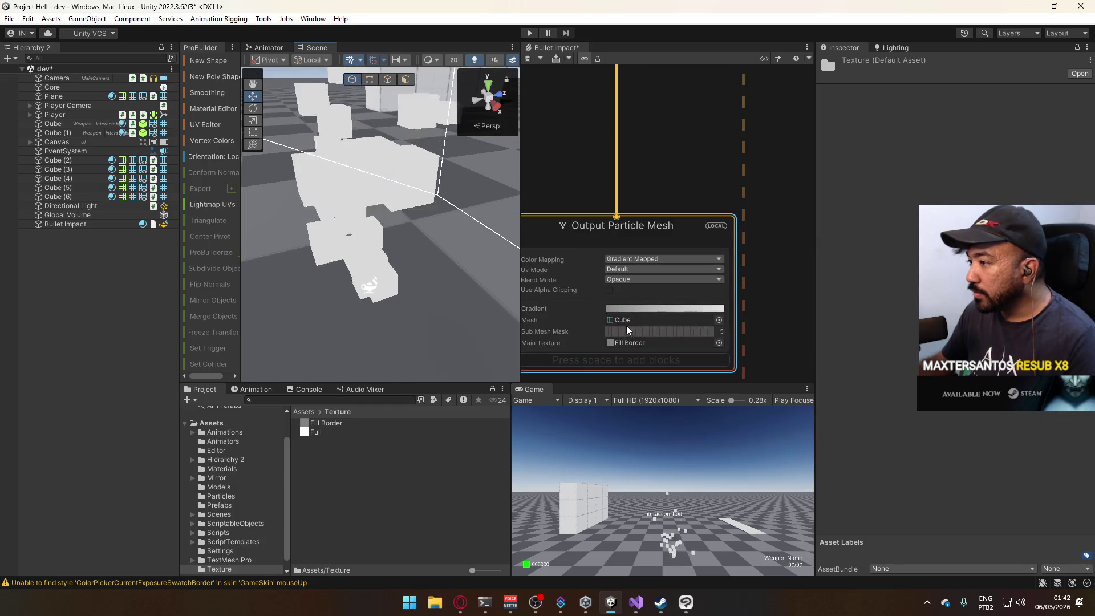
{"action": "left_click", "coordinate": [638, 259]}
{"action": "left_click", "coordinate": [637, 271]}
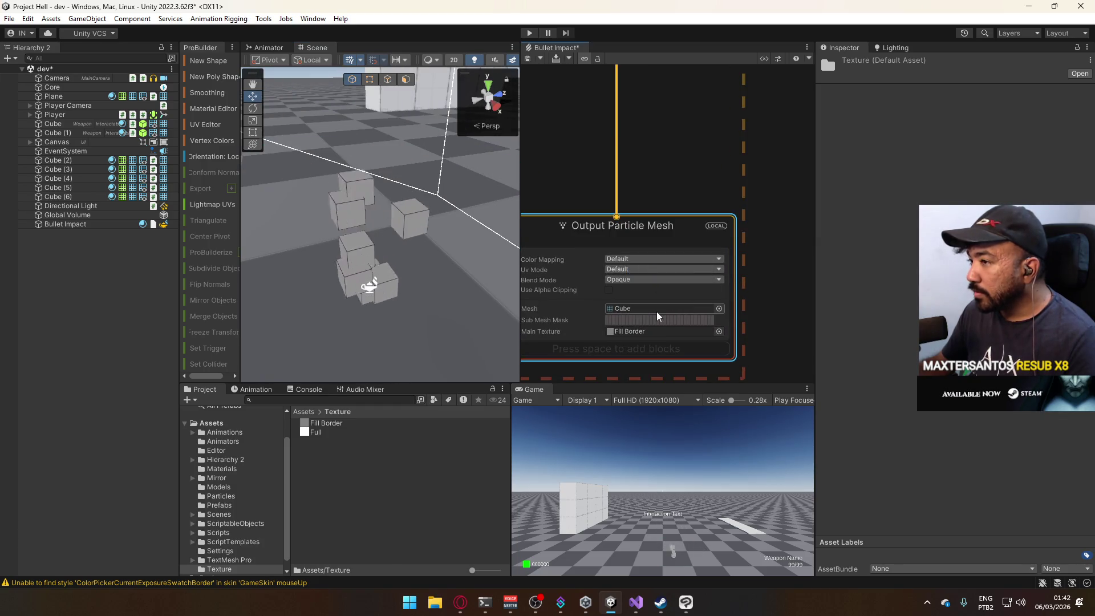
{"action": "mouse_move", "coordinate": [410, 305]}
{"action": "left_mouse_down"}
{"action": "mouse_move", "coordinate": [508, 309]}
{"action": "mouse_move", "coordinate": [652, 342]}
{"action": "left_mouse_up"}
Make the Fill Border texture uncompressed with Point (no filter) filtering and toggle sRGB.
{"action": "left_click", "coordinate": [326, 422]}
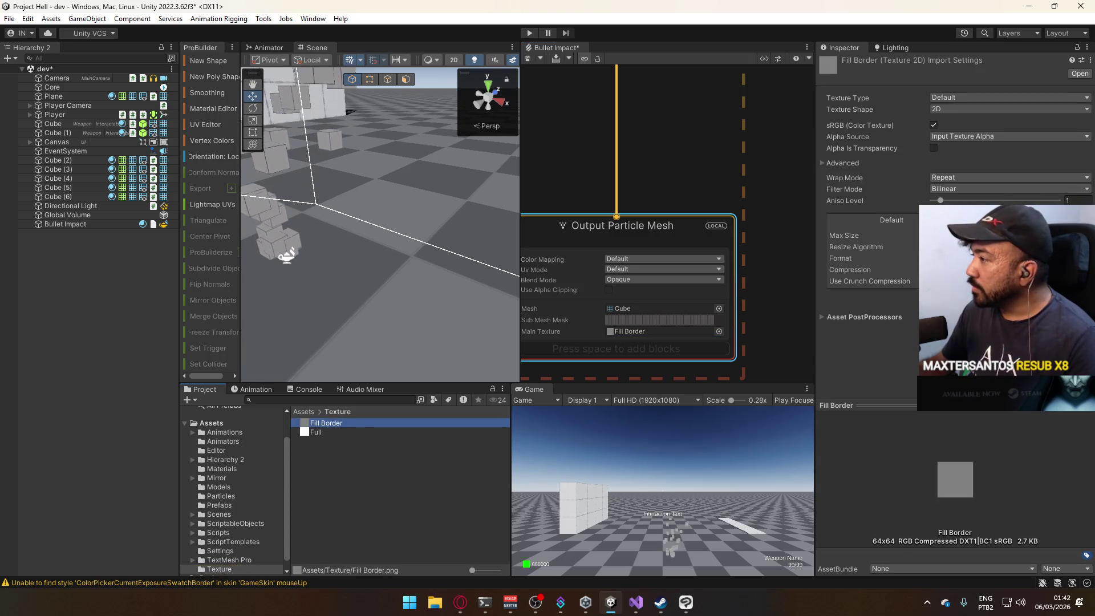
{"action": "left_click", "coordinate": [969, 280]}
{"action": "left_click", "coordinate": [966, 189]}
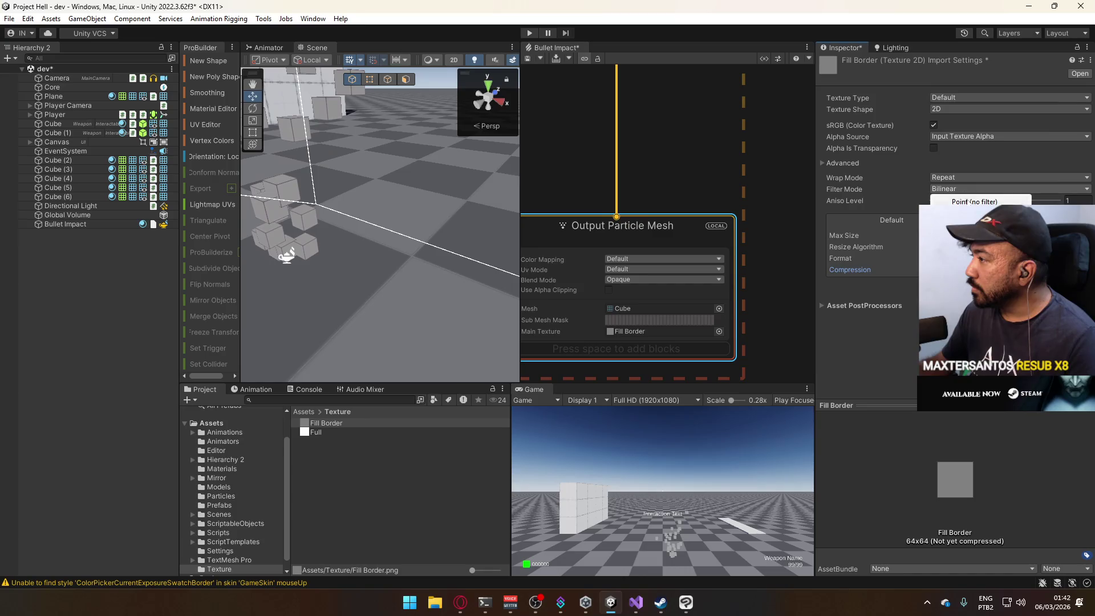
{"action": "left_click", "coordinate": [953, 181]}
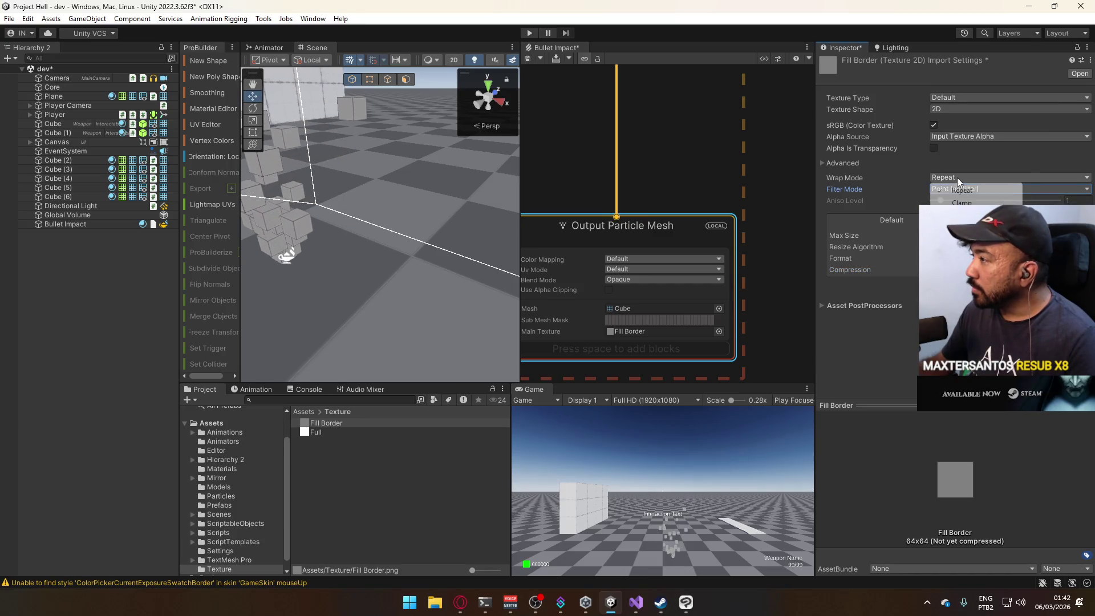
{"action": "left_click", "coordinate": [833, 170]}
{"action": "left_click", "coordinate": [933, 126]}
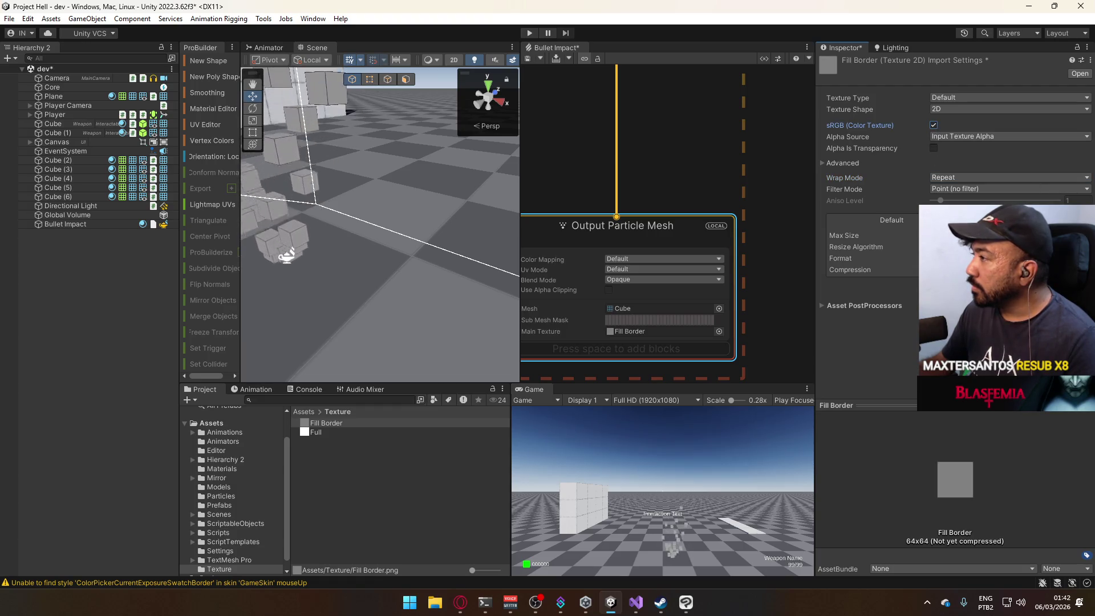
{"action": "mouse_move", "coordinate": [297, 220]}
{"action": "left_mouse_down"}
{"action": "mouse_move", "coordinate": [333, 216]}
{"action": "mouse_move", "coordinate": [384, 286]}
{"action": "left_mouse_up"}
{"action": "key", "text": "grave"}
{"action": "mouse_move", "coordinate": [421, 340]}
{"action": "left_mouse_down"}
{"action": "mouse_move", "coordinate": [452, 287]}
{"action": "mouse_move", "coordinate": [522, 262]}
{"action": "mouse_move", "coordinate": [552, 134]}
{"action": "mouse_move", "coordinate": [546, 252]}
{"action": "mouse_move", "coordinate": [572, 170]}
{"action": "mouse_move", "coordinate": [559, 193]}
{"action": "mouse_move", "coordinate": [640, 266]}
{"action": "mouse_move", "coordinate": [408, 235]}
{"action": "left_mouse_up"}
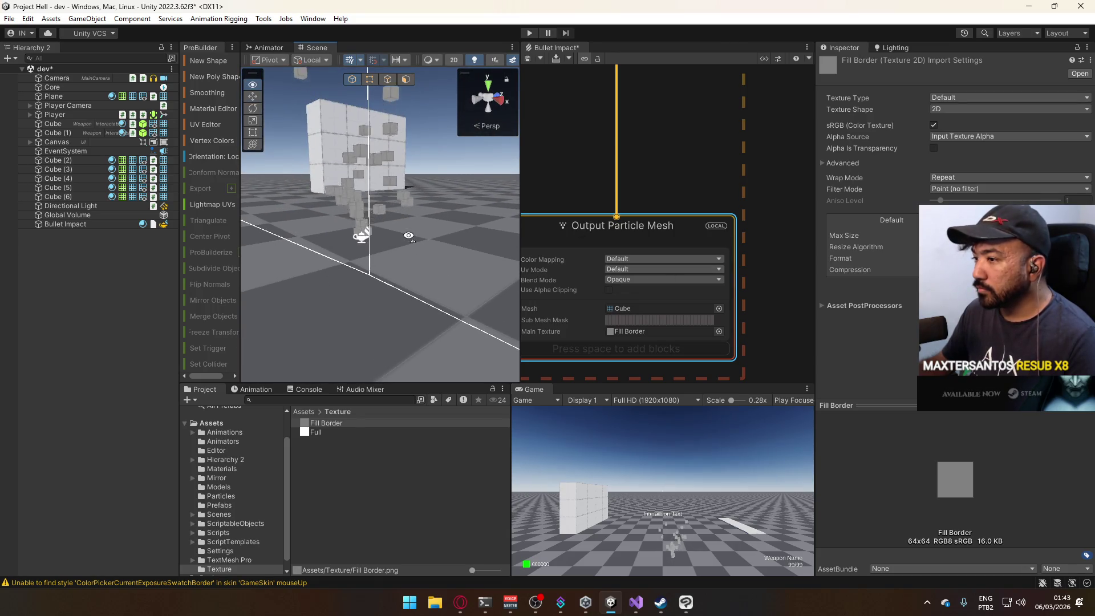
{"action": "left_click", "coordinate": [81, 215]}
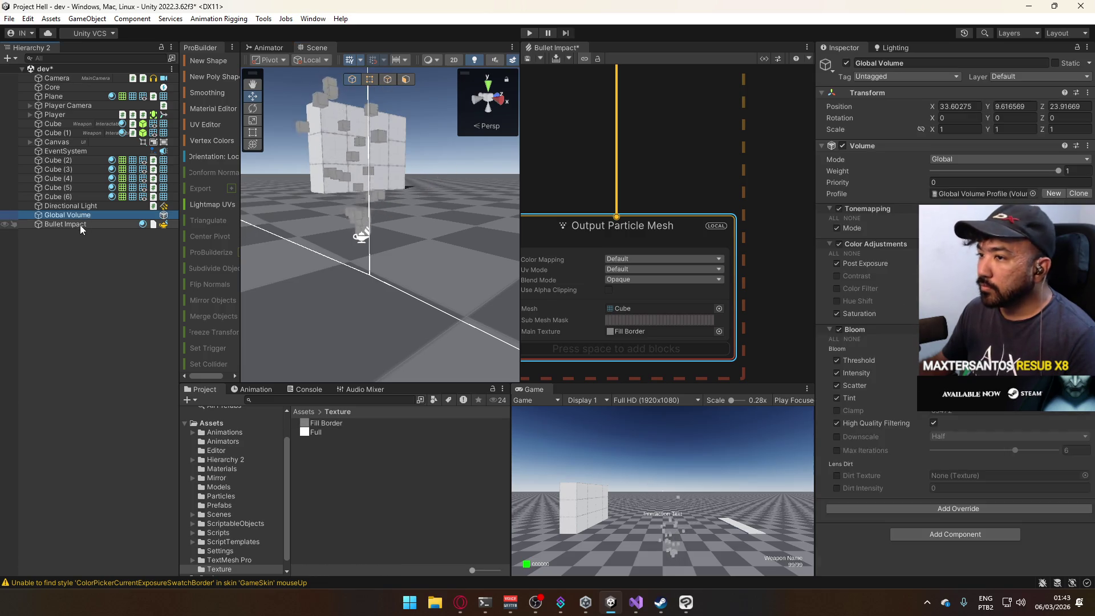
Select the Bullet Impact effect and pan the graph to frame the Initialize context.
{"action": "left_click", "coordinate": [81, 224]}
{"action": "scroll", "coordinate": [709, 224], "scroll_direction": "down", "scroll_amount": 5}
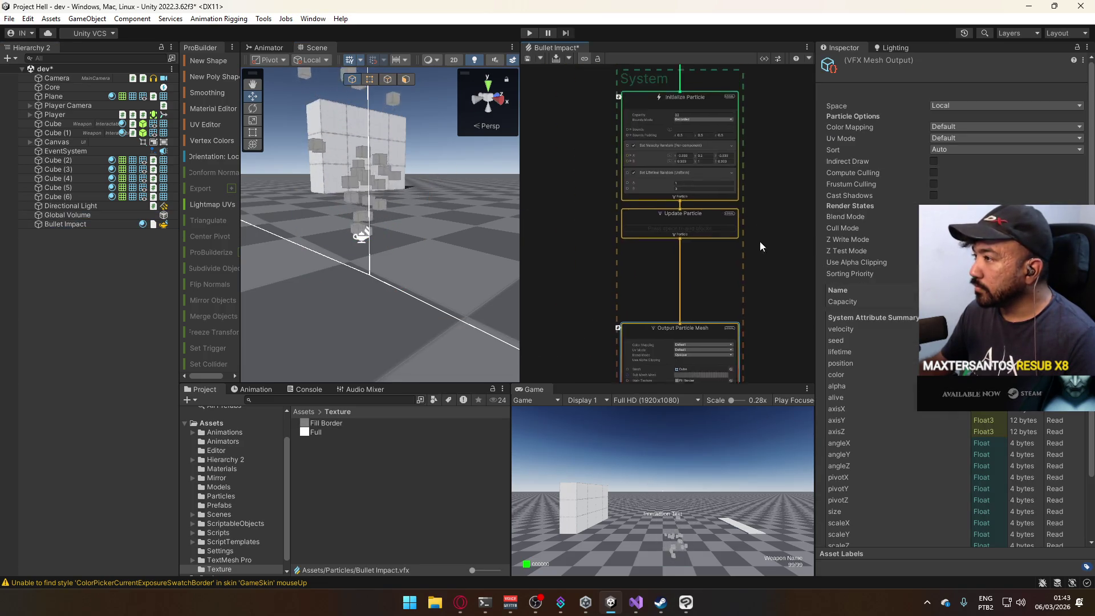
{"action": "scroll", "coordinate": [692, 224], "scroll_direction": "up", "scroll_amount": 5}
{"action": "left_click", "coordinate": [660, 337]}
{"action": "mouse_move", "coordinate": [659, 337]}
{"action": "left_mouse_down"}
{"action": "mouse_move", "coordinate": [665, 308]}
{"action": "mouse_move", "coordinate": [648, 299]}
{"action": "left_mouse_up"}
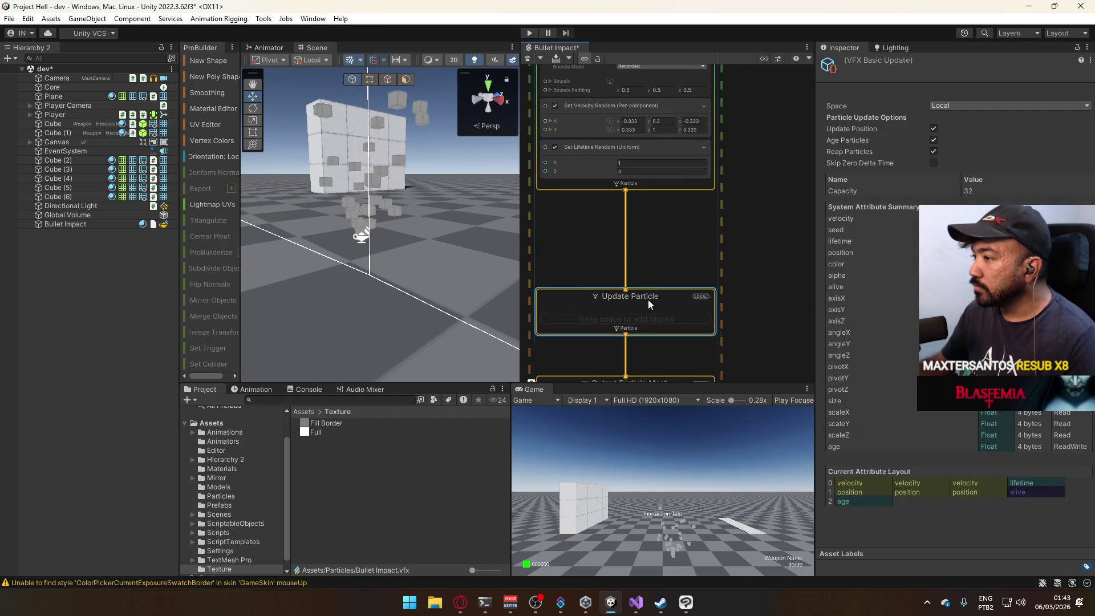
Add a Set Position (Arc Sphere) block to Initialize in Surface mode and expand its Arc Sphere settings.
{"action": "left_click", "coordinate": [633, 184]}
{"action": "key", "text": "space"}
{"action": "type", "text": "set sphere"}
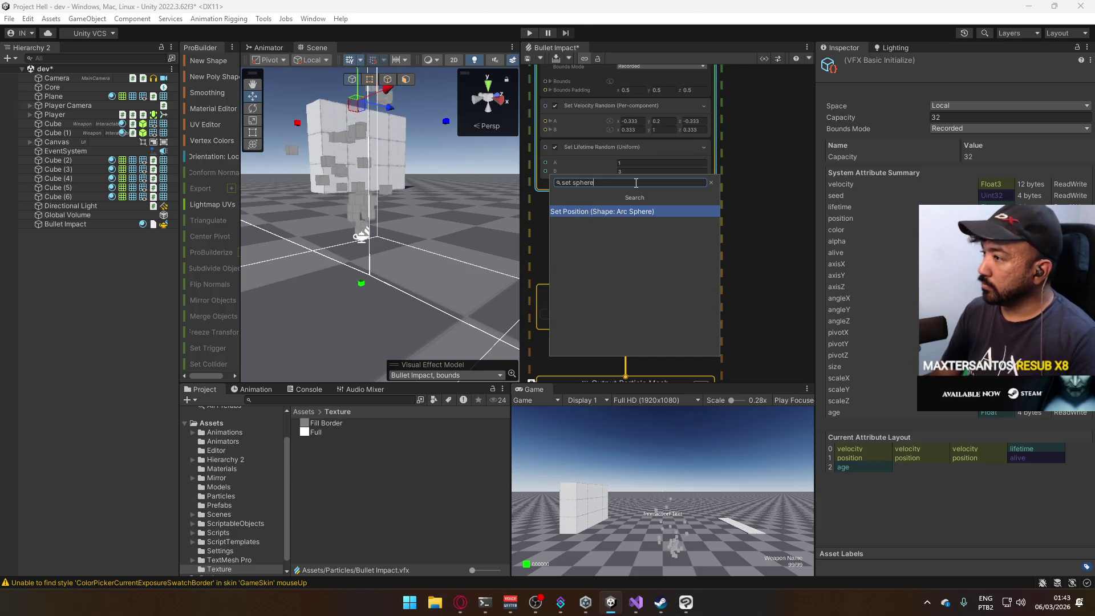
{"action": "key", "text": "Return"}
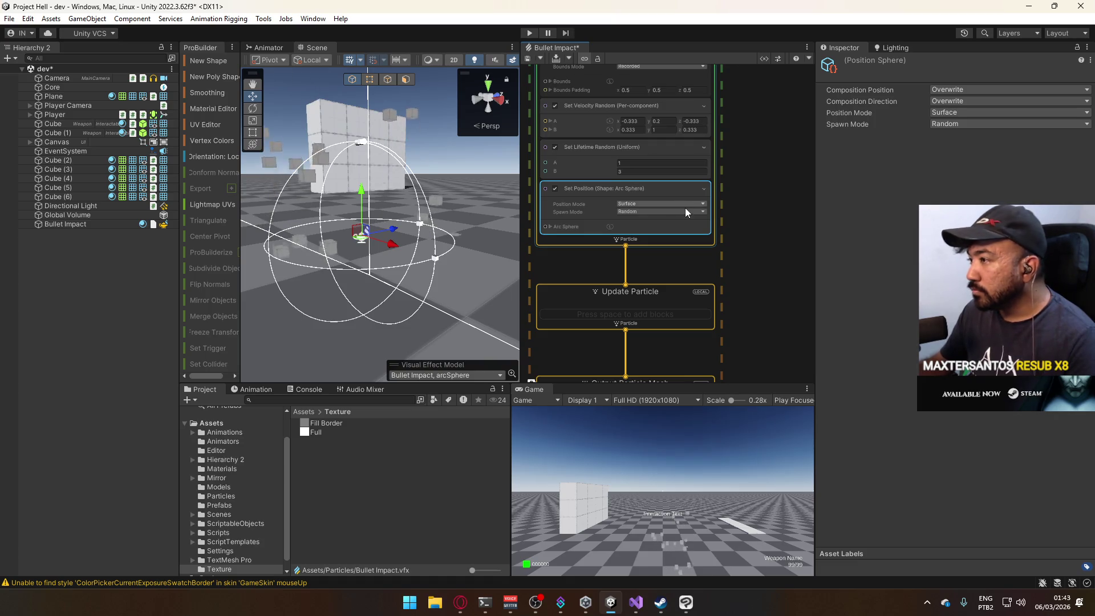
{"action": "left_click_drag", "start_coordinate": [741, 220], "coordinate": [745, 231]}
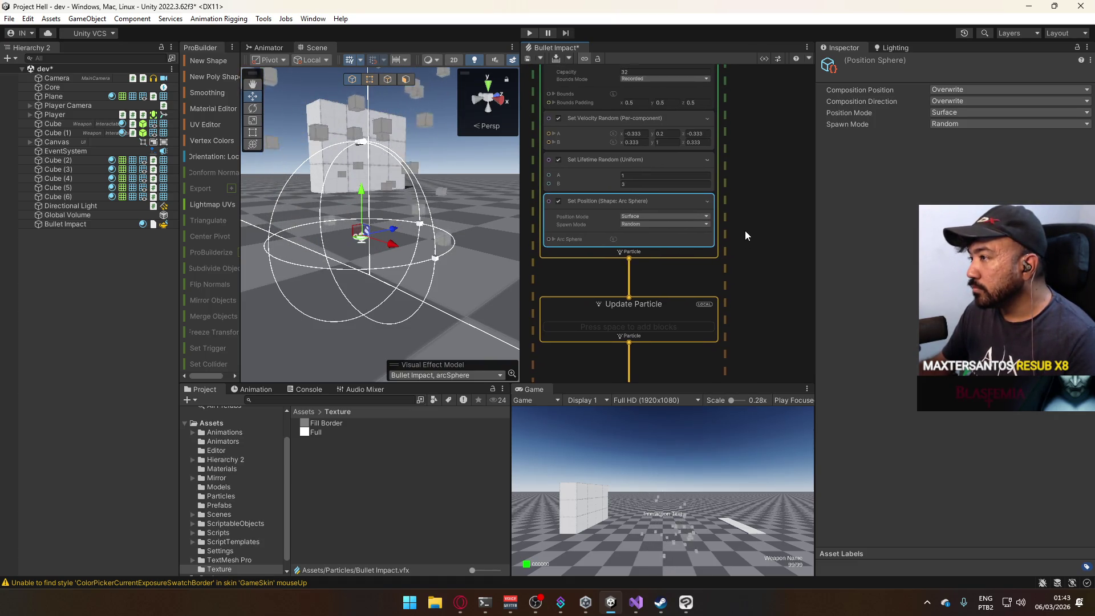
{"action": "left_click", "coordinate": [656, 220]}
{"action": "left_click", "coordinate": [626, 225]}
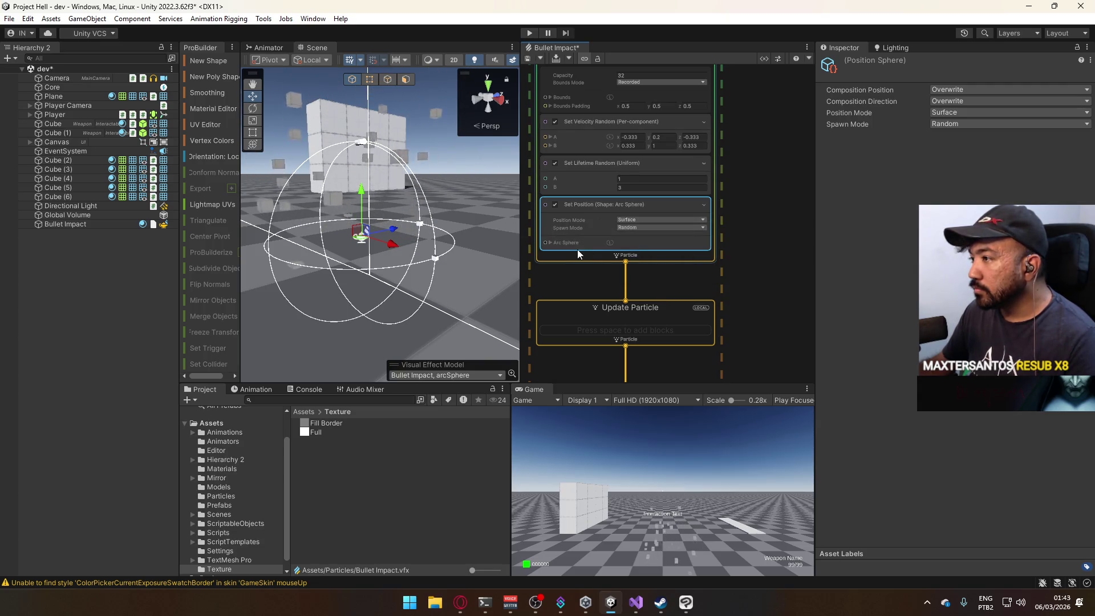
{"action": "left_click", "coordinate": [549, 243]}
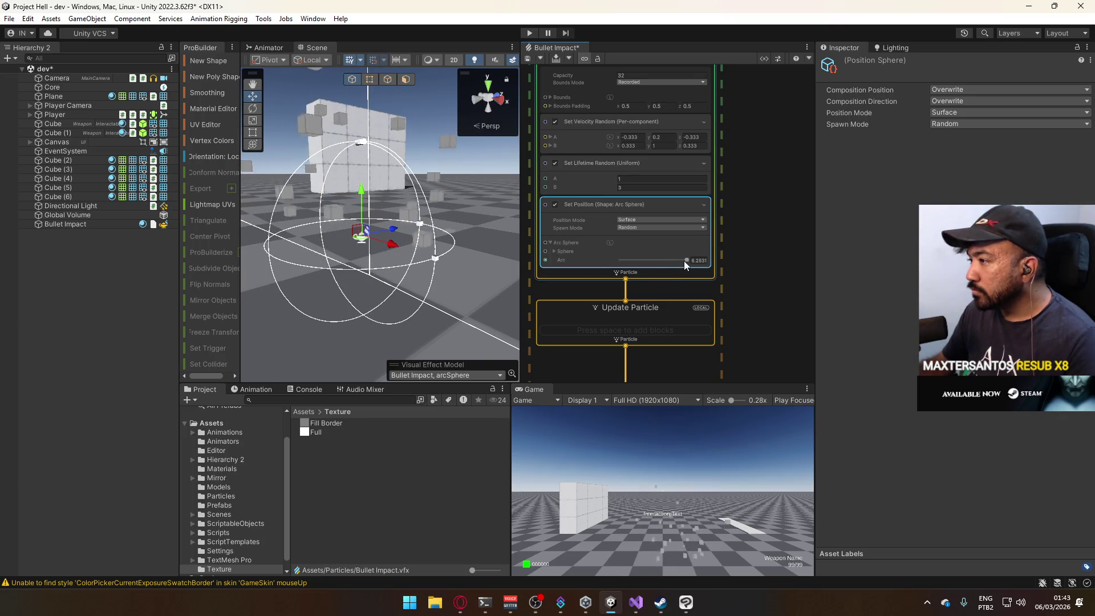
{"action": "scroll", "coordinate": [652, 290], "scroll_direction": "up", "scroll_amount": 2}
{"action": "scroll", "coordinate": [707, 279], "scroll_direction": "up", "scroll_amount": 2}
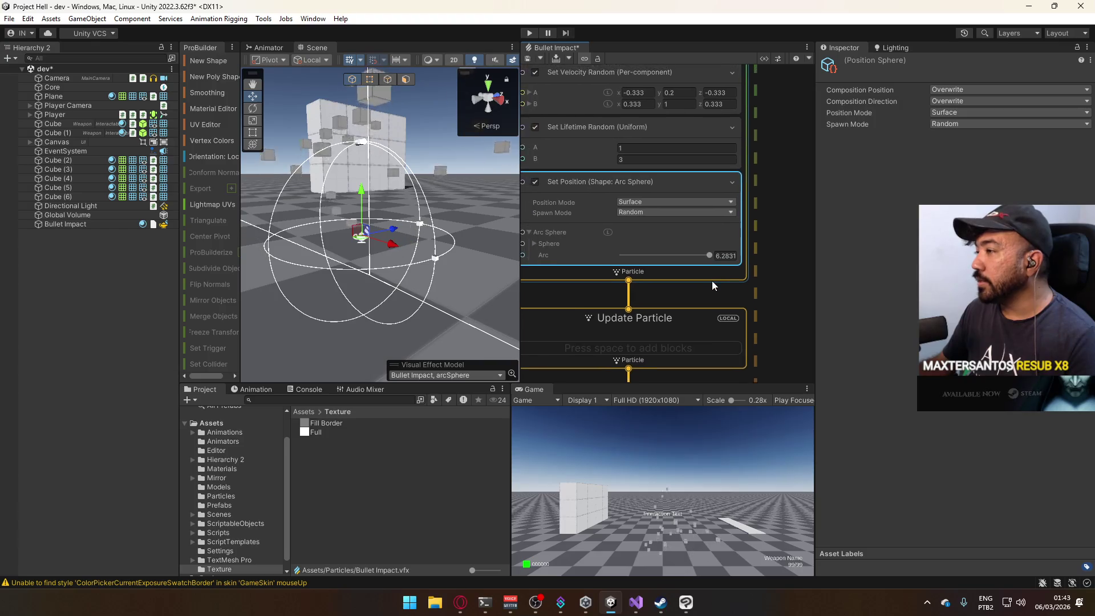
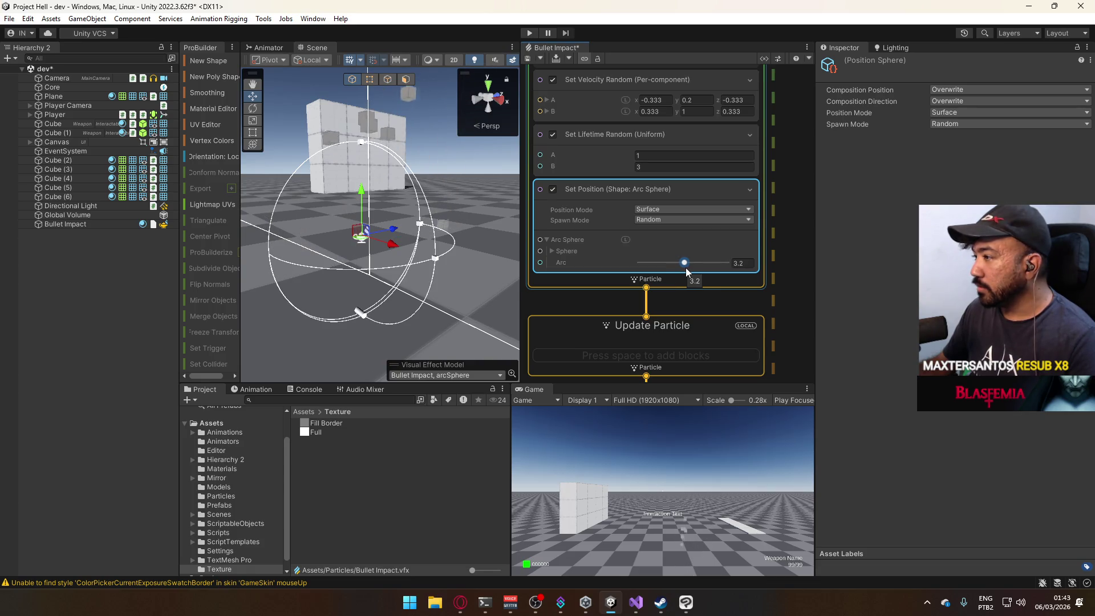
Set the spawn sphere's Arc to 3.14 and expose its transform angles, leaving X at 0.
{"action": "type", "text": "4"}
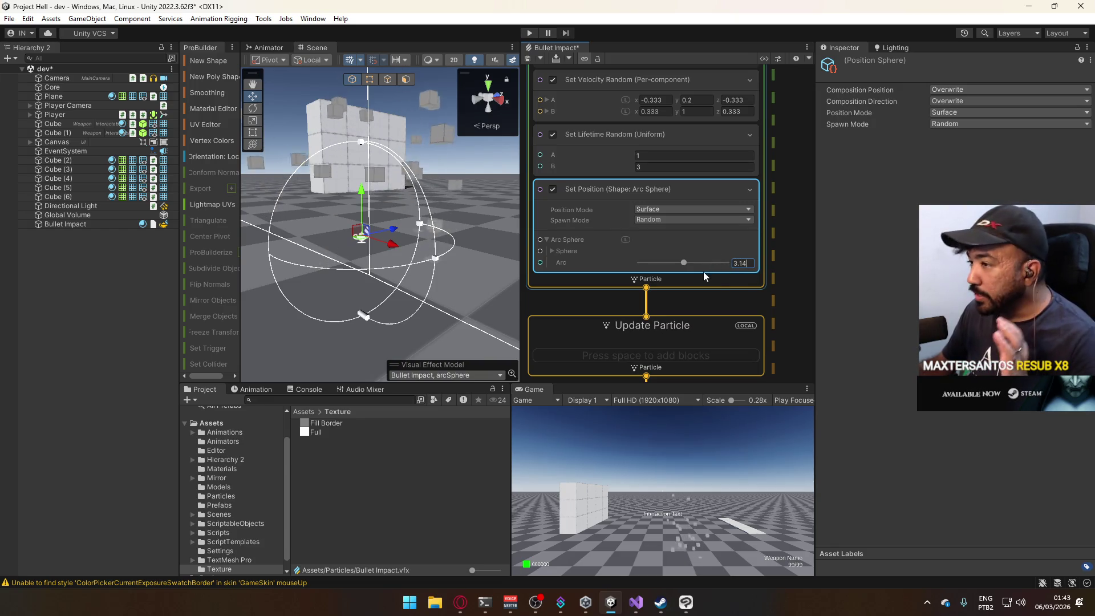
{"action": "left_click_drag", "start_coordinate": [456, 251], "coordinate": [446, 244]}
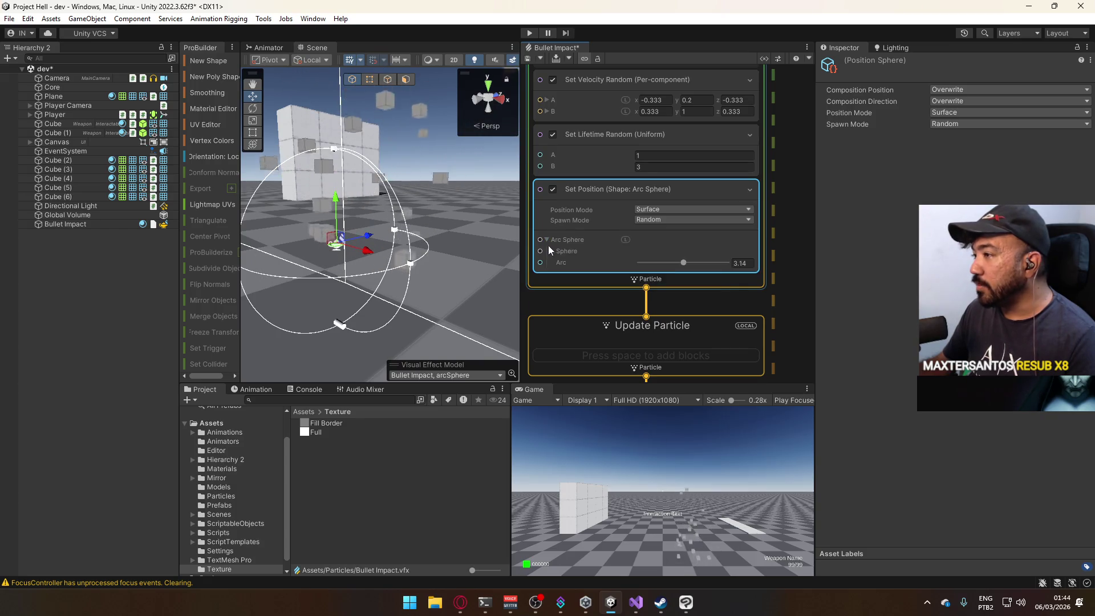
{"action": "left_click", "coordinate": [551, 251]}
{"action": "left_click", "coordinate": [557, 262]}
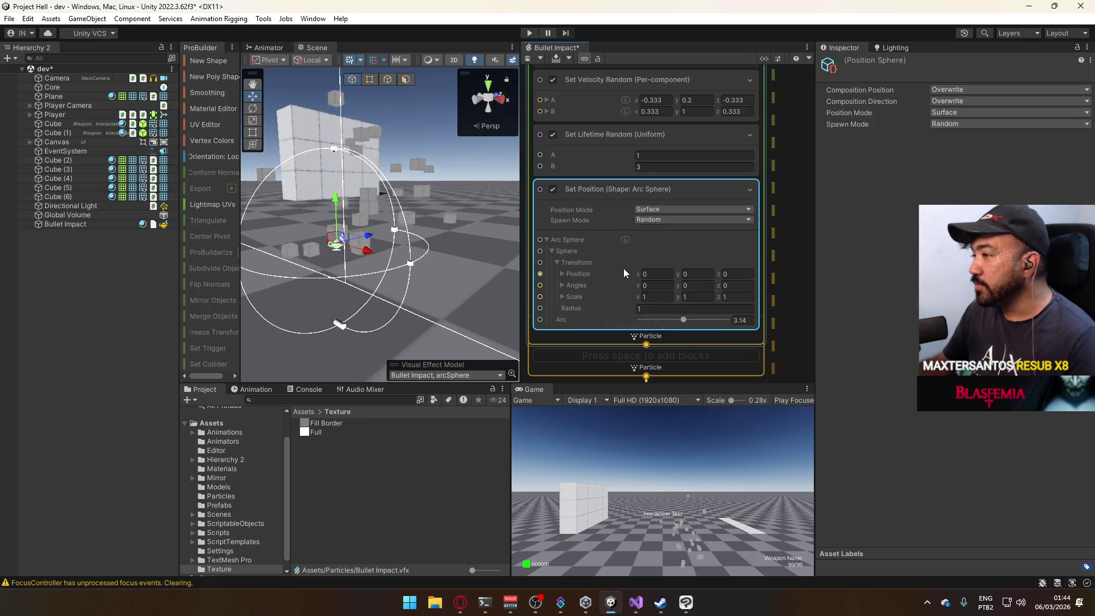
{"action": "left_click", "coordinate": [651, 285]}
{"action": "type", "text": "90"}
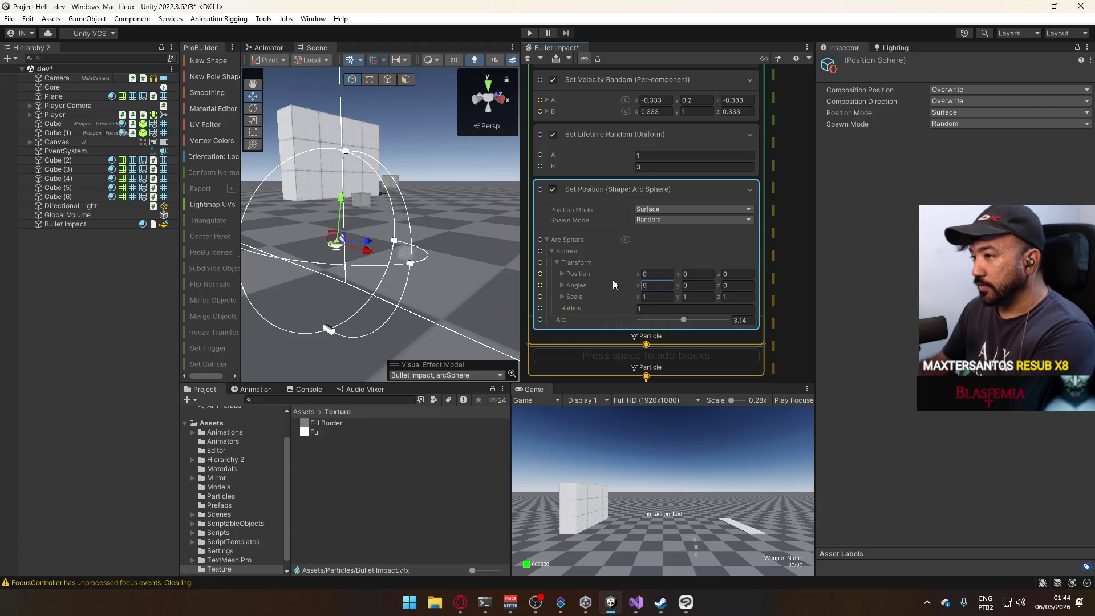
{"action": "key", "text": "BackSpace"}
{"action": "key", "text": "BackSpace"}
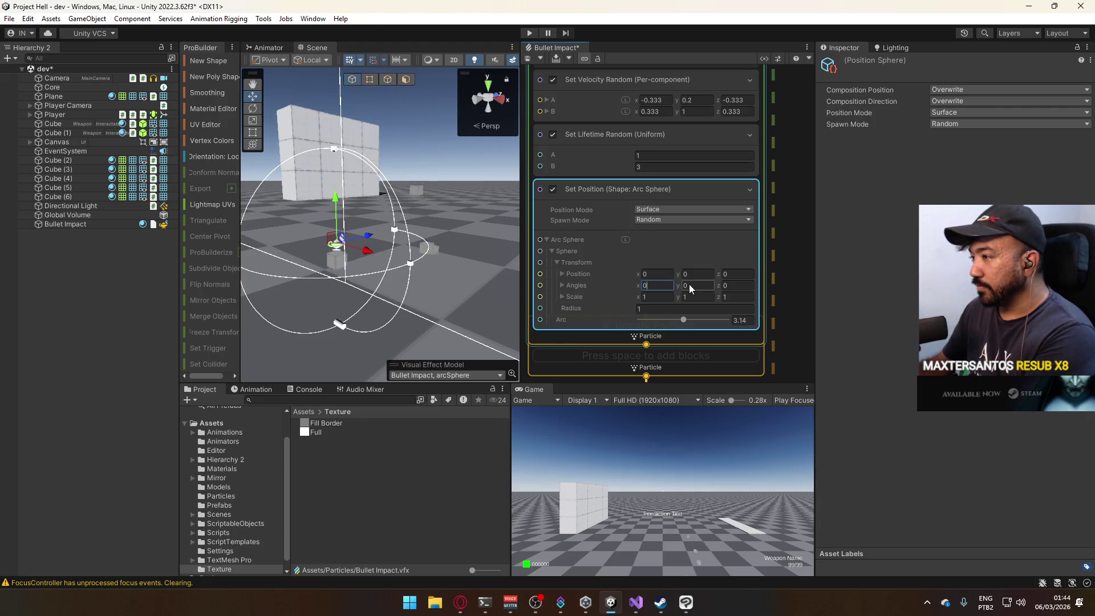
Rotate the sphere 90° around Z and shrink its radius to 0.39, forming a dome.
{"action": "left_click", "coordinate": [728, 286]}
{"action": "type", "text": "90"}
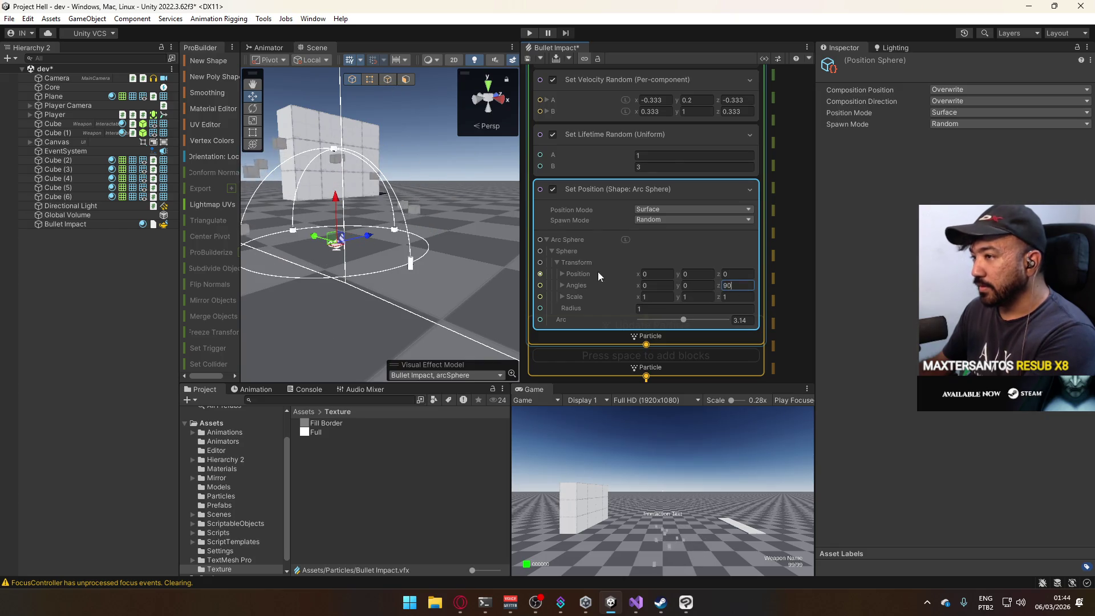
{"action": "mouse_move", "coordinate": [411, 202]}
{"action": "left_mouse_down"}
{"action": "mouse_move", "coordinate": [334, 206]}
{"action": "mouse_move", "coordinate": [399, 231]}
{"action": "left_mouse_up"}
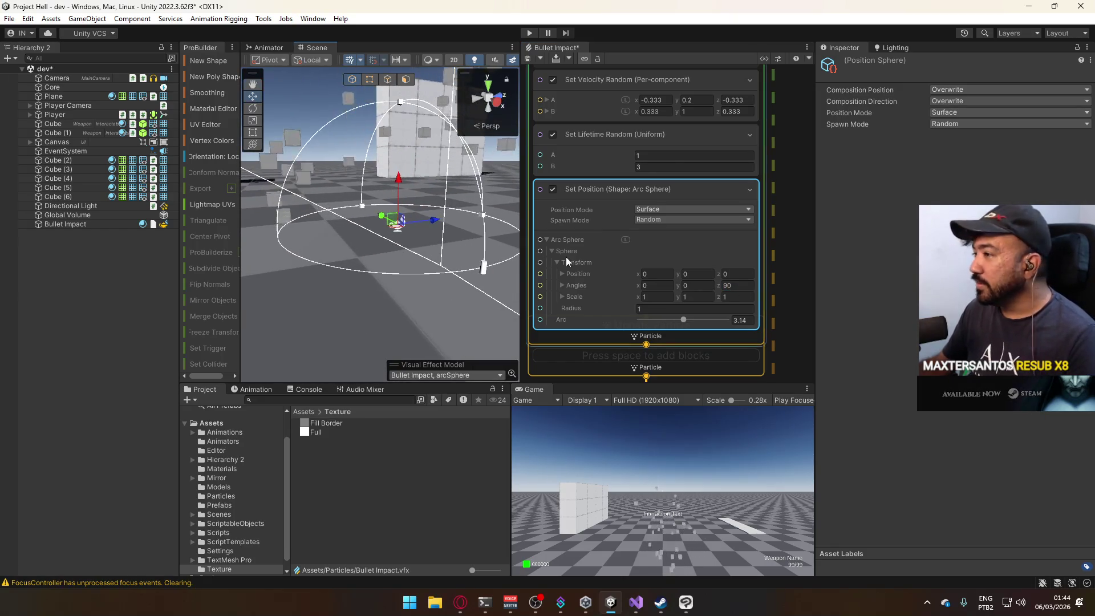
{"action": "left_click_drag", "start_coordinate": [618, 308], "coordinate": [601, 305]}
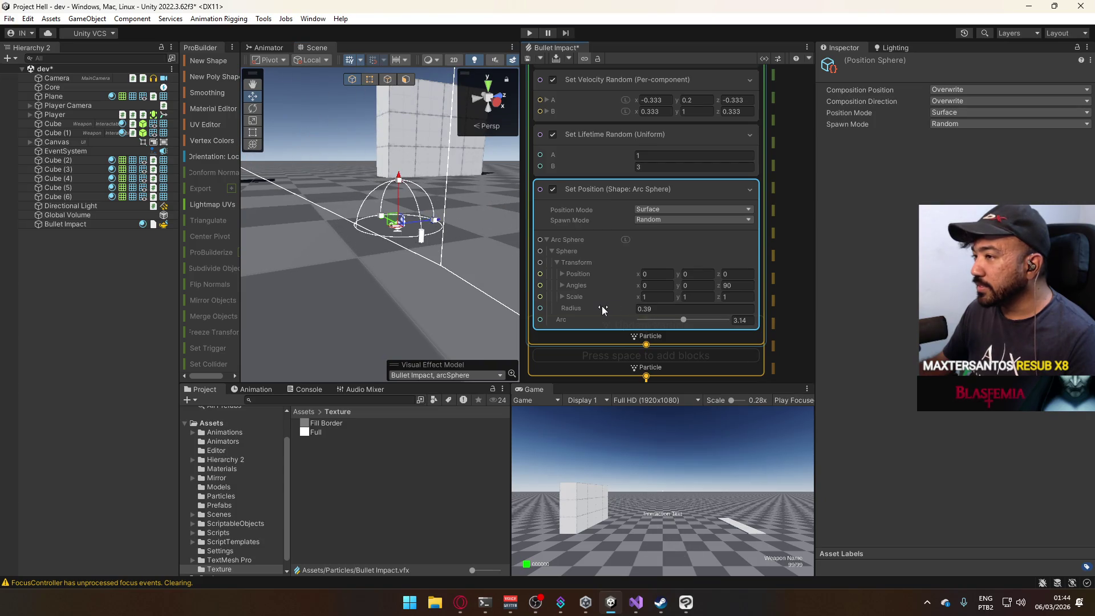
{"action": "left_click", "coordinate": [670, 210]}
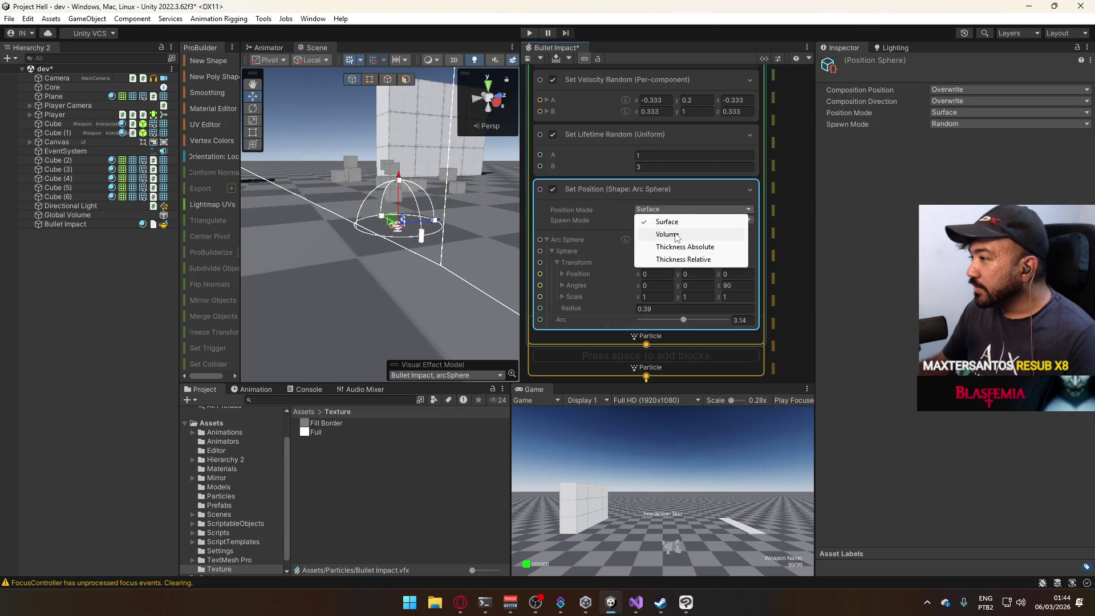
Set Position Mode to Volume and place an Update Particle context into the flow.
{"action": "left_click", "coordinate": [677, 236]}
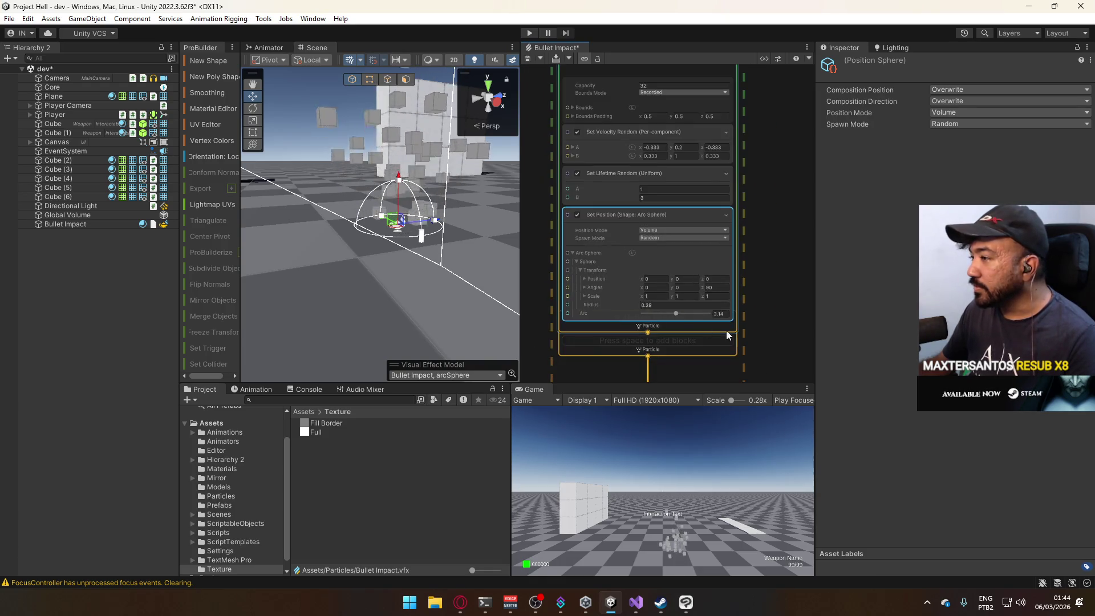
{"action": "left_click_drag", "start_coordinate": [726, 330], "coordinate": [701, 157]}
{"action": "scroll", "coordinate": [701, 157], "scroll_direction": "down", "scroll_amount": 2}
{"action": "mouse_move", "coordinate": [634, 218]}
{"action": "left_mouse_down"}
{"action": "mouse_move", "coordinate": [634, 321]}
{"action": "mouse_move", "coordinate": [645, 114]}
{"action": "mouse_move", "coordinate": [644, 153]}
{"action": "mouse_move", "coordinate": [673, 167]}
{"action": "mouse_move", "coordinate": [677, 210]}
{"action": "left_mouse_up"}
{"action": "left_click", "coordinate": [580, 315]}
Add a Conform to Sphere block to Update Particle, then remove it, leaving the context empty.
{"action": "key", "text": "space"}
{"action": "type", "text": "sphere"}
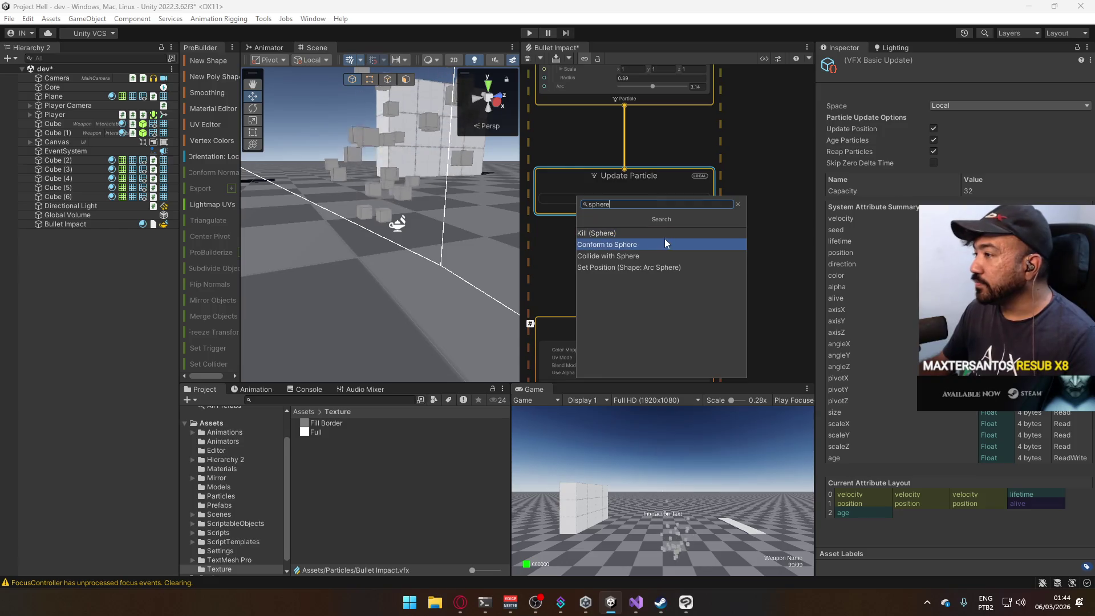
{"action": "left_click", "coordinate": [664, 244]}
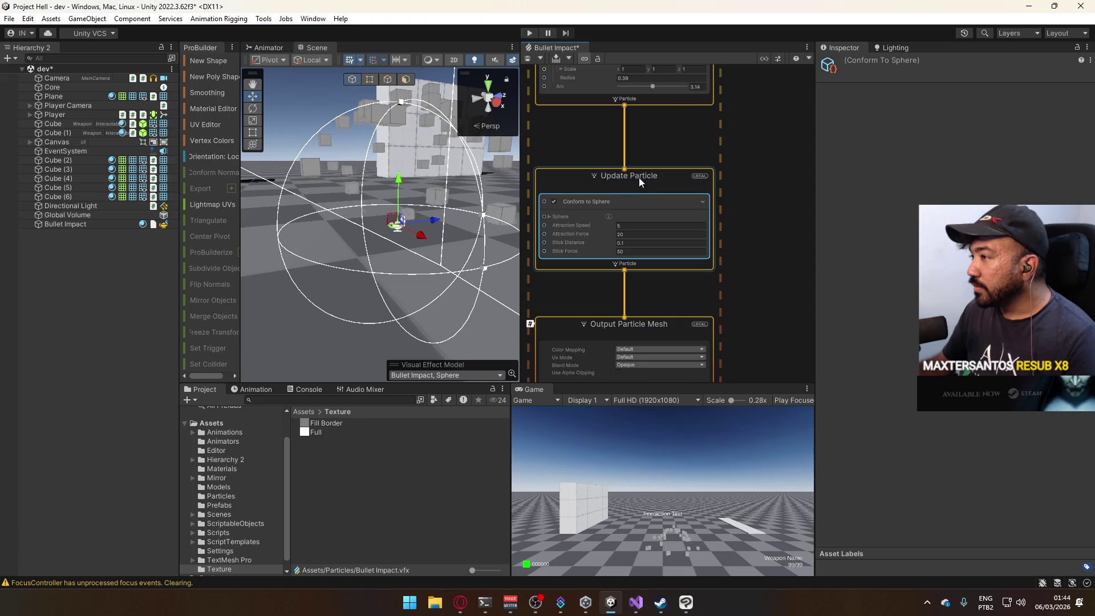
{"action": "key", "text": "Delete"}
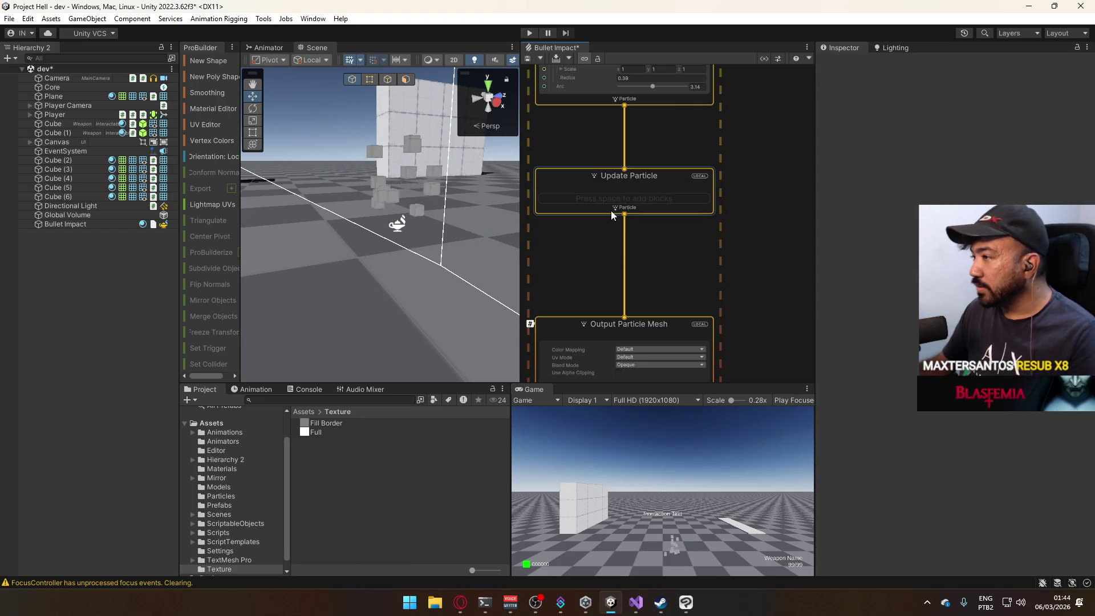
{"action": "key", "text": "space"}
{"action": "type", "text": "sphe"}
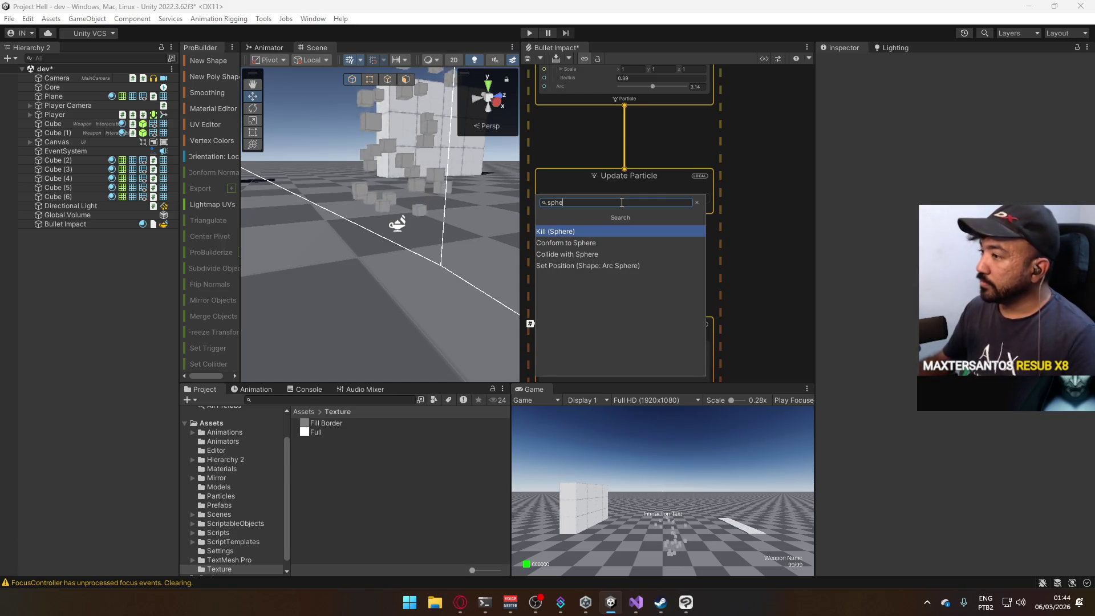
{"action": "left_click", "coordinate": [696, 203]}
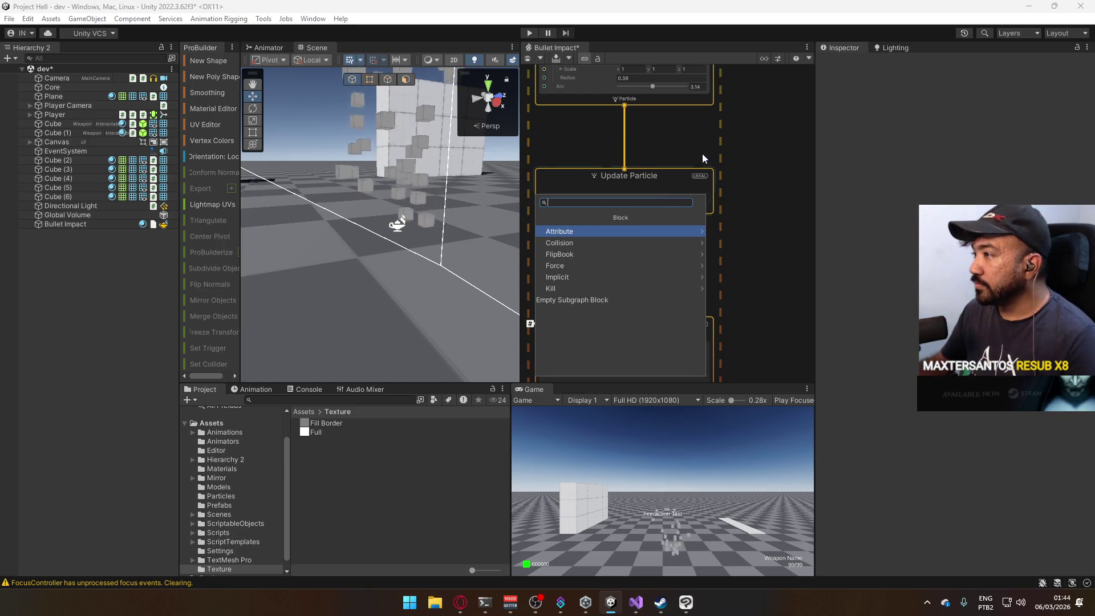
{"action": "left_click", "coordinate": [736, 124]}
{"action": "mouse_move", "coordinate": [726, 126]}
{"action": "left_mouse_down"}
{"action": "mouse_move", "coordinate": [737, 237]}
{"action": "mouse_move", "coordinate": [630, 230]}
{"action": "left_mouse_up"}
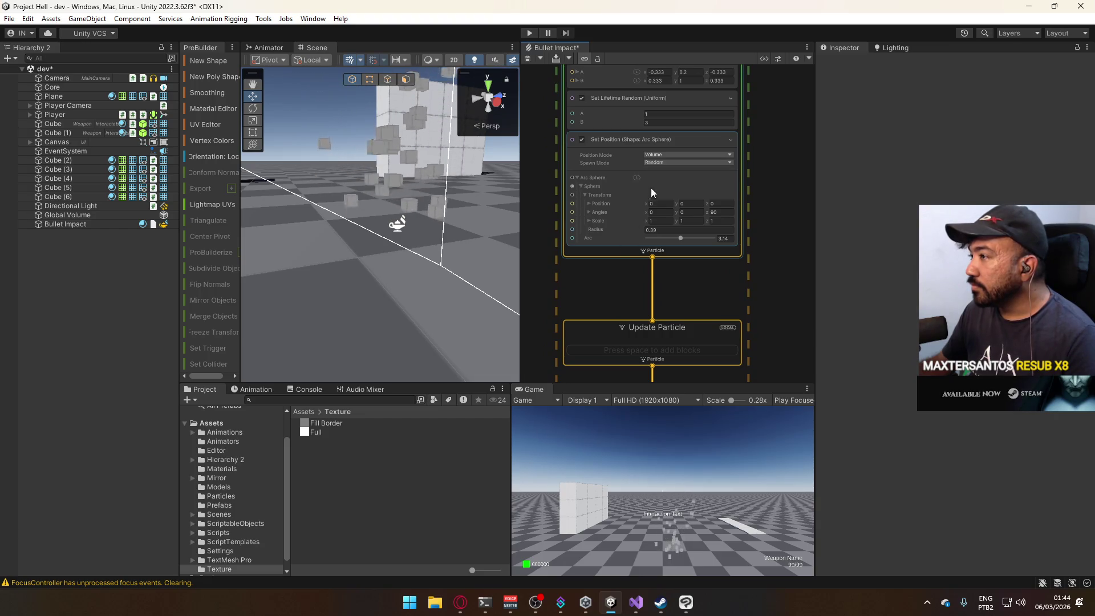
Nudge the Update Particle context down, recentre the scene view, and bring up Unity Hub.
{"action": "left_click", "coordinate": [617, 246]}
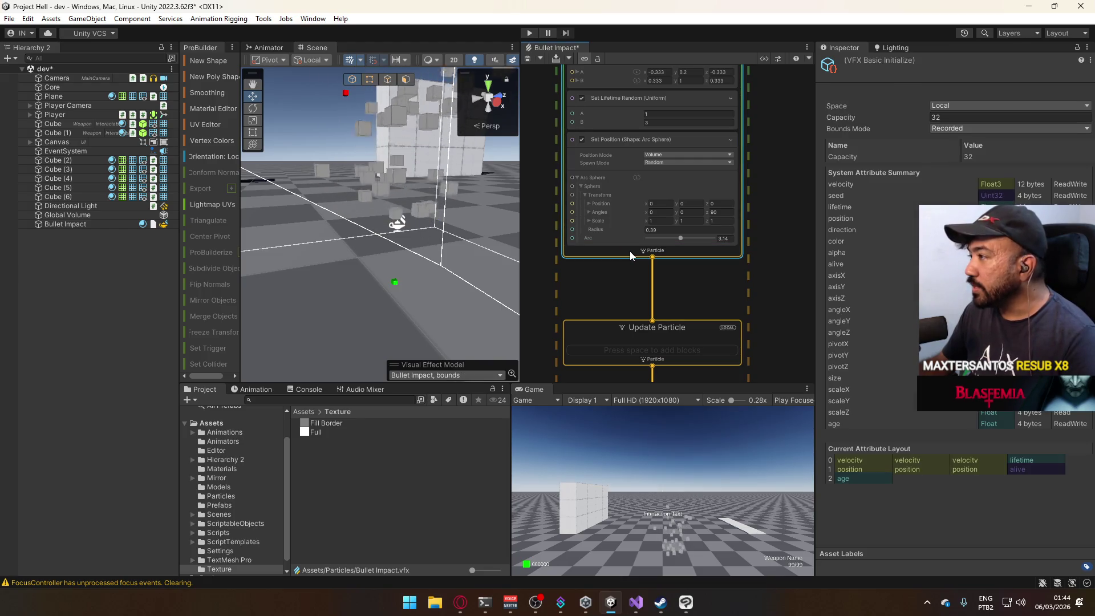
{"action": "left_click_drag", "start_coordinate": [758, 237], "coordinate": [729, 385]}
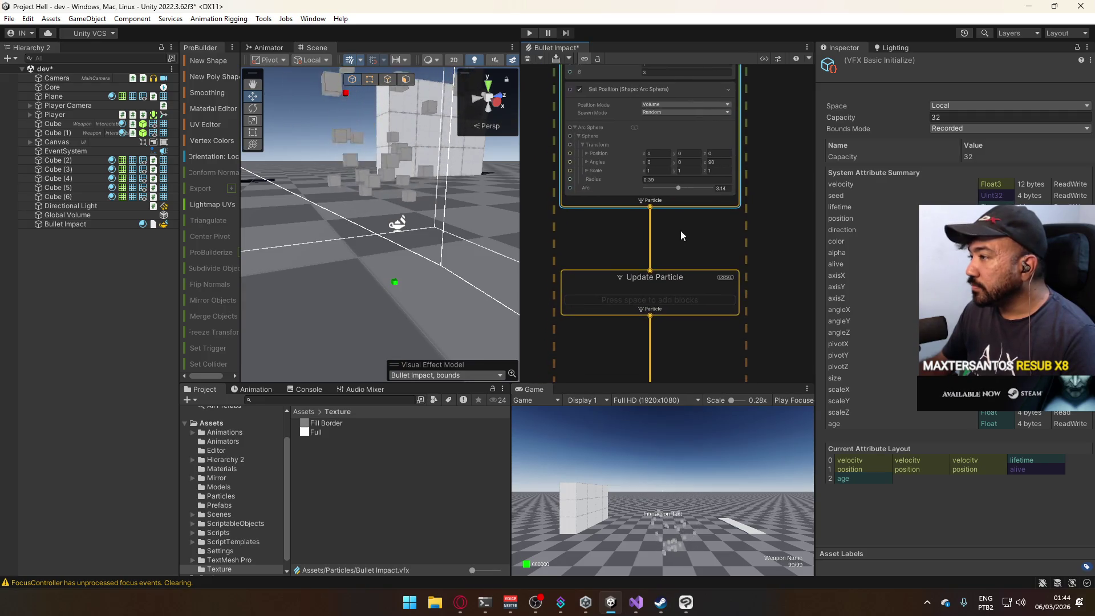
{"action": "left_click", "coordinate": [653, 276]}
{"action": "left_click_drag", "start_coordinate": [654, 276], "coordinate": [654, 290]}
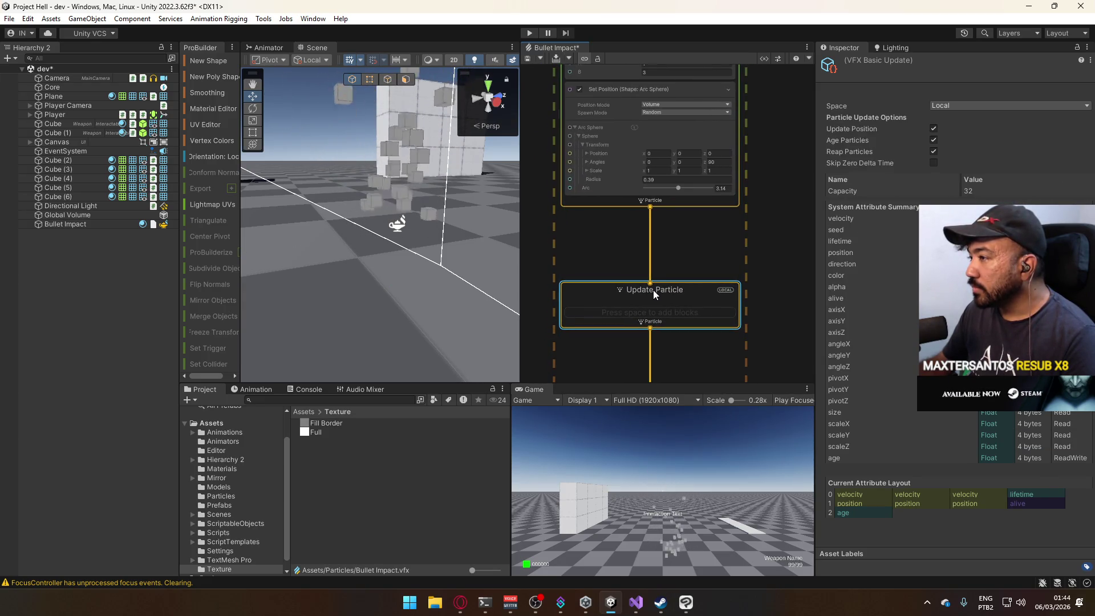
{"action": "mouse_move", "coordinate": [407, 197]}
{"action": "left_mouse_down"}
{"action": "mouse_move", "coordinate": [403, 215]}
{"action": "mouse_move", "coordinate": [419, 196]}
{"action": "left_mouse_up"}
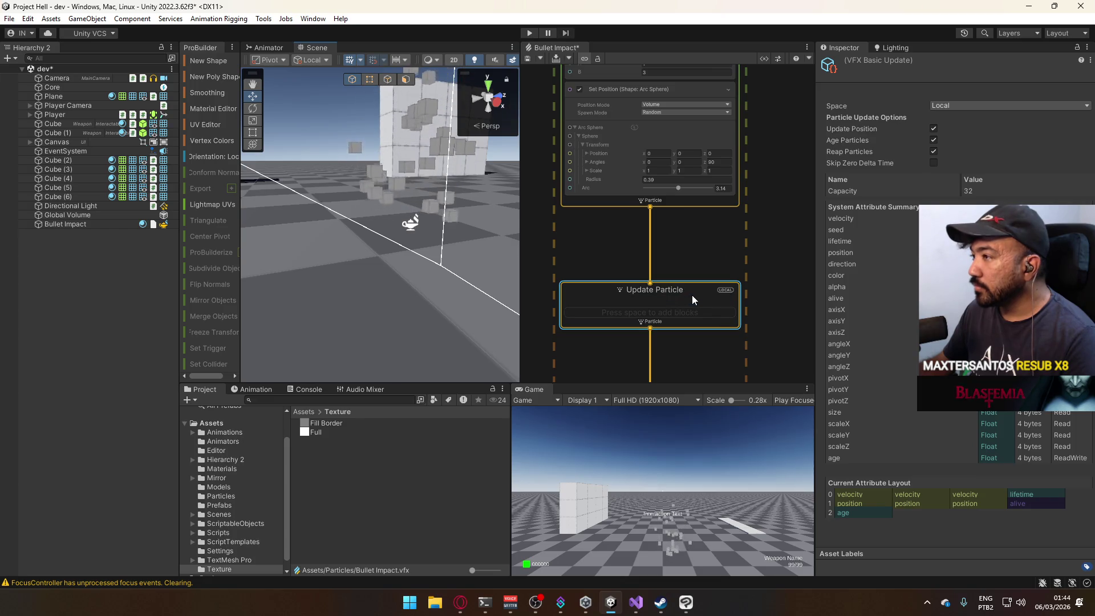
{"action": "left_click", "coordinate": [586, 603]}
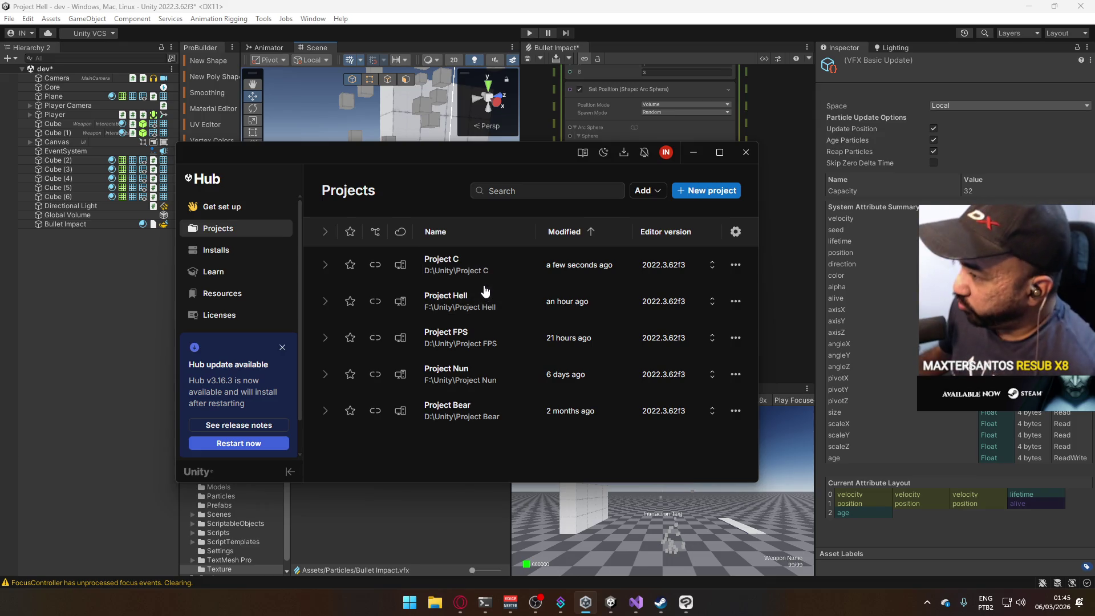
Minimize Unity Hub and Clip Studio Paint and return to the Project Hell editor.
{"action": "left_click", "coordinate": [611, 602]}
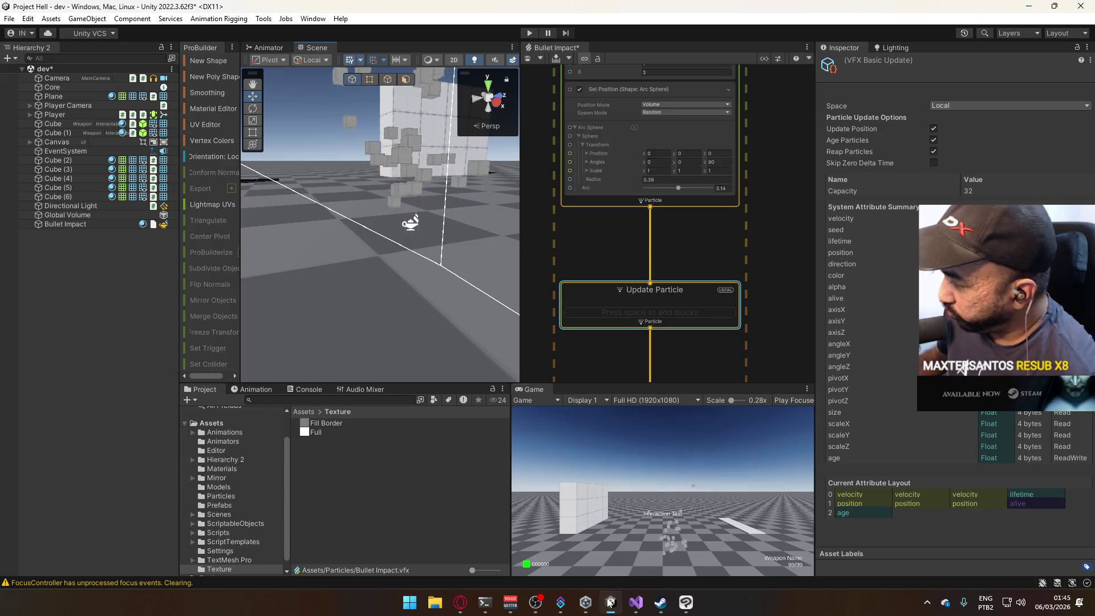
{"action": "left_click", "coordinate": [610, 602]}
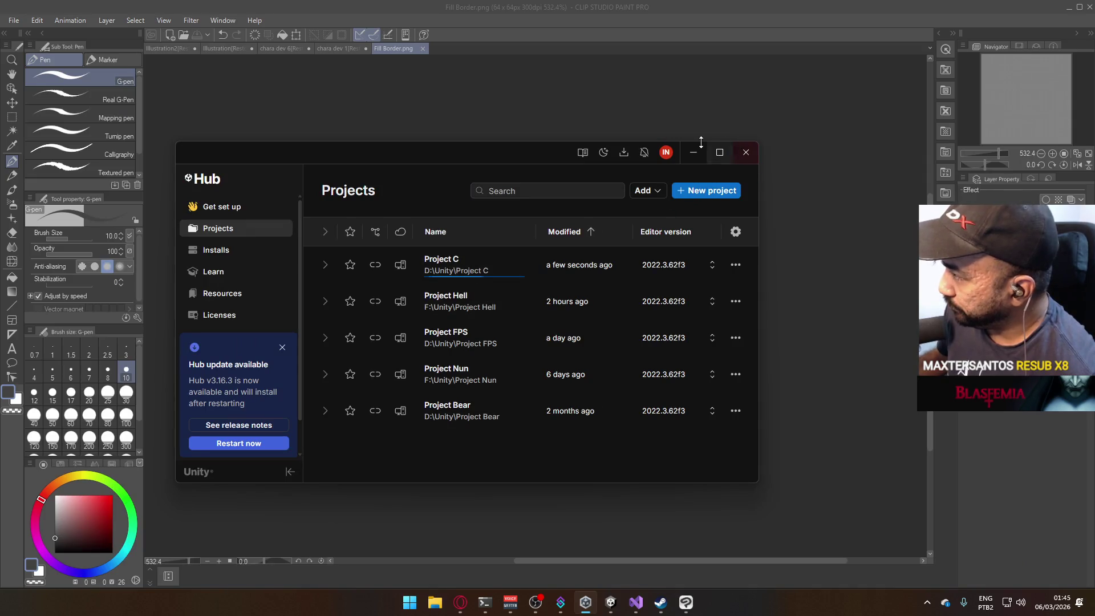
{"action": "left_click", "coordinate": [694, 153]}
{"action": "left_click", "coordinate": [1070, 11]}
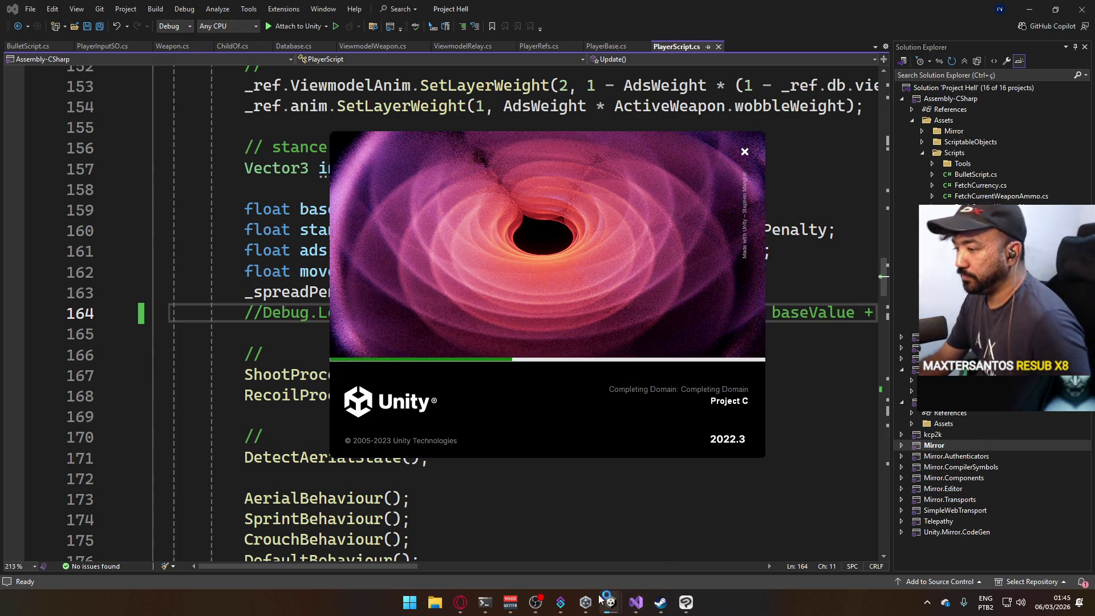
{"action": "mouse_move", "coordinate": [607, 603]}
{"action": "left_click", "coordinate": [577, 502]}
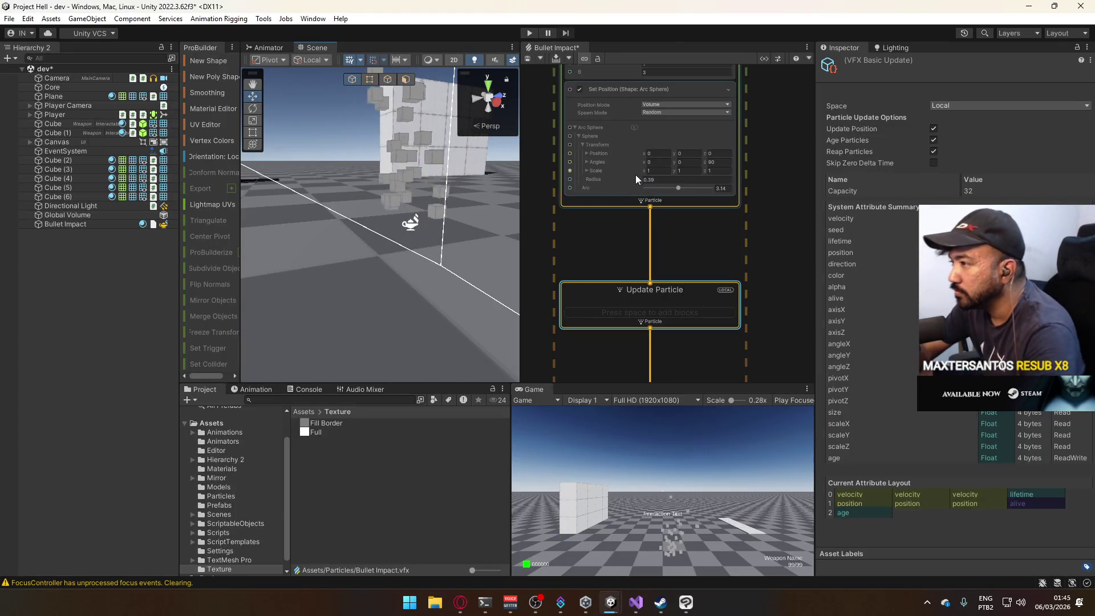
Search Initialize Particle blocks for 'set' and 'sphere' without adding any block.
{"action": "left_click", "coordinate": [626, 204]}
{"action": "right_click", "coordinate": [626, 204]}
{"action": "left_click", "coordinate": [627, 231]}
{"action": "type", "text": "set"}
{"action": "mouse_move", "coordinate": [707, 248]}
{"action": "left_mouse_down"}
{"action": "mouse_move", "coordinate": [712, 364]}
{"action": "mouse_move", "coordinate": [702, 232]}
{"action": "left_mouse_up"}
{"action": "key", "text": "BackSpace"}
{"action": "key", "text": "BackSpace"}
{"action": "key", "text": "BackSpace"}
{"action": "type", "text": "sphere"}
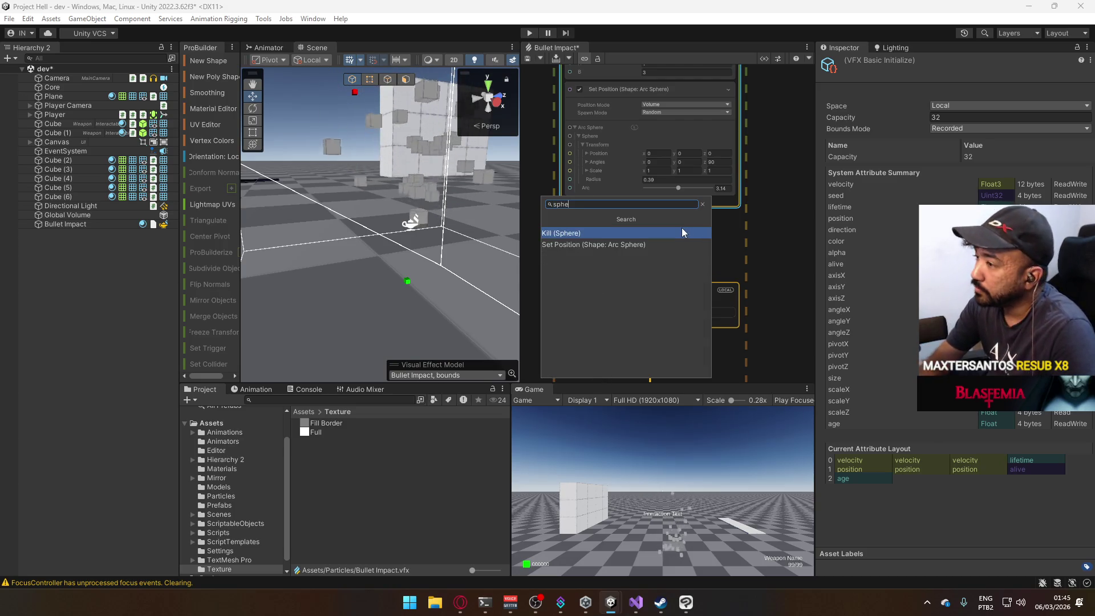
{"action": "left_click", "coordinate": [682, 233]}
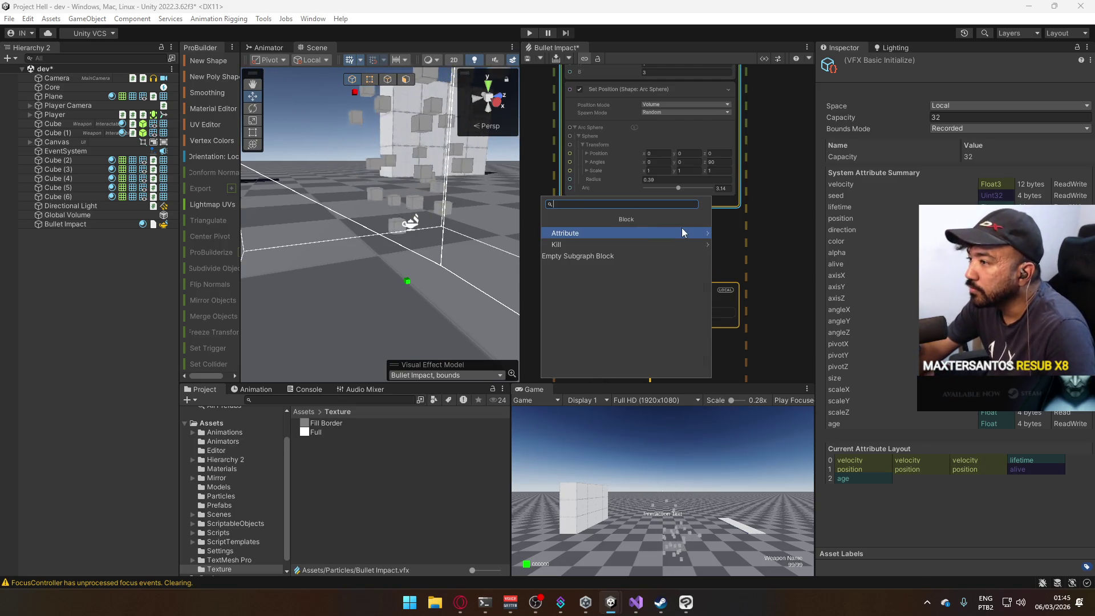
{"action": "key", "text": "Escape"}
Orbit the scene view, then bring Clip Studio Paint with Fill Border.png to the front.
{"action": "left_click_drag", "start_coordinate": [450, 244], "coordinate": [385, 224]}
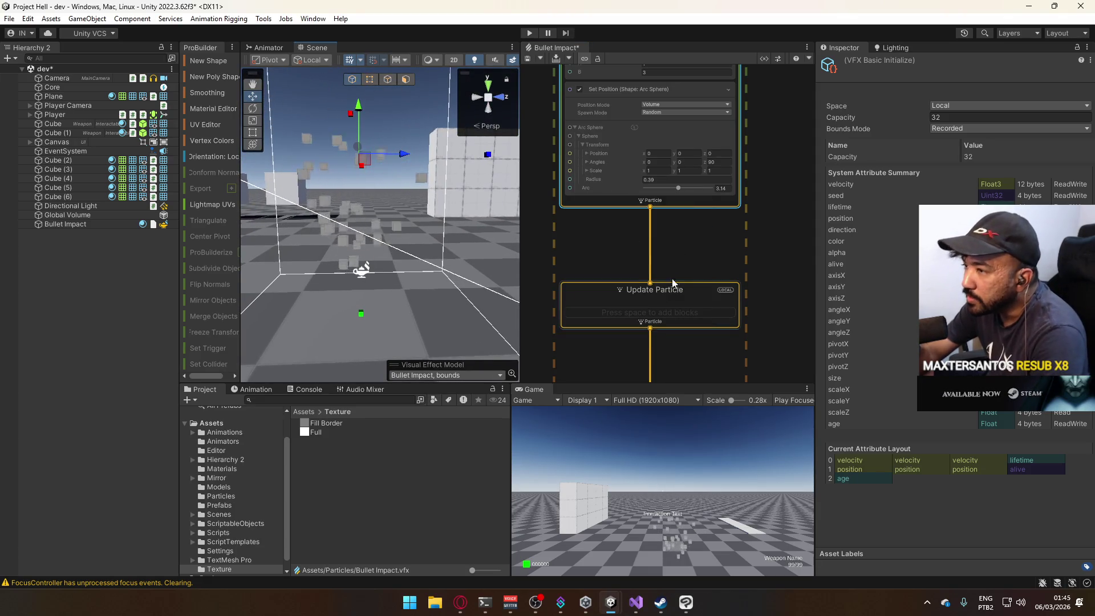
{"action": "scroll", "coordinate": [679, 276], "scroll_direction": "up", "scroll_amount": 2}
{"action": "scroll", "coordinate": [685, 280], "scroll_direction": "down", "scroll_amount": 2}
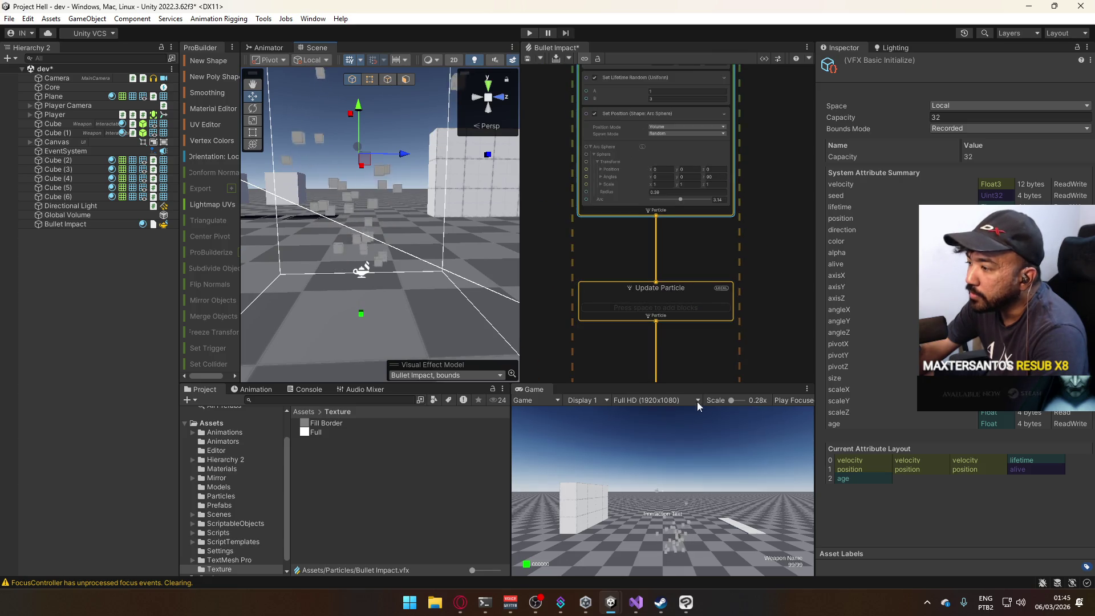
{"action": "left_click", "coordinate": [687, 602]}
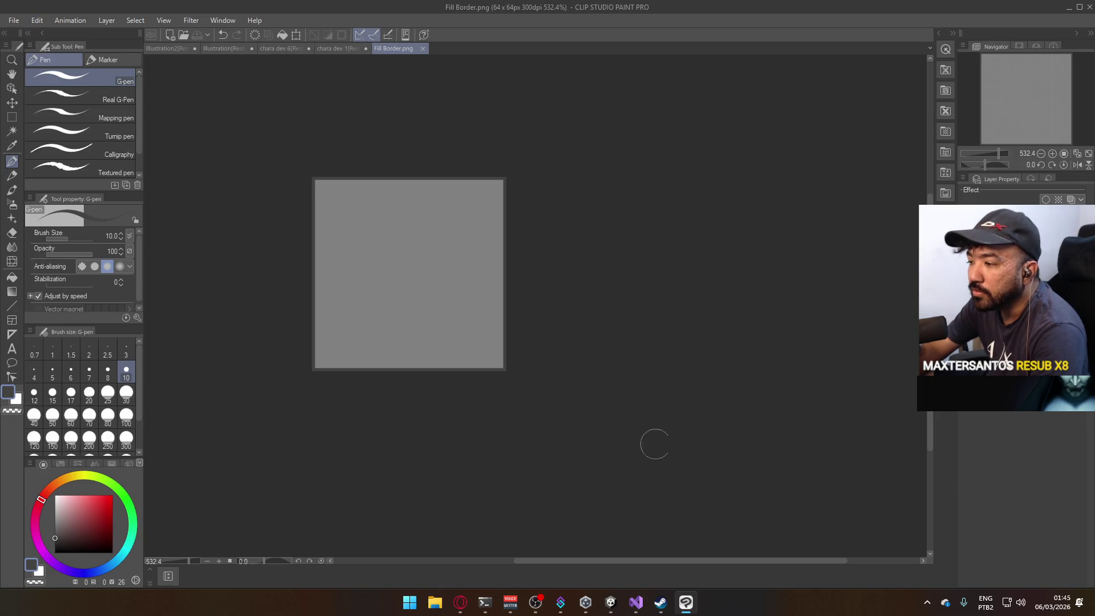
Switch to the Project C editor and dismiss the Lux URP Essentials notice.
{"action": "left_click", "coordinate": [688, 602]}
{"action": "mouse_move", "coordinate": [609, 607]}
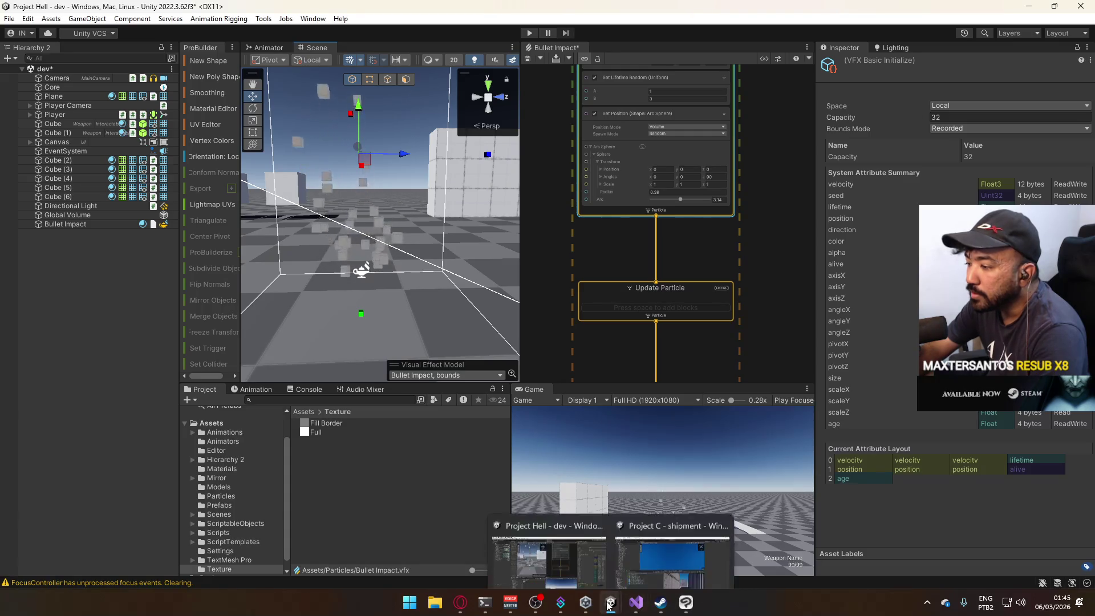
{"action": "left_click", "coordinate": [657, 538]}
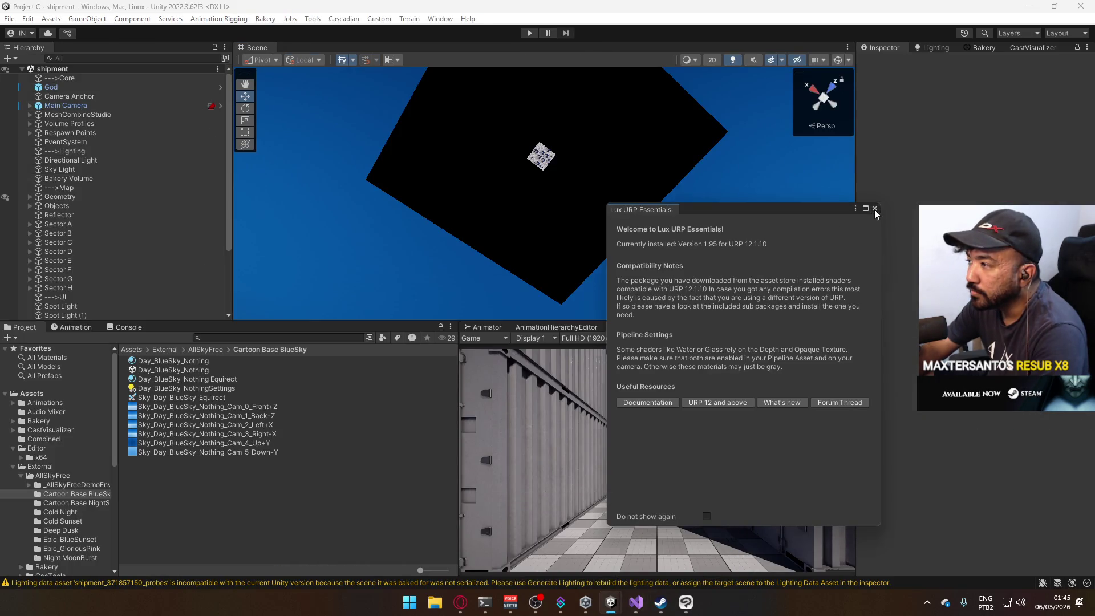
{"action": "left_click", "coordinate": [874, 209]}
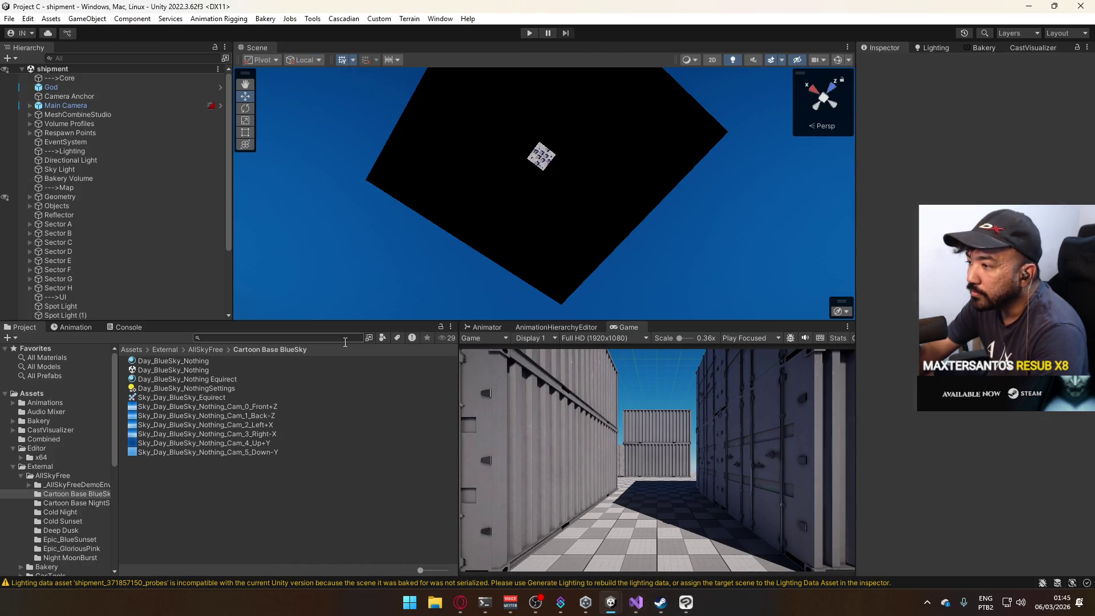
Inspect the Day_BlueSky skybox assets, then collapse the AllSkyFree, External and Editor folders.
{"action": "left_click", "coordinate": [194, 371]}
{"action": "left_click", "coordinate": [197, 361]}
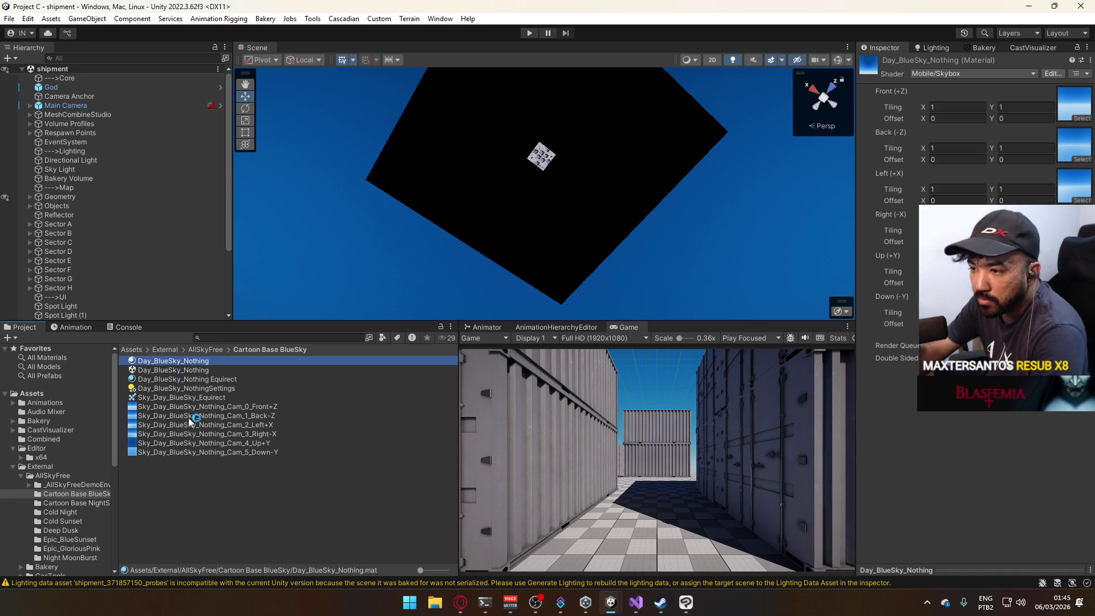
{"action": "left_click", "coordinate": [173, 398]}
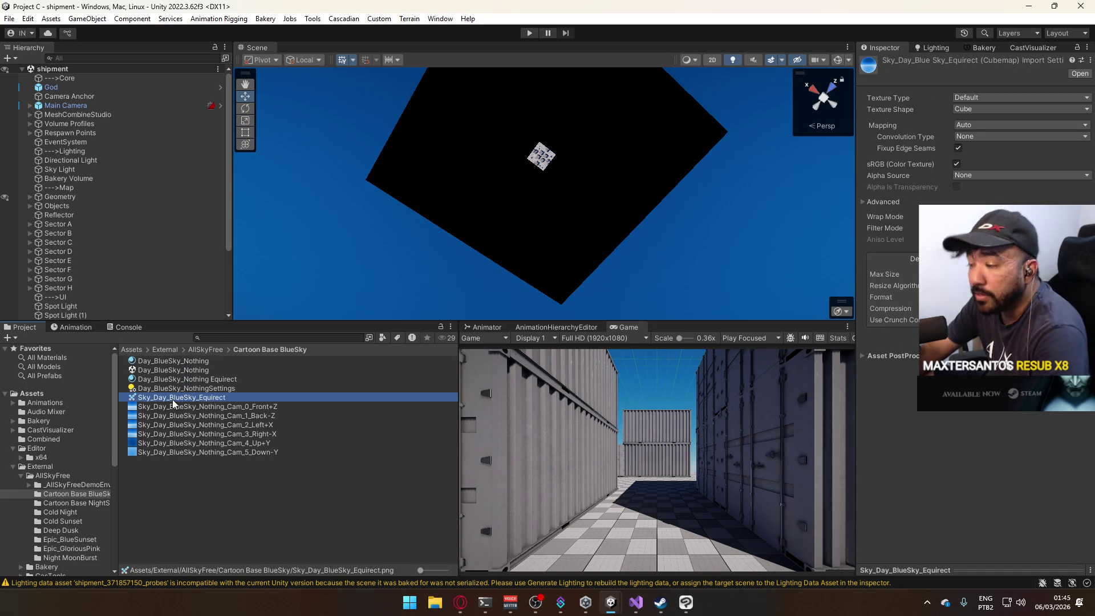
{"action": "left_click", "coordinate": [22, 476]}
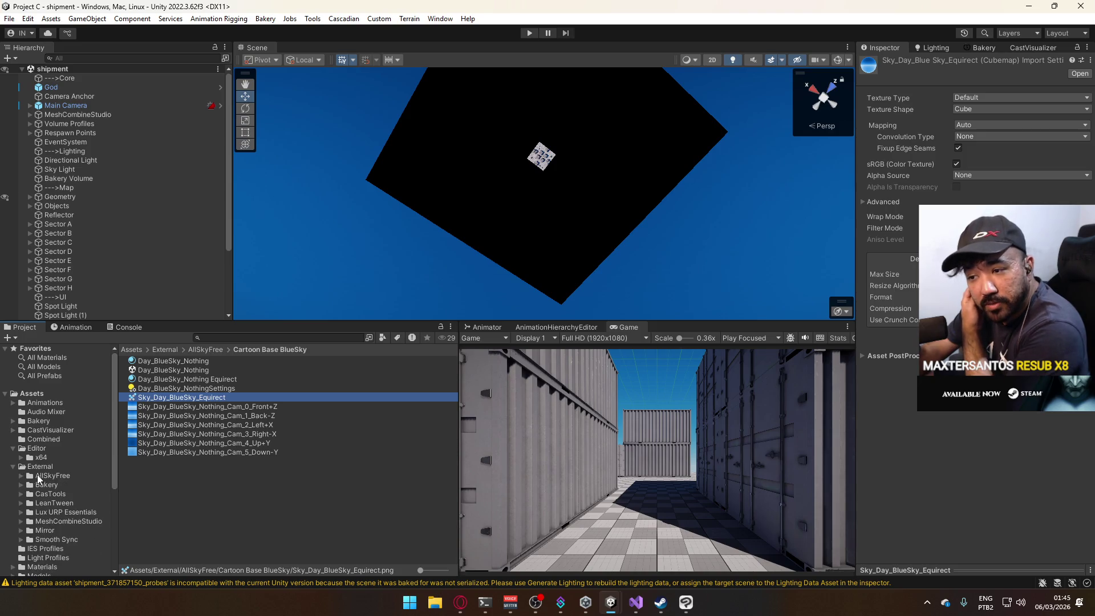
{"action": "left_click", "coordinate": [56, 485]}
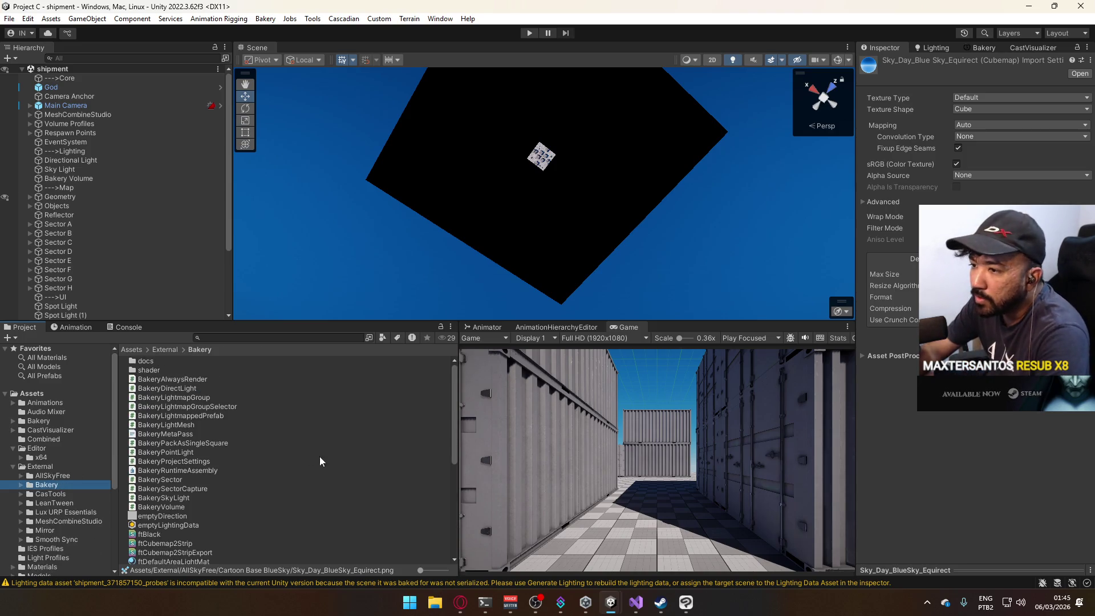
{"action": "left_click", "coordinate": [454, 425]}
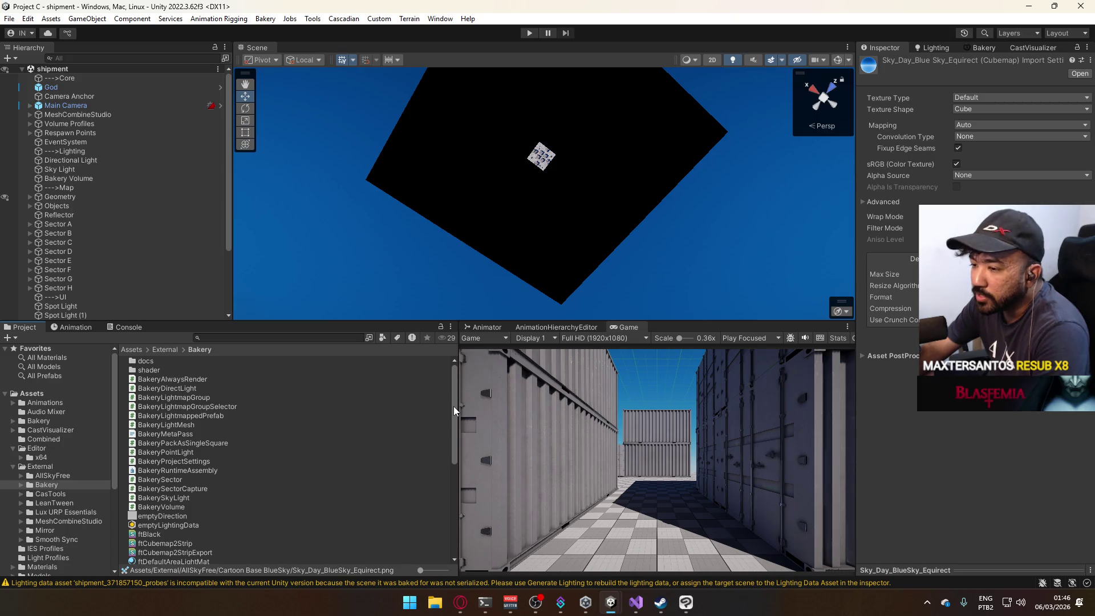
{"action": "left_click", "coordinate": [13, 467]}
{"action": "left_click", "coordinate": [13, 450]}
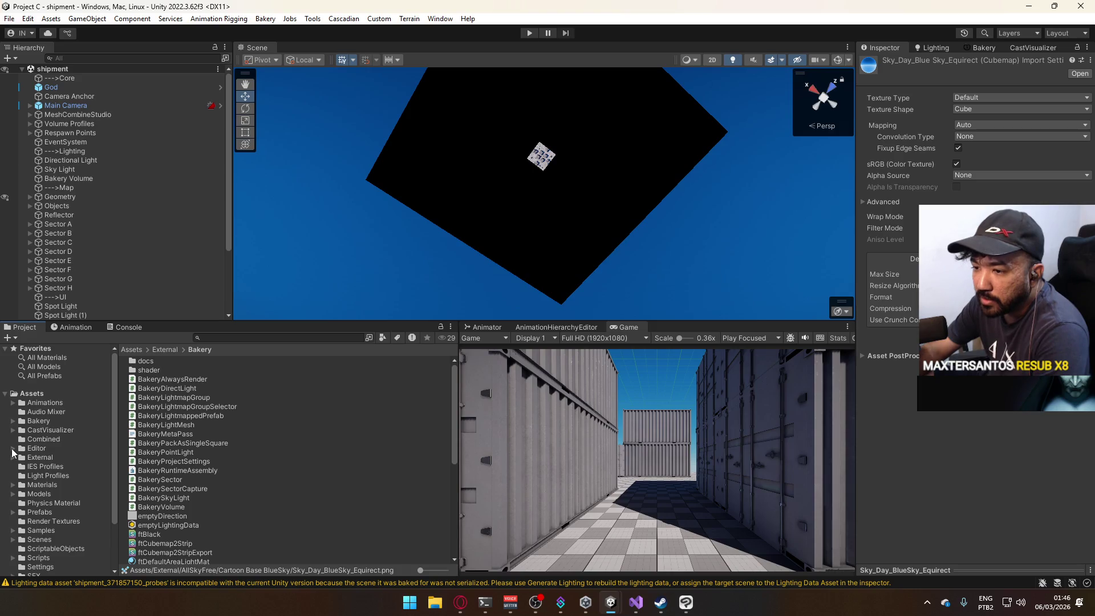
Browse the Prefabs, Materials, Textures, SFX and Render Textures folders looking for the particle prefabs.
{"action": "left_click", "coordinate": [40, 512]}
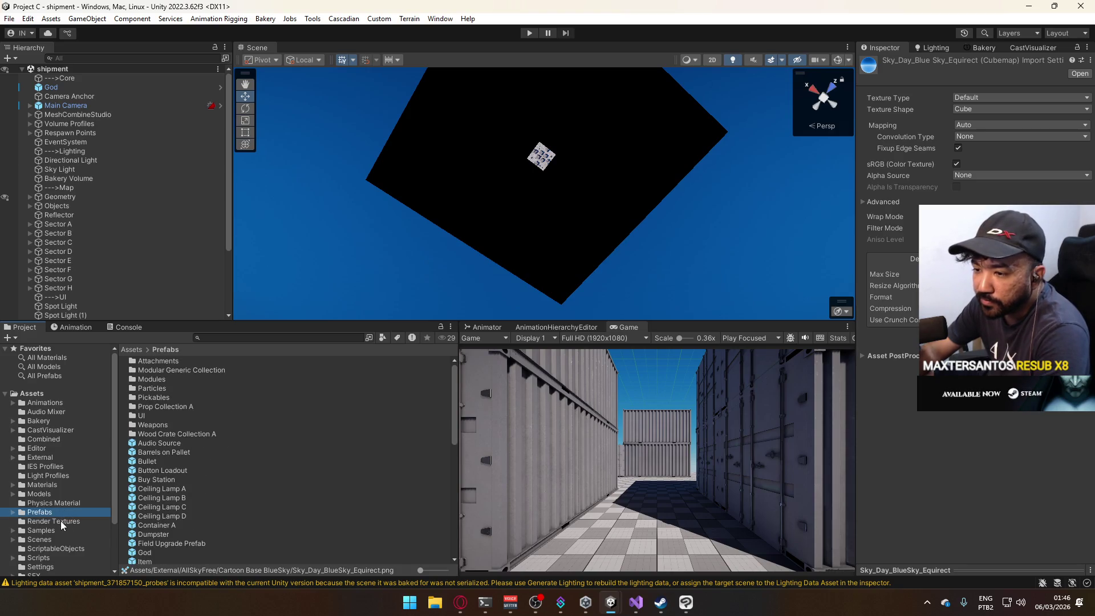
{"action": "left_click", "coordinate": [55, 529]}
{"action": "left_click", "coordinate": [53, 513]}
{"action": "left_click", "coordinate": [54, 505]}
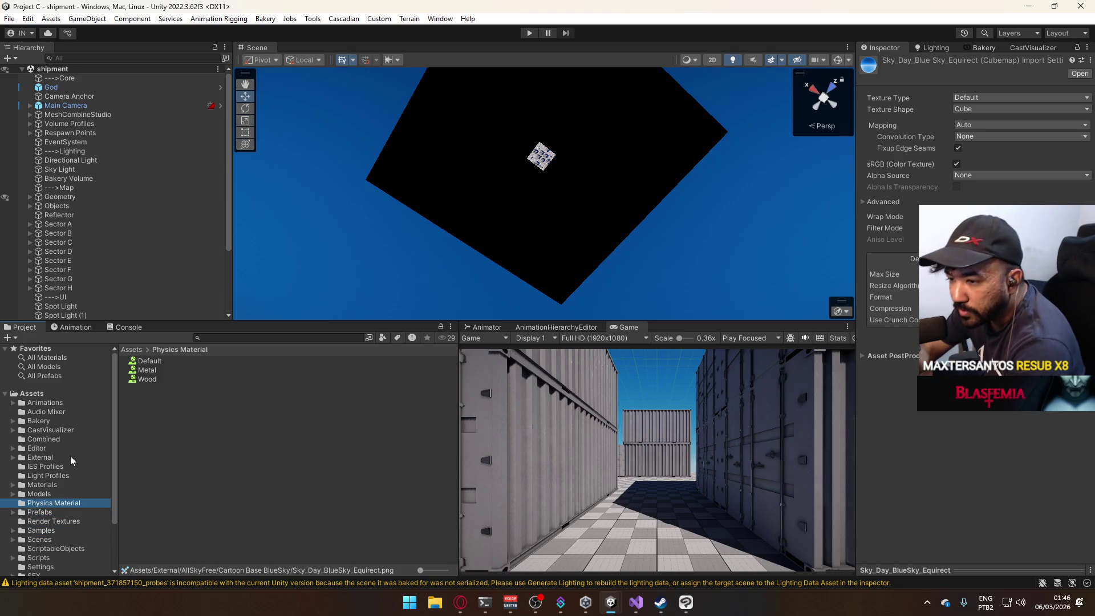
{"action": "left_click", "coordinate": [46, 485]}
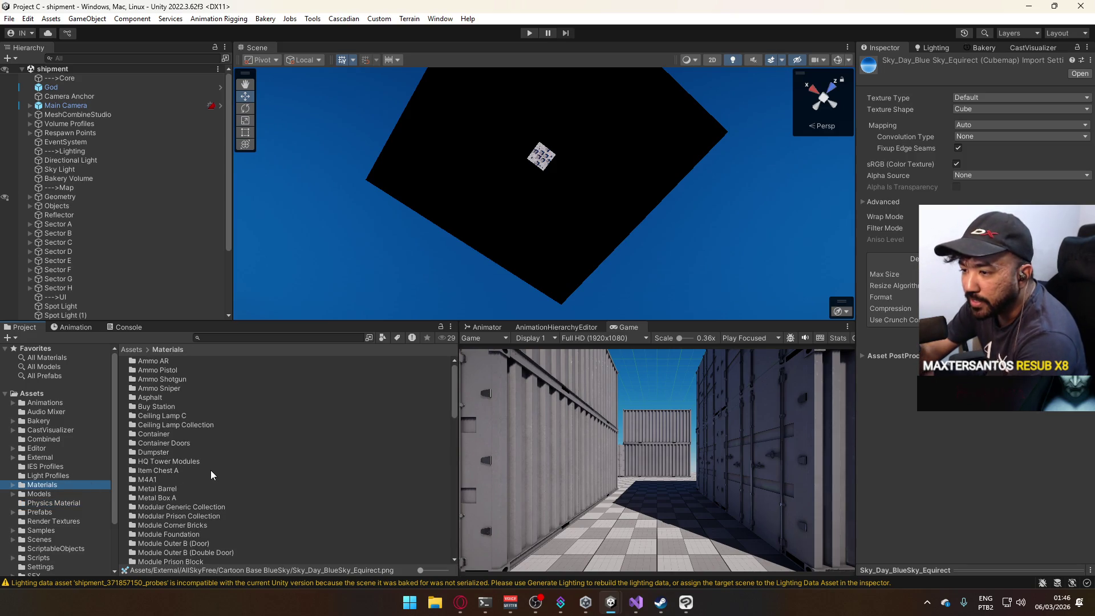
{"action": "scroll", "coordinate": [76, 488], "scroll_direction": "down", "scroll_amount": 3}
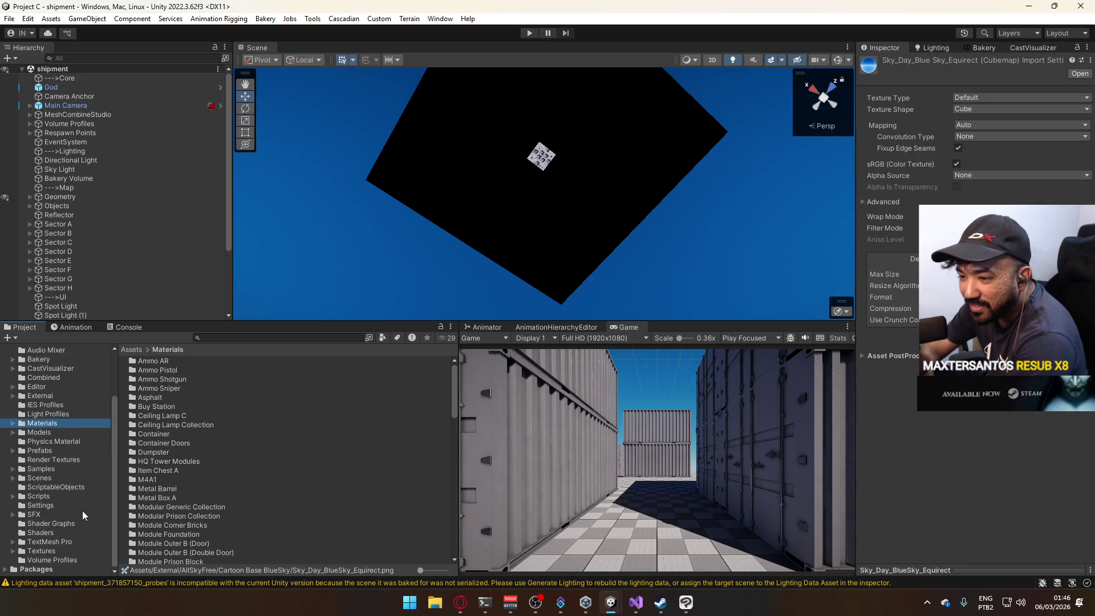
{"action": "left_click", "coordinate": [42, 551]}
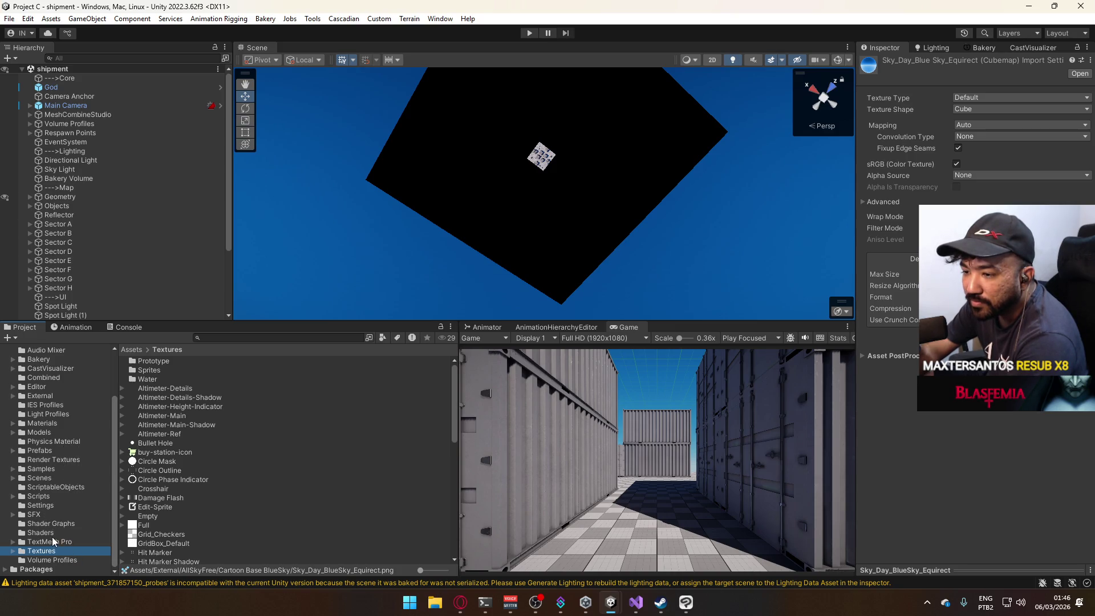
{"action": "left_click", "coordinate": [16, 516]}
{"action": "left_click", "coordinate": [13, 515]}
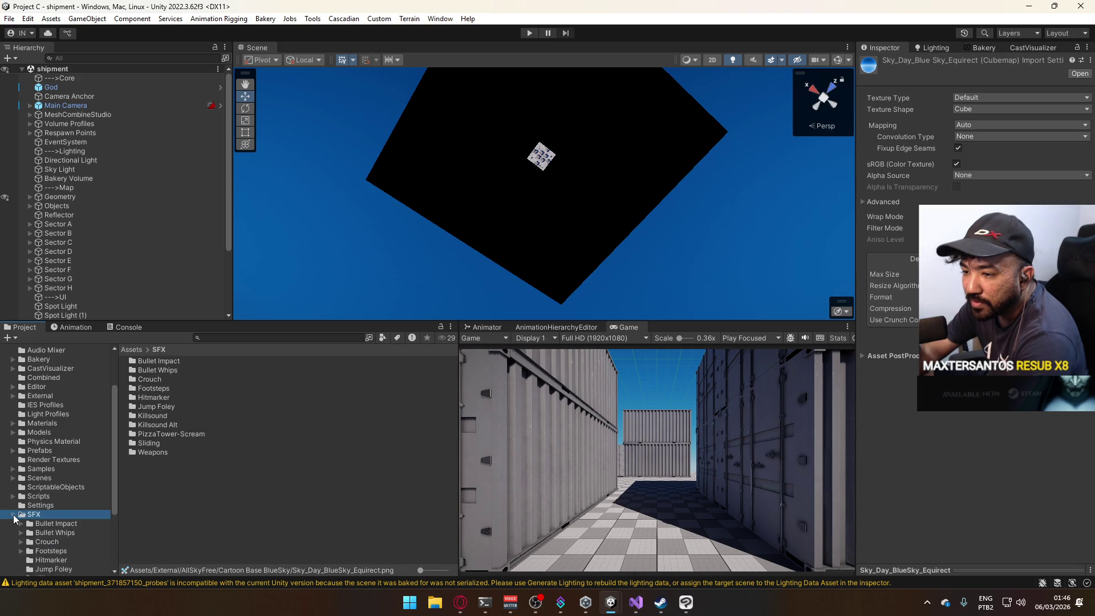
{"action": "left_click", "coordinate": [13, 515]}
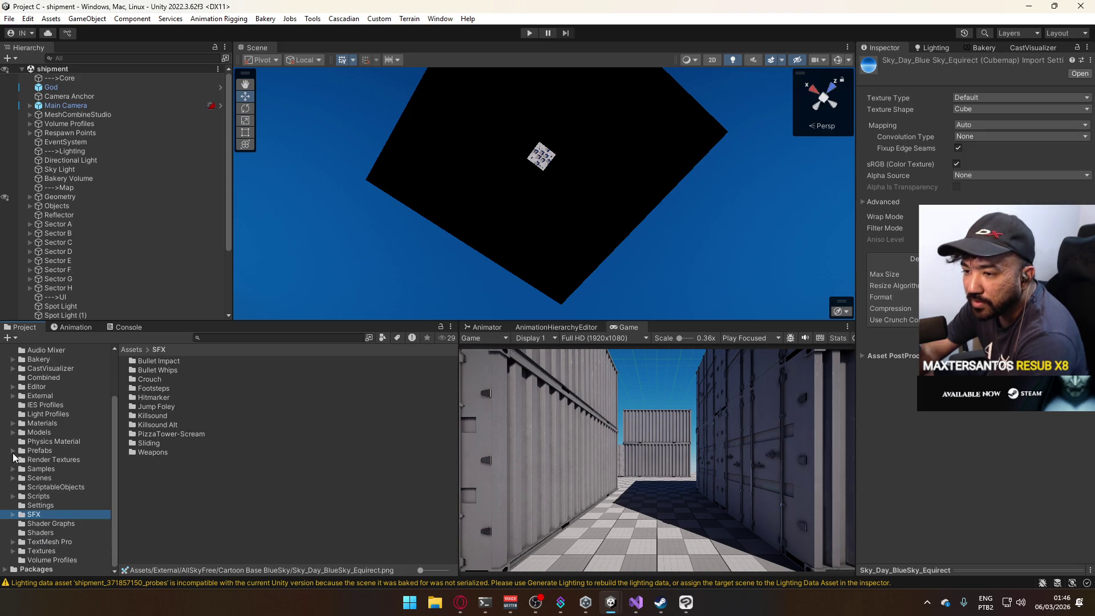
{"action": "left_click", "coordinate": [13, 450]}
{"action": "left_click", "coordinate": [13, 450]}
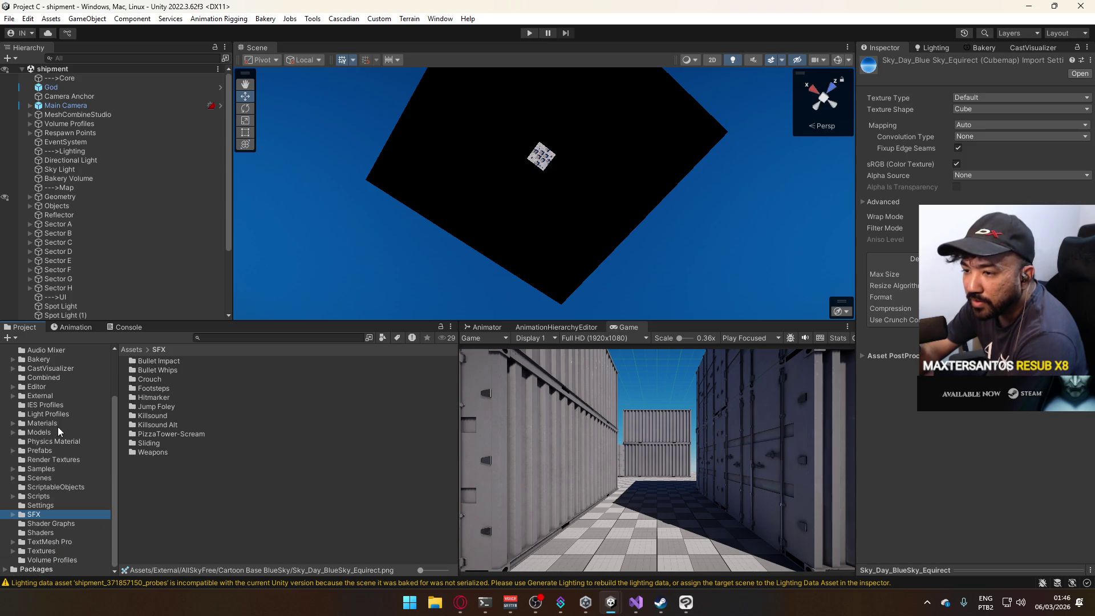
{"action": "scroll", "coordinate": [59, 426], "scroll_direction": "up", "scroll_amount": 3}
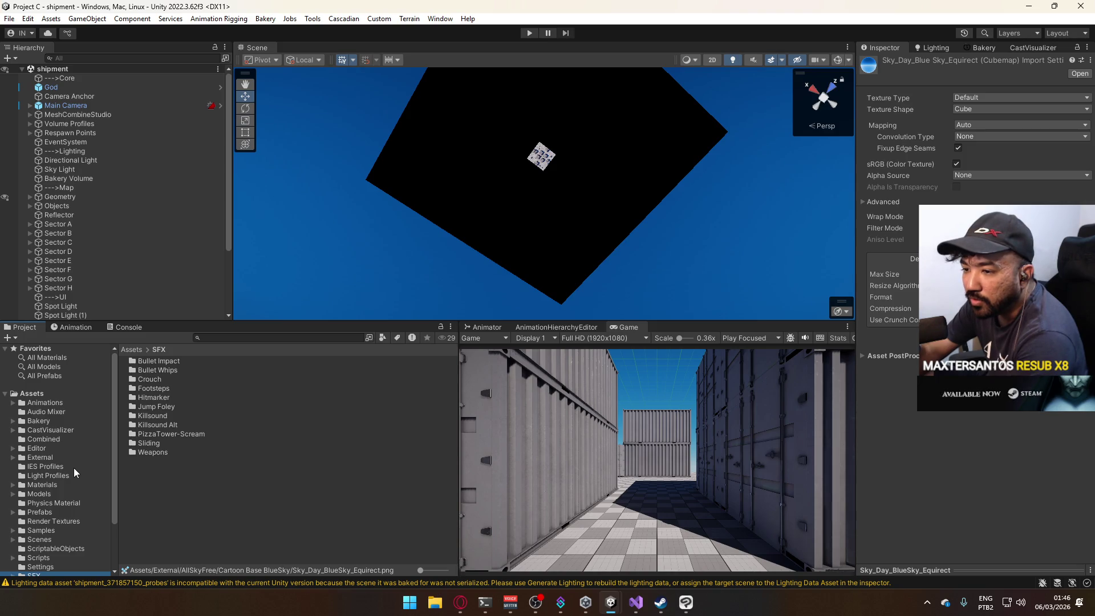
{"action": "left_click", "coordinate": [34, 519]}
{"action": "left_click", "coordinate": [42, 512]}
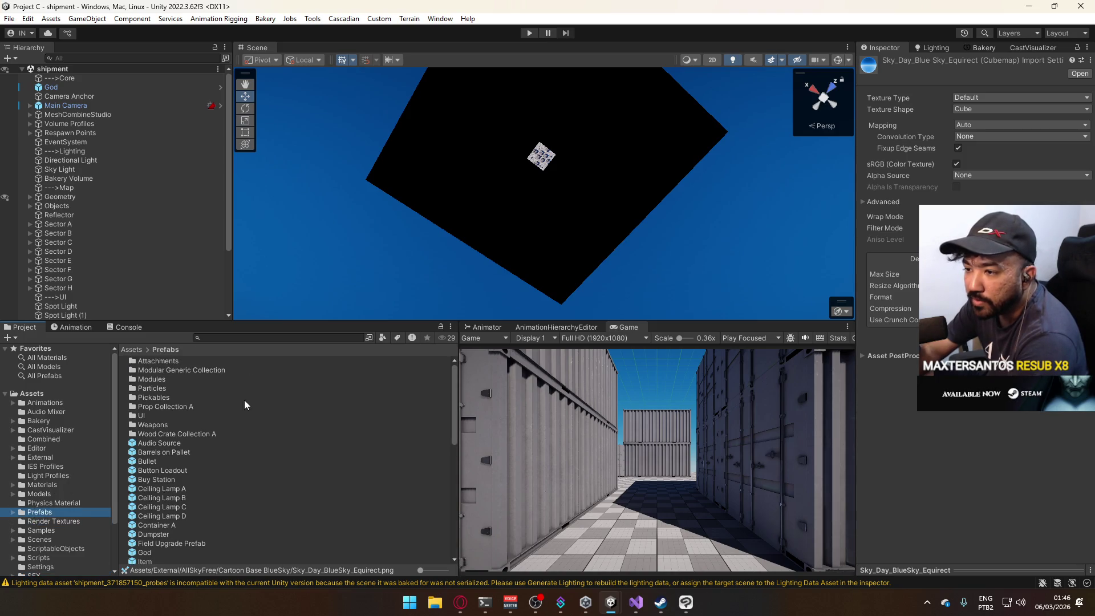
Open Prefabs > Particles, select Bullet Impact and ping its effect graph asset.
{"action": "double_click", "coordinate": [185, 388]}
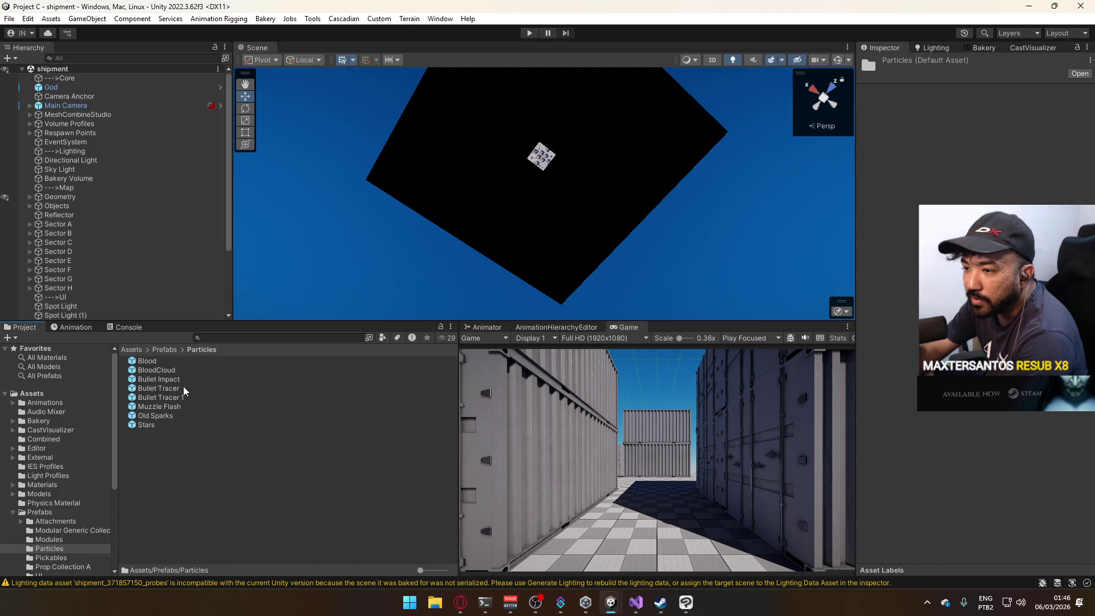
{"action": "left_click", "coordinate": [169, 425]}
{"action": "left_click", "coordinate": [207, 418]}
{"action": "left_click", "coordinate": [217, 408]}
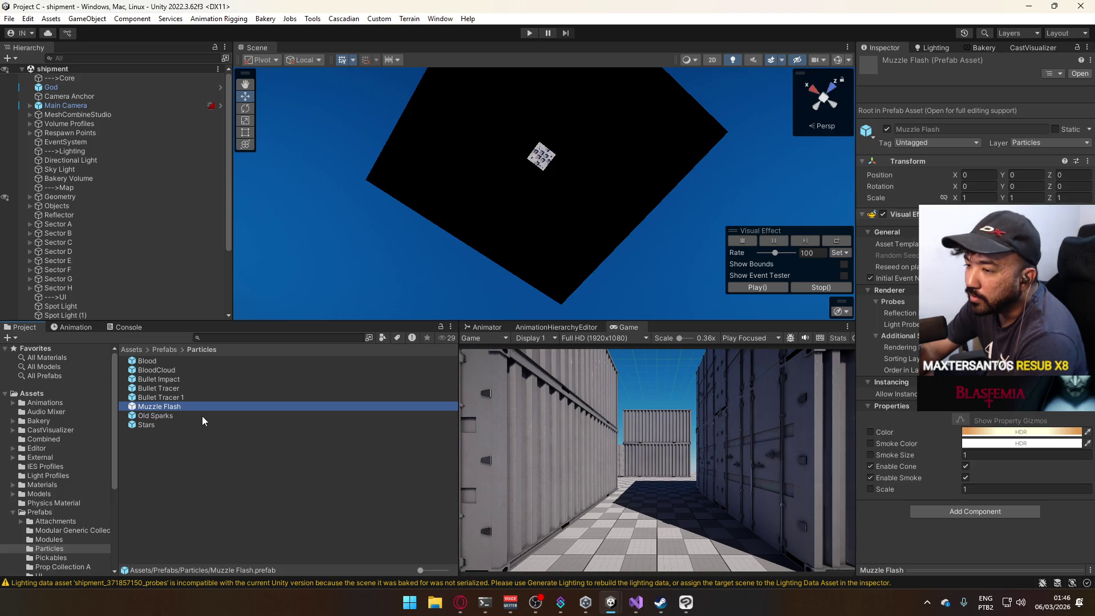
{"action": "left_click", "coordinate": [185, 379]}
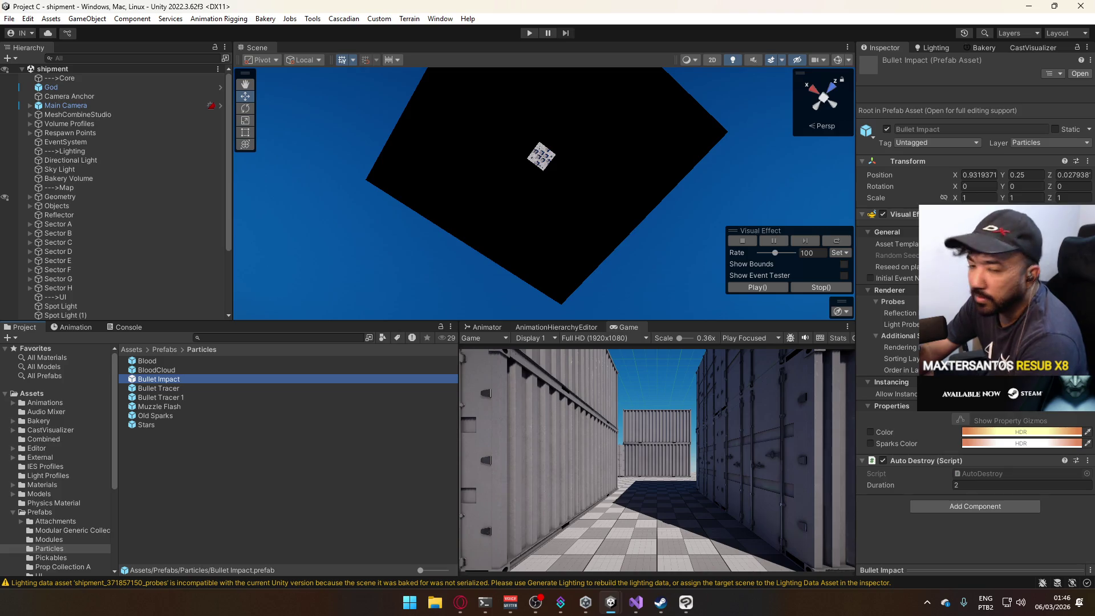
{"action": "left_click", "coordinate": [1003, 244]}
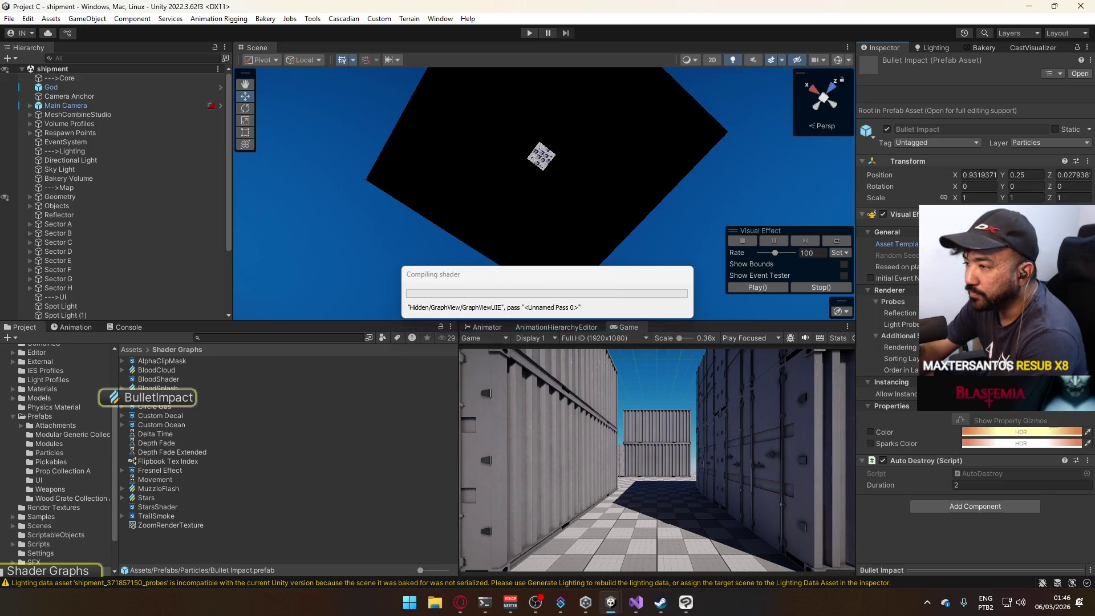
{"action": "scroll", "coordinate": [685, 213], "scroll_direction": "up", "scroll_amount": 6}
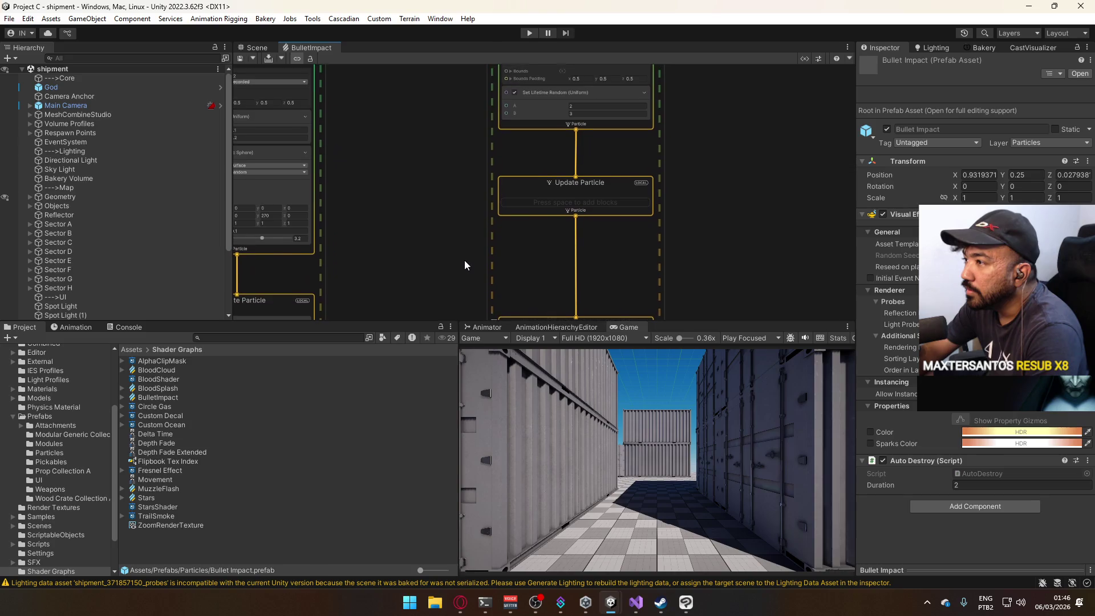
{"action": "scroll", "coordinate": [493, 221], "scroll_direction": "down", "scroll_amount": 5}
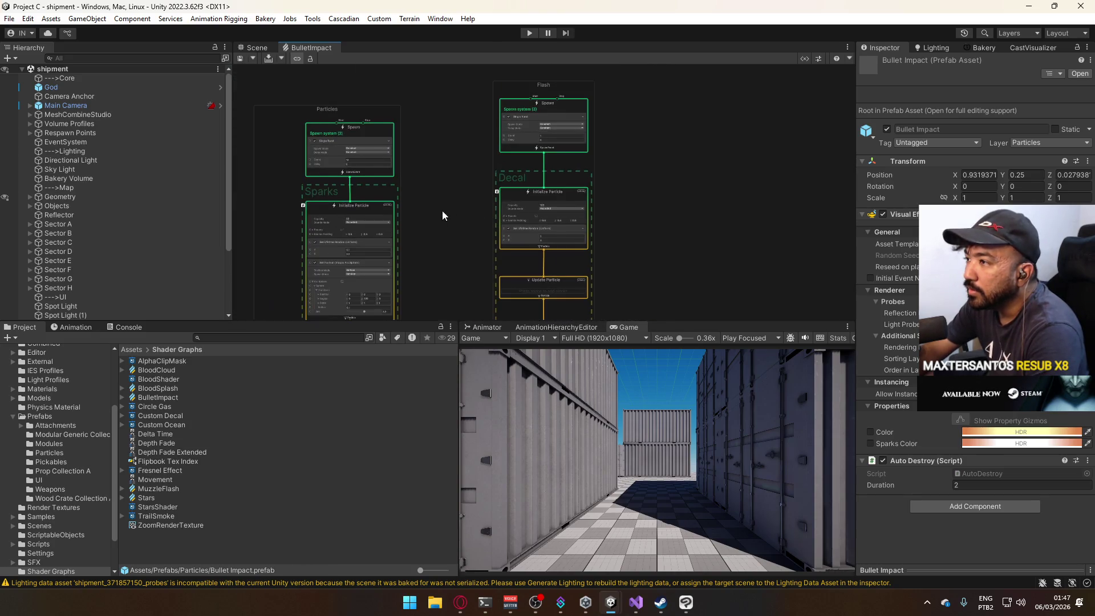
{"action": "scroll", "coordinate": [473, 246], "scroll_direction": "up", "scroll_amount": 5}
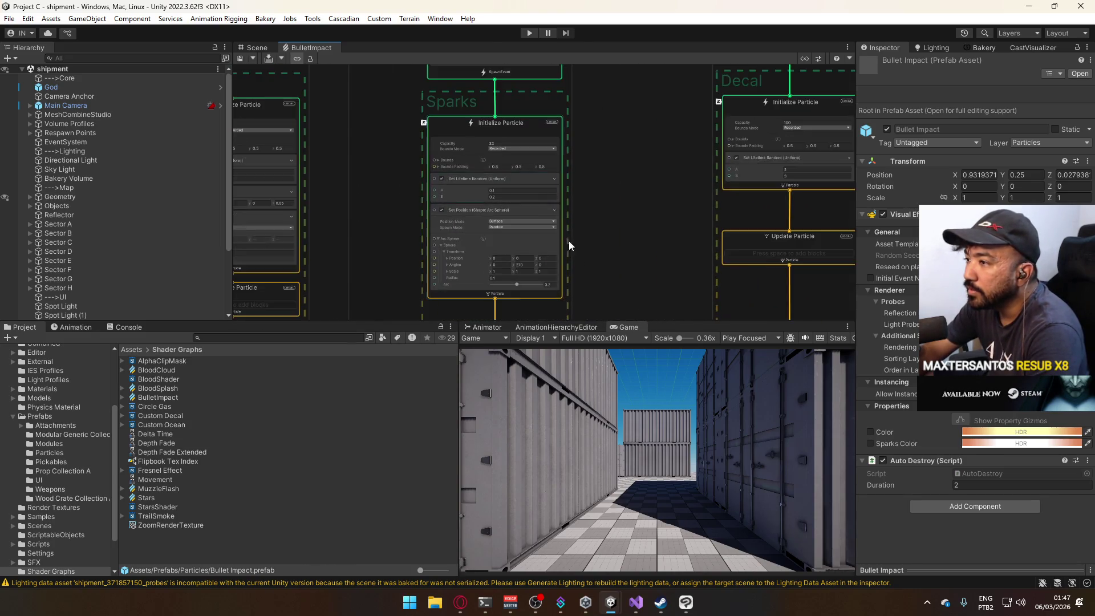
{"action": "mouse_move", "coordinate": [609, 247]}
{"action": "left_mouse_down"}
{"action": "mouse_move", "coordinate": [620, 193]}
{"action": "mouse_move", "coordinate": [624, 205]}
{"action": "left_mouse_up"}
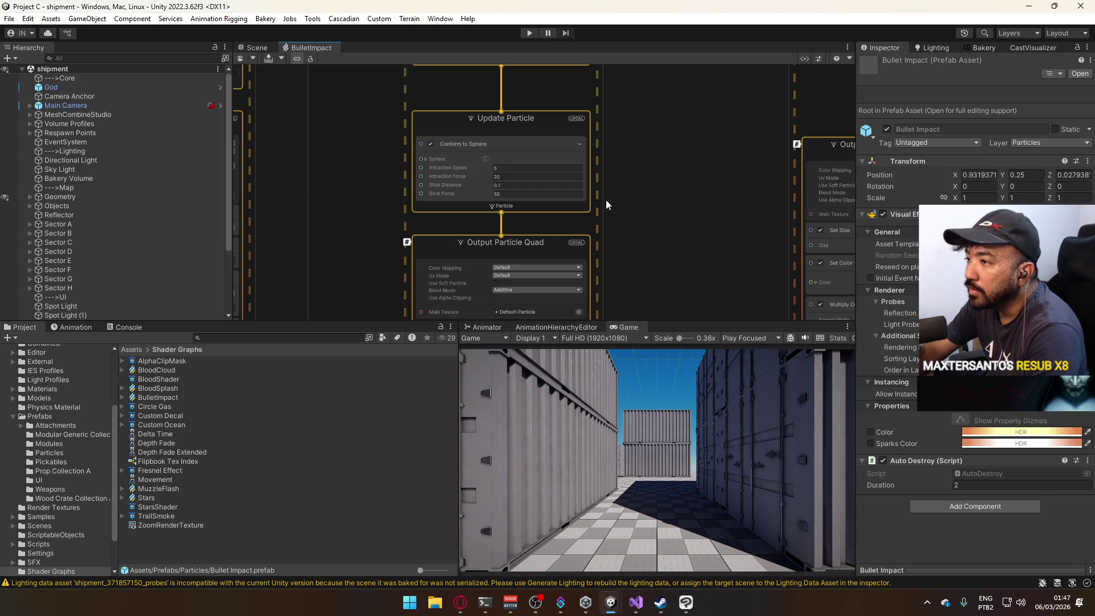
{"action": "scroll", "coordinate": [523, 208], "scroll_direction": "down", "scroll_amount": 3}
{"action": "mouse_move", "coordinate": [427, 207]}
{"action": "left_mouse_down"}
{"action": "mouse_move", "coordinate": [459, 207]}
{"action": "mouse_move", "coordinate": [557, 263]}
{"action": "left_mouse_up"}
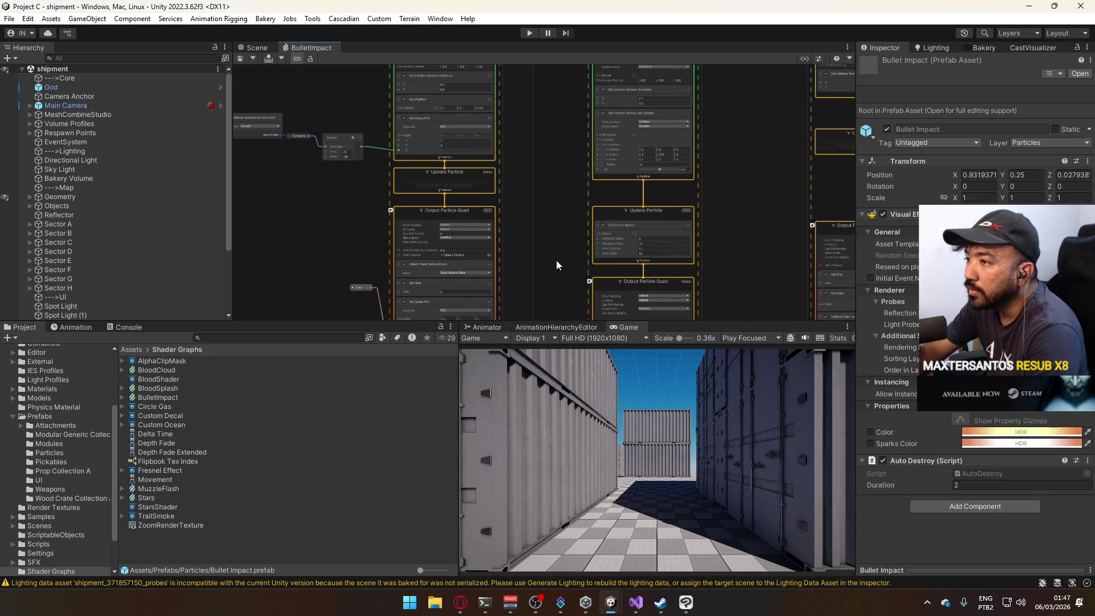
{"action": "left_click_drag", "start_coordinate": [528, 183], "coordinate": [528, 269]}
{"action": "mouse_move", "coordinate": [676, 198]}
{"action": "left_mouse_down"}
{"action": "mouse_move", "coordinate": [693, 300]}
{"action": "mouse_move", "coordinate": [672, 311]}
{"action": "left_mouse_up"}
{"action": "mouse_move", "coordinate": [616, 283]}
{"action": "left_mouse_down"}
{"action": "mouse_move", "coordinate": [684, 169]}
{"action": "mouse_move", "coordinate": [649, 235]}
{"action": "mouse_move", "coordinate": [702, 234]}
{"action": "mouse_move", "coordinate": [712, 180]}
{"action": "mouse_move", "coordinate": [689, 188]}
{"action": "mouse_move", "coordinate": [692, 162]}
{"action": "left_mouse_up"}
{"action": "scroll", "coordinate": [693, 159], "scroll_direction": "up", "scroll_amount": 2}
{"action": "mouse_move", "coordinate": [731, 88]}
{"action": "left_mouse_down"}
{"action": "mouse_move", "coordinate": [724, 130]}
{"action": "mouse_move", "coordinate": [731, 108]}
{"action": "mouse_move", "coordinate": [698, 98]}
{"action": "mouse_move", "coordinate": [667, 120]}
{"action": "left_mouse_up"}
{"action": "scroll", "coordinate": [650, 205], "scroll_direction": "down", "scroll_amount": 4}
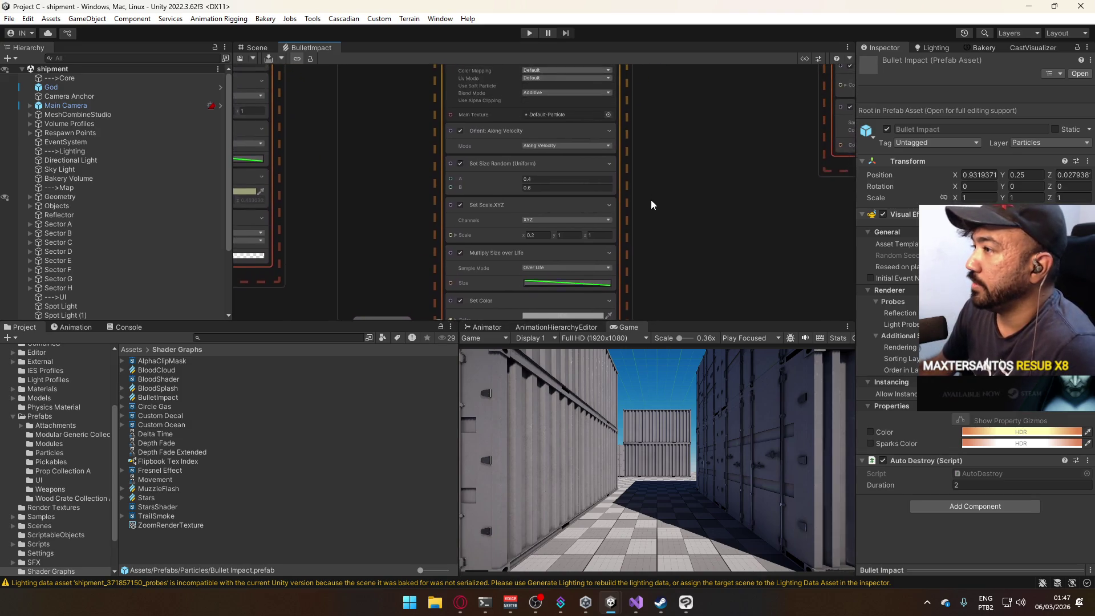
{"action": "mouse_move", "coordinate": [614, 168]}
{"action": "left_mouse_down"}
{"action": "mouse_move", "coordinate": [494, 278]}
{"action": "mouse_move", "coordinate": [536, 259]}
{"action": "mouse_move", "coordinate": [598, 199]}
{"action": "mouse_move", "coordinate": [775, 221]}
{"action": "mouse_move", "coordinate": [822, 306]}
{"action": "mouse_move", "coordinate": [639, 311]}
{"action": "left_mouse_up"}
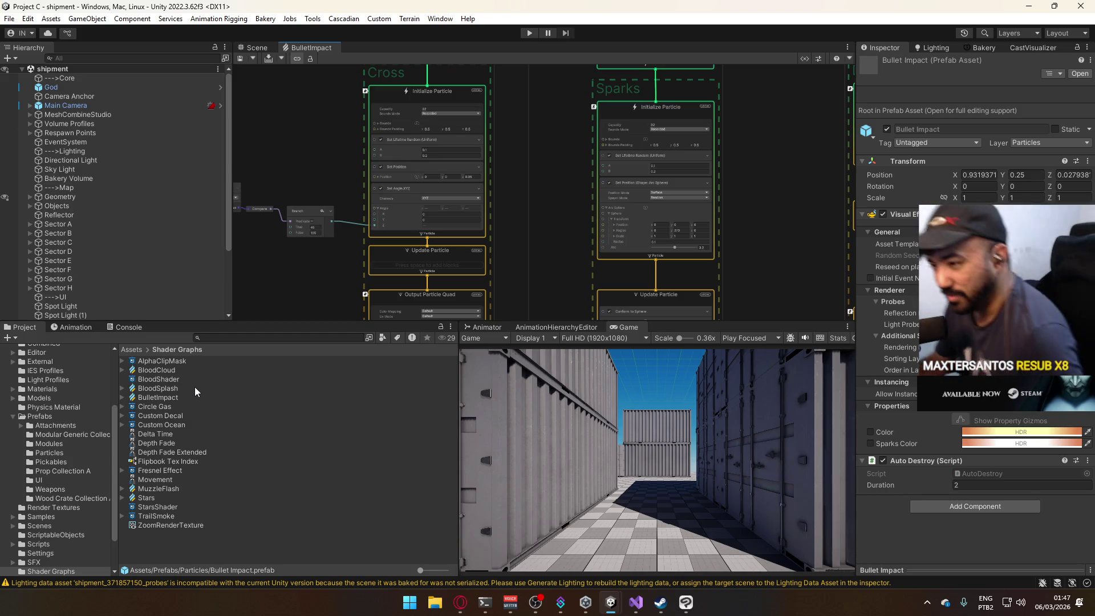
{"action": "double_click", "coordinate": [170, 368]}
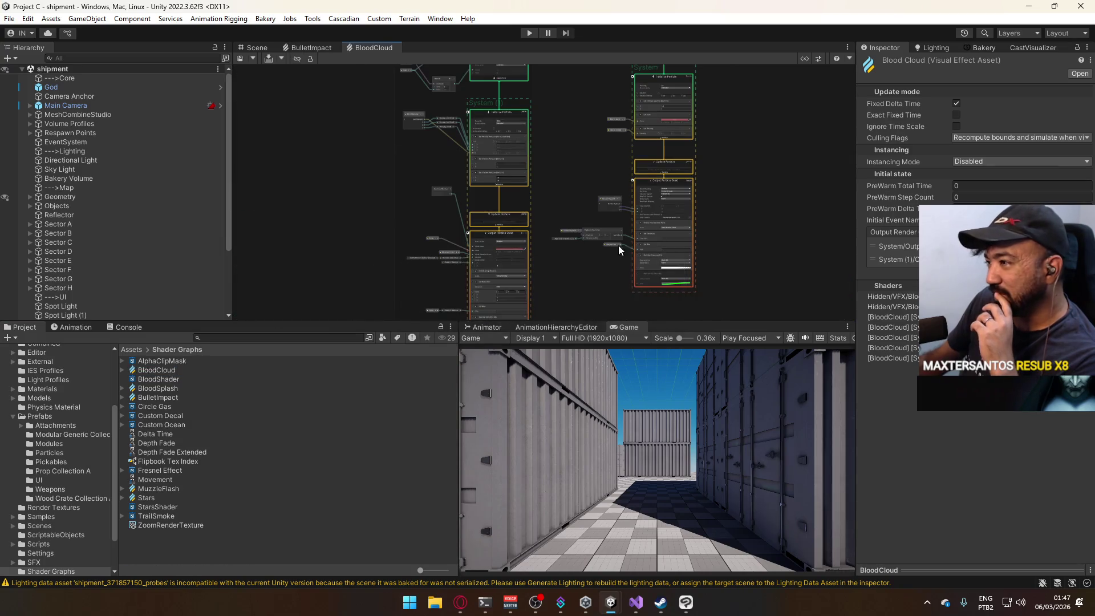
Pan and zoom the BloodCloud graph to view its Set Lifetime Random and Set Velocity blocks.
{"action": "scroll", "coordinate": [670, 185], "scroll_direction": "up", "scroll_amount": 6}
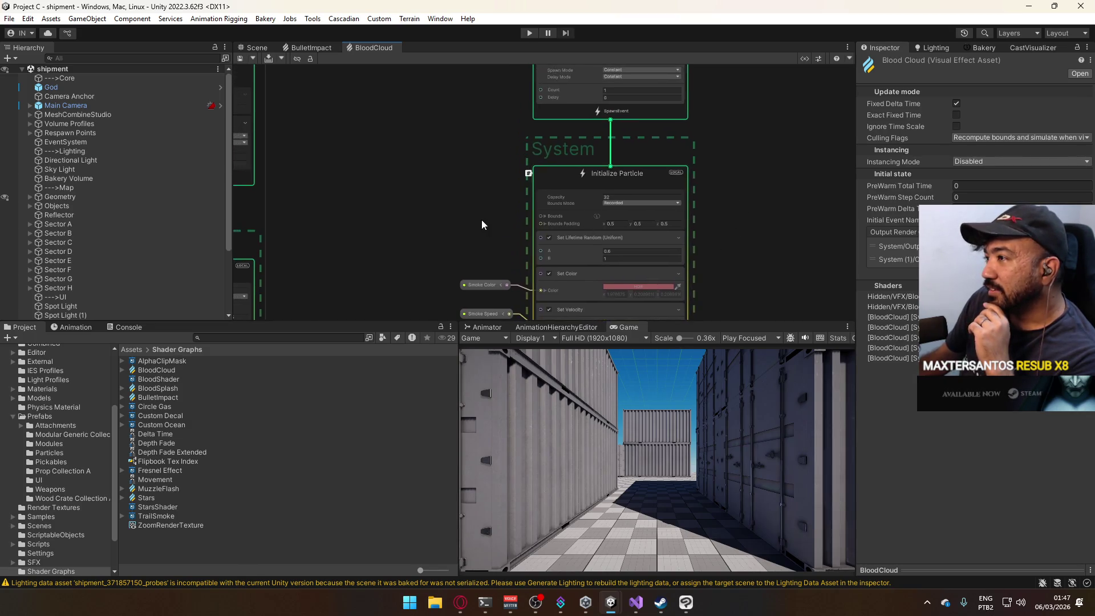
{"action": "scroll", "coordinate": [484, 216], "scroll_direction": "down", "scroll_amount": 5}
{"action": "scroll", "coordinate": [548, 223], "scroll_direction": "up", "scroll_amount": 2}
{"action": "mouse_move", "coordinate": [544, 248]}
{"action": "left_mouse_down"}
{"action": "mouse_move", "coordinate": [581, 175]}
{"action": "mouse_move", "coordinate": [573, 81]}
{"action": "left_mouse_up"}
{"action": "scroll", "coordinate": [578, 235], "scroll_direction": "up", "scroll_amount": 2}
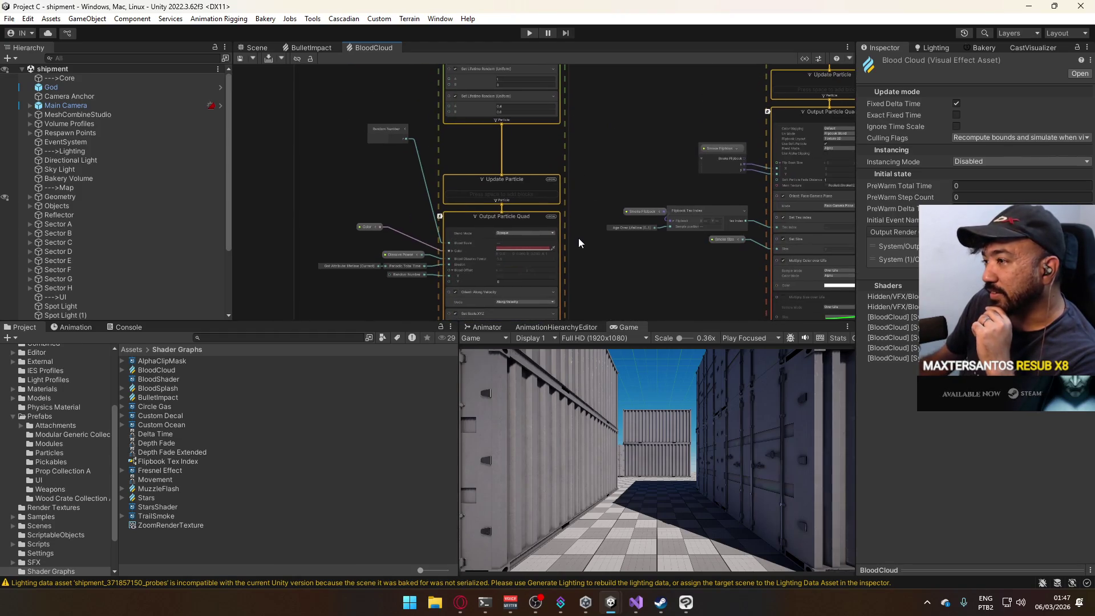
{"action": "mouse_move", "coordinate": [579, 176]}
{"action": "left_mouse_down"}
{"action": "mouse_move", "coordinate": [579, 165]}
{"action": "mouse_move", "coordinate": [598, 224]}
{"action": "left_mouse_up"}
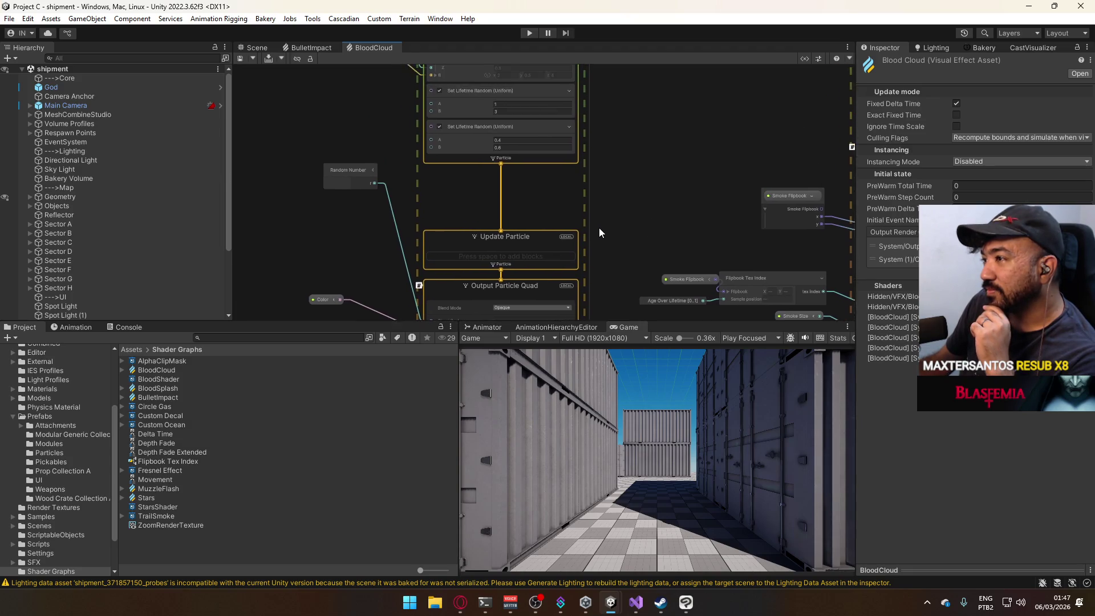
{"action": "mouse_move", "coordinate": [603, 174]}
{"action": "left_mouse_down"}
{"action": "mouse_move", "coordinate": [603, 217]}
{"action": "mouse_move", "coordinate": [556, 195]}
{"action": "left_mouse_up"}
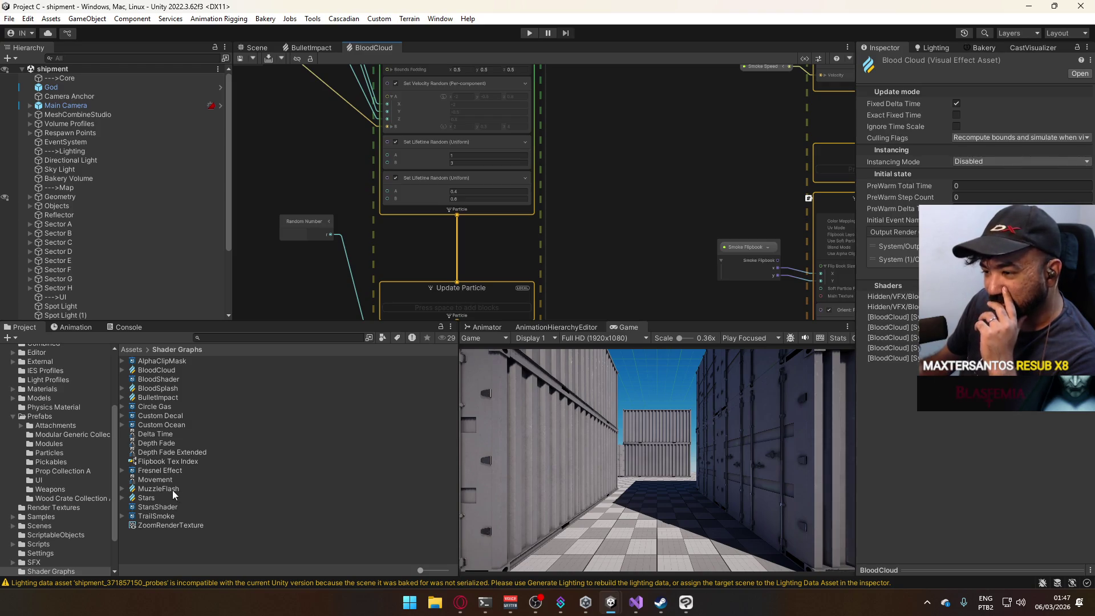
{"action": "double_click", "coordinate": [157, 499]}
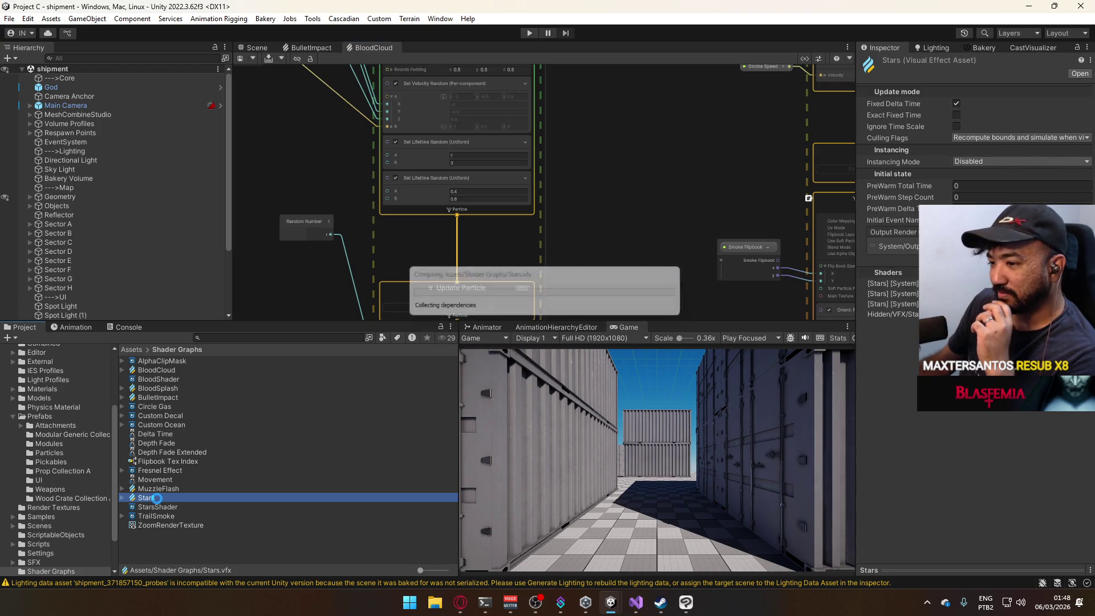
Scroll through the Stars graph's Initialize blocks, then switch back to the Project Hell editor.
{"action": "scroll", "coordinate": [649, 223], "scroll_direction": "up", "scroll_amount": 6}
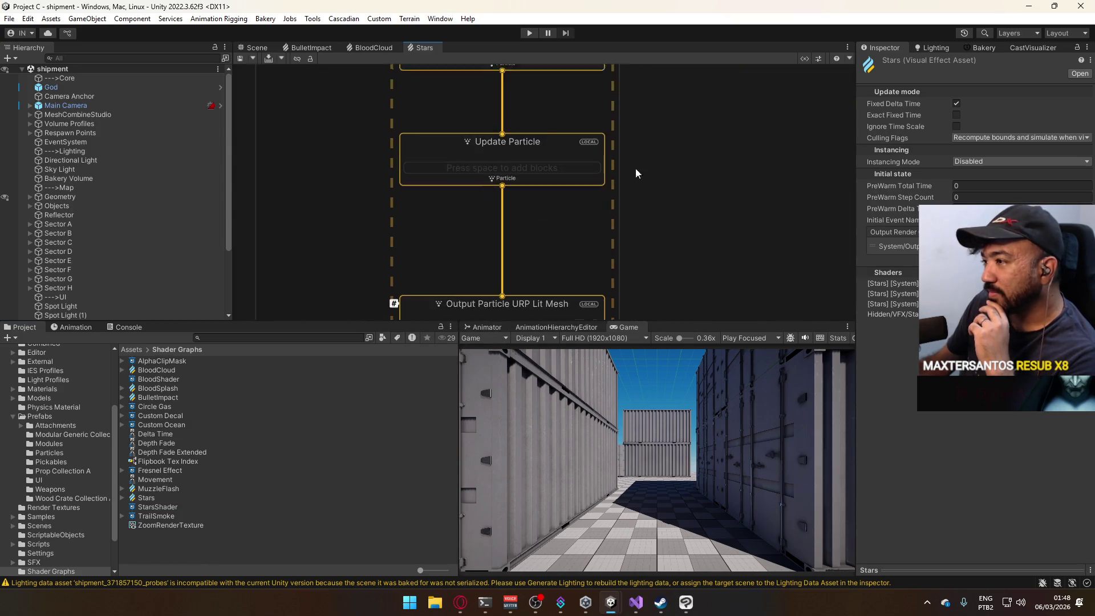
{"action": "scroll", "coordinate": [641, 156], "scroll_direction": "up", "scroll_amount": 10}
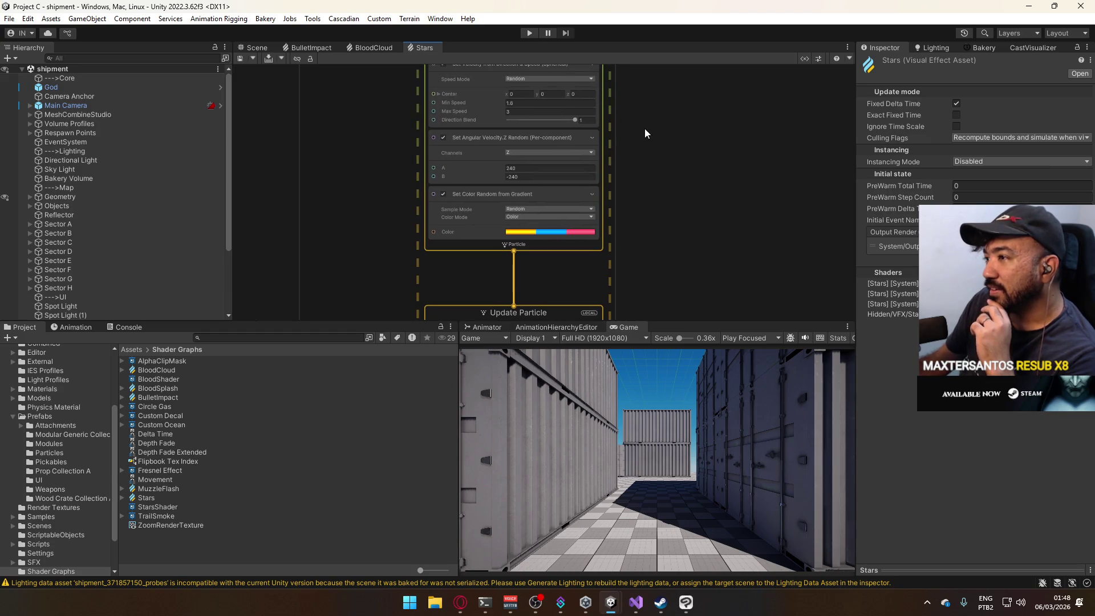
{"action": "left_click_drag", "start_coordinate": [644, 129], "coordinate": [632, 184]}
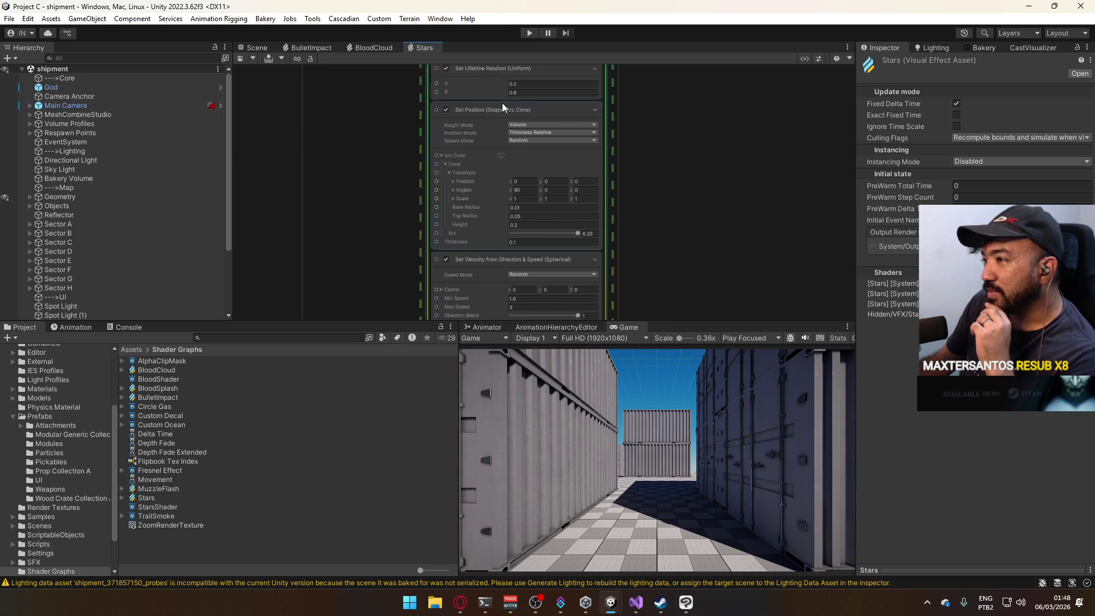
{"action": "mouse_move", "coordinate": [612, 605]}
{"action": "left_click", "coordinate": [569, 527]}
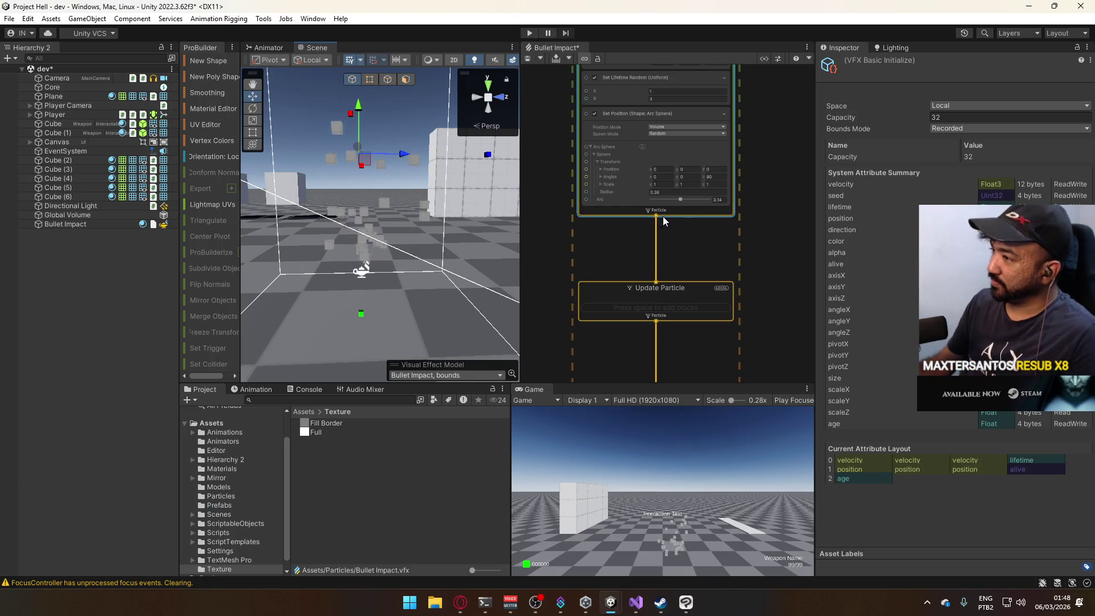
{"action": "key", "text": "space"}
{"action": "type", "text": "set vel"}
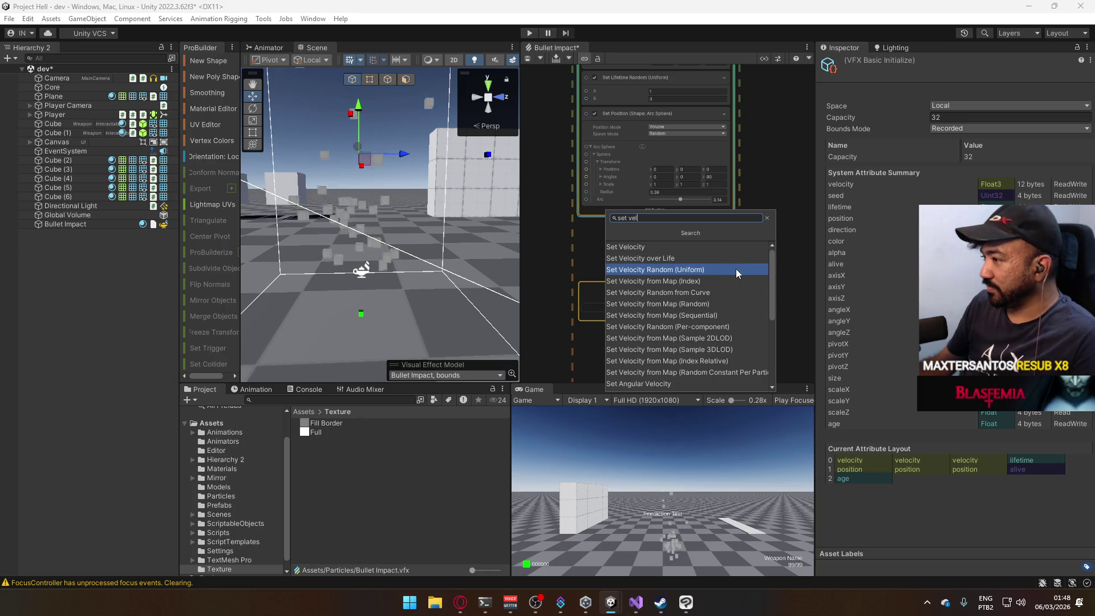
{"action": "scroll", "coordinate": [734, 277], "scroll_direction": "down", "scroll_amount": 2}
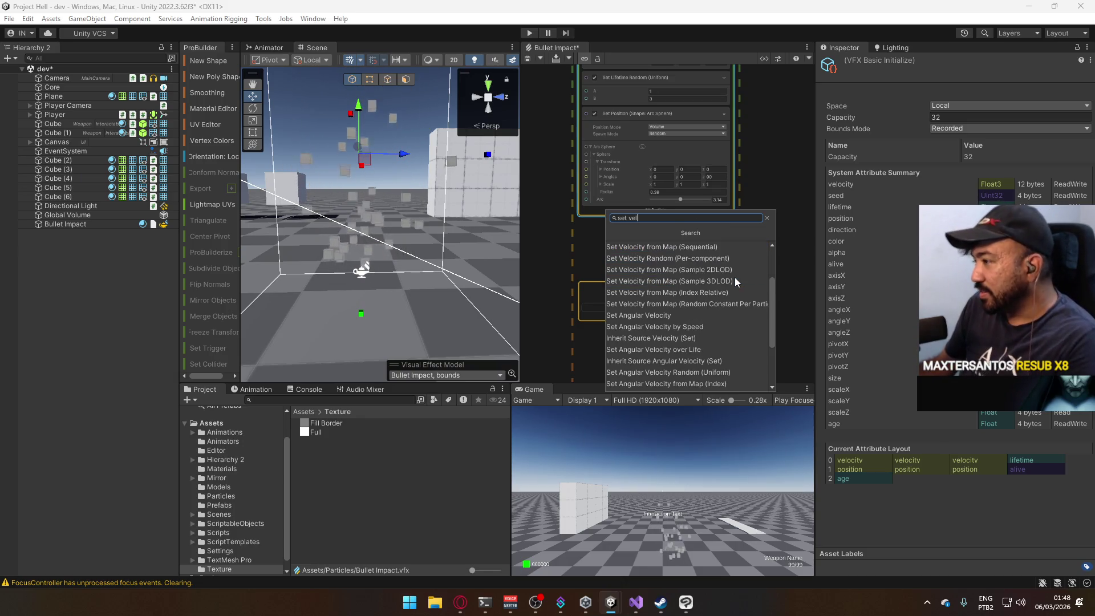
{"action": "scroll", "coordinate": [734, 278], "scroll_direction": "down", "scroll_amount": 3}
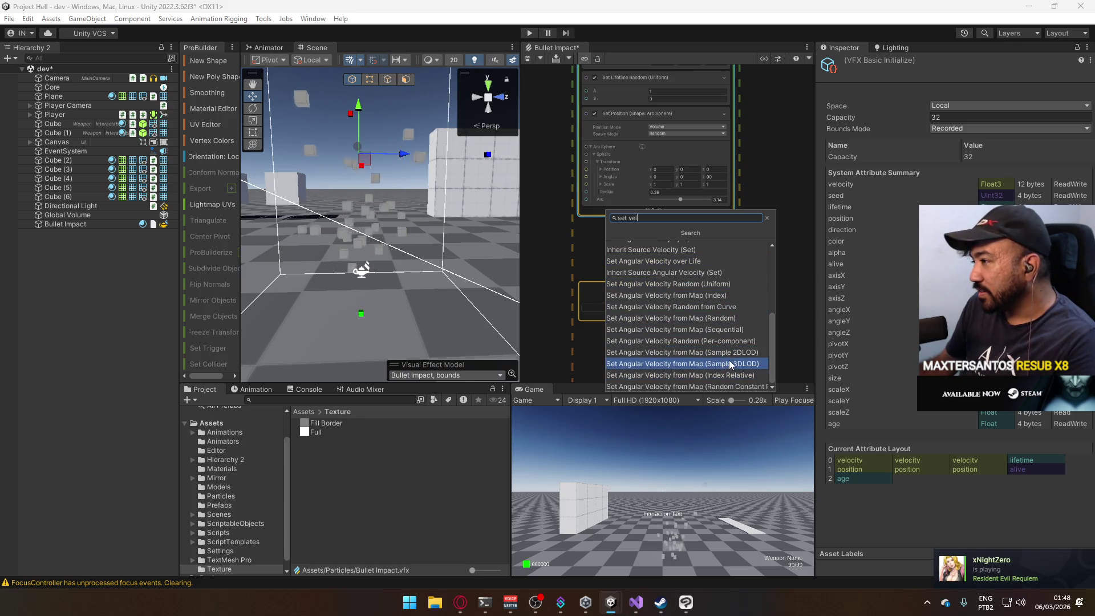
{"action": "scroll", "coordinate": [731, 317], "scroll_direction": "up", "scroll_amount": 2}
{"action": "scroll", "coordinate": [732, 331], "scroll_direction": "up", "scroll_amount": 1}
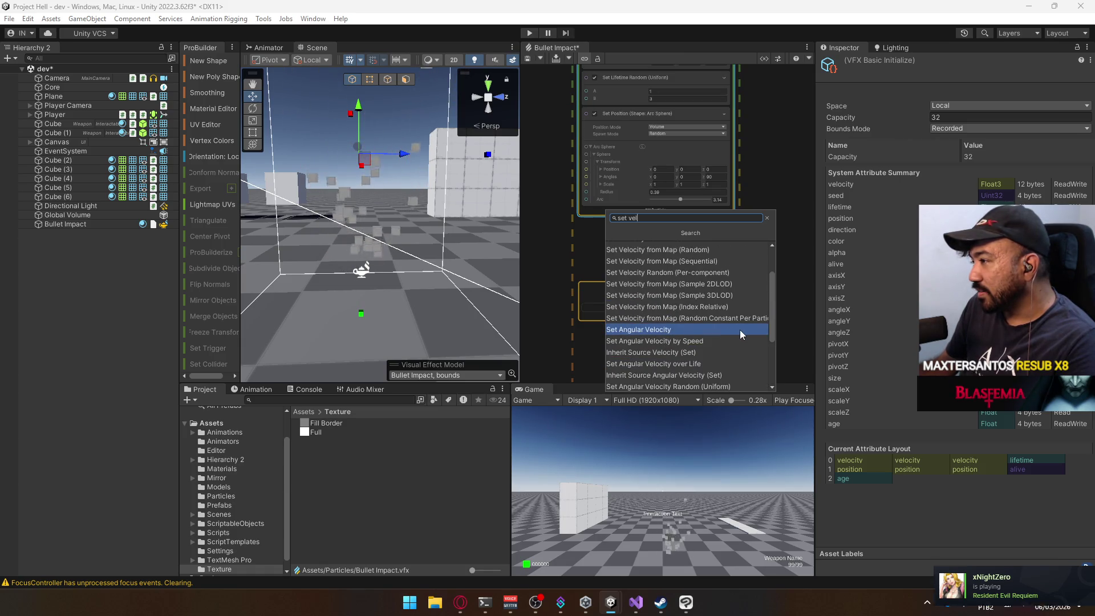
{"action": "scroll", "coordinate": [724, 323], "scroll_direction": "up", "scroll_amount": 2}
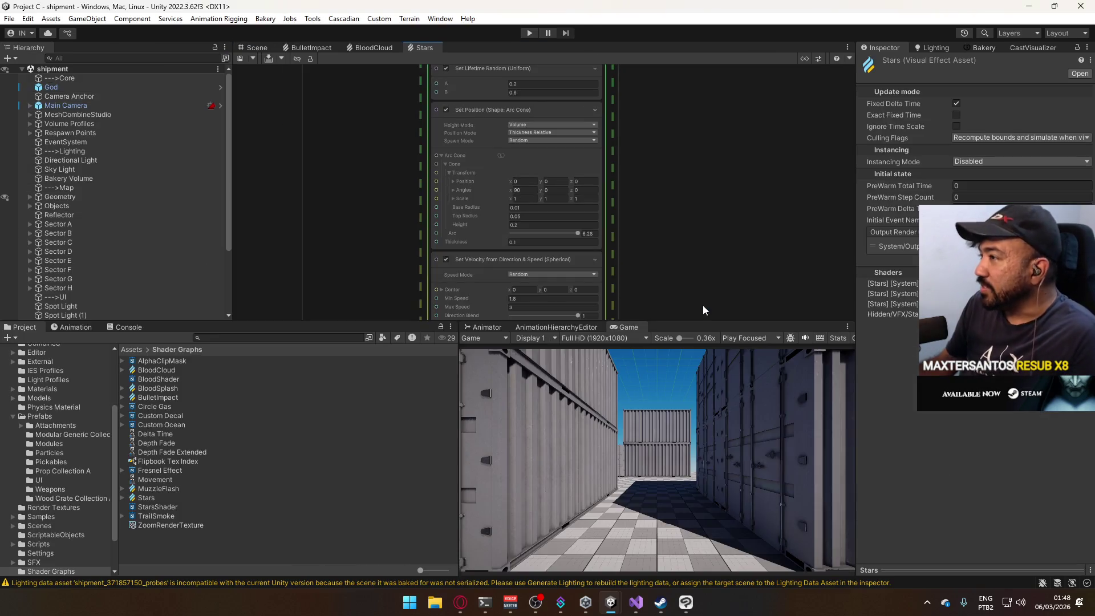
Select the Stars graph's Set Velocity (Spherical) block, then return to the Project Hell editor.
{"action": "scroll", "coordinate": [692, 228], "scroll_direction": "down", "scroll_amount": 3}
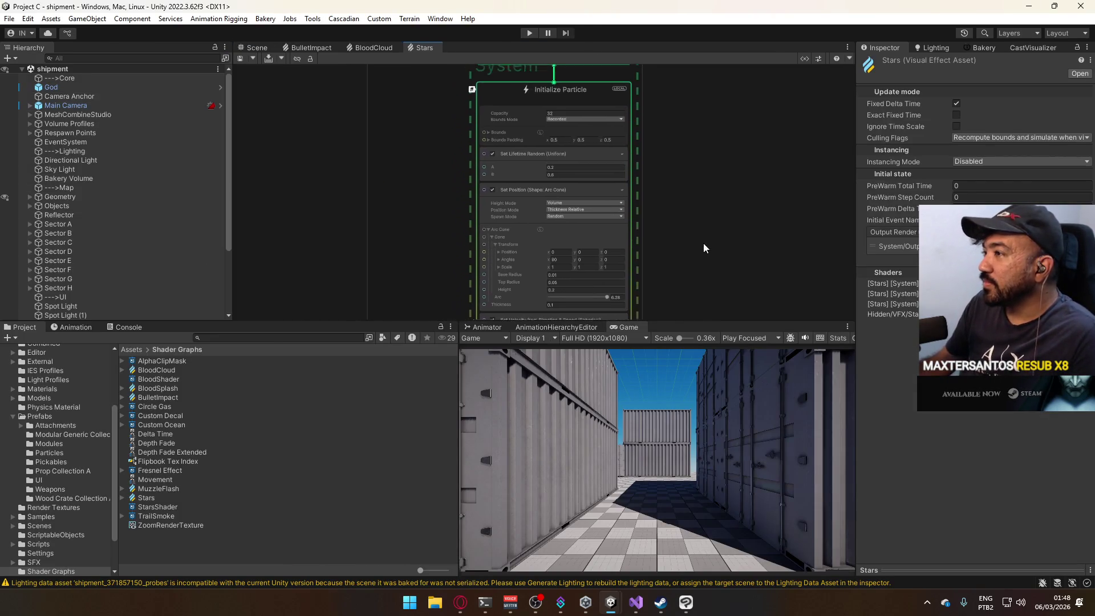
{"action": "left_click_drag", "start_coordinate": [702, 240], "coordinate": [703, 179]}
{"action": "left_click_drag", "start_coordinate": [654, 260], "coordinate": [654, 182]}
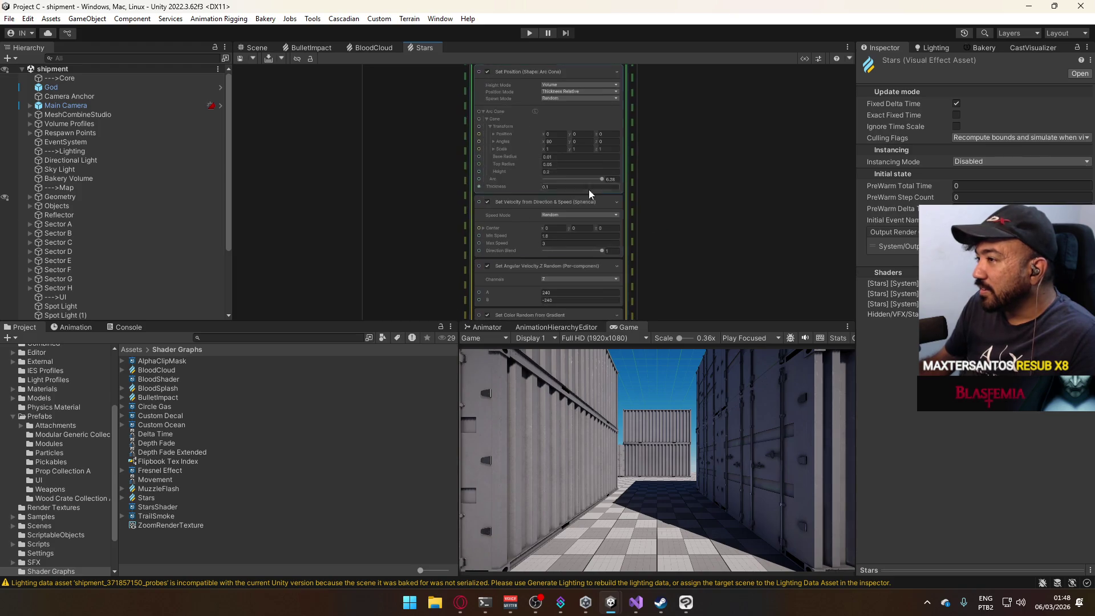
{"action": "left_click", "coordinate": [535, 215]}
{"action": "scroll", "coordinate": [535, 214], "scroll_direction": "up", "scroll_amount": 2}
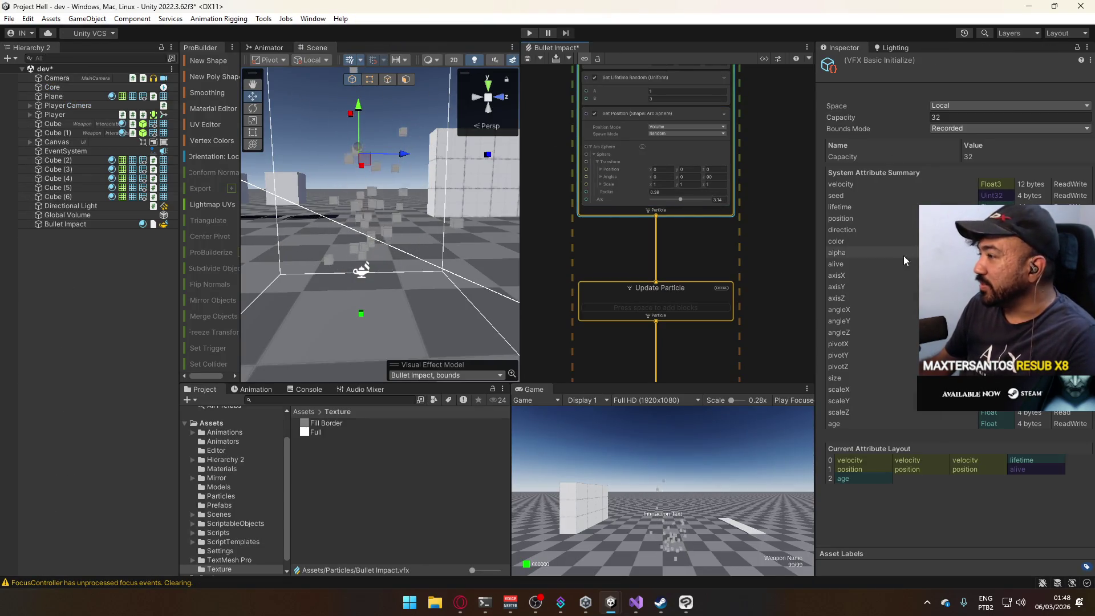
{"action": "left_click", "coordinate": [27, 19]}
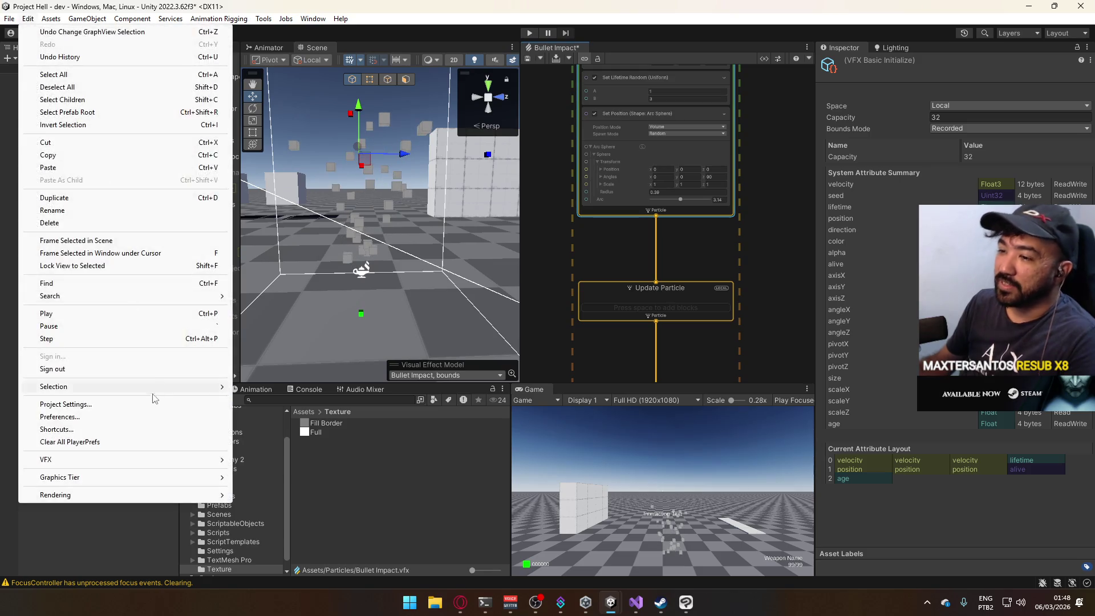
Check the VFX page in Project Settings, close it, and open a new Opera GX tab.
{"action": "mouse_move", "coordinate": [123, 459]}
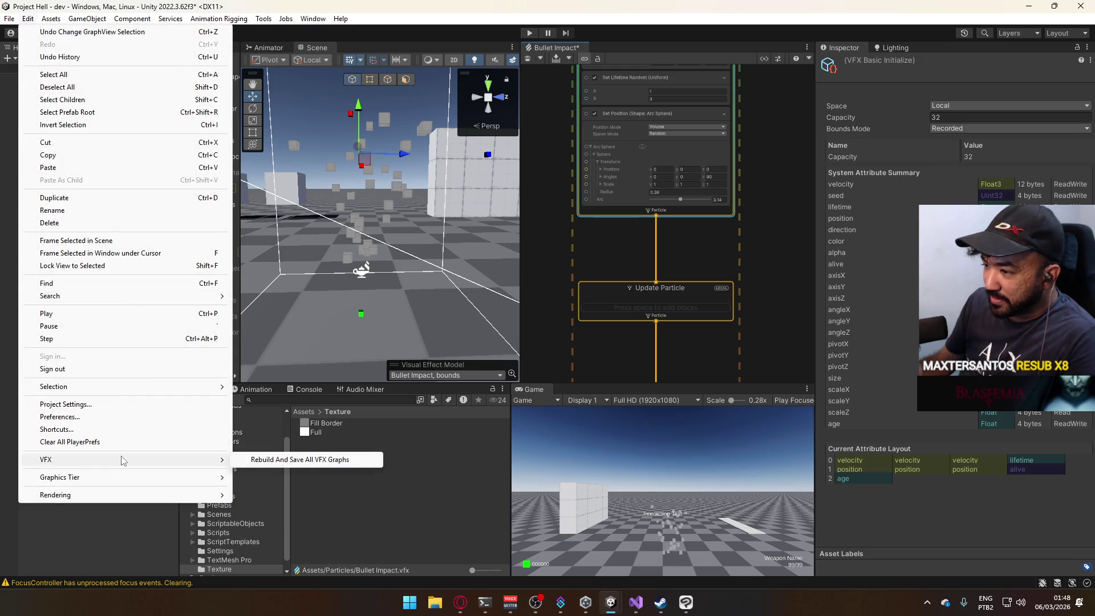
{"action": "left_click", "coordinate": [114, 404]}
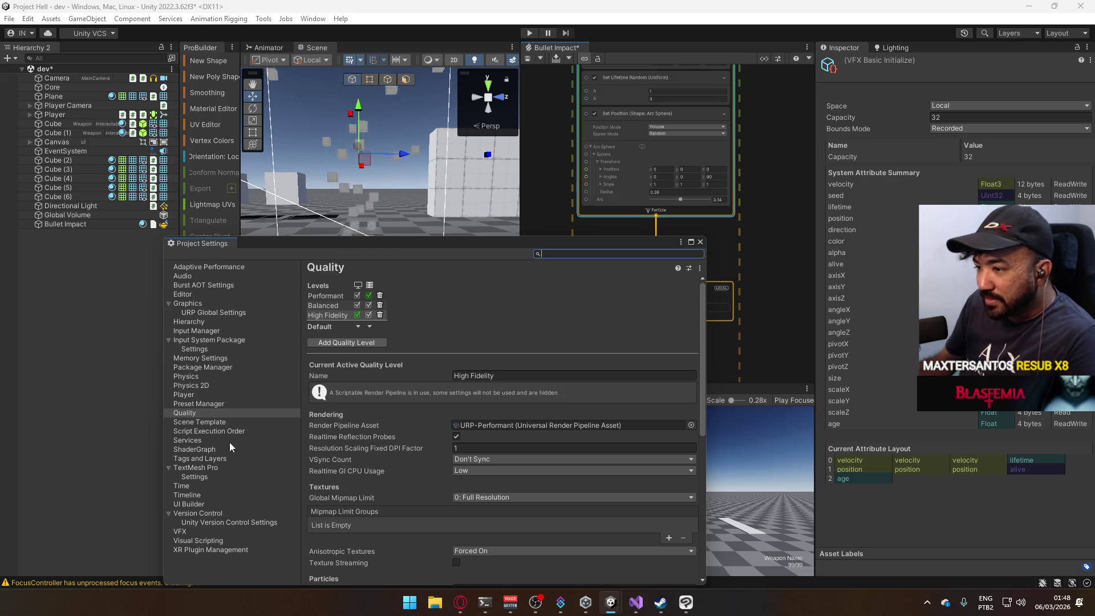
{"action": "left_click", "coordinate": [212, 529]}
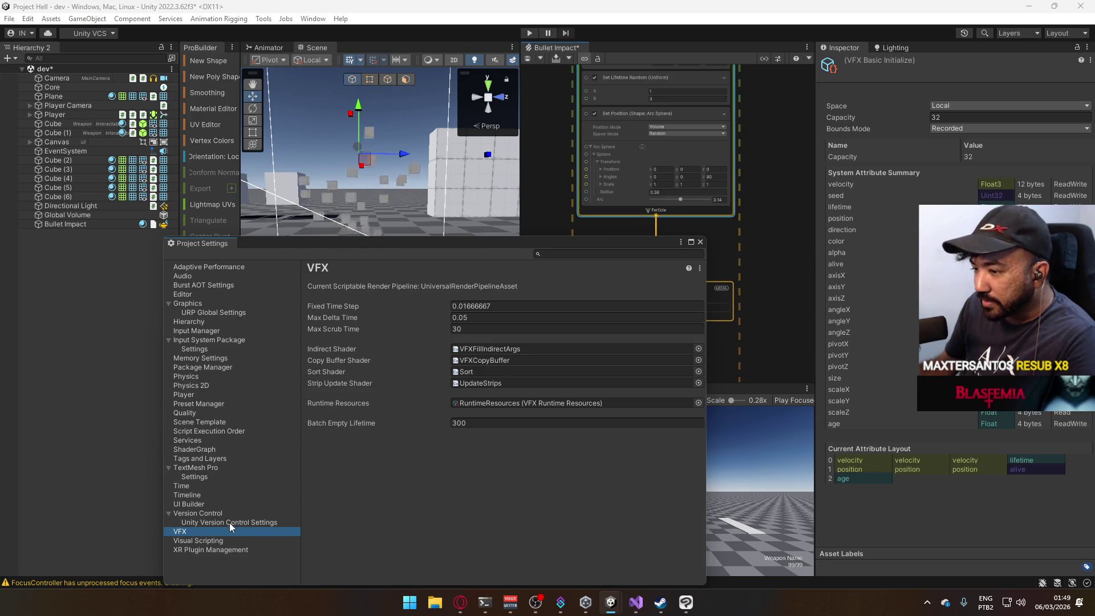
{"action": "left_click", "coordinate": [700, 242]}
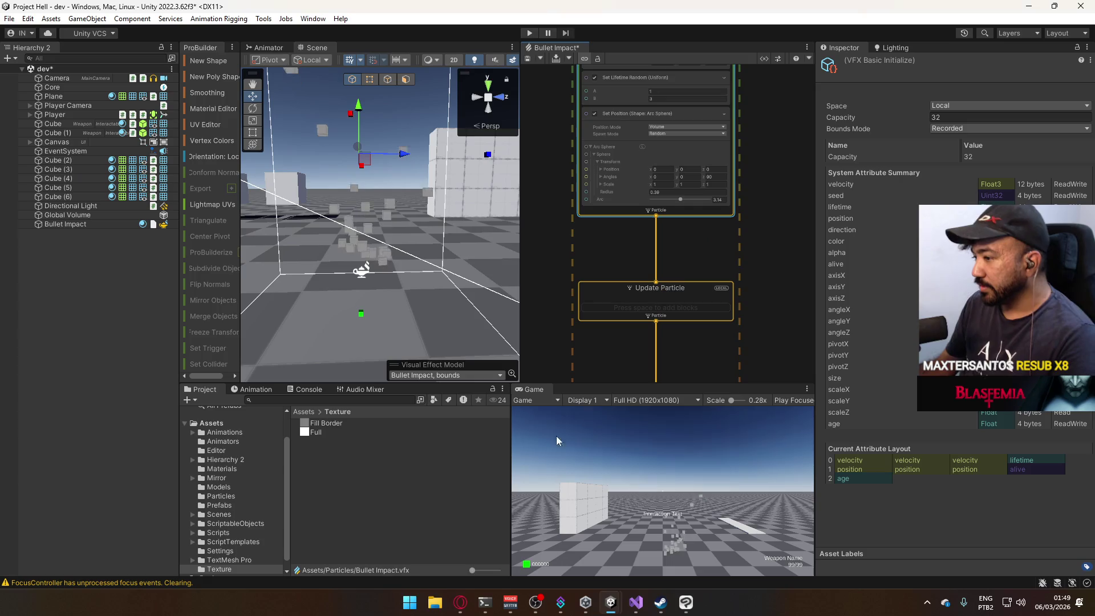
{"action": "left_click", "coordinate": [460, 603]}
{"action": "left_click", "coordinate": [379, 12]}
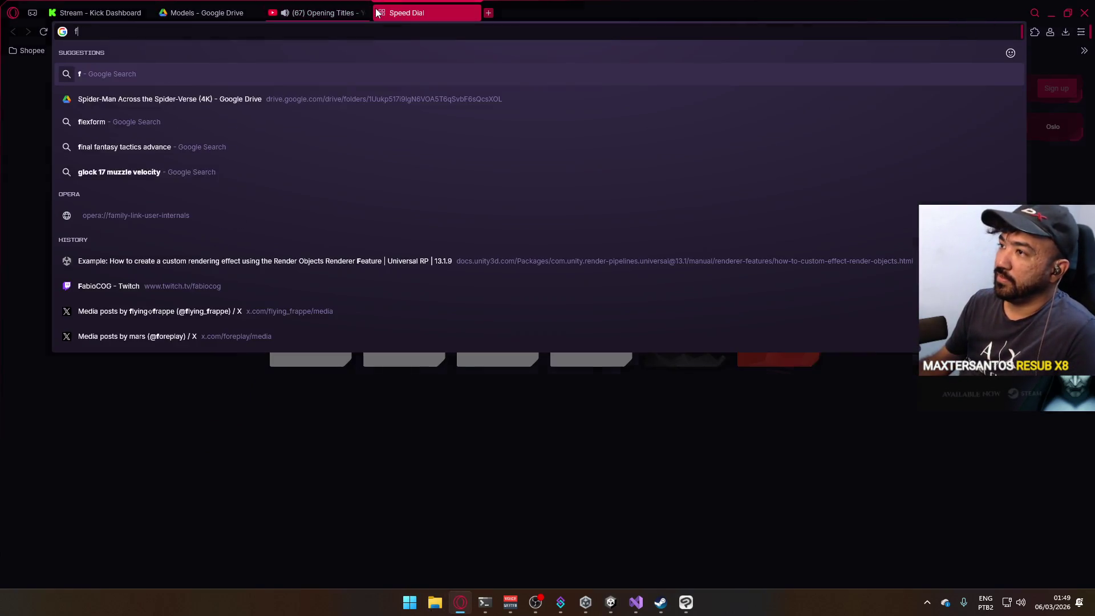
Search the web for 'vfx graph enable experimental blocks'.
{"action": "type", "text": "vcfx"}
{"action": "key", "text": "BackSpace"}
{"action": "key", "text": "BackSpace"}
{"action": "key", "text": "BackSpace"}
{"action": "type", "text": "fx graph enable experimenta"}
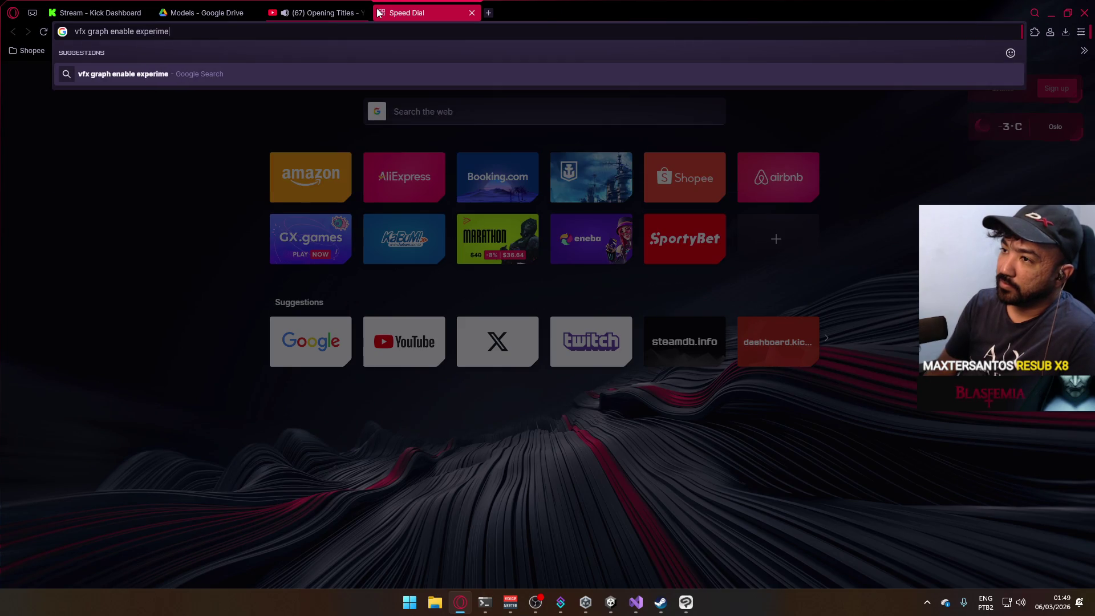
{"action": "type", "text": "l blocks"}
{"action": "key", "text": "Return"}
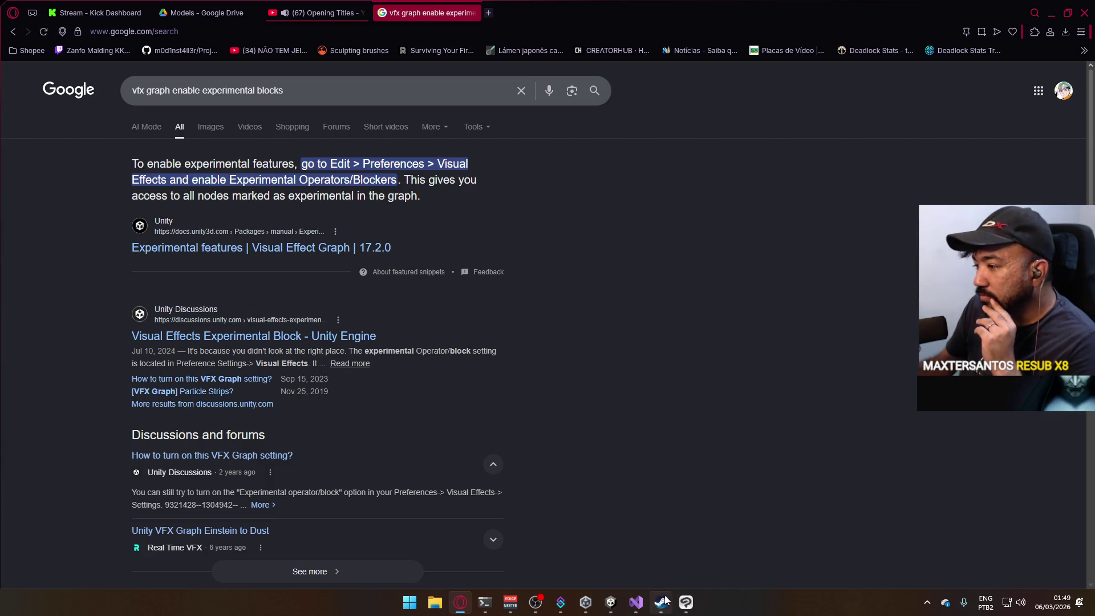
Switch back to the Project Hell Unity editor window.
{"action": "mouse_move", "coordinate": [610, 602]}
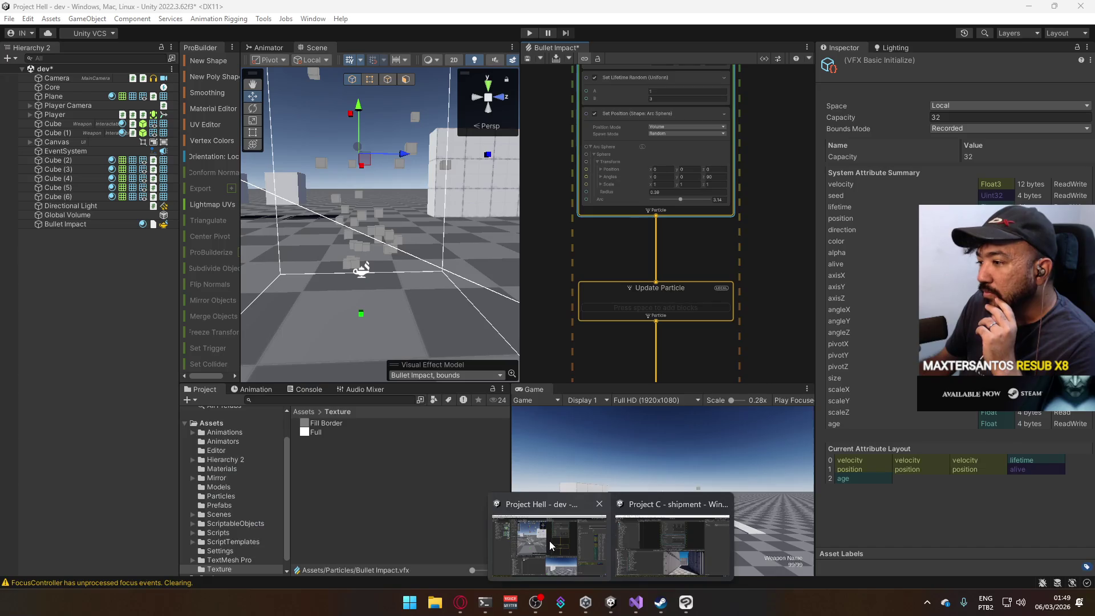
{"action": "left_click", "coordinate": [549, 541]}
{"action": "left_click", "coordinate": [28, 18]}
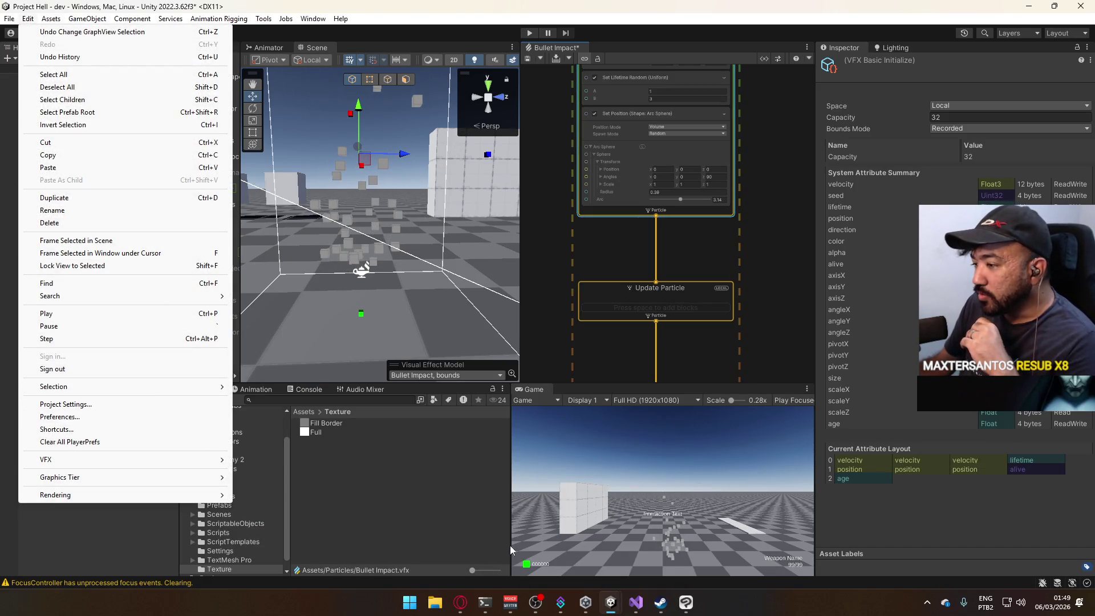
Tick Experimental Operators/Blocks under Preferences > Visual Effects and close Preferences.
{"action": "left_click", "coordinate": [173, 417]}
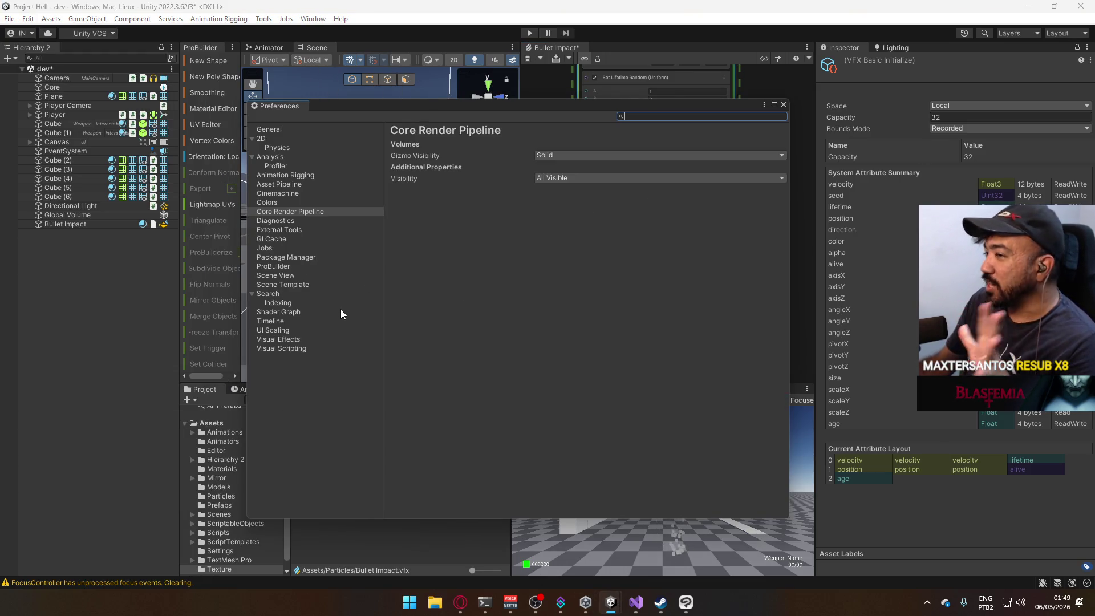
{"action": "left_click", "coordinate": [296, 340]}
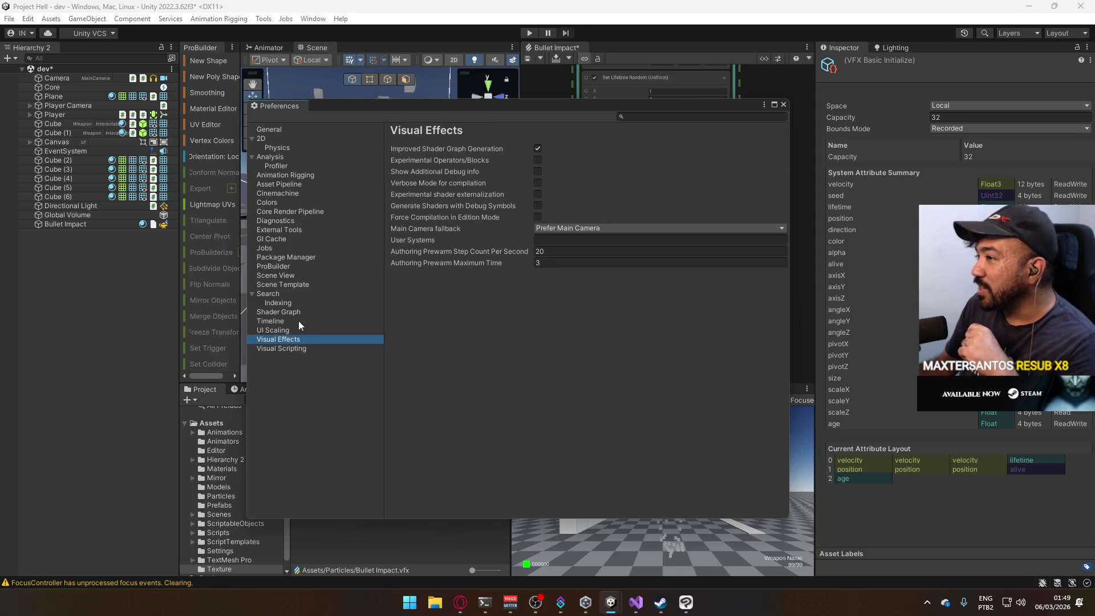
{"action": "left_click", "coordinate": [538, 159]}
{"action": "left_click", "coordinate": [783, 104]}
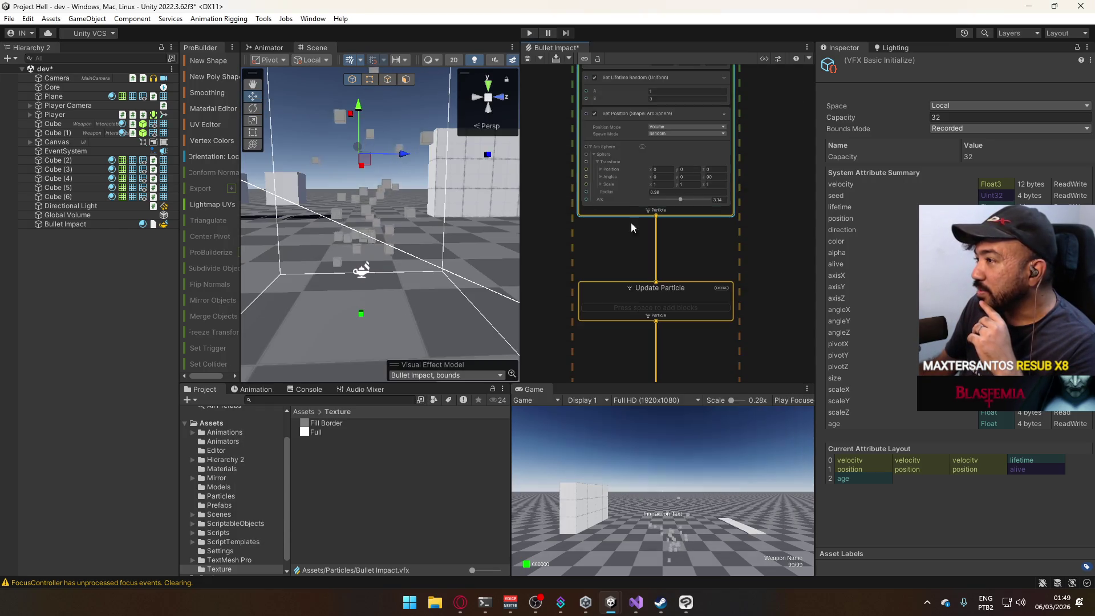
Add a Set Velocity from Direction & Speed (Spherical) block to Initialize Particle.
{"action": "key", "text": "space"}
{"action": "type", "text": "set veloci"}
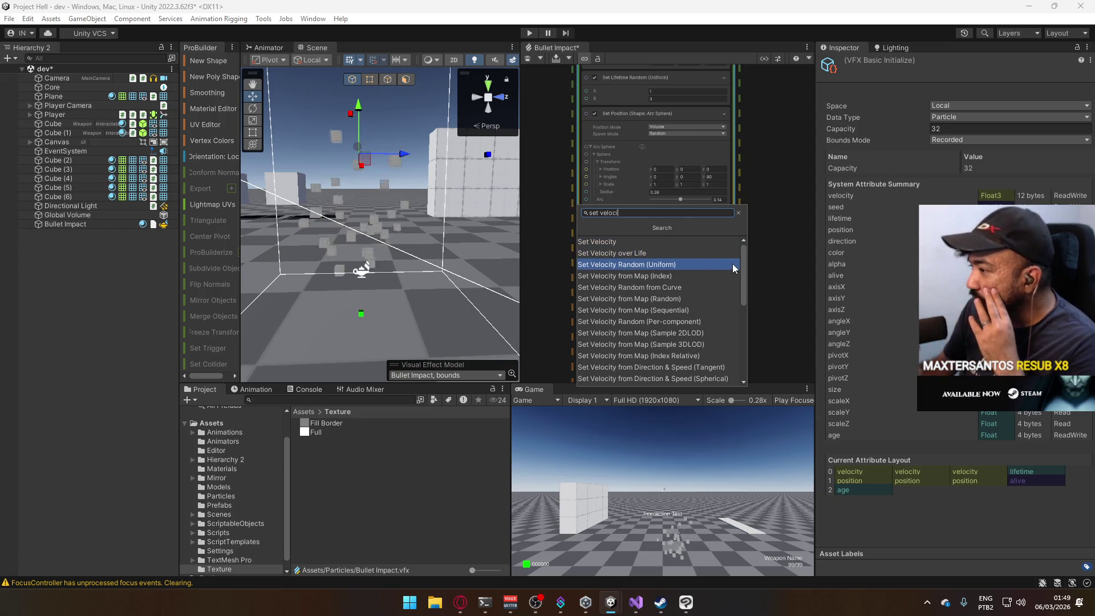
{"action": "scroll", "coordinate": [727, 269], "scroll_direction": "down", "scroll_amount": 3}
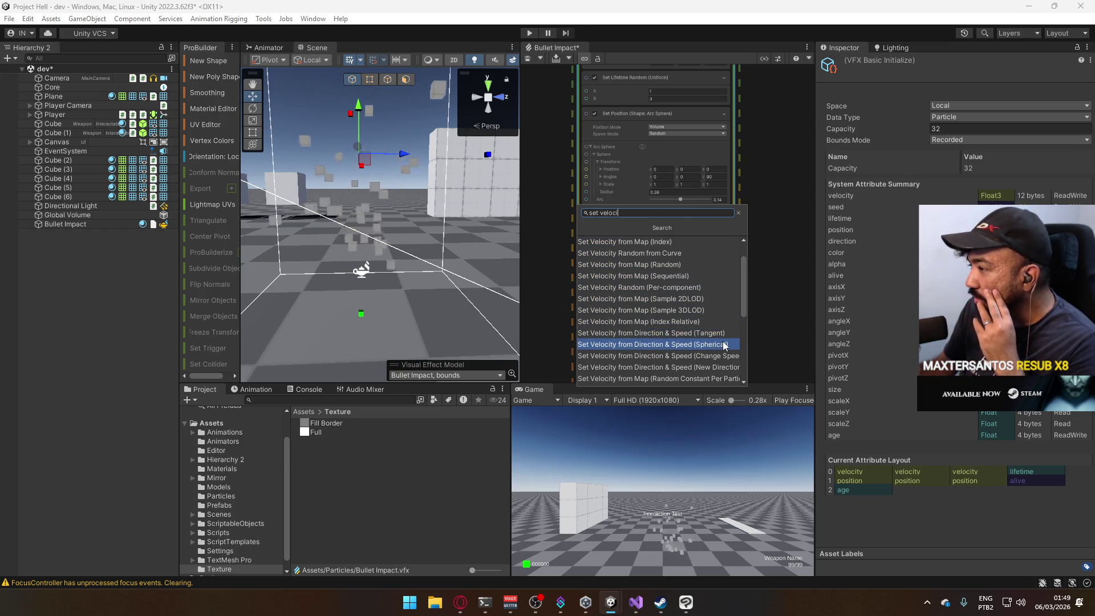
{"action": "left_click", "coordinate": [727, 344]}
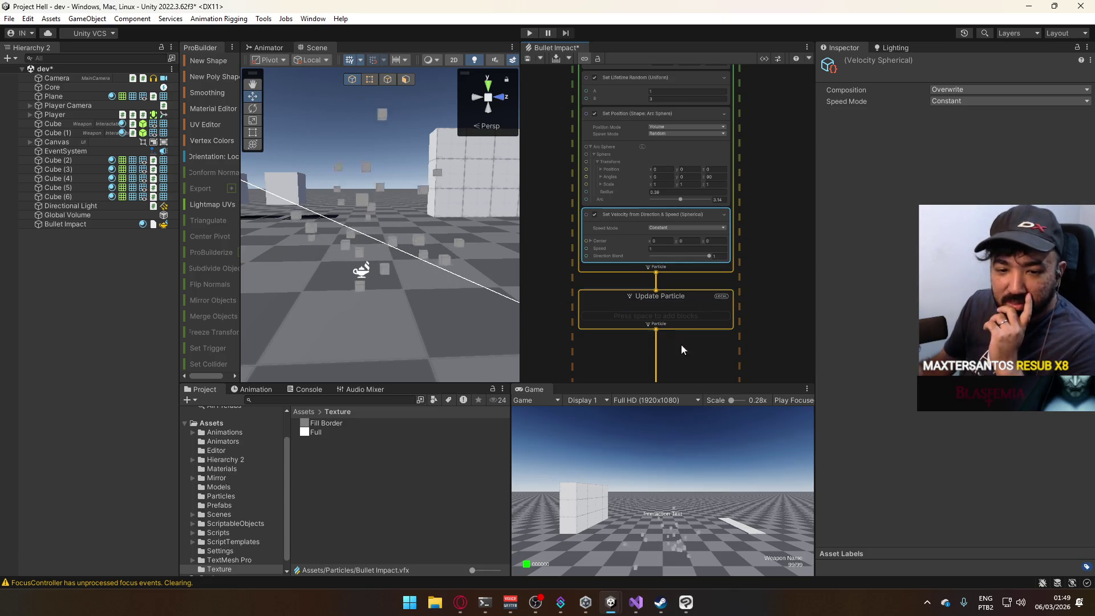
{"action": "scroll", "coordinate": [711, 290], "scroll_direction": "down", "scroll_amount": 2}
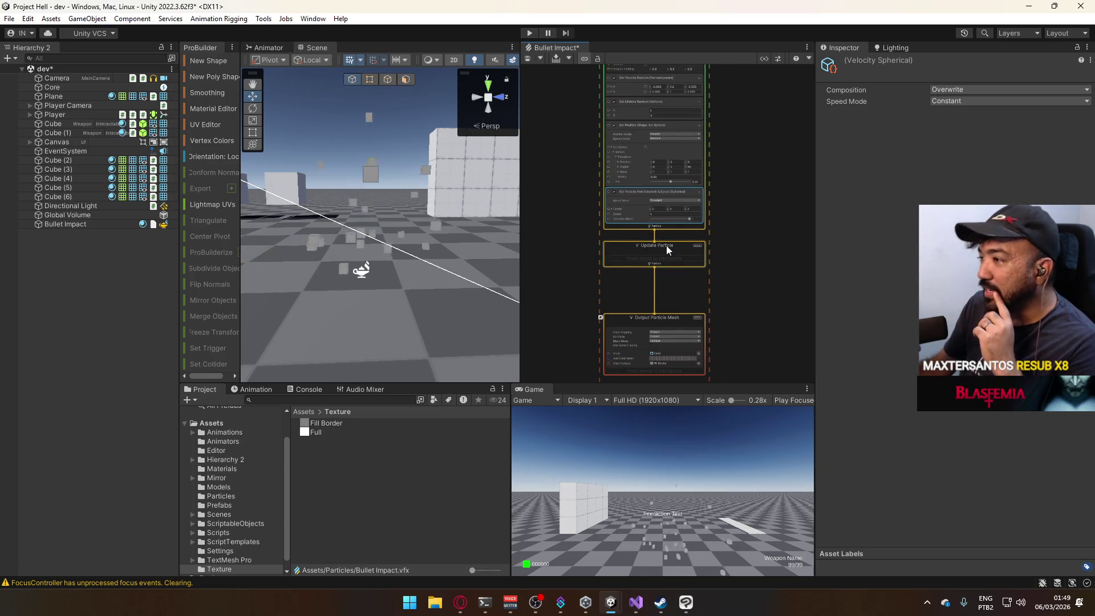
{"action": "left_click_drag", "start_coordinate": [670, 244], "coordinate": [672, 255]}
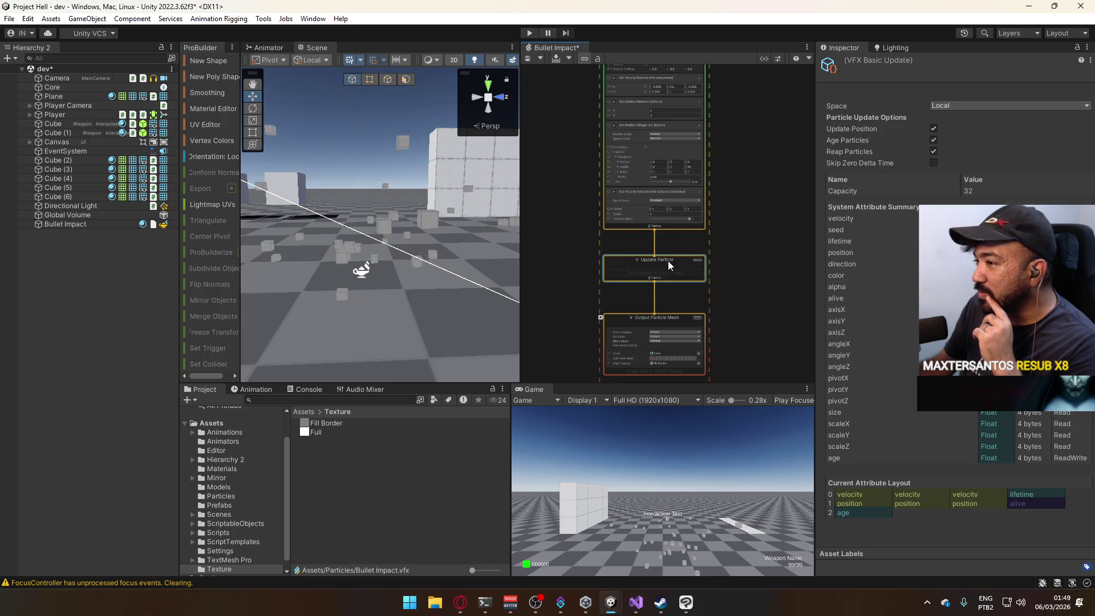
{"action": "scroll", "coordinate": [679, 227], "scroll_direction": "up", "scroll_amount": 3}
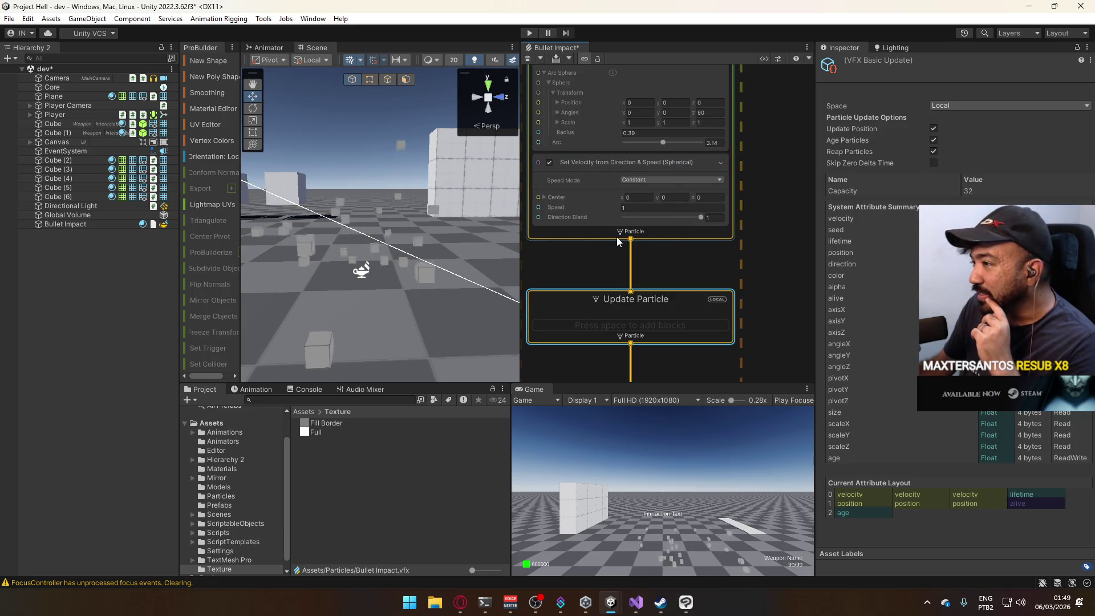
{"action": "mouse_move", "coordinate": [611, 250]}
{"action": "left_mouse_down"}
{"action": "mouse_move", "coordinate": [634, 262]}
{"action": "mouse_move", "coordinate": [589, 221]}
{"action": "mouse_move", "coordinate": [598, 220]}
{"action": "left_mouse_up"}
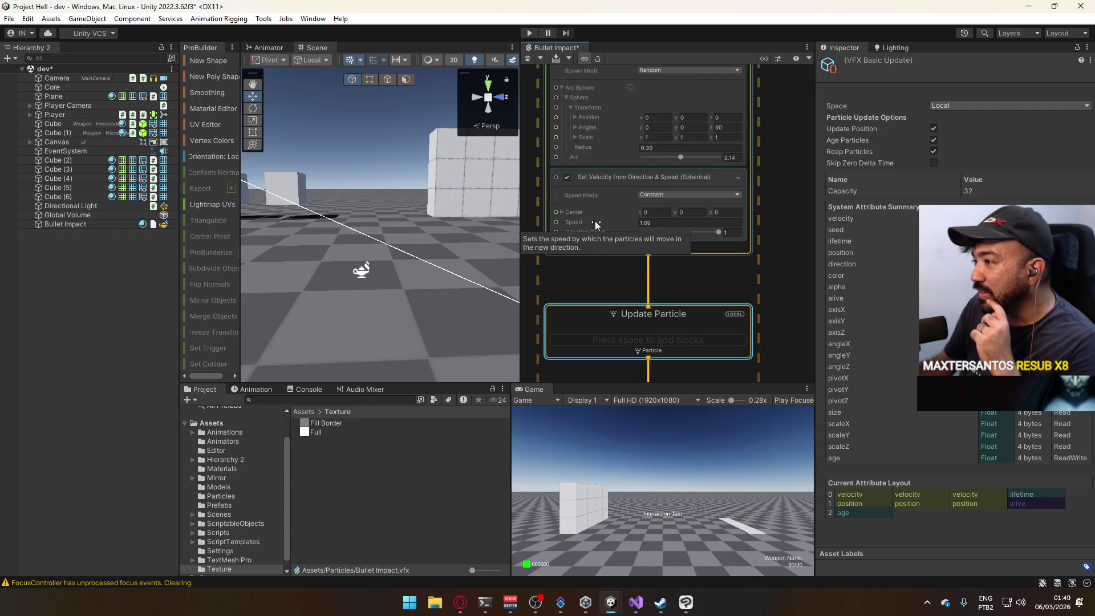
Set the spherical velocity Speed to 5.
{"action": "left_click", "coordinate": [653, 222]}
{"action": "type", "text": "5"}
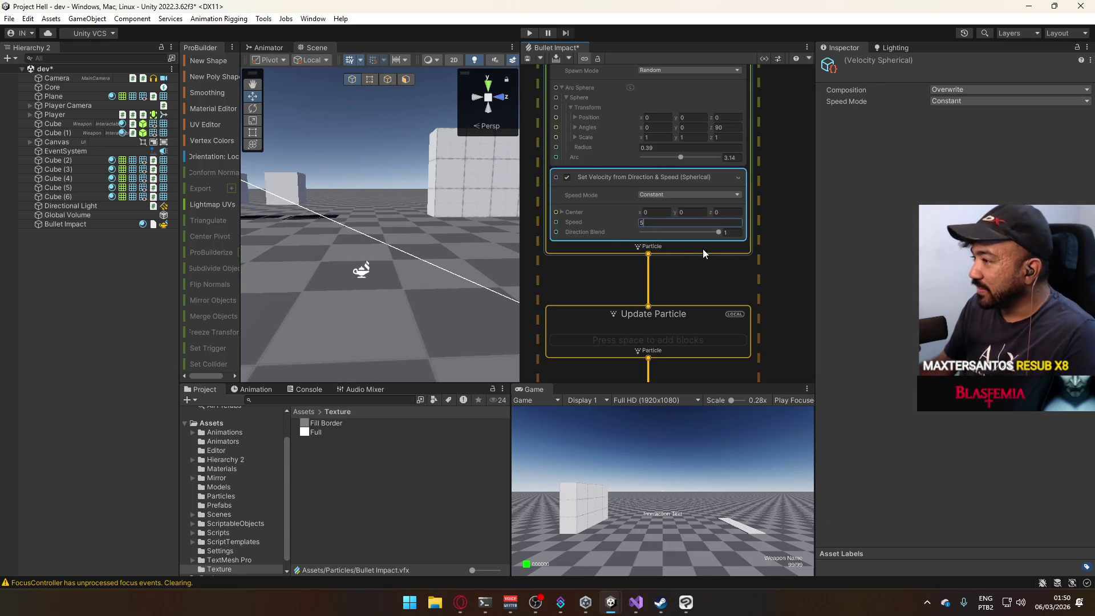
{"action": "key", "text": "Return"}
{"action": "scroll", "coordinate": [737, 177], "scroll_direction": "up", "scroll_amount": 5}
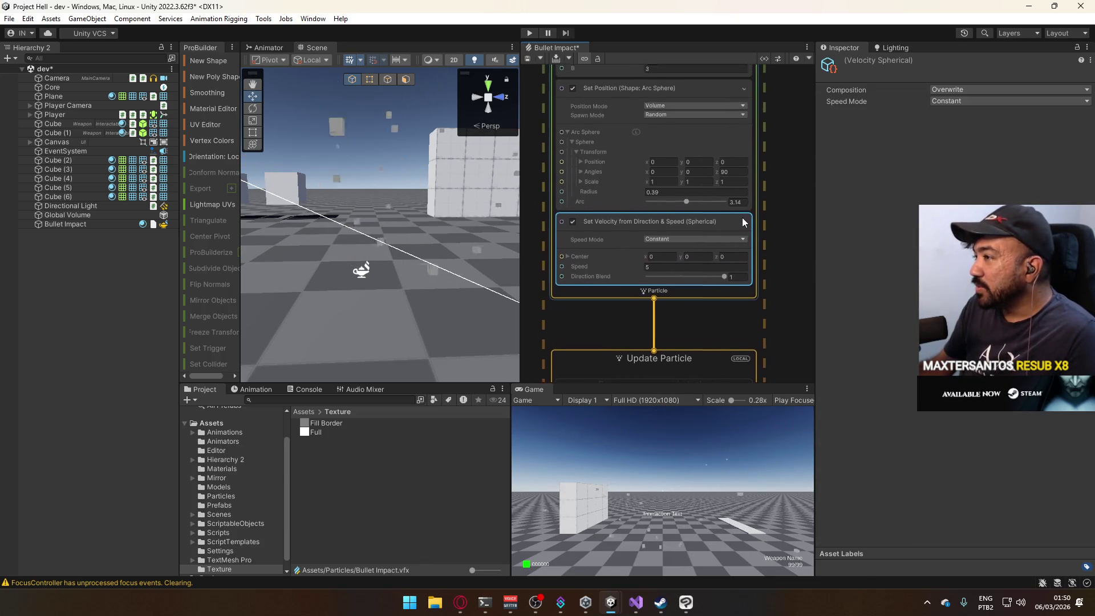
{"action": "scroll", "coordinate": [756, 165], "scroll_direction": "up", "scroll_amount": 12}
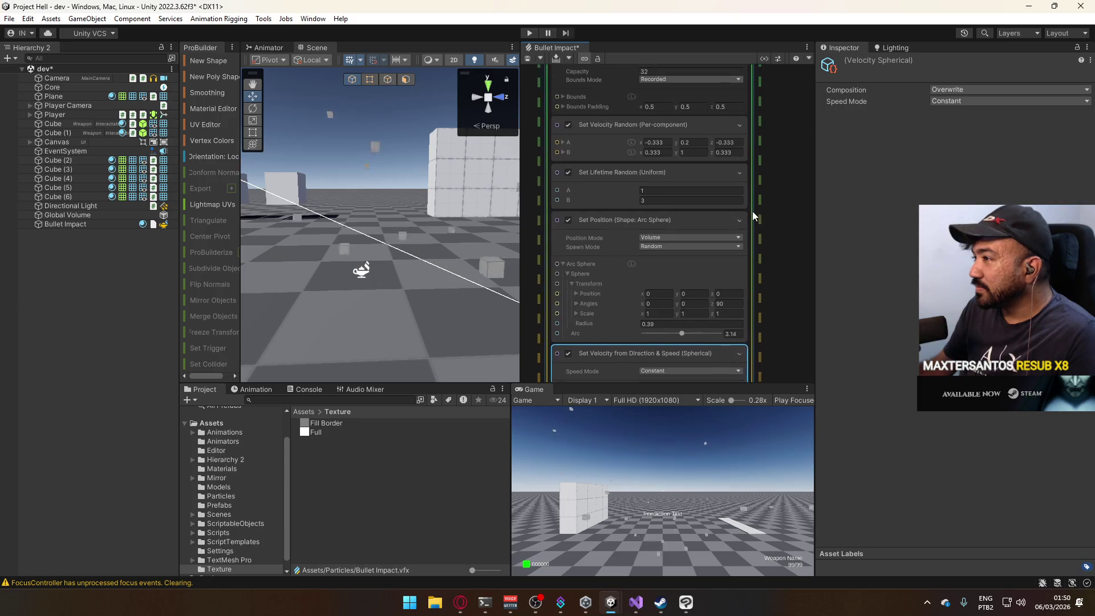
{"action": "left_click", "coordinate": [655, 177]}
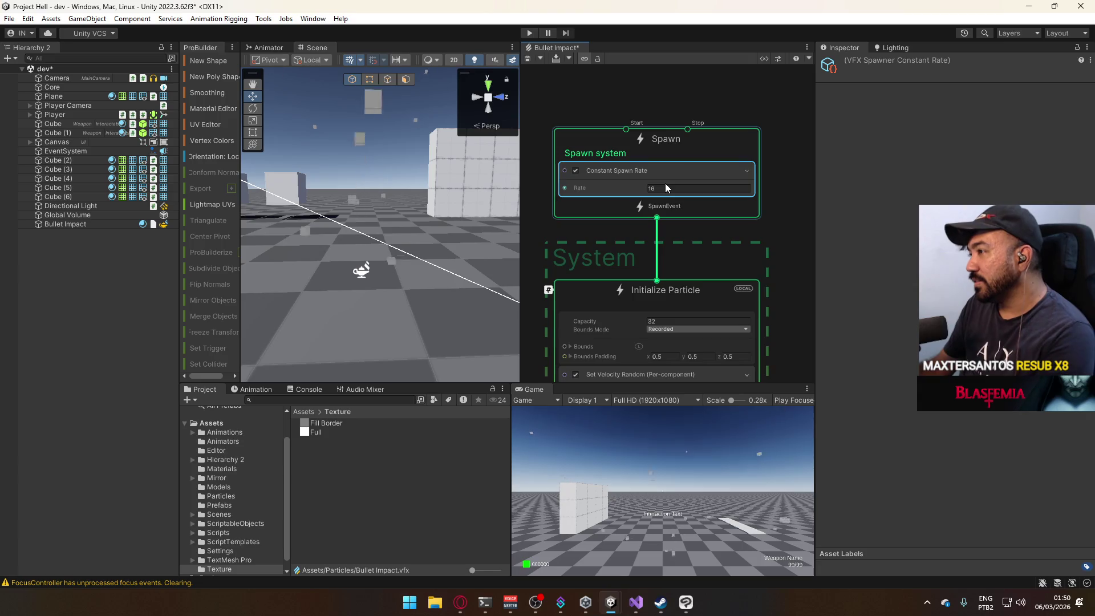
Delete Constant Spawn Rate and add a Single Burst block to the Spawn context.
{"action": "key", "text": "Delete"}
{"action": "left_click", "coordinate": [656, 171]}
{"action": "key", "text": "space"}
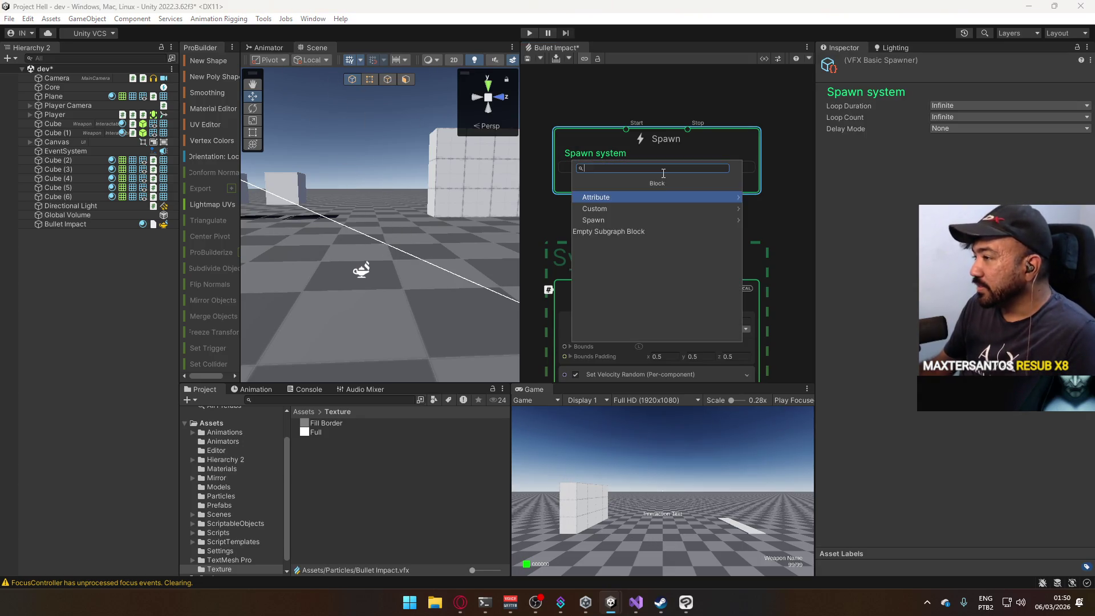
{"action": "key", "text": "Right"}
{"action": "key", "text": "Left"}
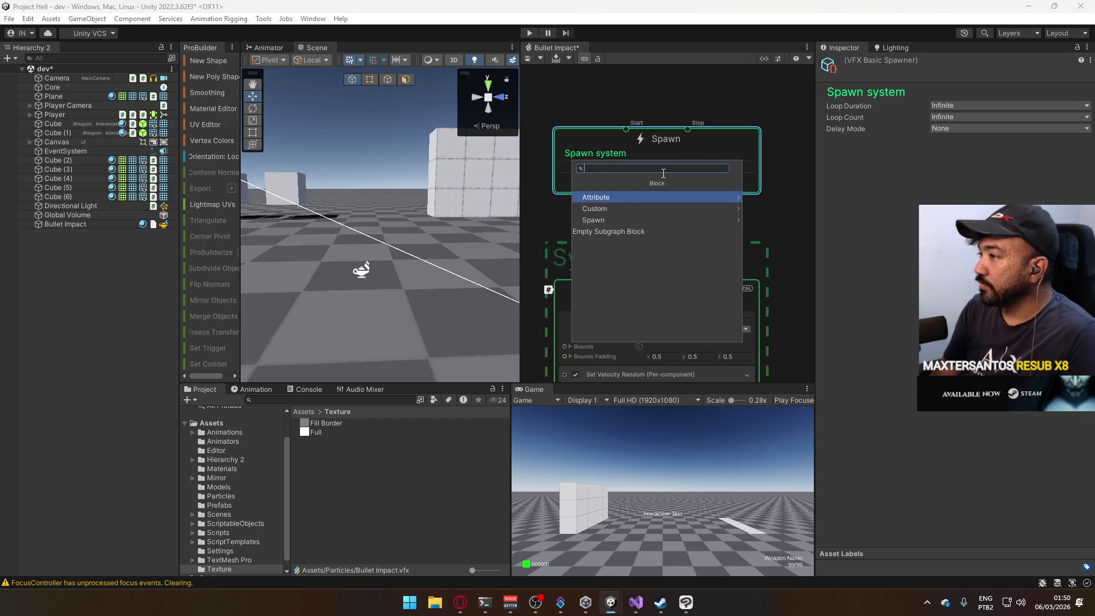
{"action": "type", "text": "burst"}
{"action": "key", "text": "Return"}
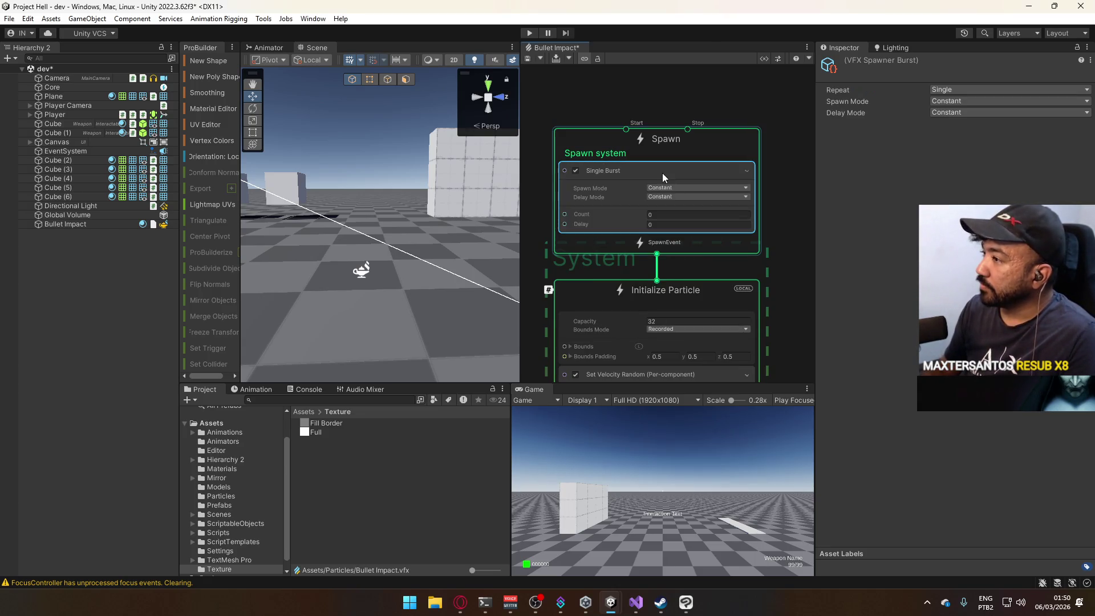
Set the Single Burst Count to 100.
{"action": "mouse_move", "coordinate": [656, 130]}
{"action": "left_mouse_down"}
{"action": "mouse_move", "coordinate": [659, 100]}
{"action": "mouse_move", "coordinate": [671, 109]}
{"action": "mouse_move", "coordinate": [668, 142]}
{"action": "mouse_move", "coordinate": [683, 152]}
{"action": "left_mouse_up"}
{"action": "scroll", "coordinate": [666, 268], "scroll_direction": "down", "scroll_amount": 3}
{"action": "left_click", "coordinate": [672, 190]}
{"action": "type", "text": "100"}
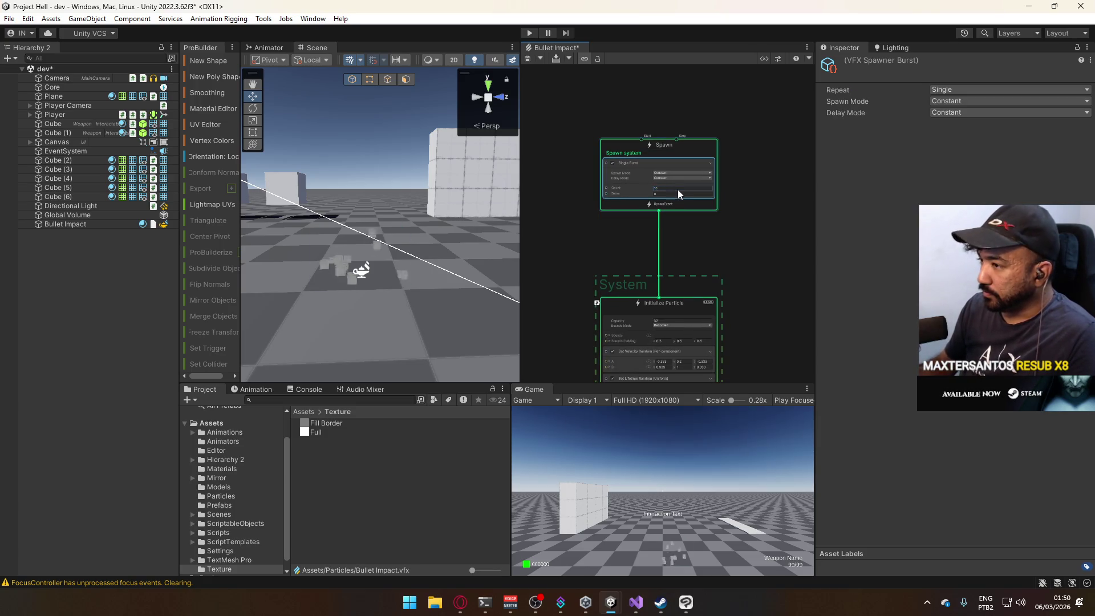
Bring the spherical velocity Speed setting back into view and check its value options.
{"action": "scroll", "coordinate": [716, 285], "scroll_direction": "up", "scroll_amount": 4}
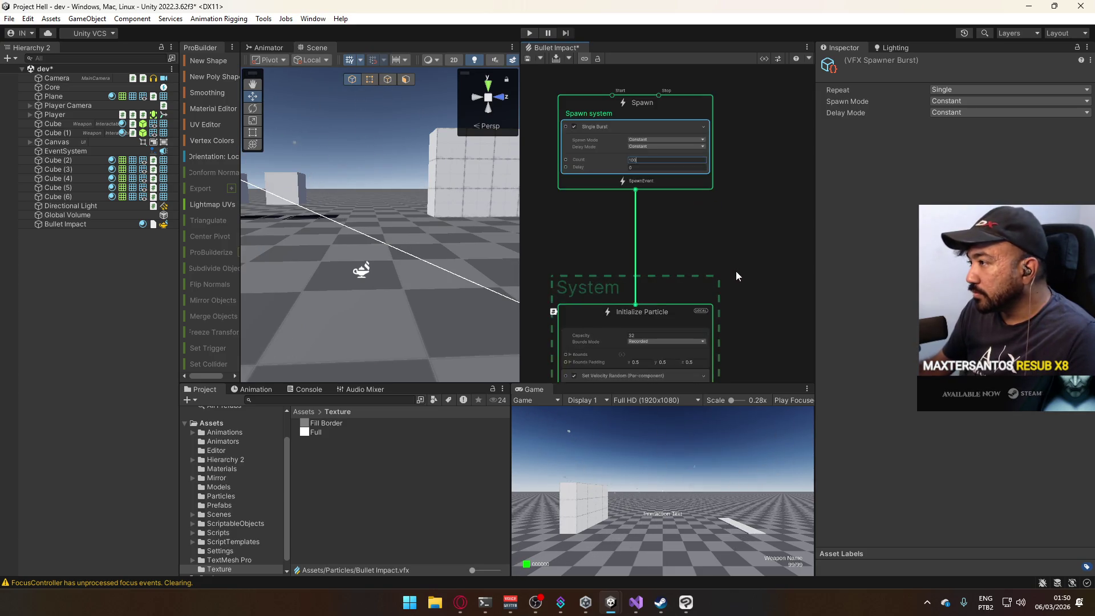
{"action": "left_click_drag", "start_coordinate": [789, 291], "coordinate": [790, 99]}
{"action": "scroll", "coordinate": [752, 245], "scroll_direction": "up", "scroll_amount": 2}
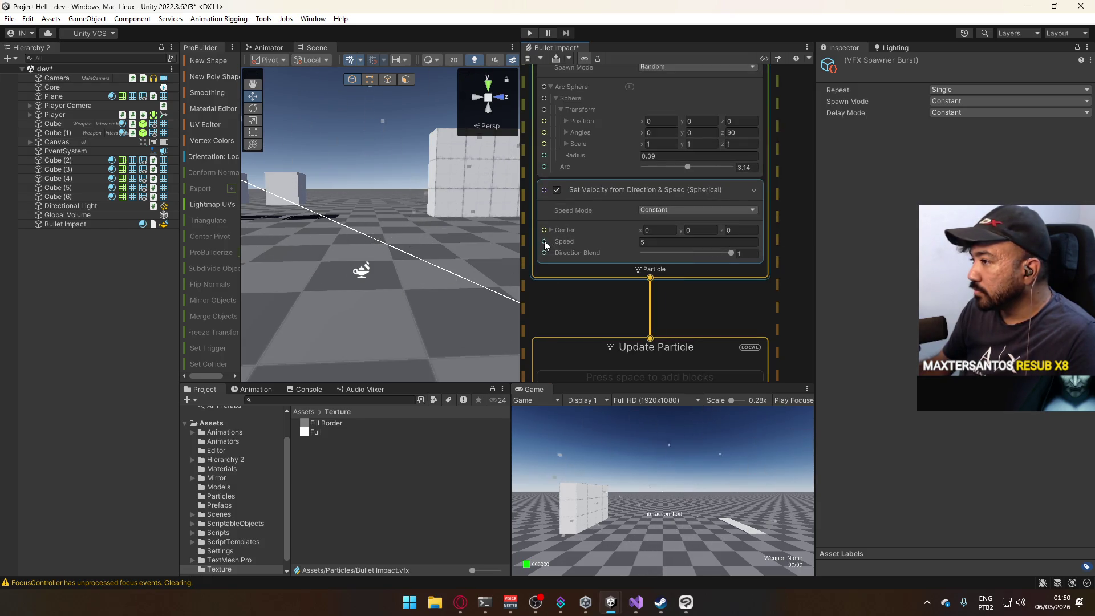
{"action": "right_click", "coordinate": [582, 246]}
{"action": "left_click", "coordinate": [580, 284]}
{"action": "left_click_drag", "start_coordinate": [580, 284], "coordinate": [701, 268]}
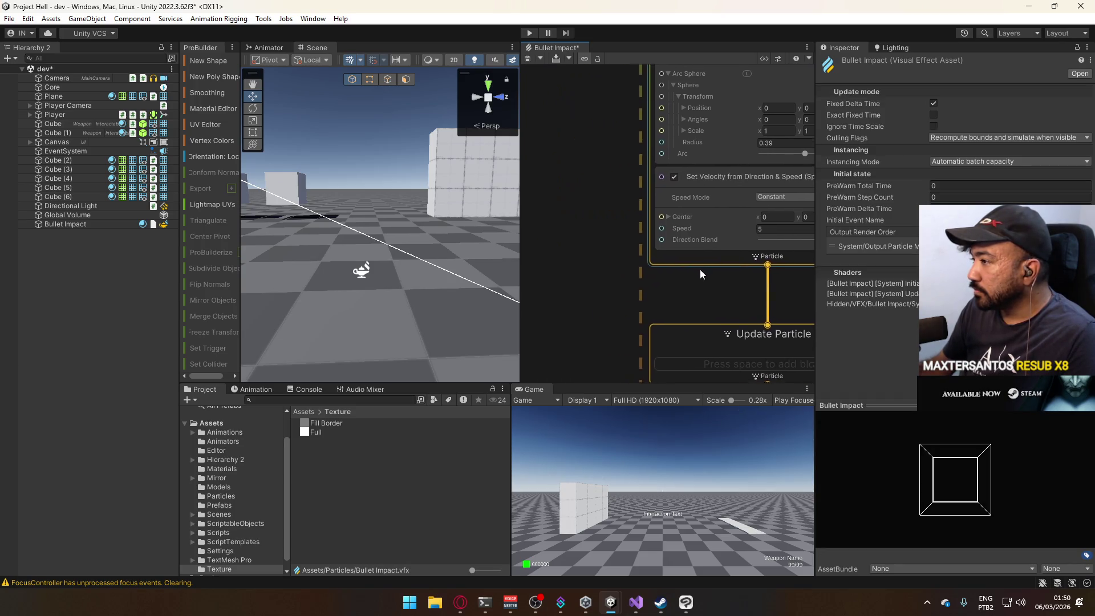
Search for a 'random' node in the graph, then cancel the search.
{"action": "right_click", "coordinate": [564, 242]}
{"action": "left_click", "coordinate": [604, 244]}
{"action": "type", "text": "random"}
{"action": "key", "text": "BackSpace"}
{"action": "key", "text": "BackSpace"}
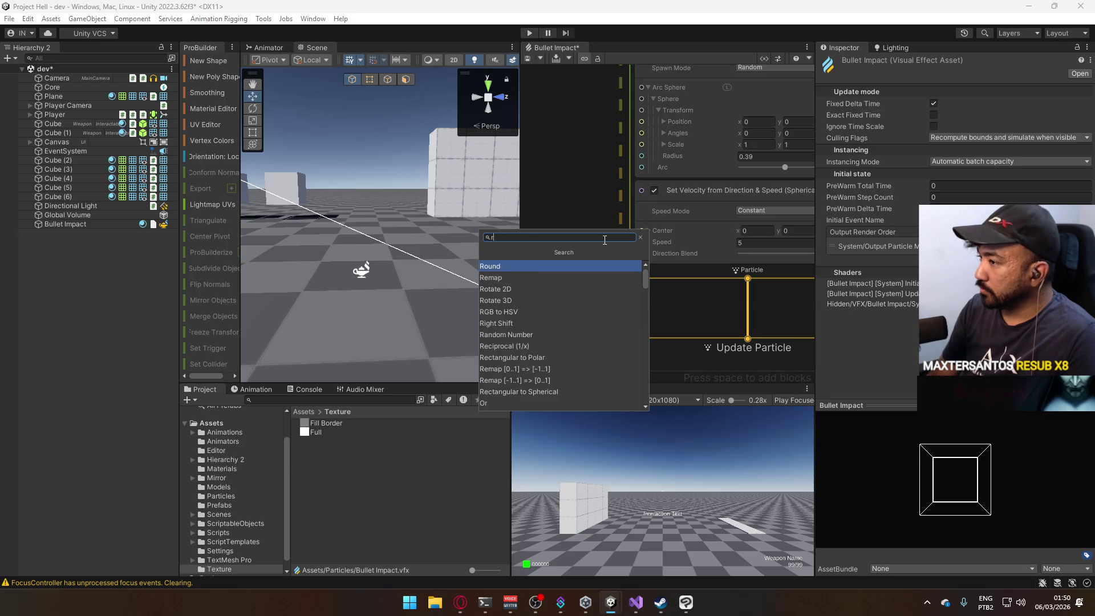
{"action": "key", "text": "Escape"}
Set the Set Size Random (Uniform) range to A 0.02 and B 0.1.
{"action": "scroll", "coordinate": [696, 297], "scroll_direction": "down", "scroll_amount": 3}
{"action": "left_click", "coordinate": [698, 127]}
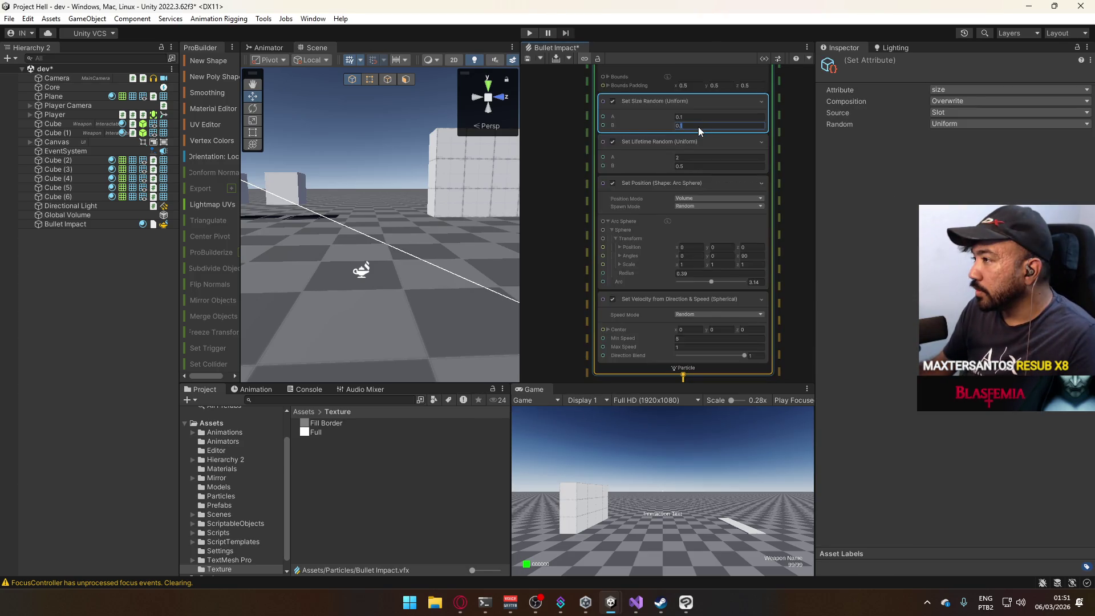
{"action": "scroll", "coordinate": [698, 122], "scroll_direction": "up", "scroll_amount": 5}
{"action": "left_click", "coordinate": [673, 106]}
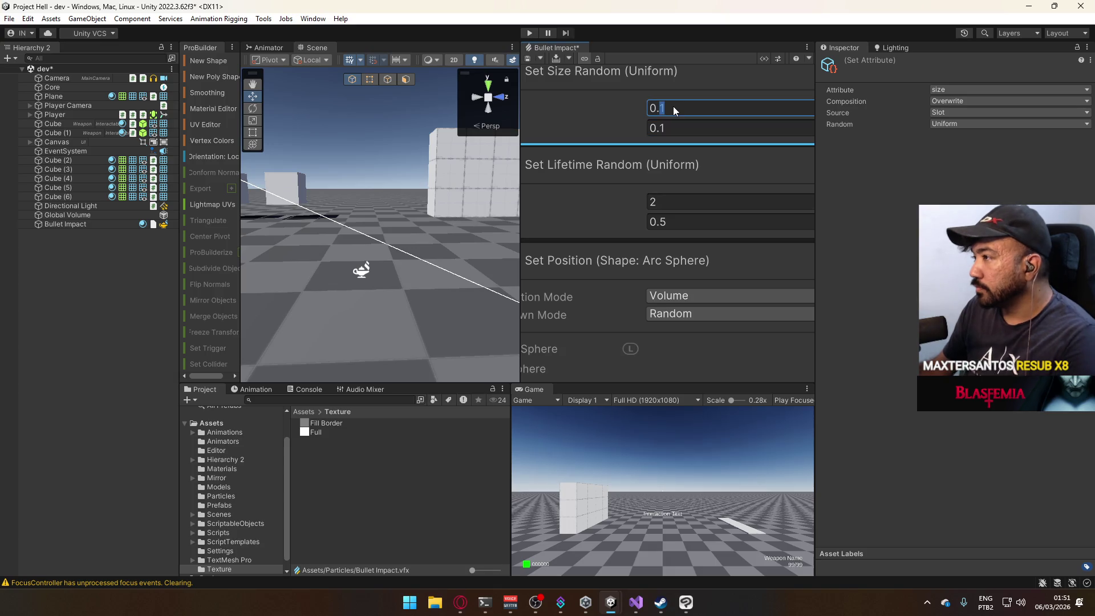
{"action": "type", "text": "05"}
{"action": "left_click", "coordinate": [677, 127]}
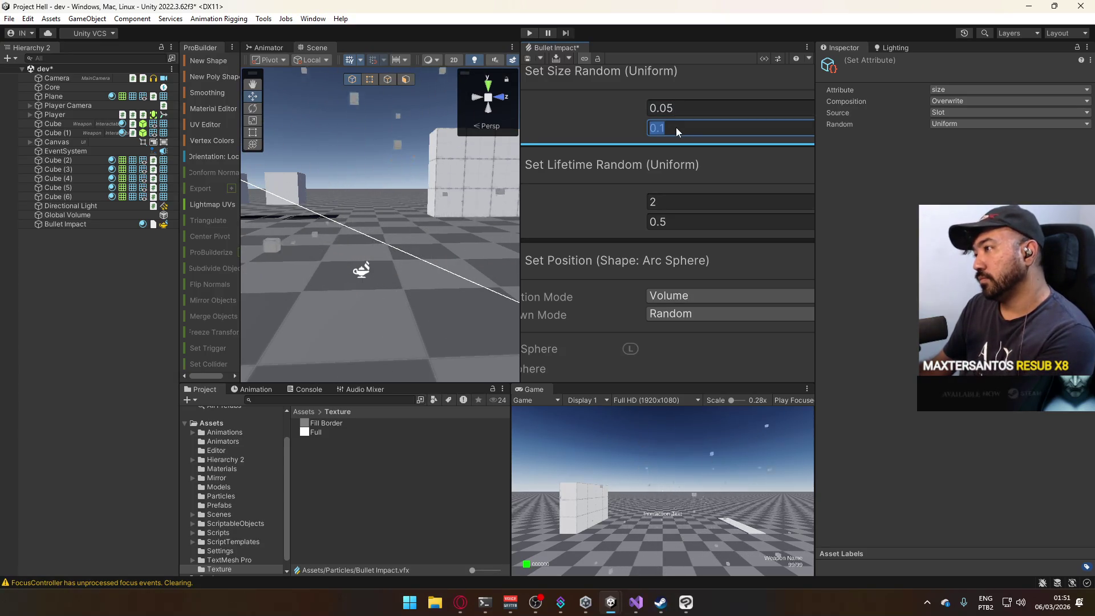
{"action": "type", "text": "0.2"}
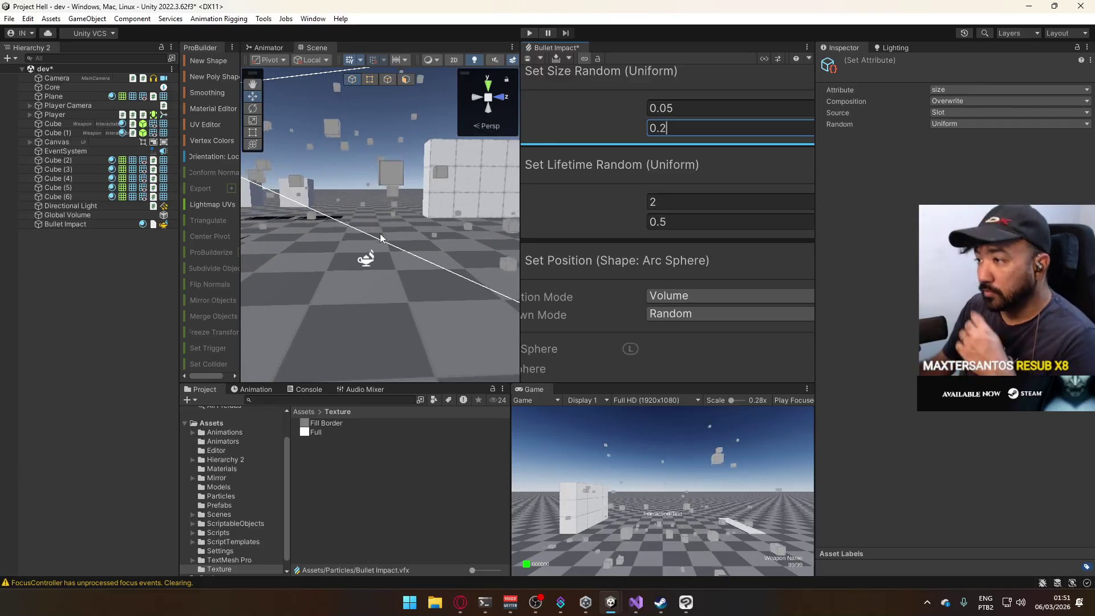
{"action": "key", "text": "BackSpace"}
{"action": "type", "text": "1"}
{"action": "left_click", "coordinate": [673, 109]}
{"action": "type", "text": "0.02"}
Select the Output Particle Mesh context to show its settings.
{"action": "left_click_drag", "start_coordinate": [358, 238], "coordinate": [485, 289]}
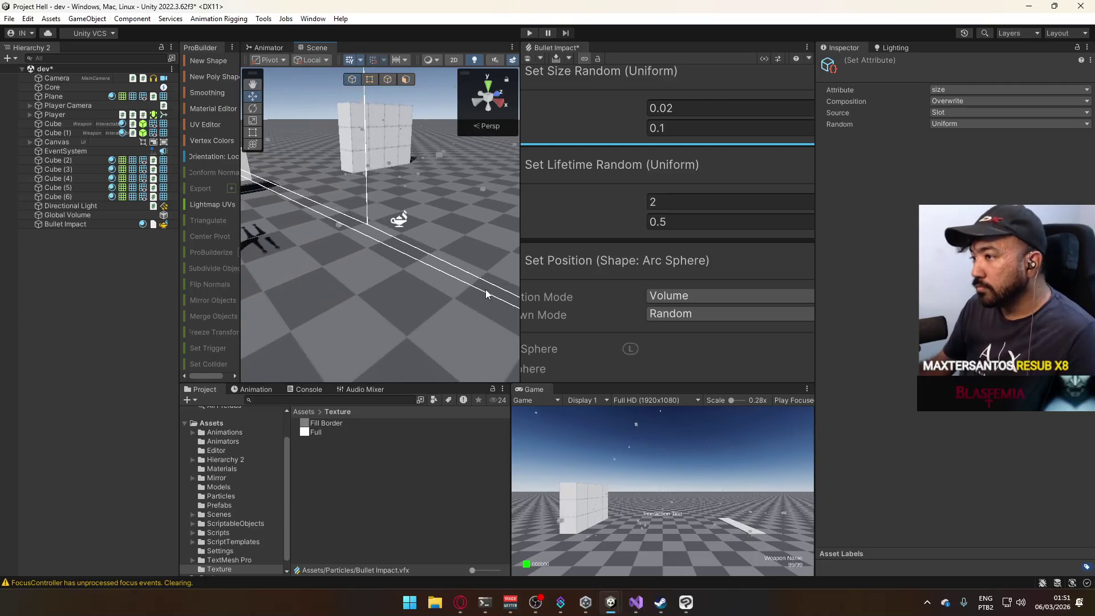
{"action": "scroll", "coordinate": [617, 230], "scroll_direction": "down", "scroll_amount": 6}
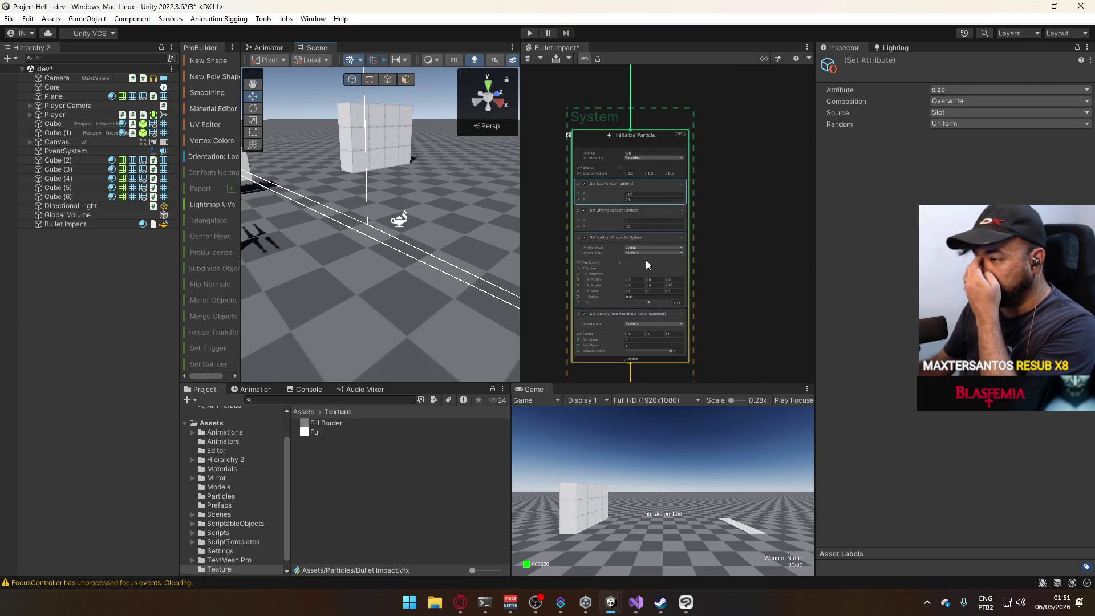
{"action": "scroll", "coordinate": [686, 135], "scroll_direction": "down", "scroll_amount": 3}
{"action": "scroll", "coordinate": [675, 237], "scroll_direction": "up", "scroll_amount": 5}
{"action": "left_click", "coordinate": [584, 275]}
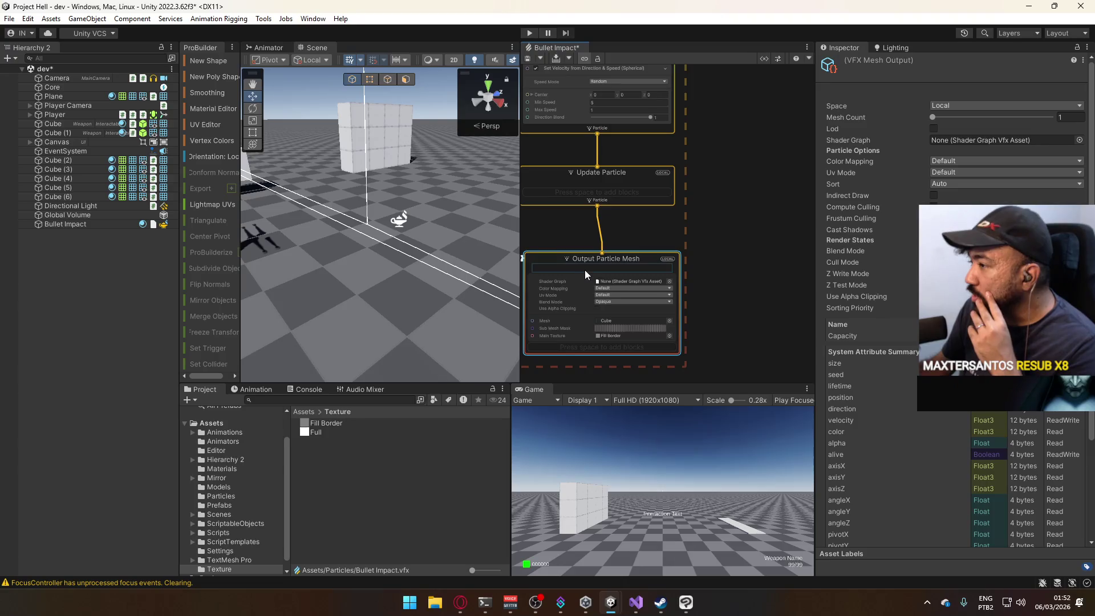
Make the cube output cast shadows and, after trying Alpha and Additive, set blending to Opaque.
{"action": "left_click_drag", "start_coordinate": [594, 259], "coordinate": [587, 261]}
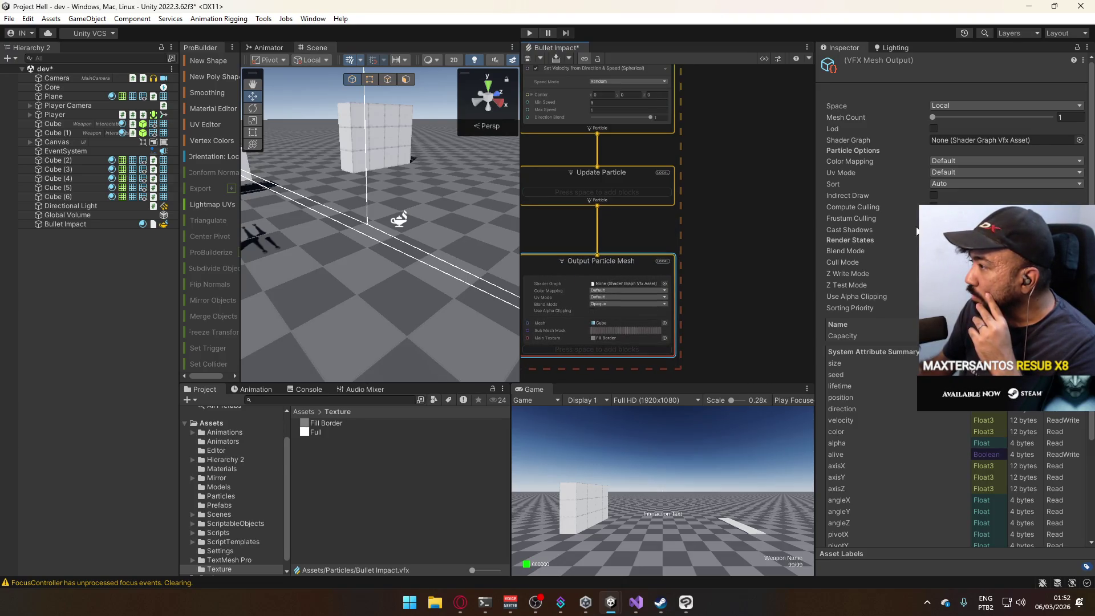
{"action": "left_click", "coordinate": [935, 230]}
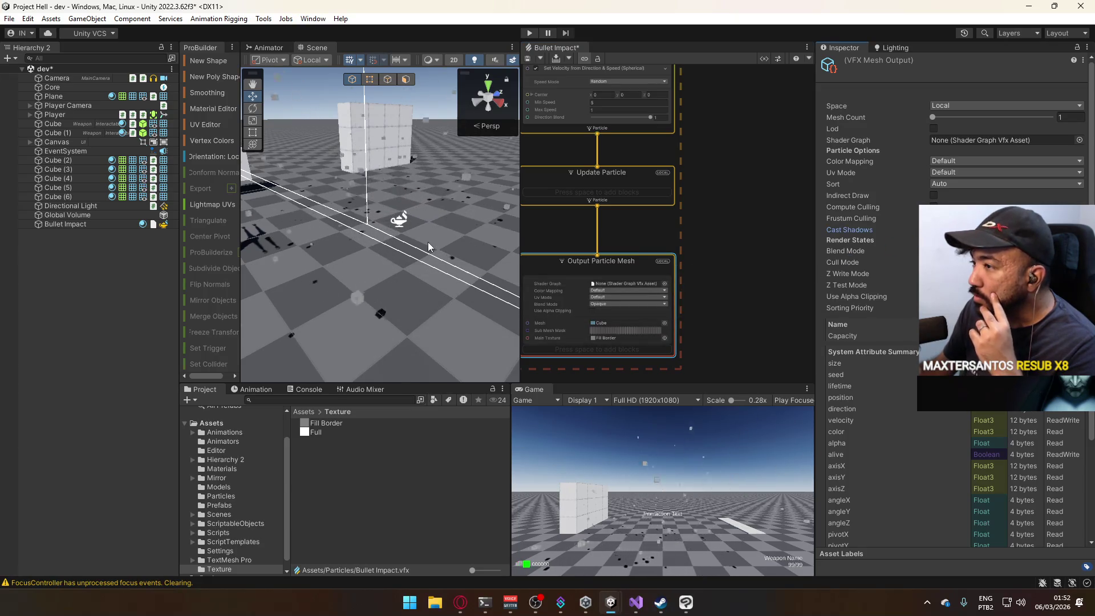
{"action": "scroll", "coordinate": [656, 286], "scroll_direction": "up", "scroll_amount": 5}
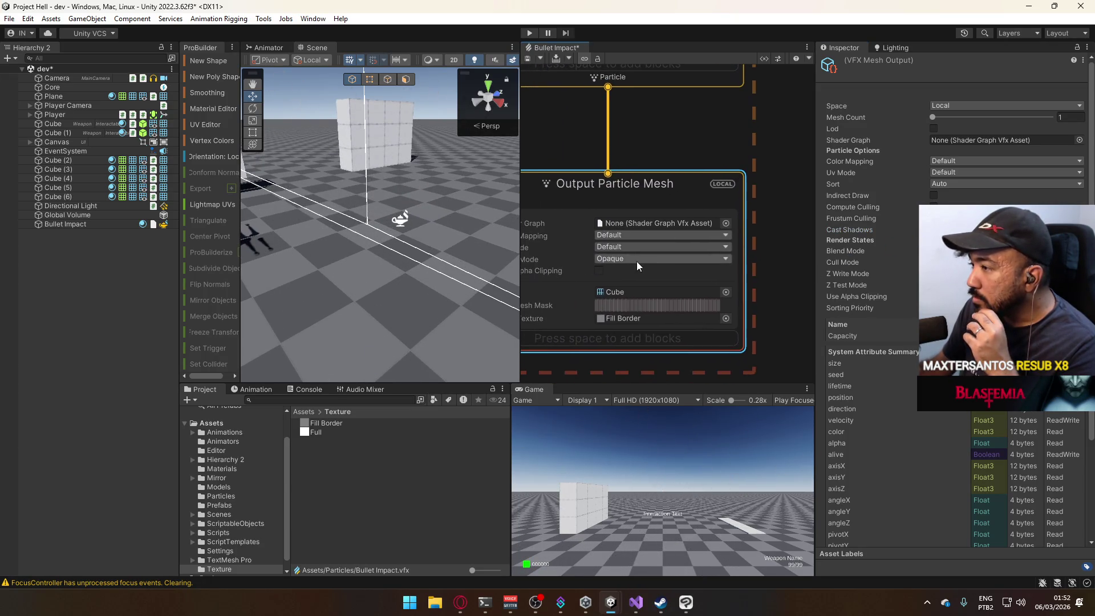
{"action": "left_click", "coordinate": [637, 259]}
{"action": "left_click", "coordinate": [625, 283]}
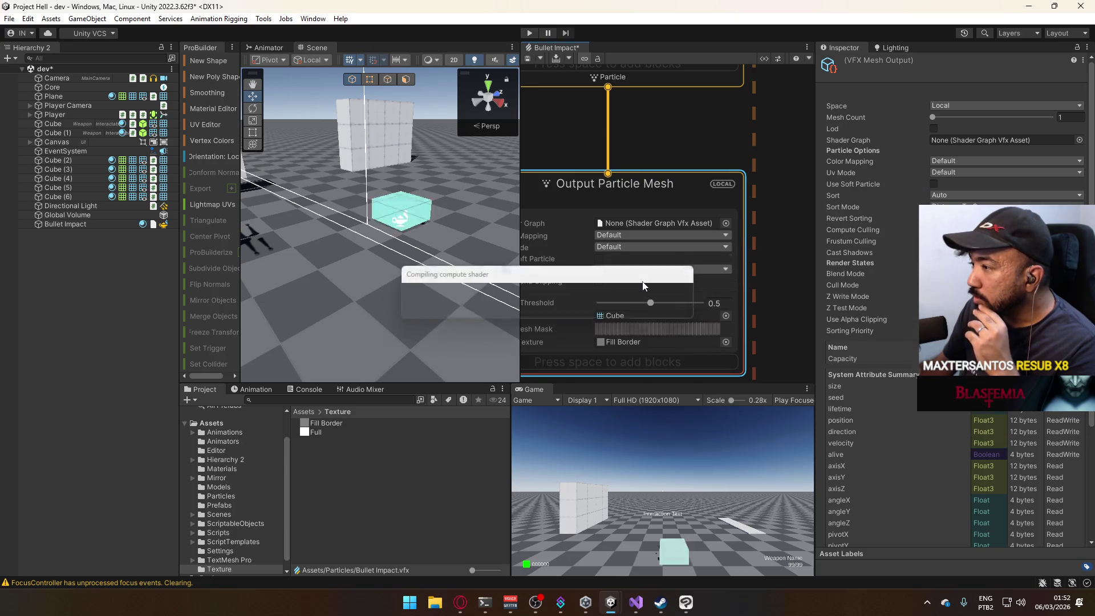
{"action": "left_click_drag", "start_coordinate": [784, 258], "coordinate": [806, 248]}
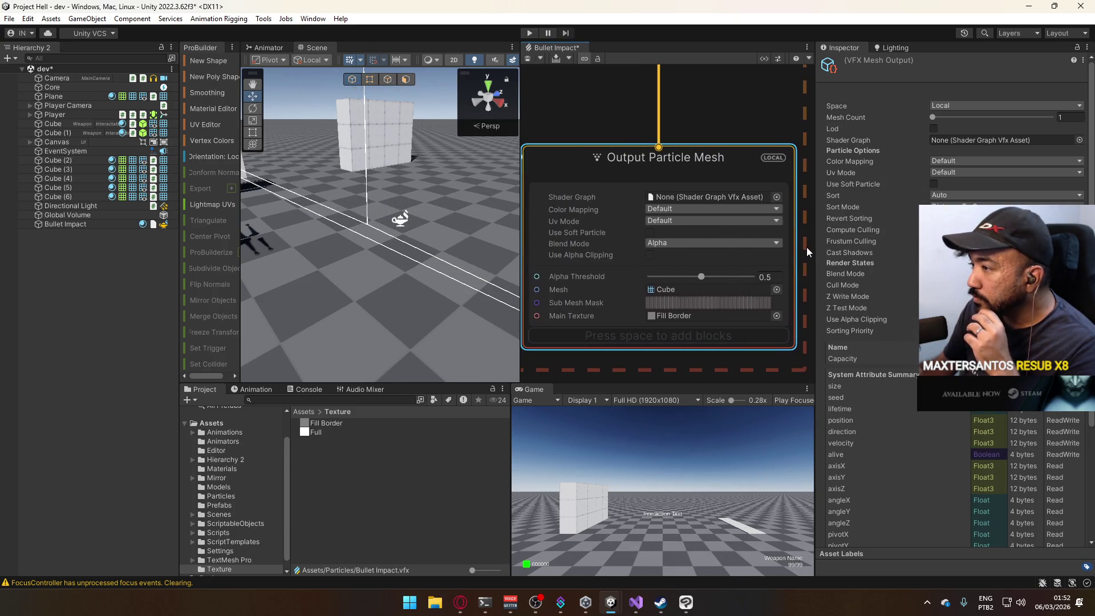
{"action": "left_click", "coordinate": [671, 241]}
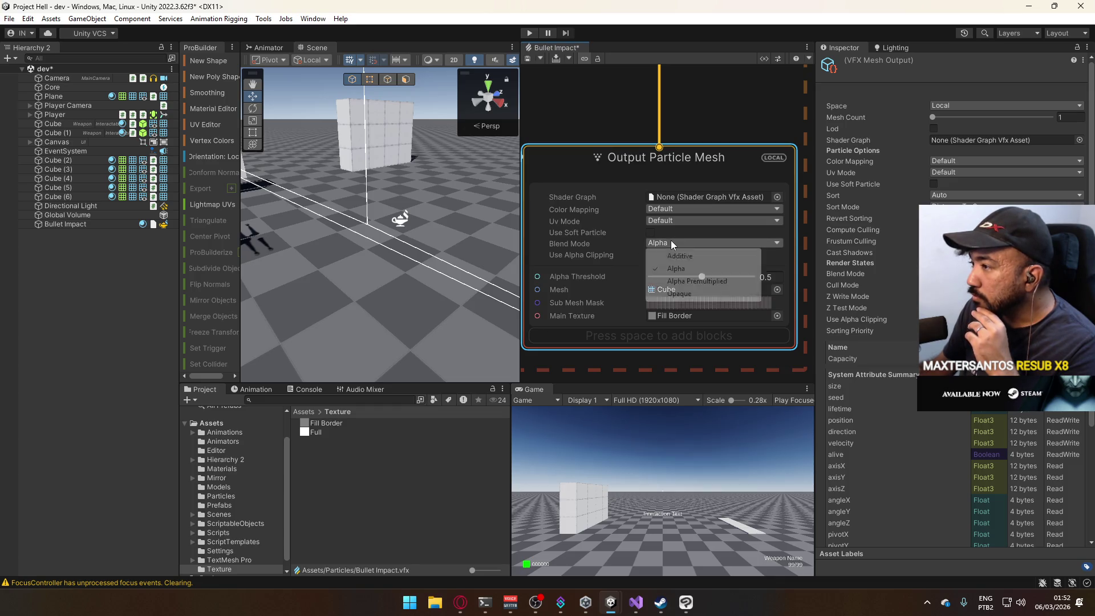
{"action": "left_click", "coordinate": [705, 254]}
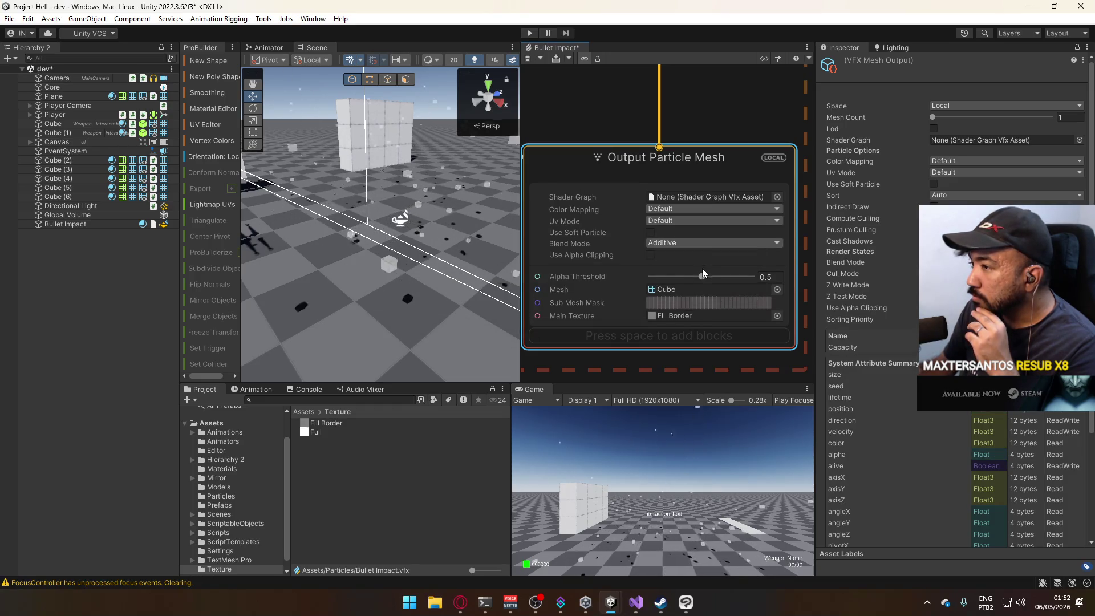
{"action": "left_click_drag", "start_coordinate": [670, 301], "coordinate": [735, 302]}
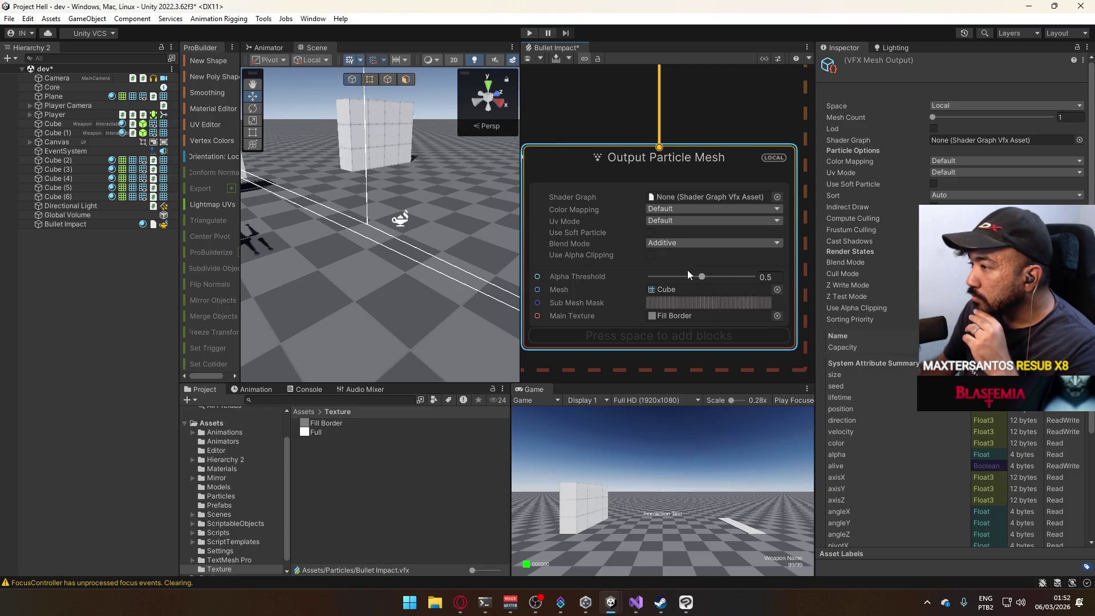
{"action": "left_click", "coordinate": [679, 244]}
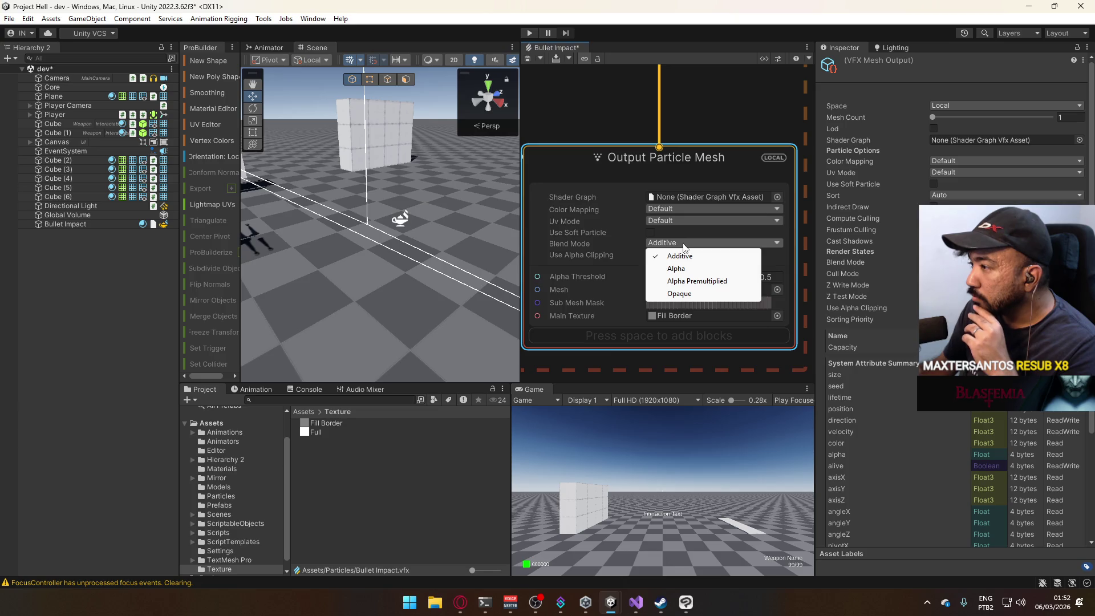
{"action": "left_click", "coordinate": [687, 296]}
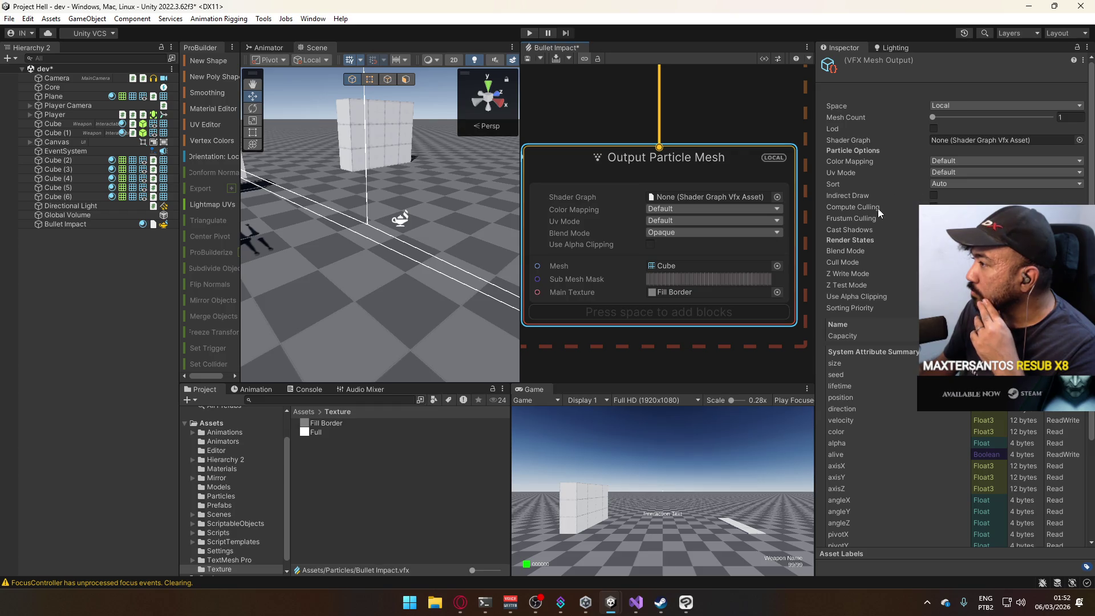
Turn on Compute Culling for the Output Particle Mesh.
{"action": "mouse_move", "coordinate": [878, 208]}
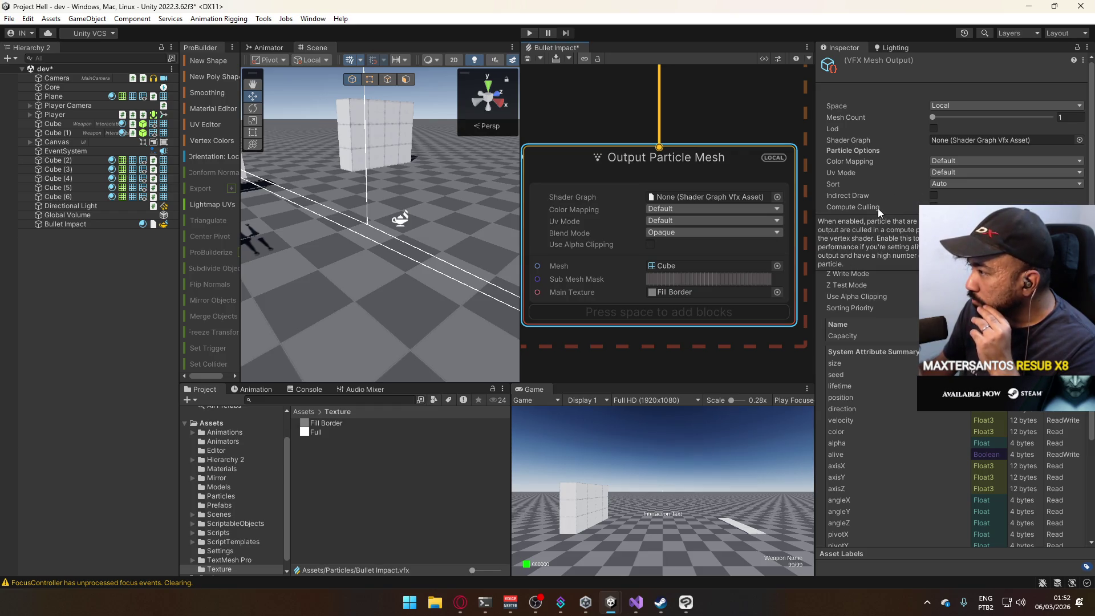
{"action": "left_click", "coordinate": [934, 207]}
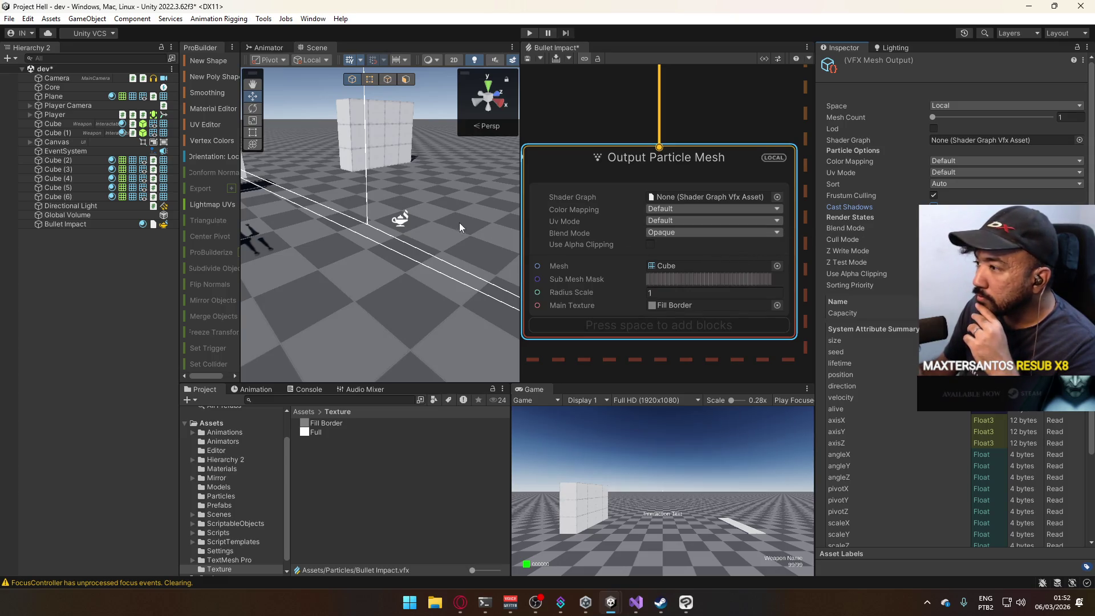
{"action": "scroll", "coordinate": [630, 218], "scroll_direction": "up", "scroll_amount": 5}
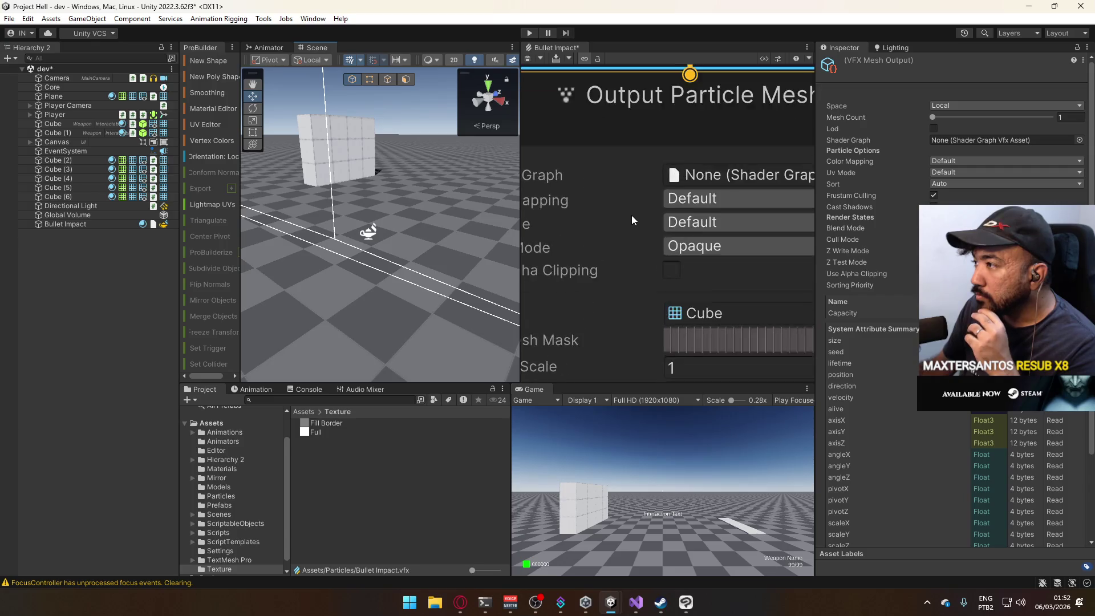
{"action": "scroll", "coordinate": [631, 215], "scroll_direction": "down", "scroll_amount": 5}
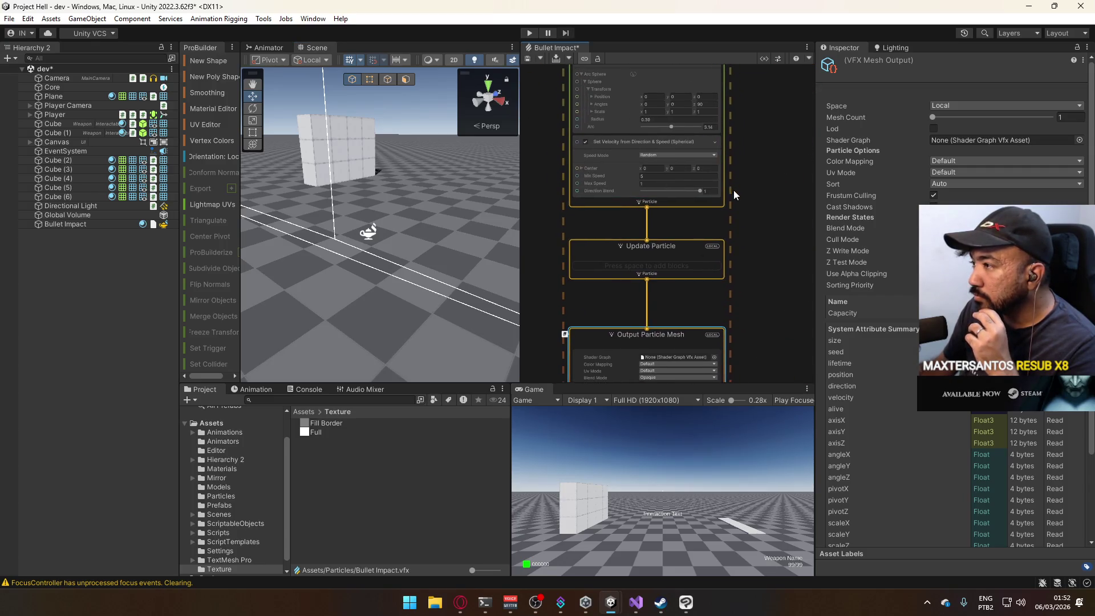
{"action": "left_click", "coordinate": [659, 267]}
{"action": "key", "text": "space"}
Add a Turbulence block to Update Particle.
{"action": "type", "text": "turb"}
{"action": "key", "text": "Return"}
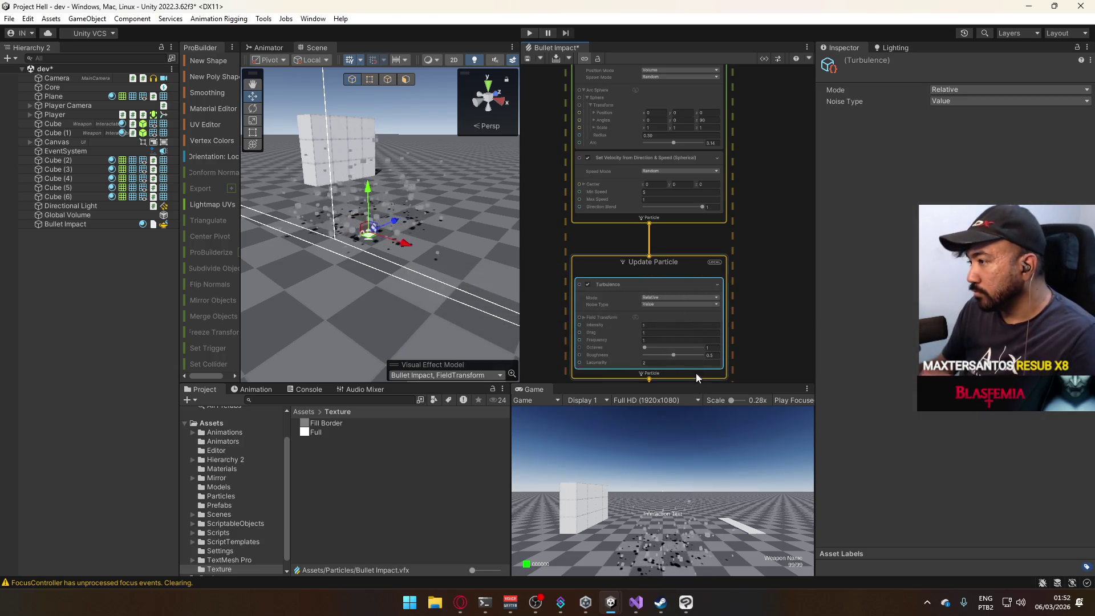
{"action": "scroll", "coordinate": [662, 283], "scroll_direction": "up", "scroll_amount": 5}
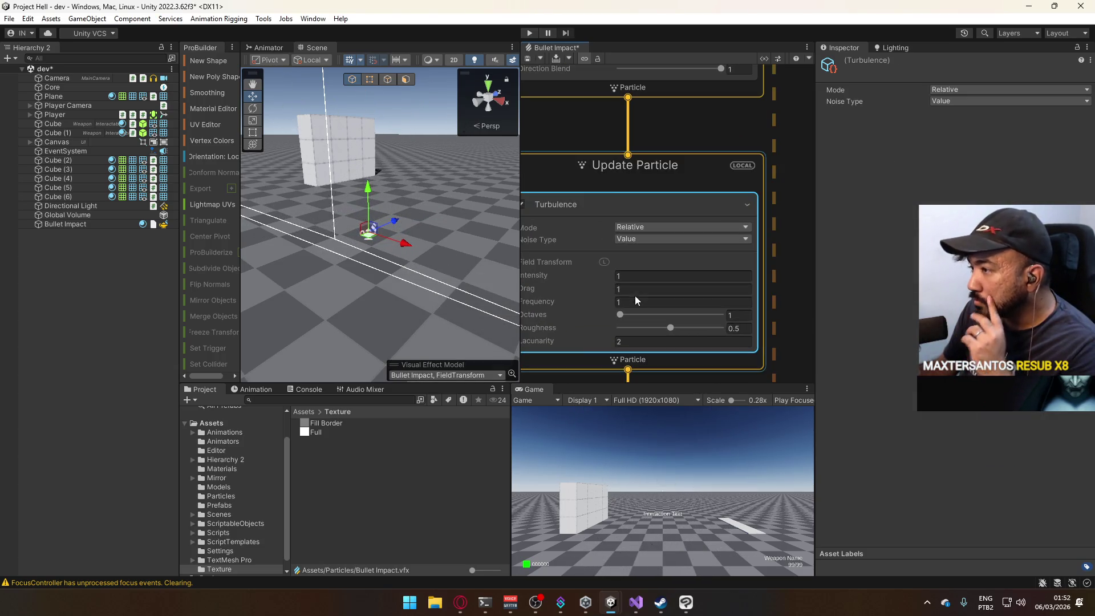
Set Turbulence Intensity to 0 and Drag to 2, then play the Bullet Impact effect.
{"action": "type", "text": "0"}
{"action": "left_click", "coordinate": [661, 275]}
{"action": "type", "text": "2"}
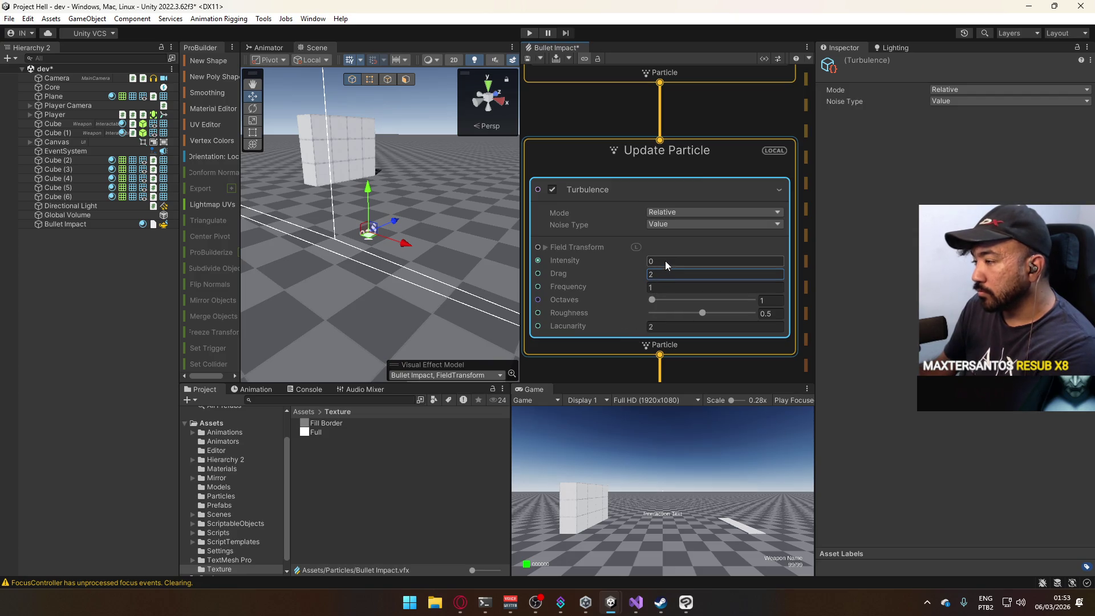
{"action": "key", "text": "BackSpace"}
{"action": "type", "text": "0"}
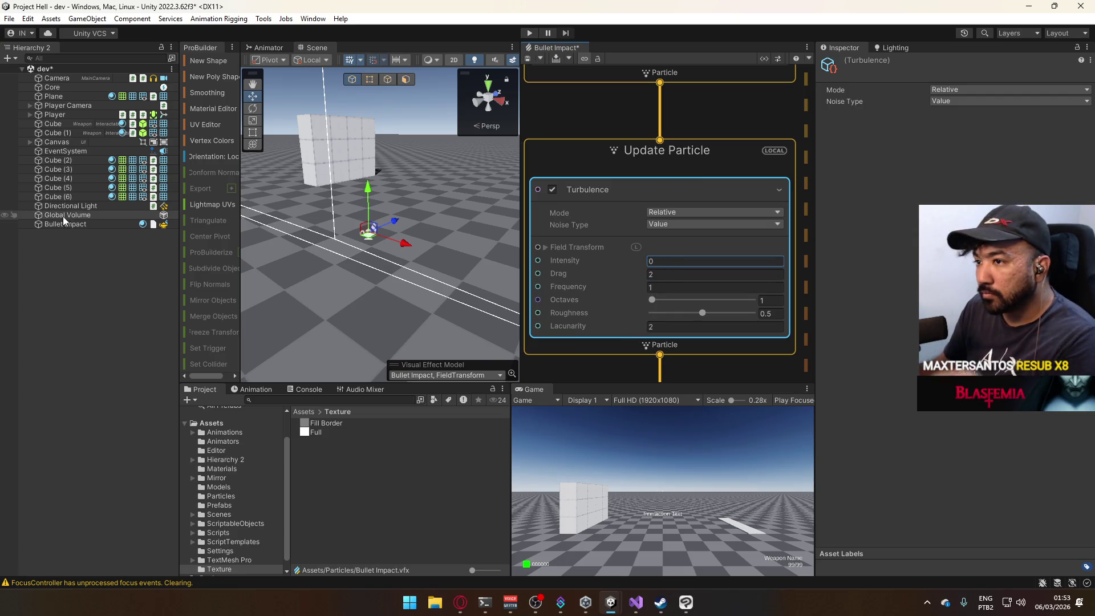
{"action": "left_click", "coordinate": [72, 224]}
{"action": "left_click", "coordinate": [432, 374]}
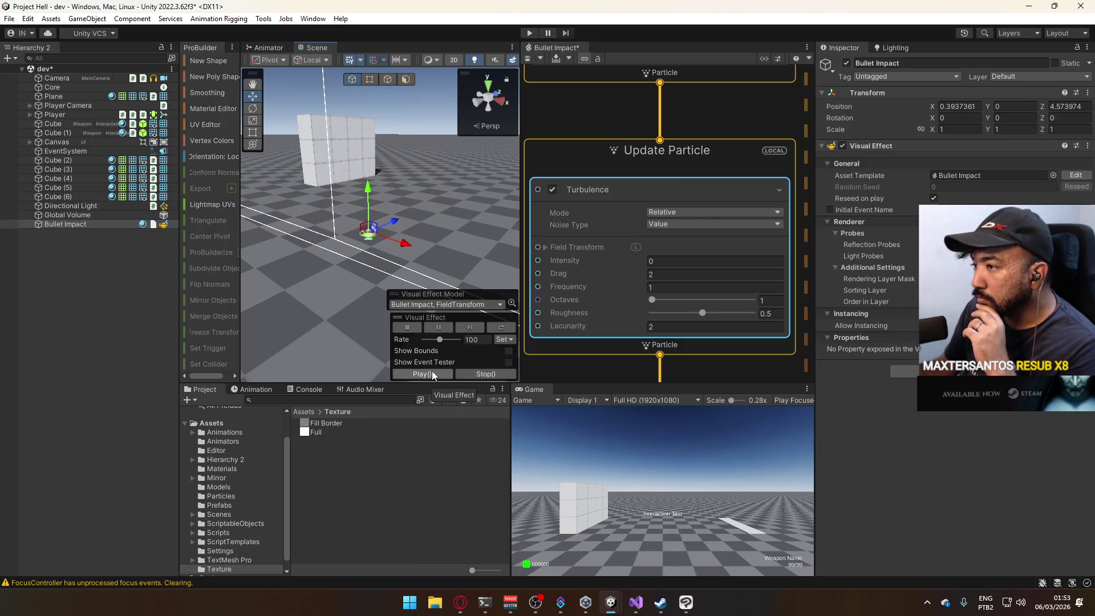
Replay the burst and adjust the Scene view options, widening it beside the graph.
{"action": "left_click", "coordinate": [433, 373]}
{"action": "left_click", "coordinate": [511, 46]}
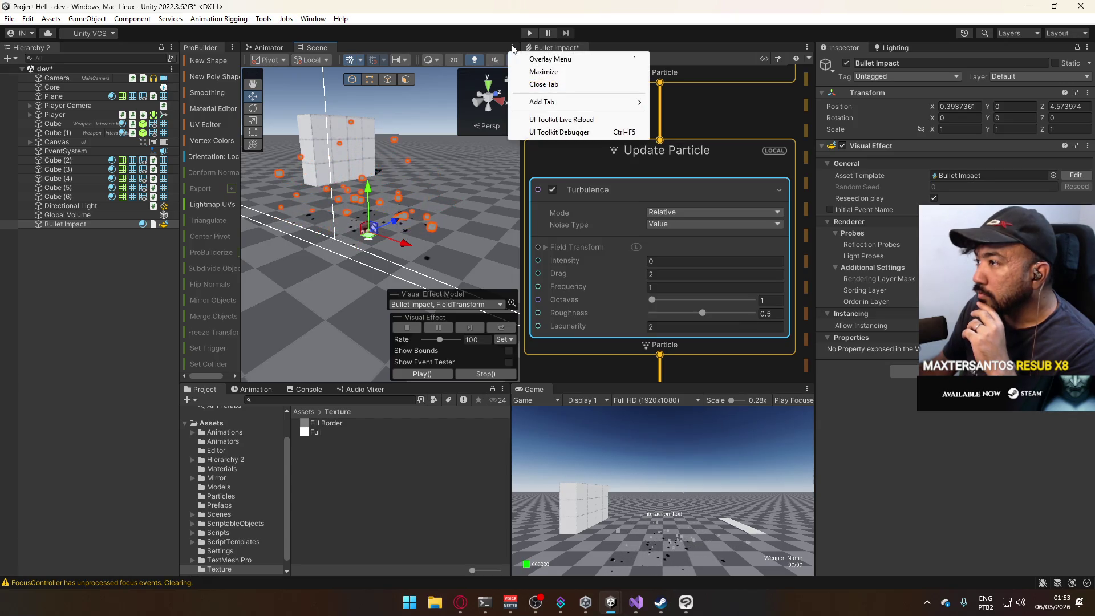
{"action": "left_click", "coordinate": [512, 46]}
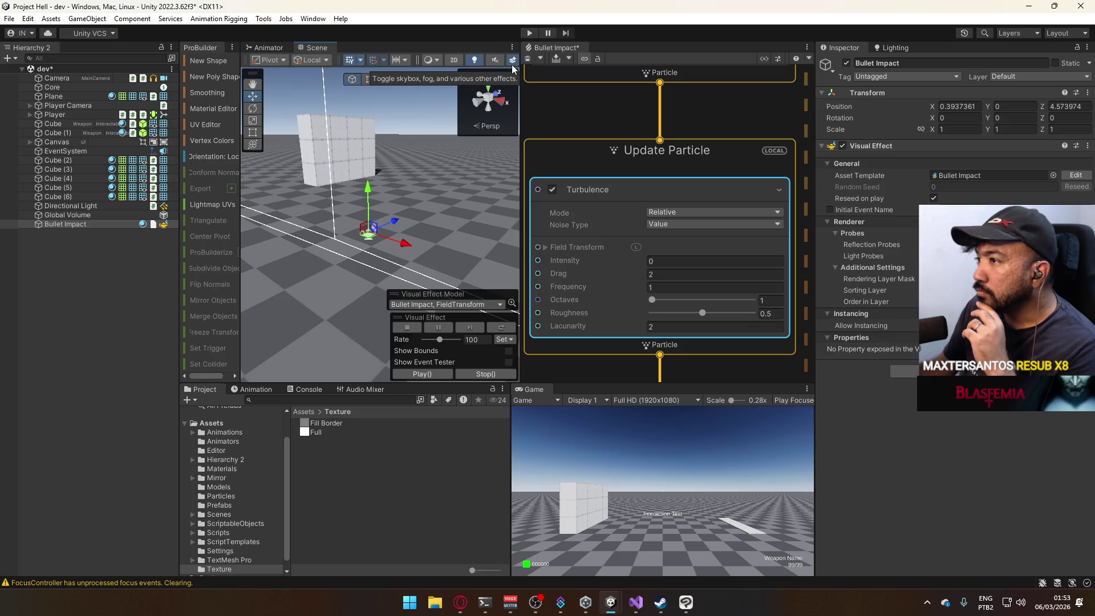
{"action": "left_click", "coordinate": [433, 60]}
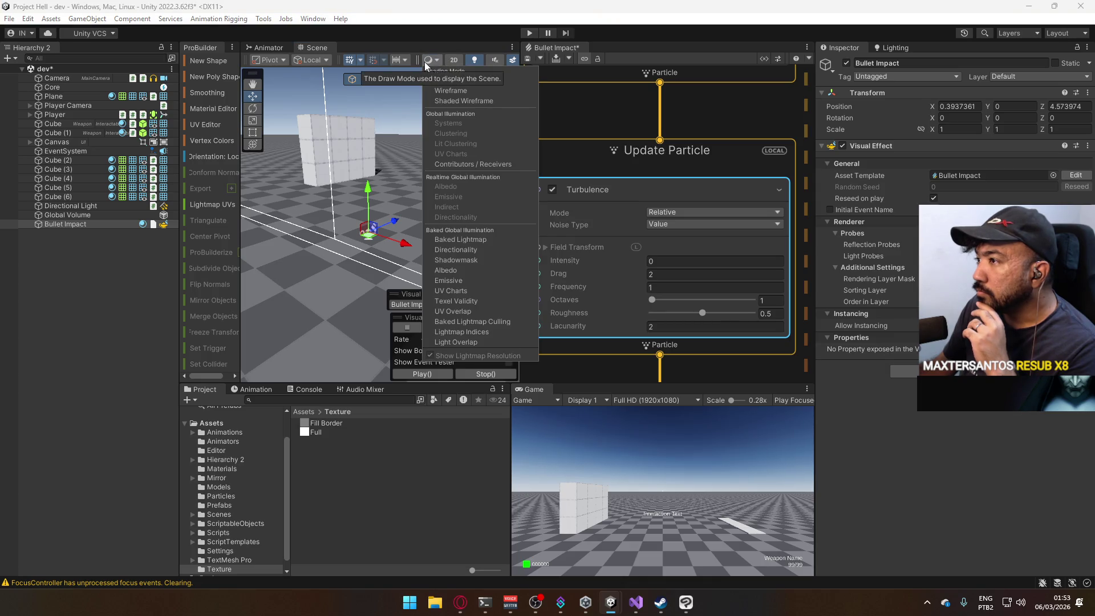
{"action": "left_click", "coordinate": [490, 44]}
{"action": "left_click", "coordinate": [512, 47]}
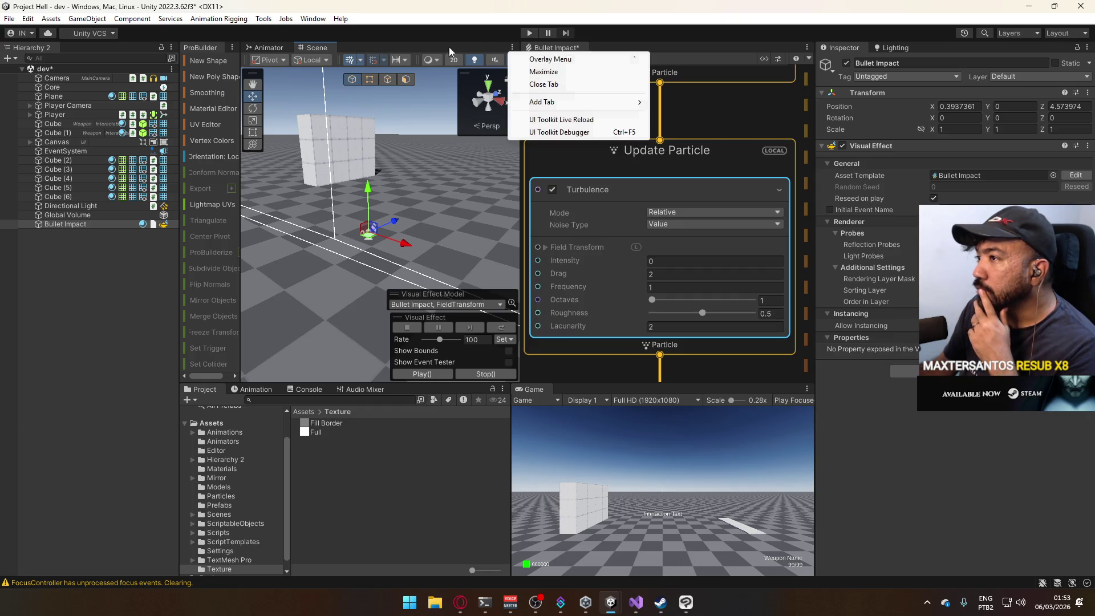
{"action": "left_click", "coordinate": [464, 67]}
{"action": "left_click_drag", "start_coordinate": [520, 99], "coordinate": [643, 98]}
{"action": "left_click", "coordinate": [637, 60]}
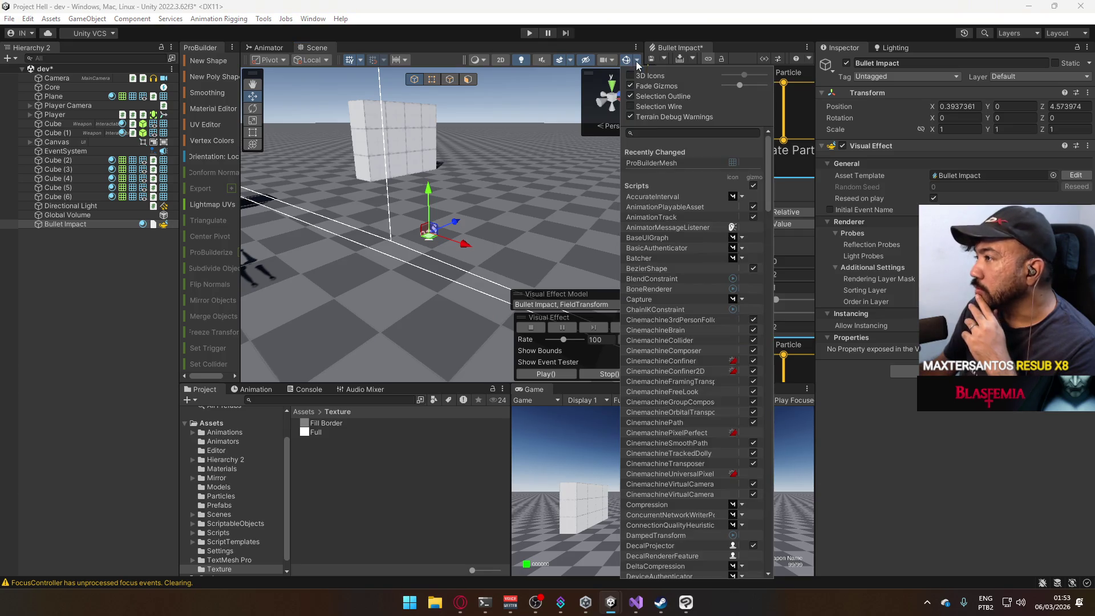
{"action": "left_click", "coordinate": [574, 295]}
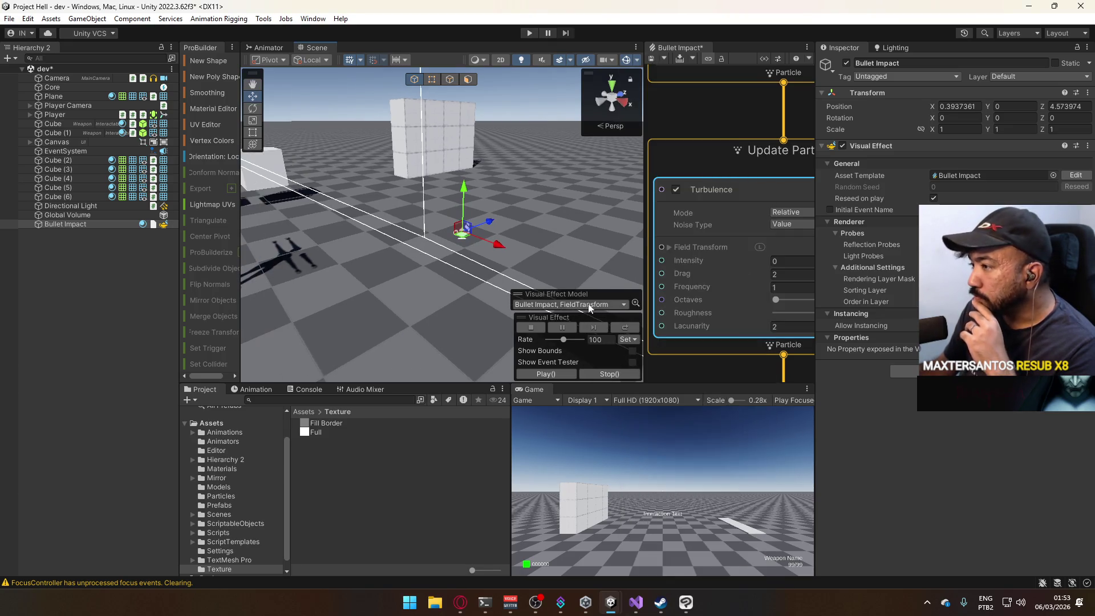
Replay the impact burst several times while orbiting the Scene view.
{"action": "left_click", "coordinate": [526, 375]}
{"action": "left_click_drag", "start_coordinate": [445, 239], "coordinate": [408, 234]}
{"action": "left_click", "coordinate": [552, 375]}
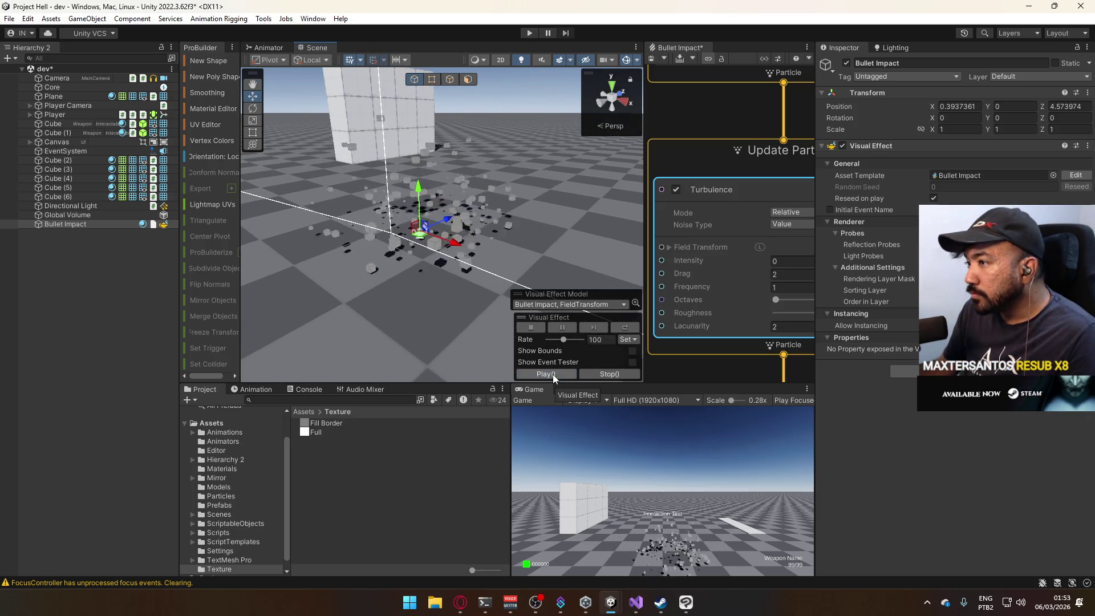
{"action": "left_click", "coordinate": [550, 375]}
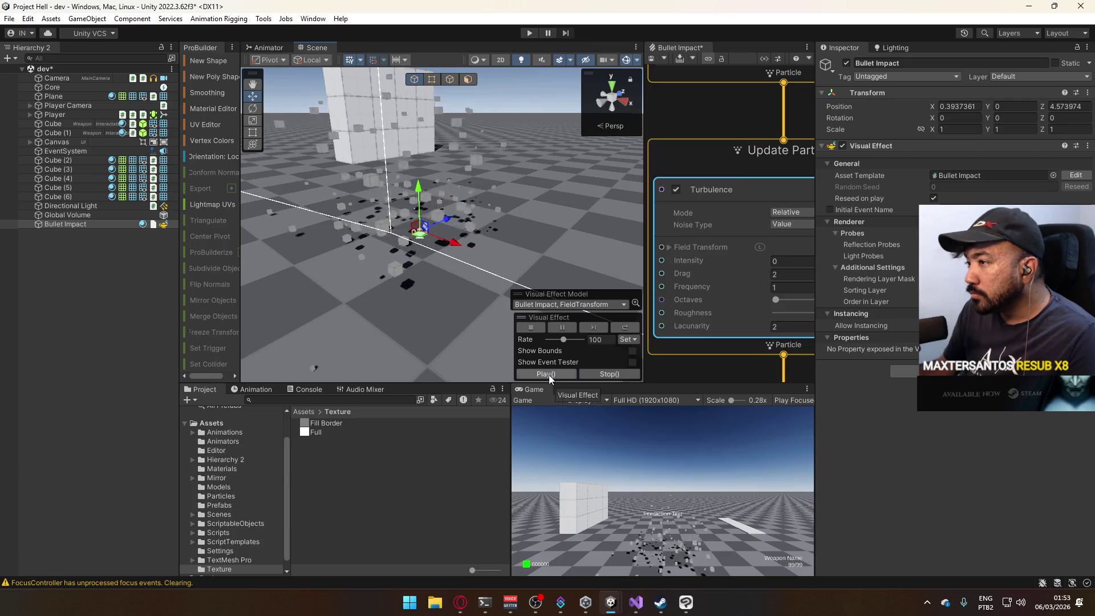
{"action": "left_click", "coordinate": [546, 375]}
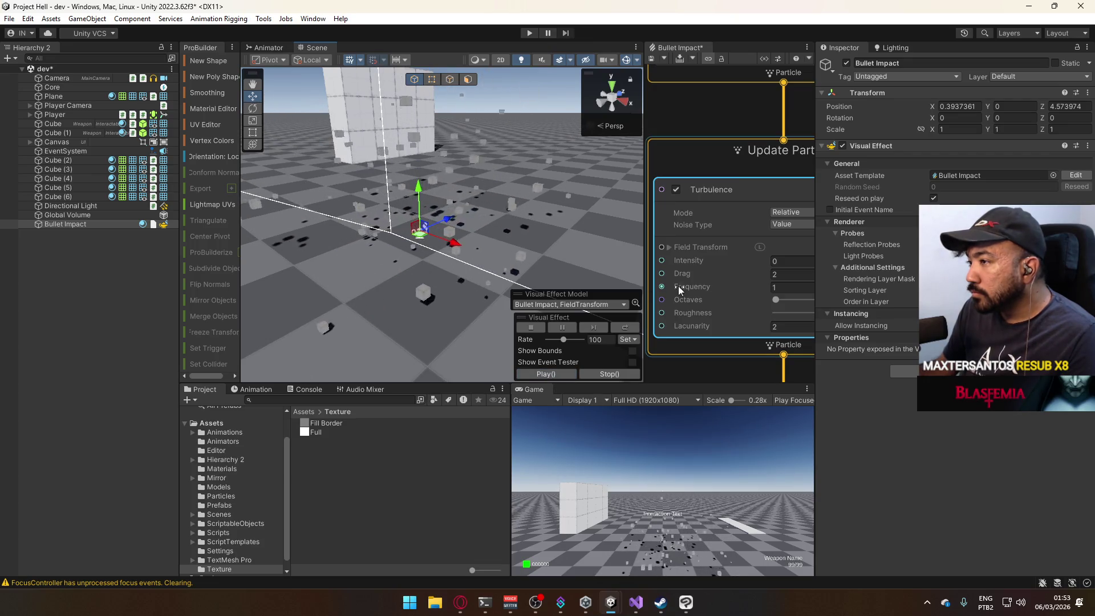
{"action": "scroll", "coordinate": [730, 222], "scroll_direction": "down", "scroll_amount": 3}
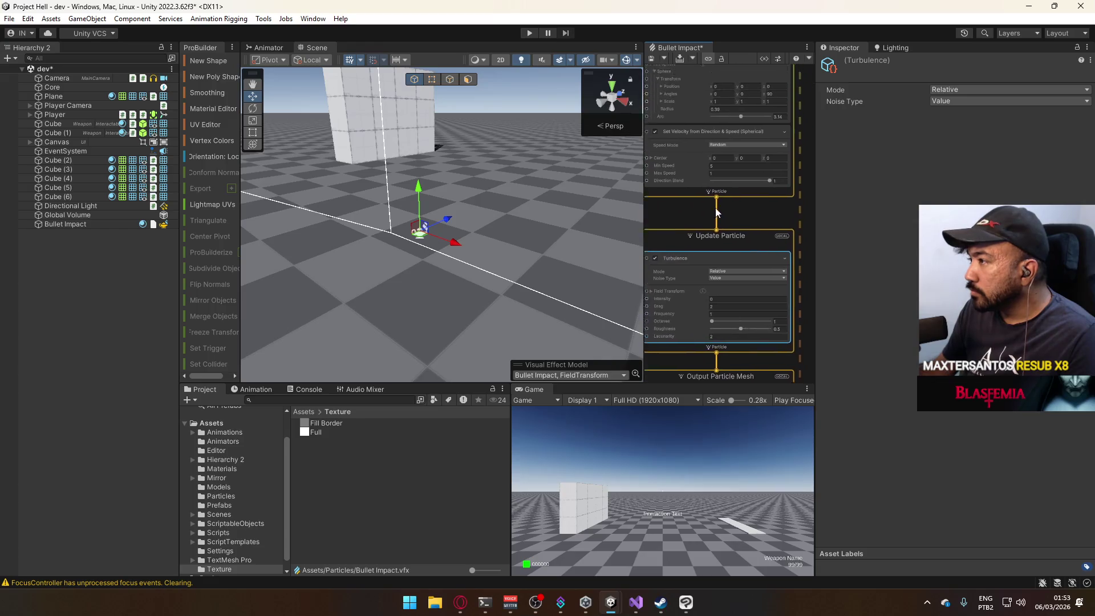
Enter lifetime values 1.2 and 1.6 in the Set Lifetime Random block.
{"action": "left_click", "coordinate": [735, 142]}
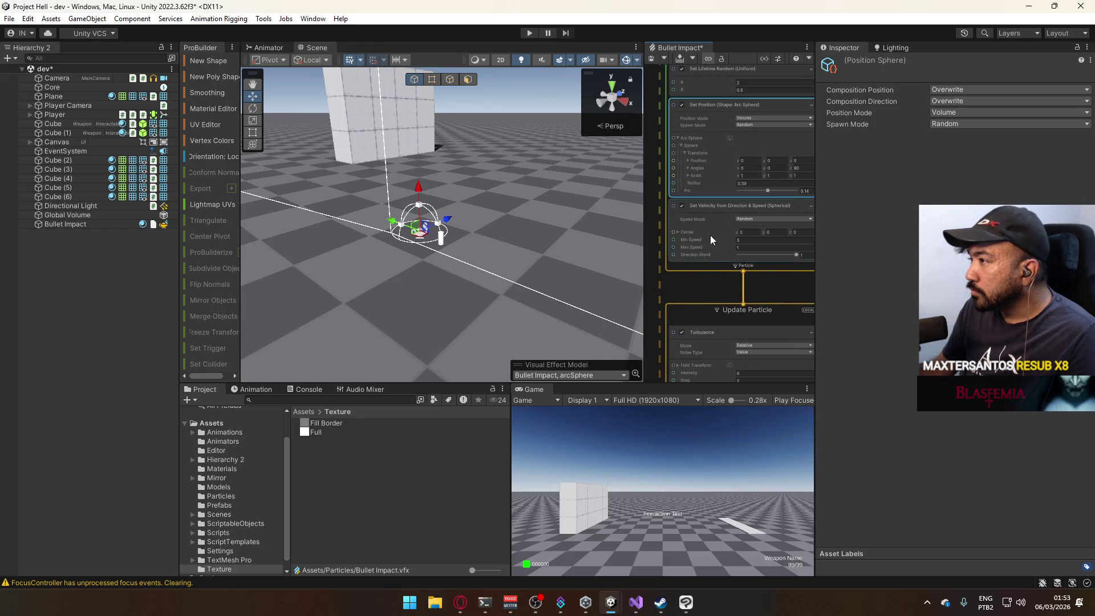
{"action": "scroll", "coordinate": [738, 93], "scroll_direction": "up", "scroll_amount": 2}
{"action": "left_click", "coordinate": [746, 83]}
{"action": "type", "text": "1.2"}
{"action": "key", "text": "Return"}
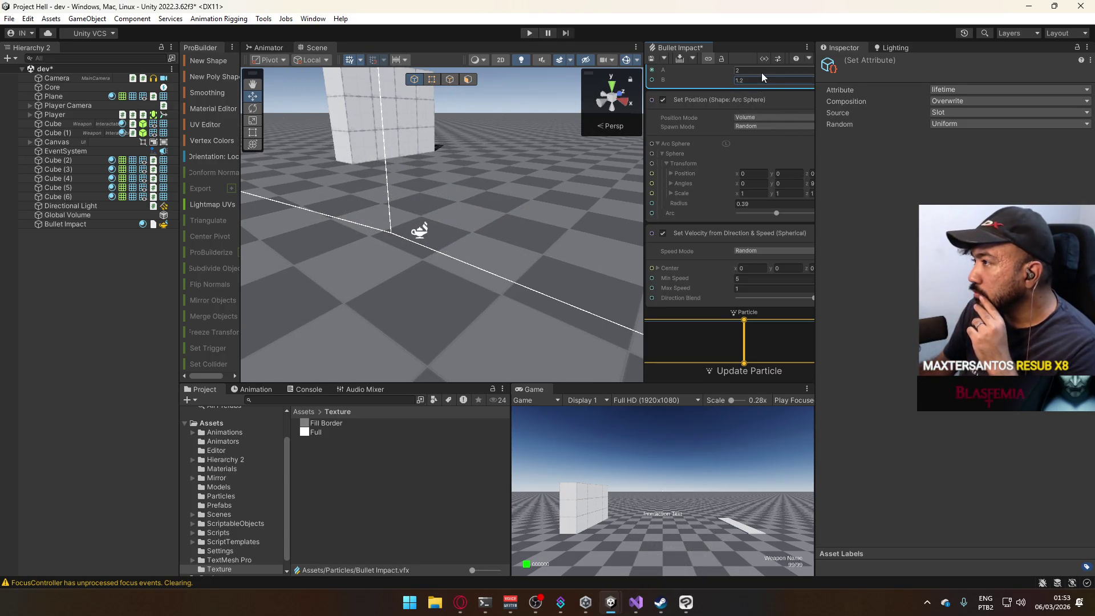
{"action": "type", "text": "1.6"}
{"action": "key", "text": "Return"}
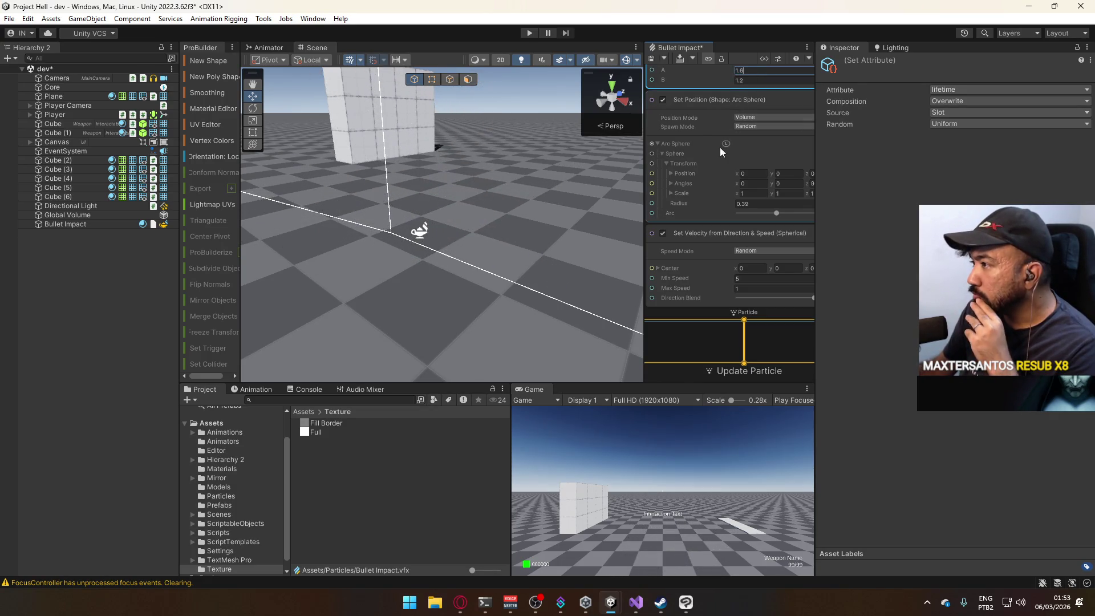
Set the Set Size Random range to 0.04–0.08.
{"action": "scroll", "coordinate": [720, 164], "scroll_direction": "down", "scroll_amount": 2}
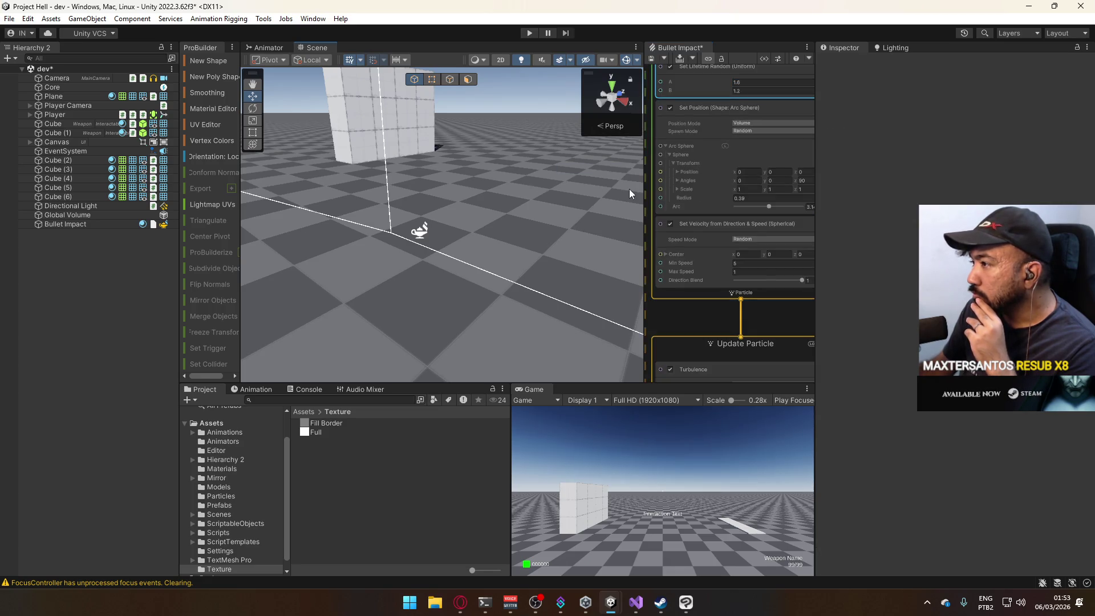
{"action": "left_click_drag", "start_coordinate": [643, 190], "coordinate": [538, 190]}
{"action": "scroll", "coordinate": [748, 172], "scroll_direction": "up", "scroll_amount": 3}
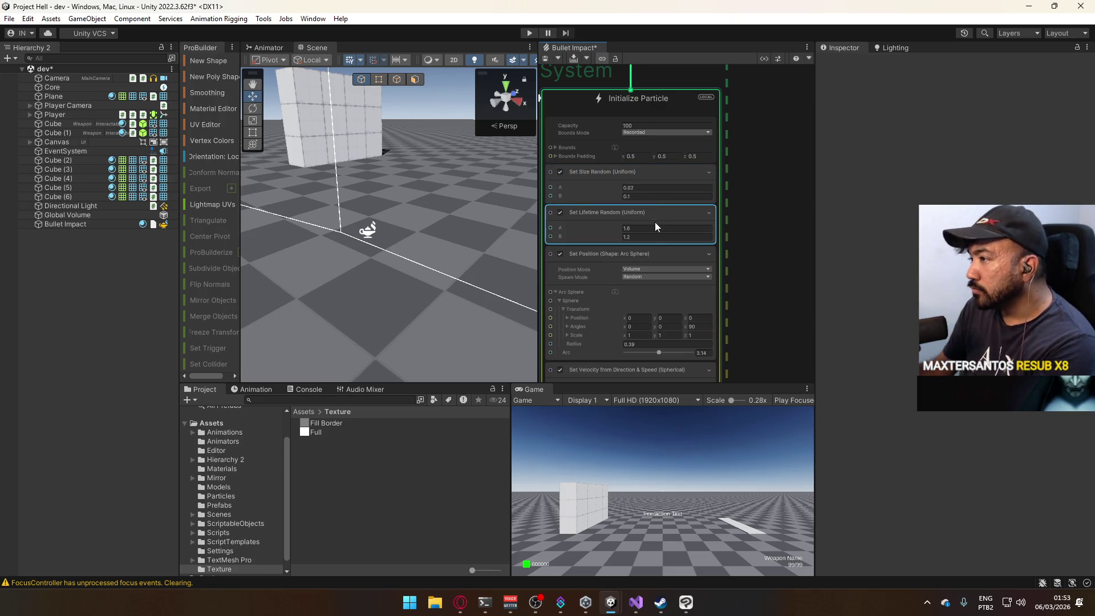
{"action": "scroll", "coordinate": [643, 220], "scroll_direction": "up", "scroll_amount": 2}
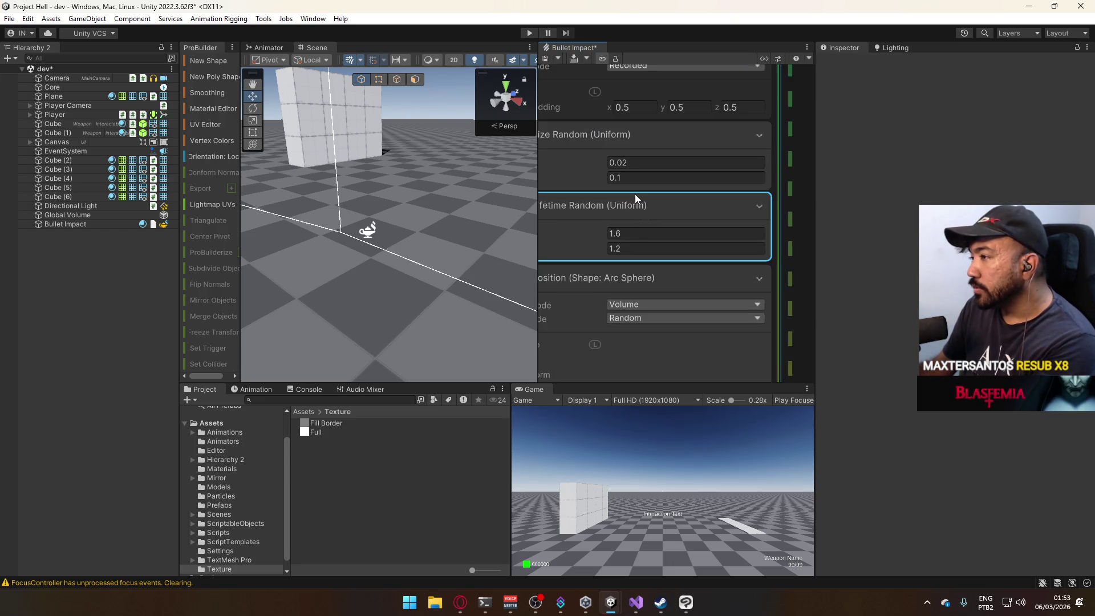
{"action": "left_click", "coordinate": [639, 163]}
{"action": "left_click", "coordinate": [632, 178]}
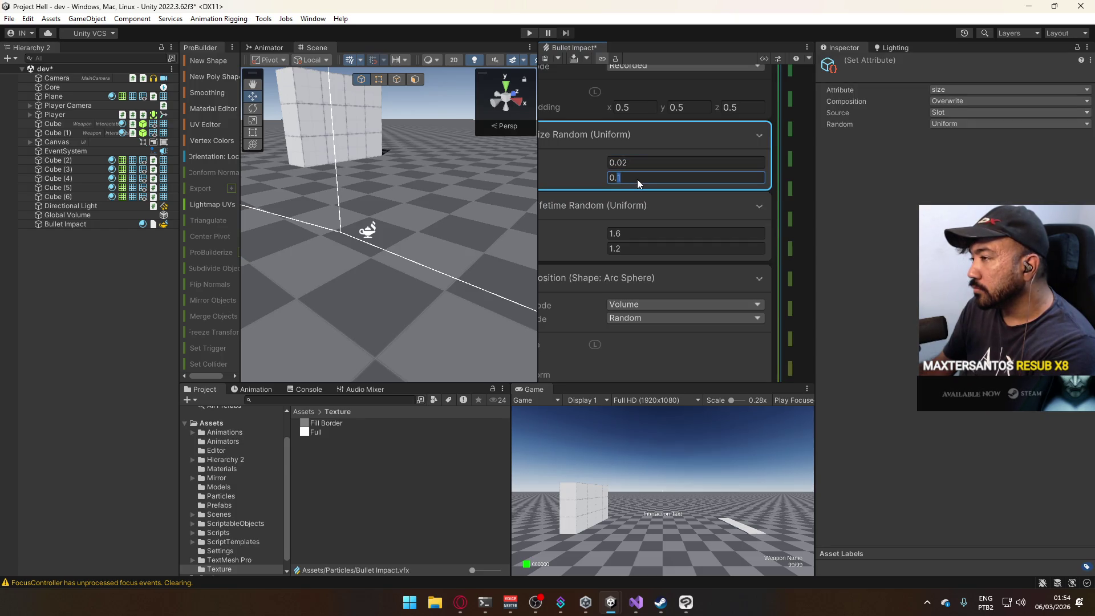
{"action": "type", "text": "08"}
{"action": "left_click", "coordinate": [633, 160]}
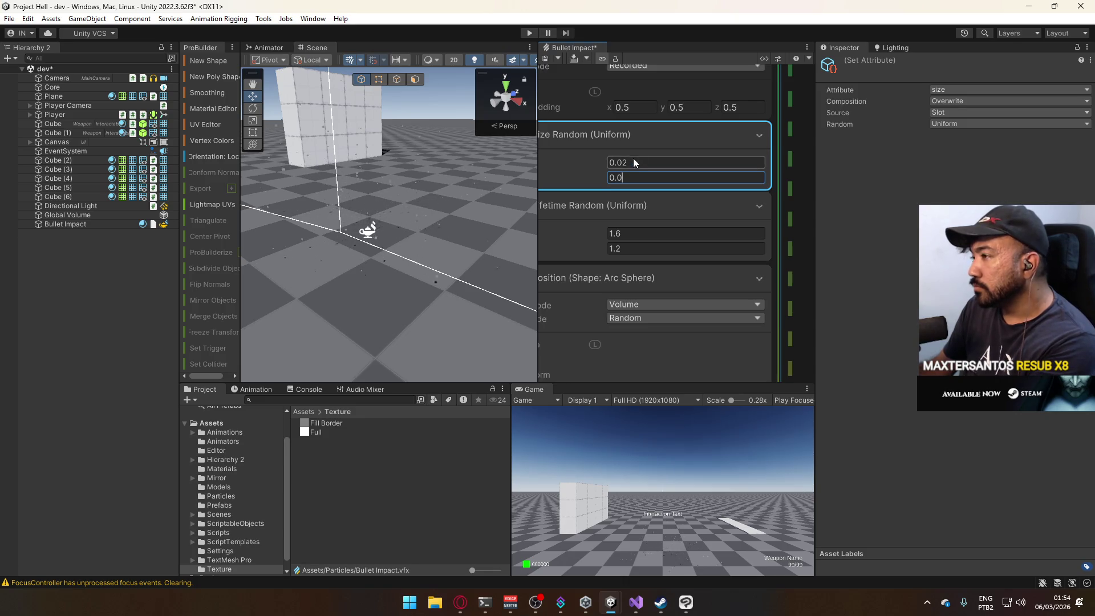
{"action": "type", "text": "0.04"}
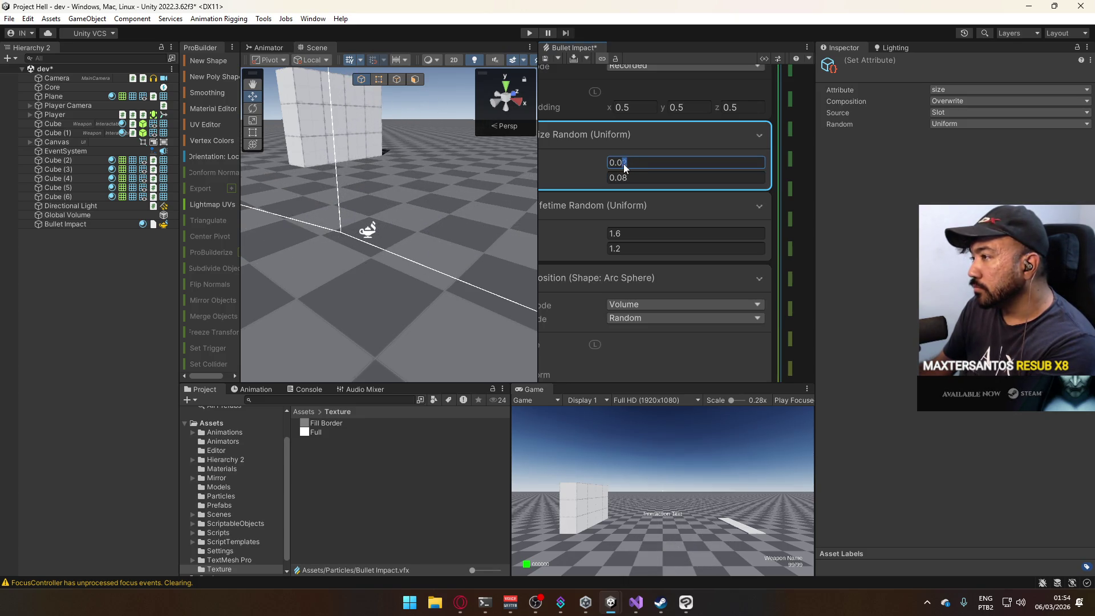
Set the Set Lifetime Random range to 0.5–0.8.
{"action": "left_click", "coordinate": [651, 234]}
{"action": "type", "text": "0.5"}
{"action": "left_click", "coordinate": [642, 247]}
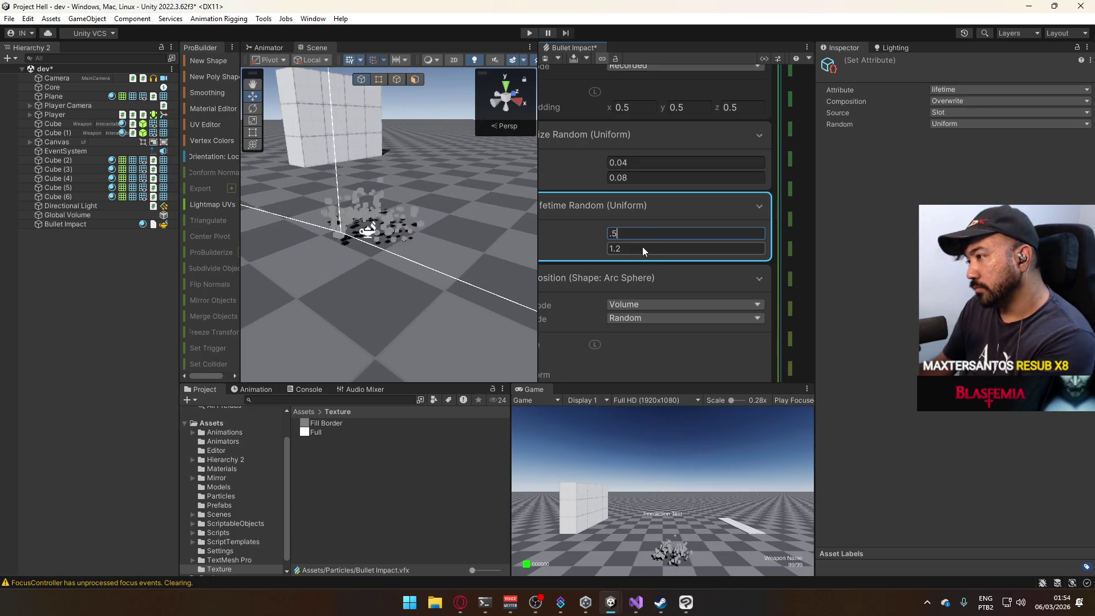
{"action": "type", "text": "8"}
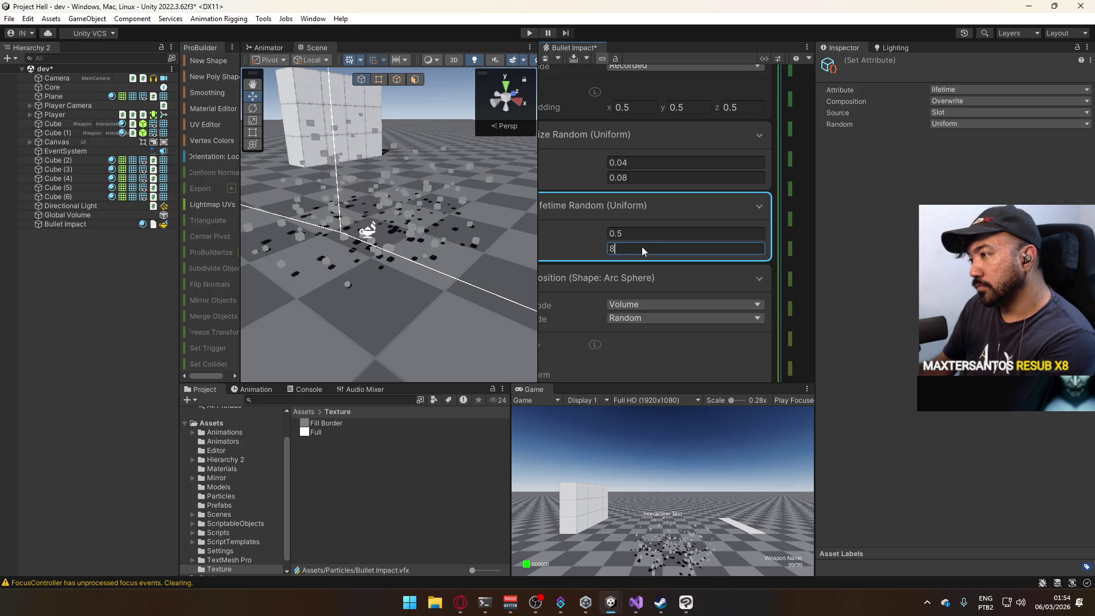
{"action": "type", "text": "."}
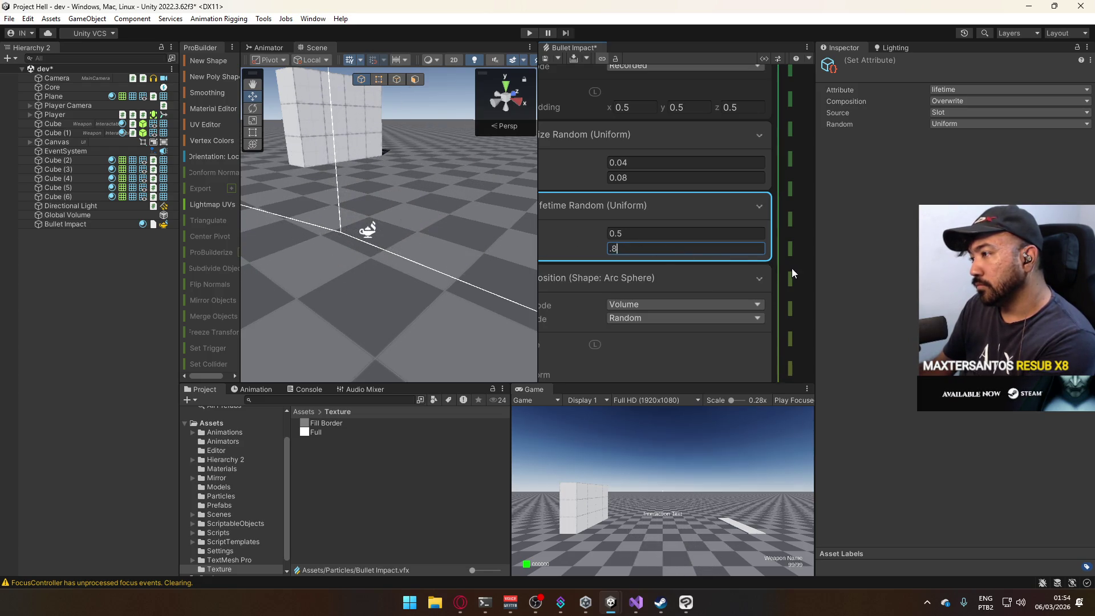
{"action": "scroll", "coordinate": [805, 278], "scroll_direction": "down", "scroll_amount": 2}
{"action": "left_click", "coordinate": [742, 287]}
{"action": "left_click", "coordinate": [600, 304]}
{"action": "left_click", "coordinate": [600, 303]}
{"action": "scroll", "coordinate": [584, 235], "scroll_direction": "down", "scroll_amount": 5}
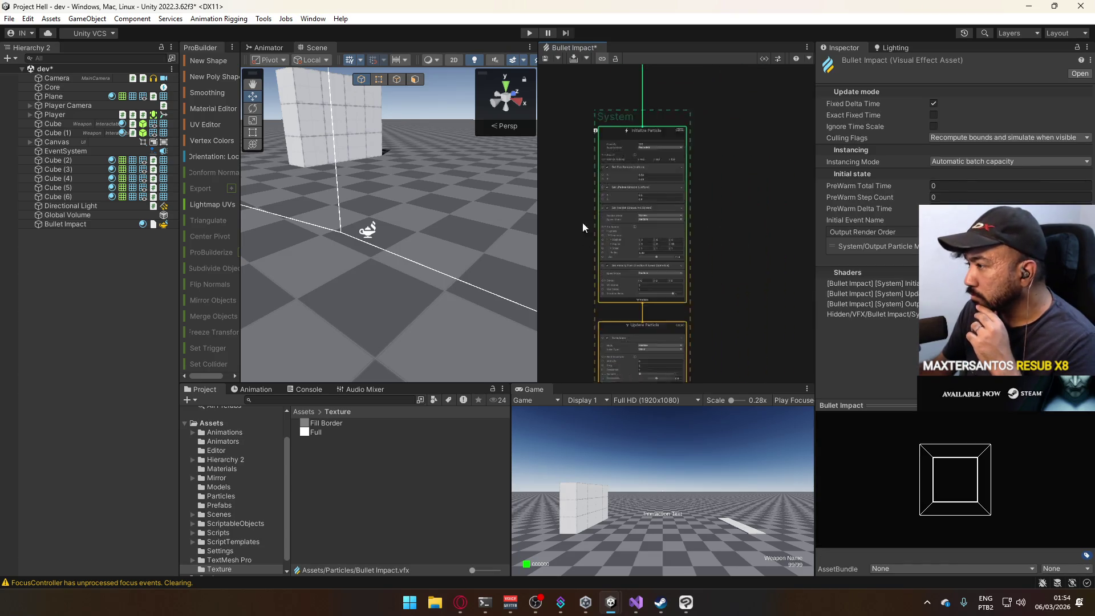
Add a Set Color over Life block to the Output Particle Mesh context via the 'se co' search.
{"action": "scroll", "coordinate": [682, 219], "scroll_direction": "up", "scroll_amount": 2}
{"action": "left_click", "coordinate": [686, 278]}
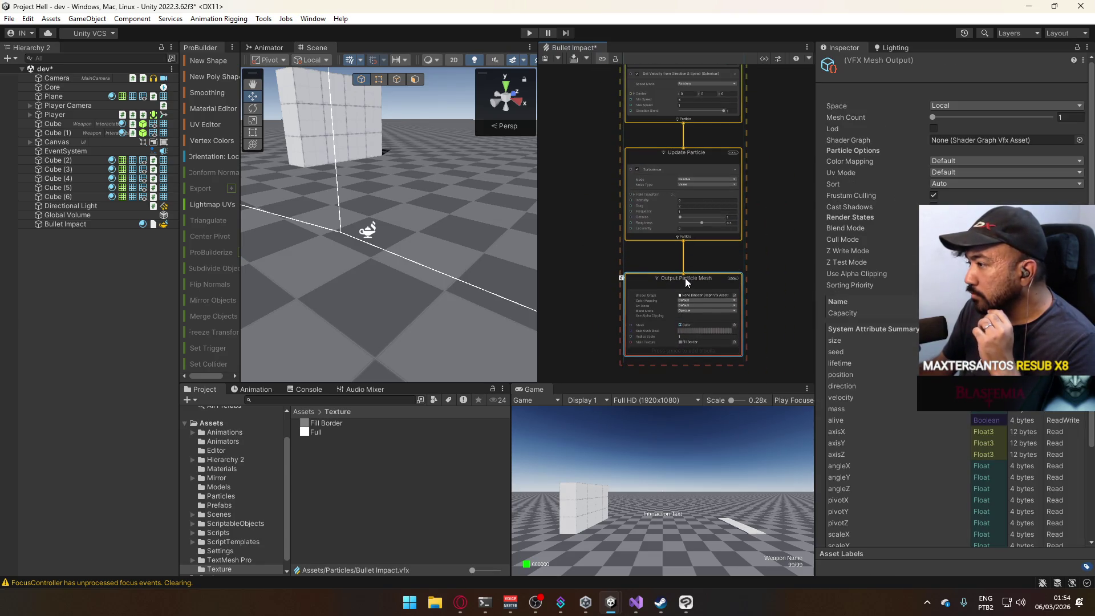
{"action": "key", "text": "space"}
{"action": "type", "text": "set"}
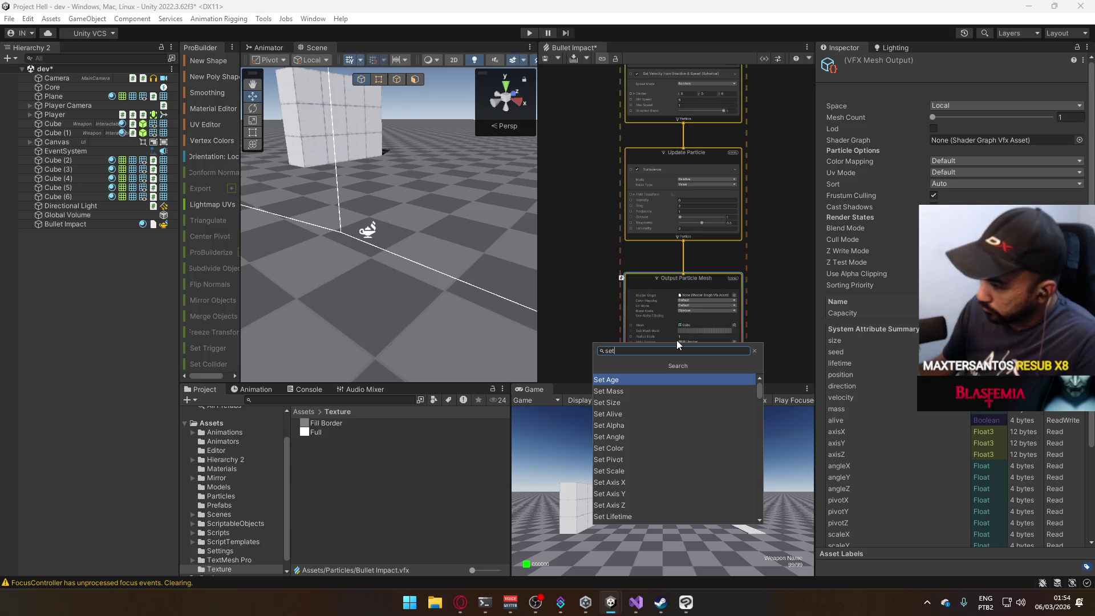
{"action": "type", "text": " co"}
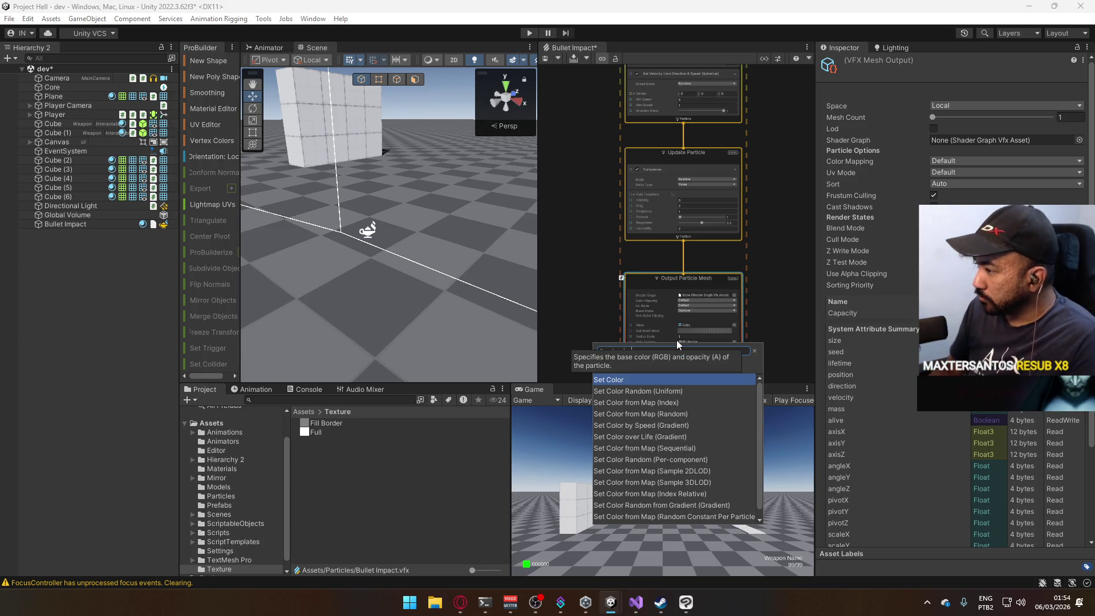
{"action": "key", "text": "Down"}
{"action": "key", "text": "Down"}
{"action": "key", "text": "Down"}
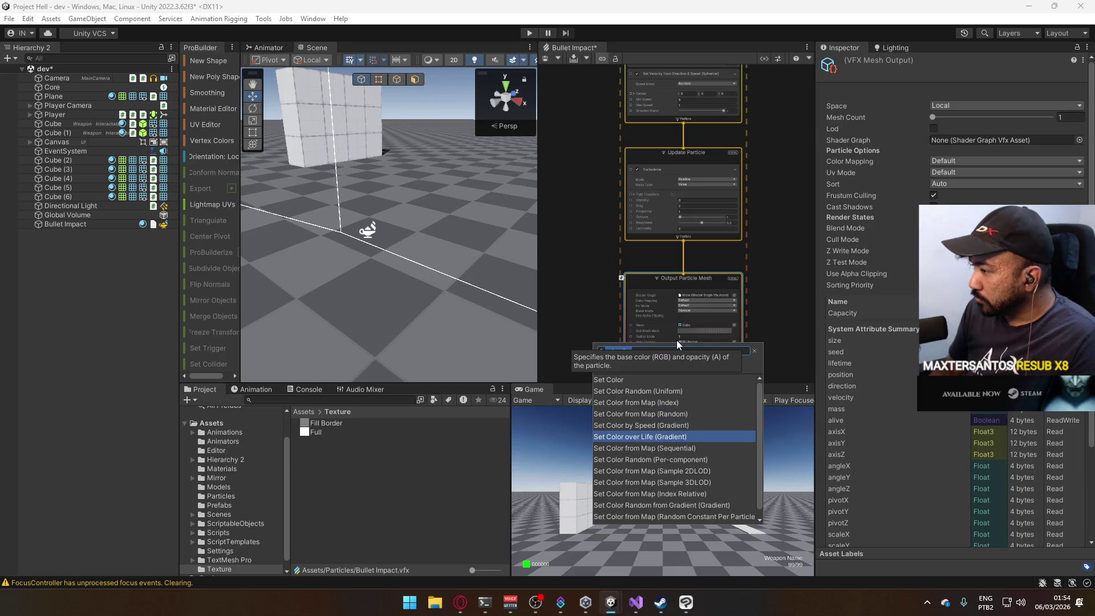
{"action": "key", "text": "Return"}
Bring the output node into view and select the Bullet Impact object in the scene.
{"action": "left_click_drag", "start_coordinate": [730, 317], "coordinate": [742, 170]}
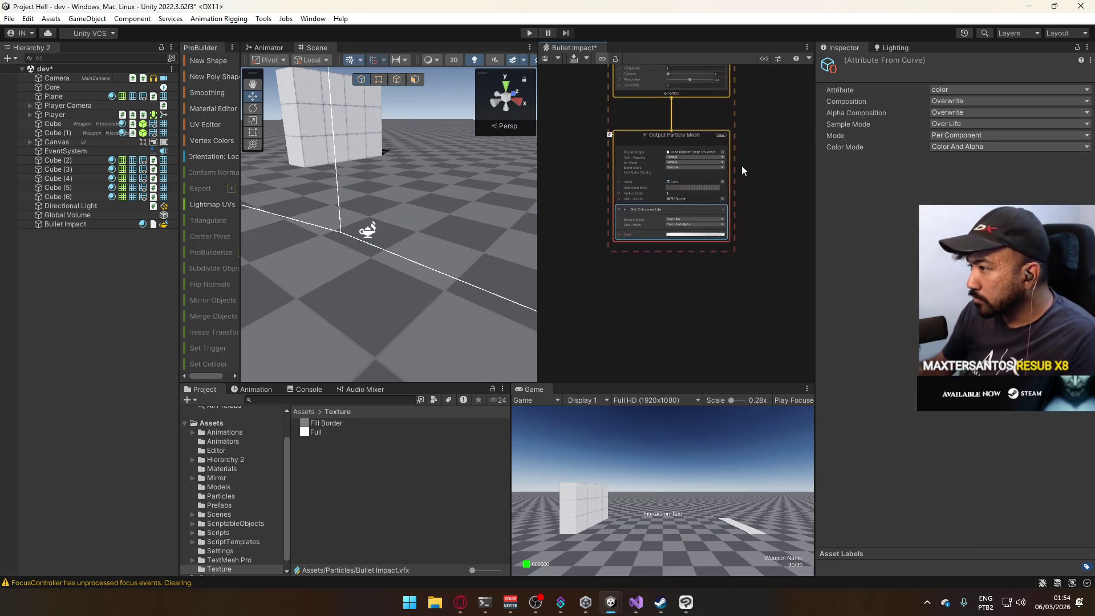
{"action": "scroll", "coordinate": [706, 238], "scroll_direction": "up", "scroll_amount": 2}
{"action": "scroll", "coordinate": [689, 255], "scroll_direction": "up", "scroll_amount": 2}
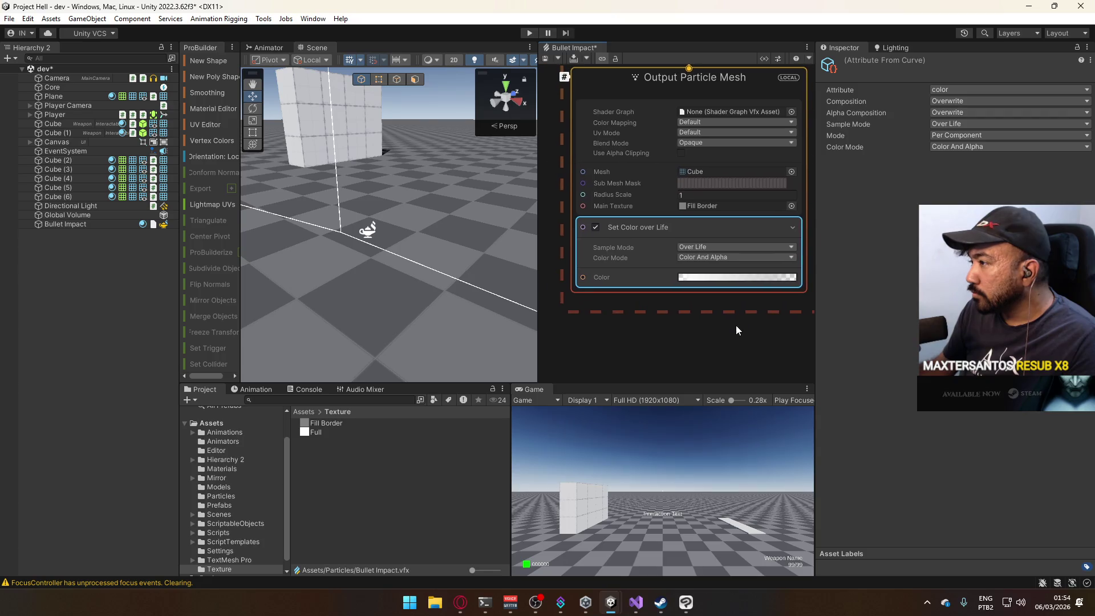
{"action": "left_click", "coordinate": [97, 222]}
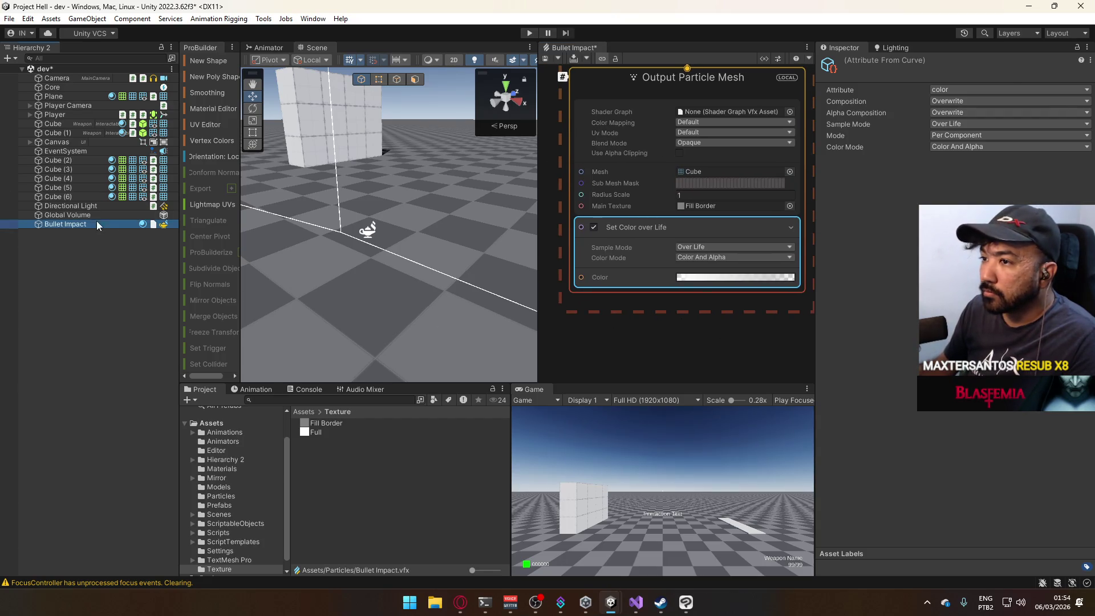
Replay the Bullet Impact burst several times to preview it.
{"action": "left_click", "coordinate": [453, 373]}
{"action": "left_click", "coordinate": [453, 373]}
{"action": "left_click", "coordinate": [452, 373]}
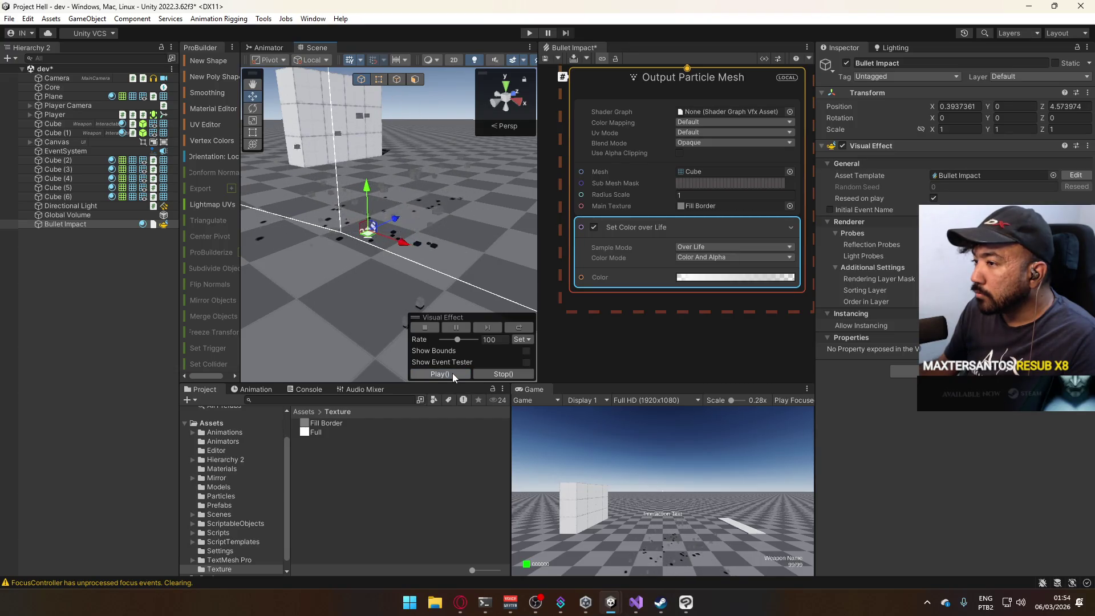
{"action": "left_click", "coordinate": [452, 373]}
{"action": "left_click", "coordinate": [453, 373]}
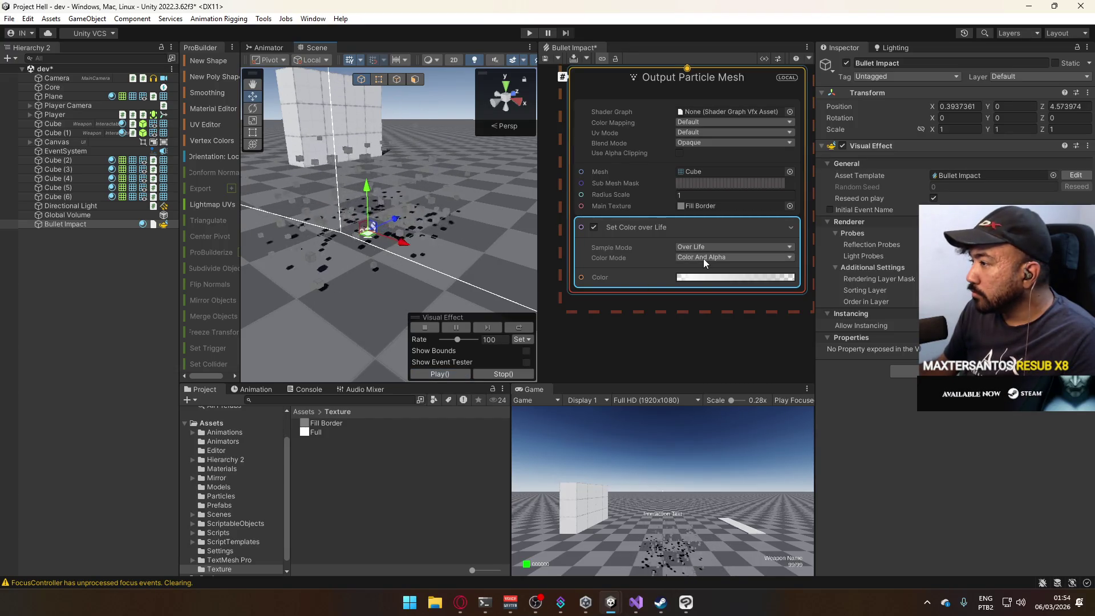
Switch the Output Particle Mesh blend mode to Alpha and replay the burst to check fading.
{"action": "left_click", "coordinate": [717, 143]}
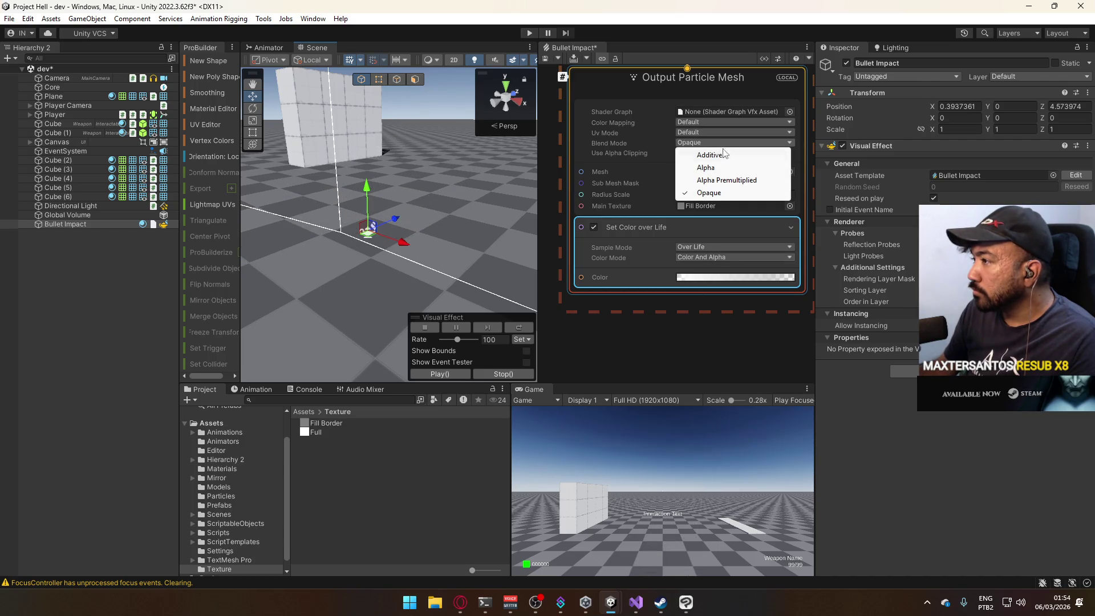
{"action": "left_click", "coordinate": [713, 166]}
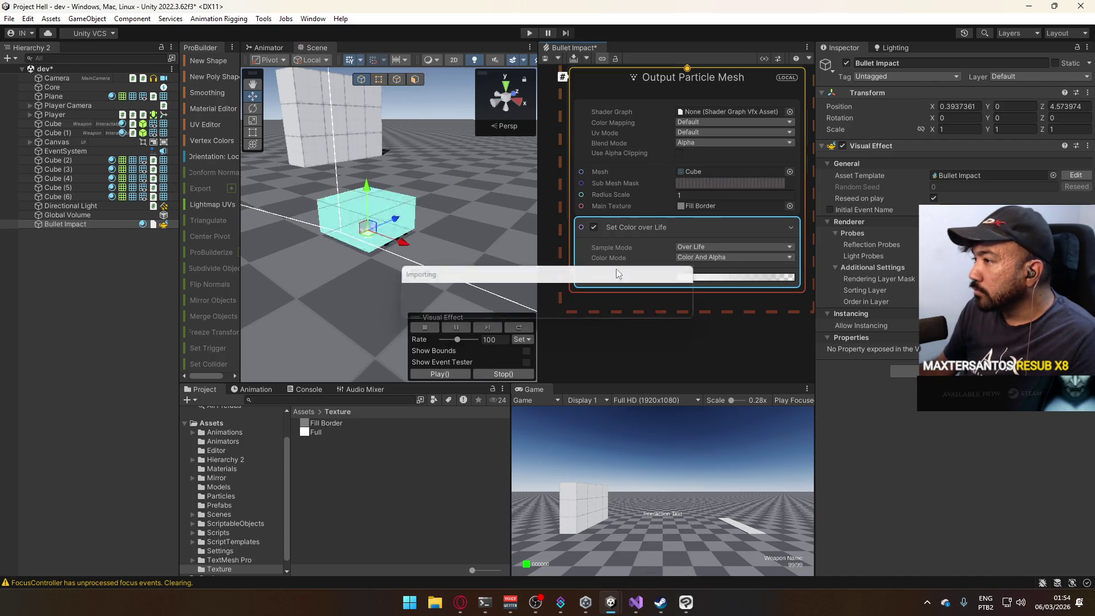
{"action": "left_click", "coordinate": [443, 375]}
{"action": "left_click", "coordinate": [443, 374]}
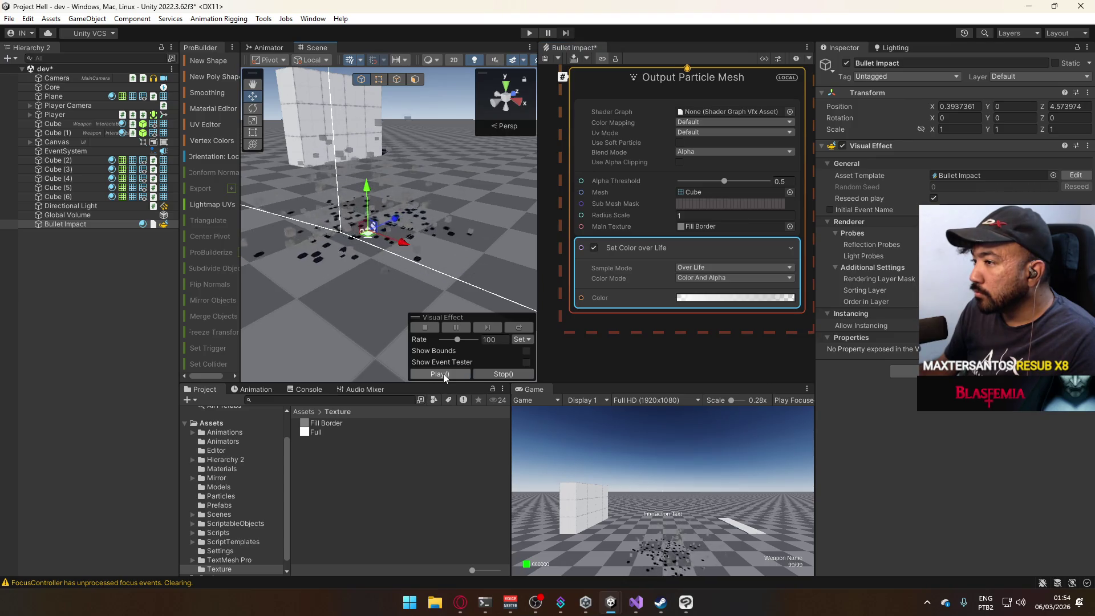
{"action": "left_click", "coordinate": [444, 375]}
{"action": "left_click", "coordinate": [444, 374]}
{"action": "left_click", "coordinate": [443, 374]}
{"action": "left_click", "coordinate": [444, 374]}
Open the colour-over-life gradient and shift its colour toward grey.
{"action": "left_click", "coordinate": [443, 374]}
{"action": "left_click", "coordinate": [443, 374]}
{"action": "left_click", "coordinate": [736, 297]}
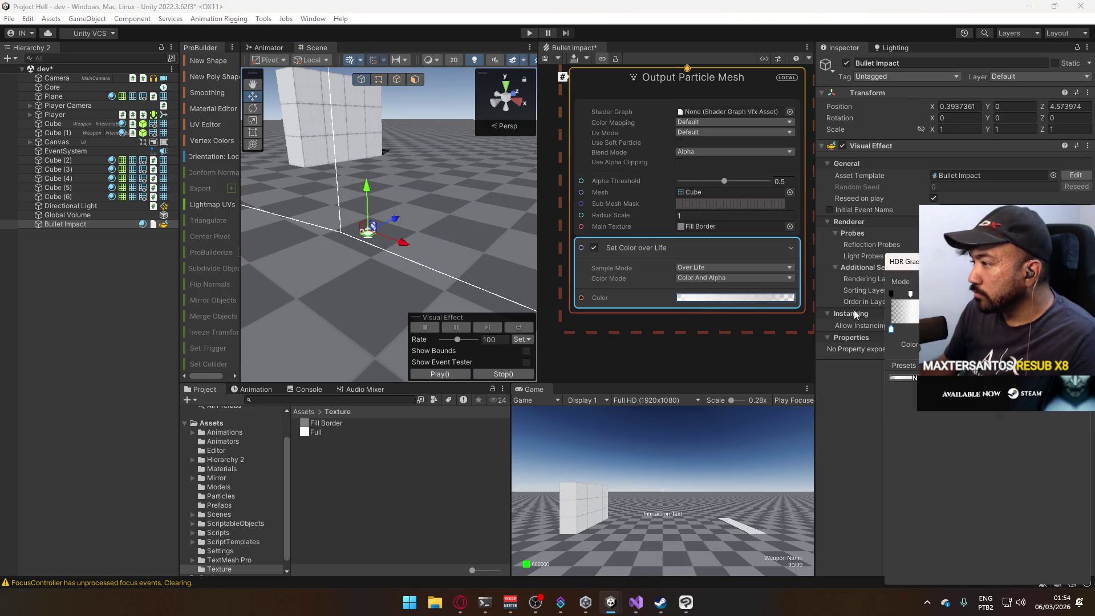
{"action": "left_click_drag", "start_coordinate": [902, 301], "coordinate": [906, 358]}
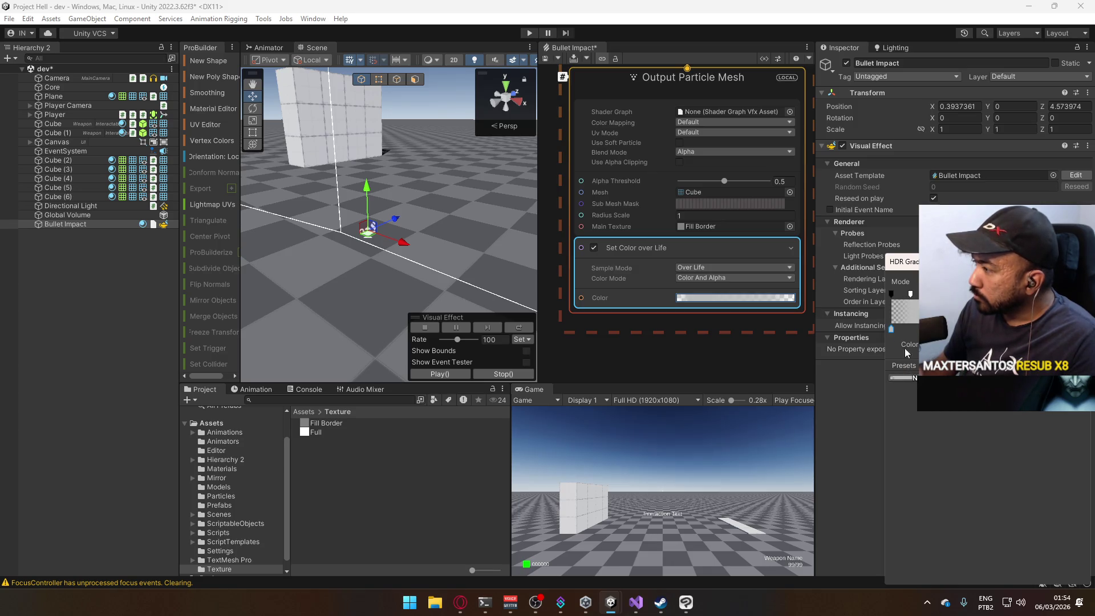